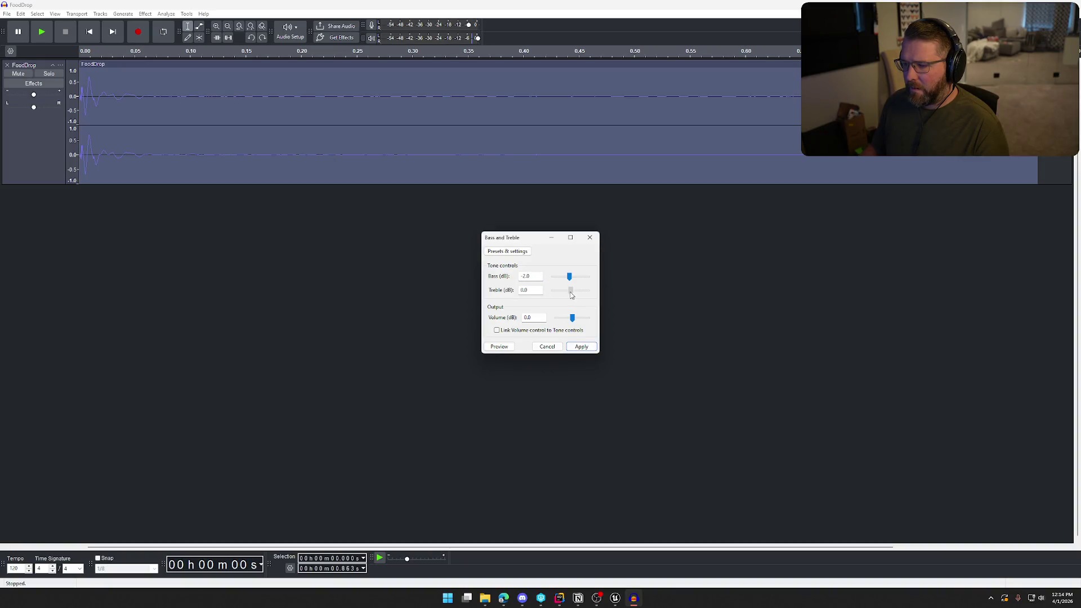
Step: Apply the Bass and Treble bass cut to the FoodDrop clip and play it back
{"action": "left_click", "coordinate": [499, 347]}
{"action": "key", "text": "Return"}
{"action": "key", "text": "space"}
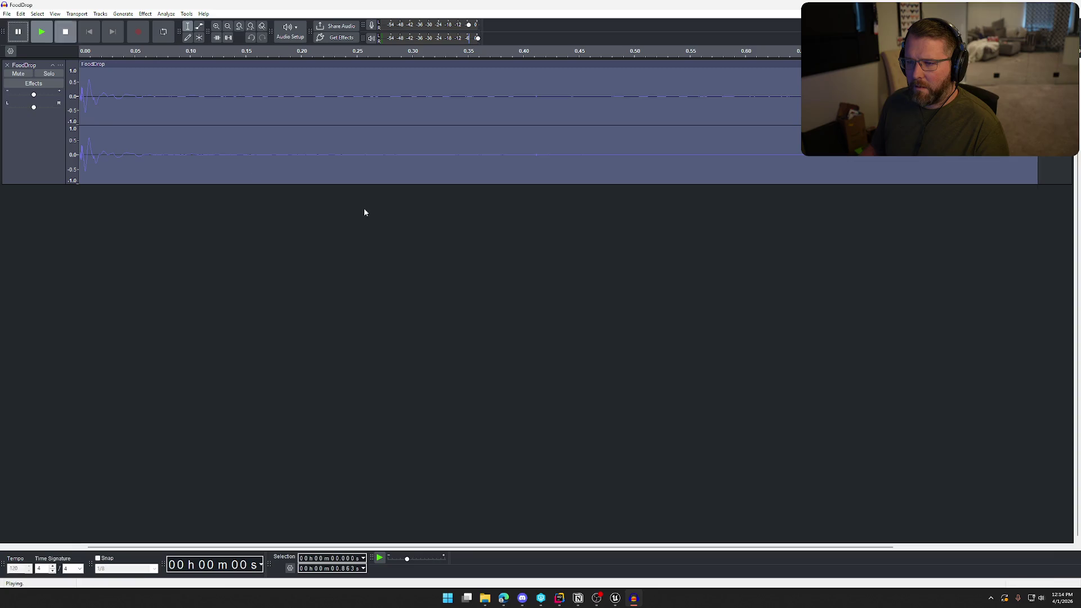
Step: Apply a Filter Curve EQ using the 100Hz Rumble factory preset, then play the filtered clip
{"action": "left_click", "coordinate": [147, 14]}
{"action": "mouse_move", "coordinate": [186, 99]}
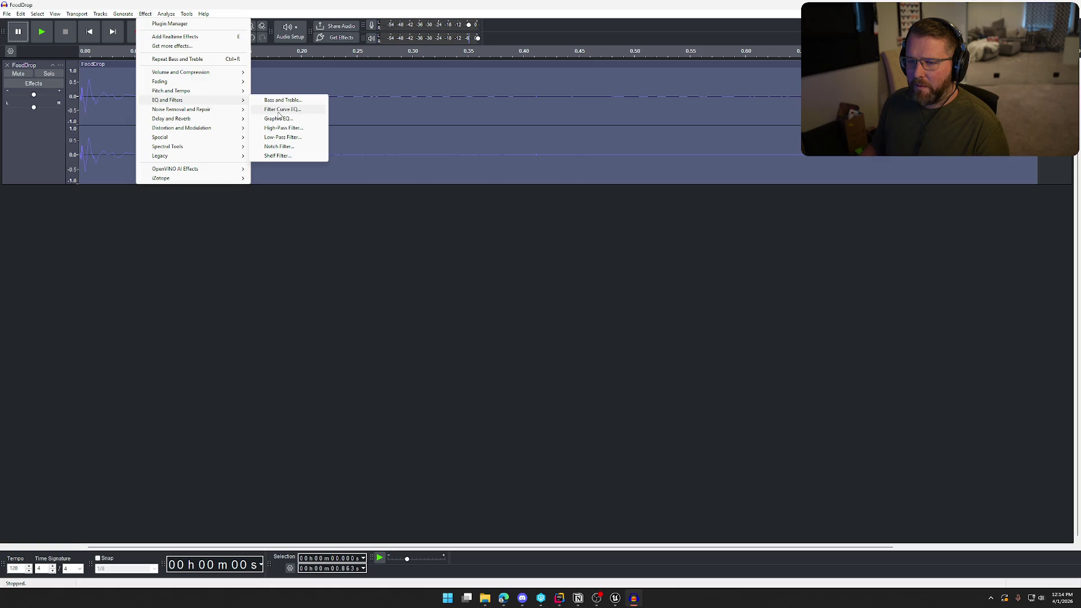
{"action": "left_click", "coordinate": [279, 110]}
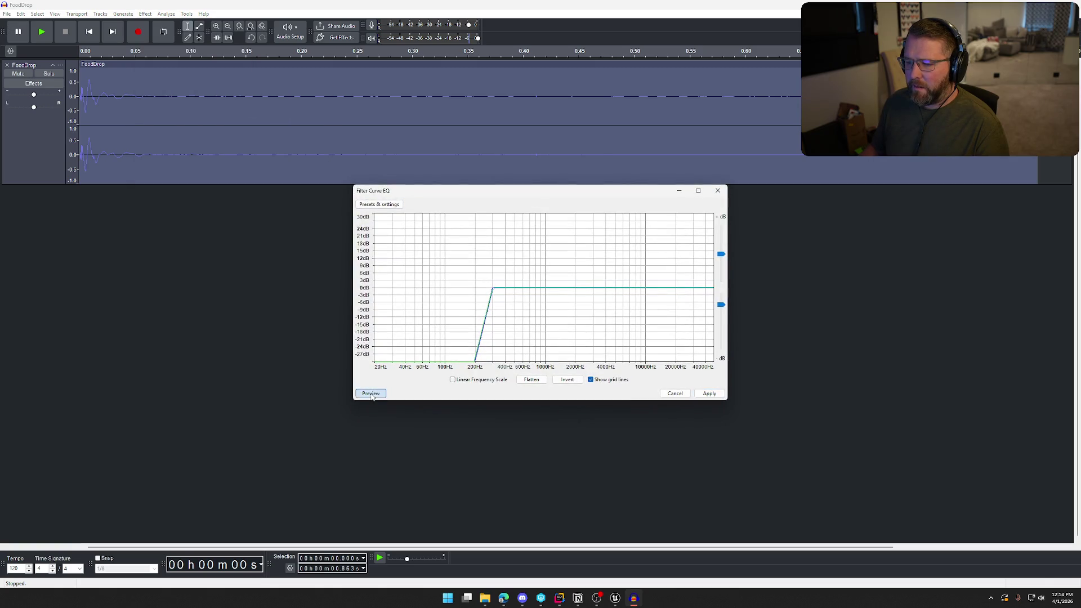
{"action": "left_click", "coordinate": [371, 394]}
{"action": "left_click", "coordinate": [371, 394]}
{"action": "left_click", "coordinate": [379, 204]}
{"action": "mouse_move", "coordinate": [398, 248]}
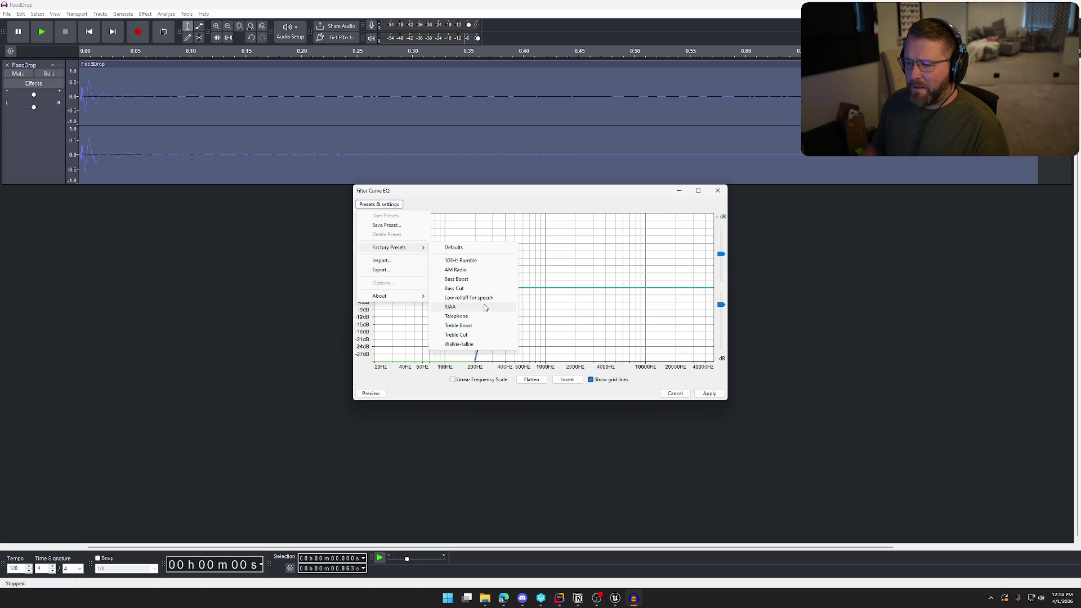
{"action": "left_click", "coordinate": [461, 261]}
{"action": "left_click", "coordinate": [383, 397]}
{"action": "left_click", "coordinate": [378, 395]}
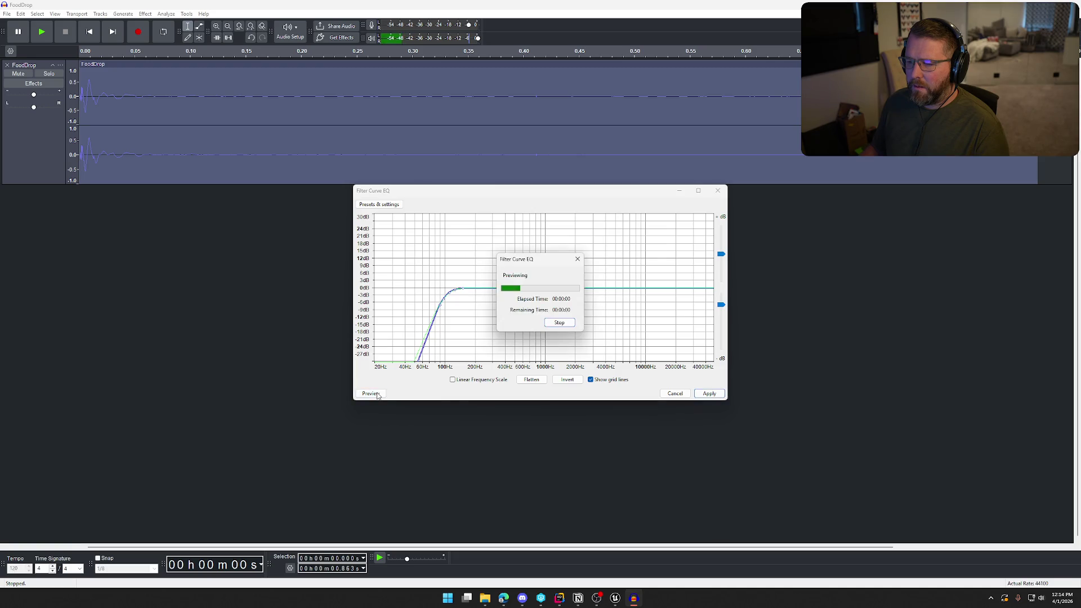
{"action": "left_click", "coordinate": [708, 394]}
{"action": "key", "text": "space"}
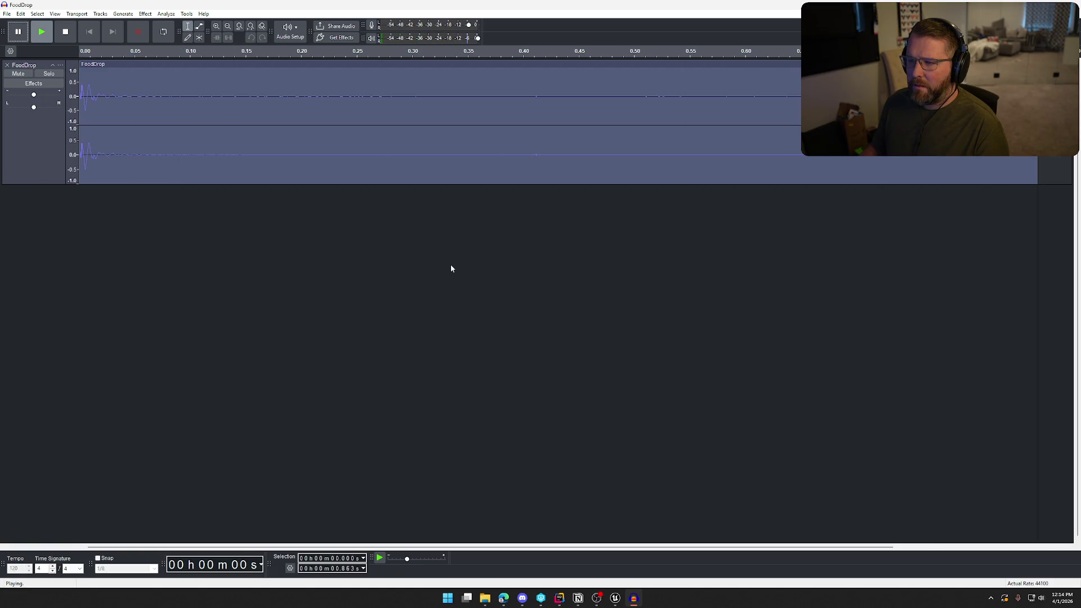
Step: Export the clip over the existing FoodDrop.wav, then return to Unreal Editor
{"action": "left_click", "coordinate": [6, 14]}
{"action": "left_click", "coordinate": [34, 96]}
{"action": "left_click", "coordinate": [628, 375]}
{"action": "left_click", "coordinate": [602, 297]}
{"action": "left_click", "coordinate": [616, 598]}
{"action": "key", "text": "ctrl+space"}
Step: Give the ItemDrops FoodDrop sound class SFX, attenuation Item_Atten and virtualization Play when Silent
{"action": "scroll", "coordinate": [37, 529], "scroll_direction": "down", "scroll_amount": 3}
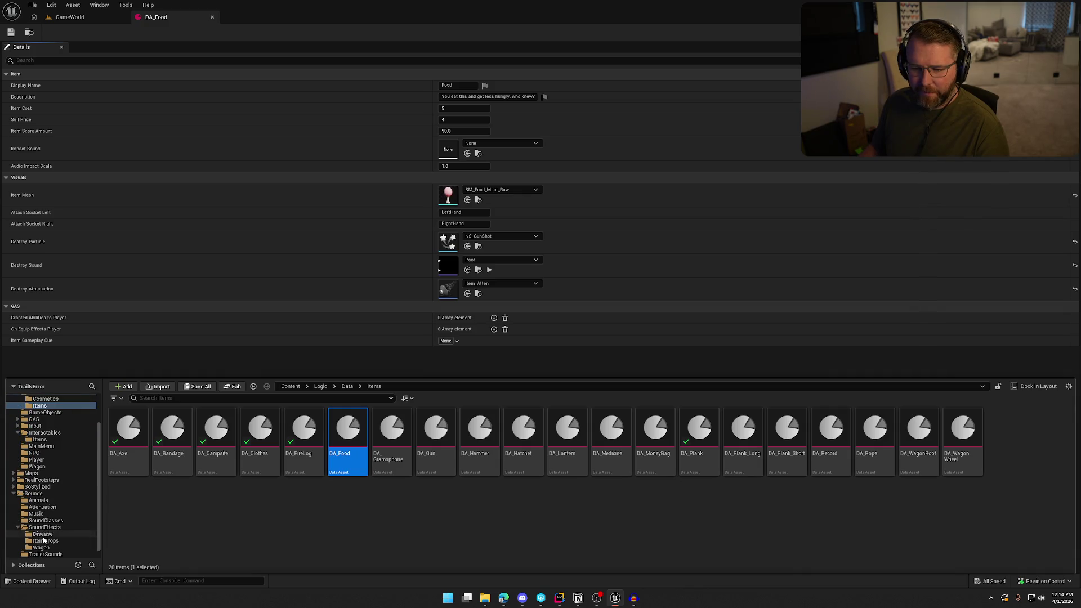
{"action": "left_click", "coordinate": [48, 542]}
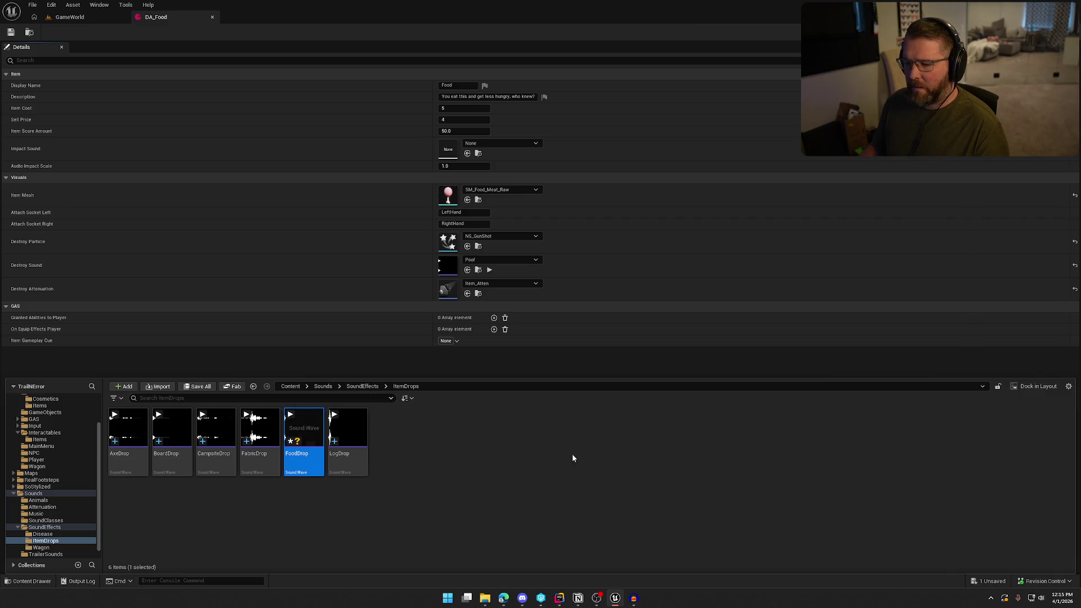
{"action": "double_click", "coordinate": [304, 442]}
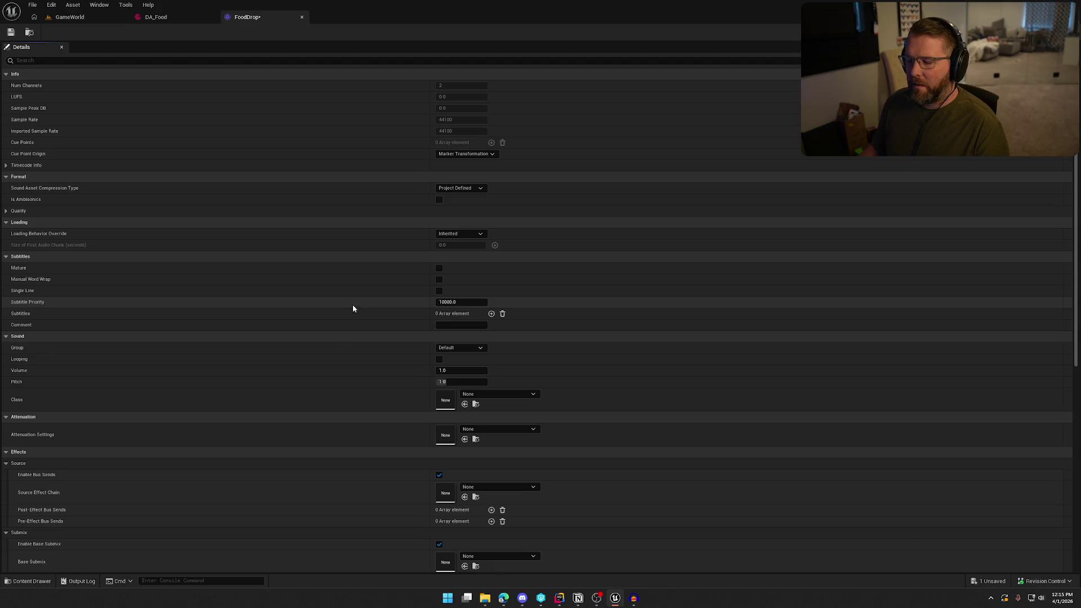
{"action": "left_click", "coordinate": [493, 394]}
{"action": "left_click", "coordinate": [504, 320]}
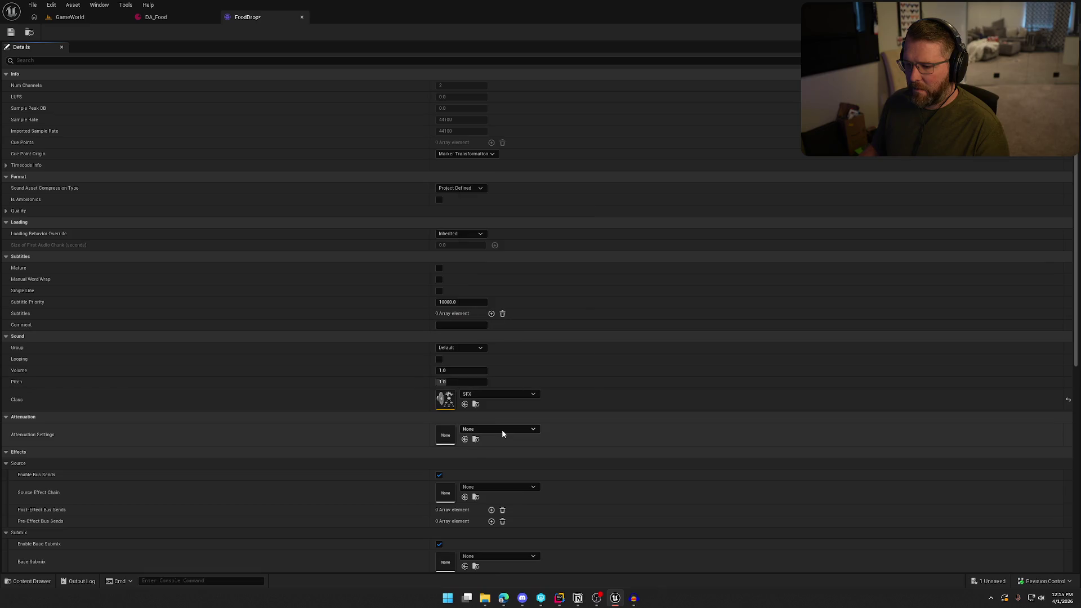
{"action": "left_click", "coordinate": [503, 432]}
{"action": "left_click", "coordinate": [512, 357]}
{"action": "scroll", "coordinate": [470, 532], "scroll_direction": "down", "scroll_amount": 2}
{"action": "left_click", "coordinate": [460, 559]}
{"action": "left_click", "coordinate": [464, 534]}
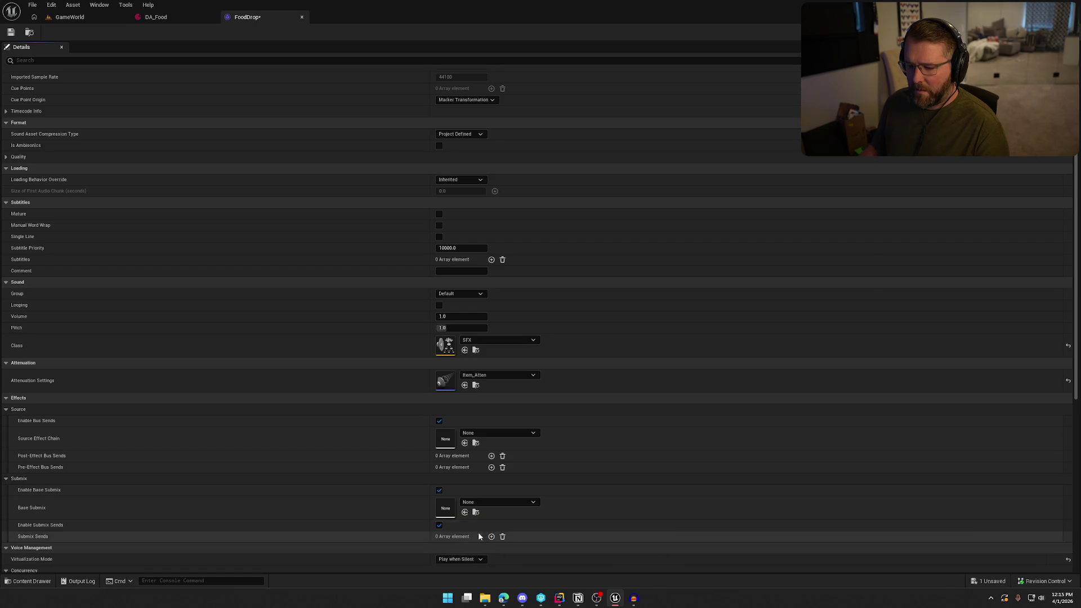
Step: Assign FoodDrop as DA_Food's Impact Sound, save the asset, and go back to GameWorld
{"action": "left_click", "coordinate": [174, 22]}
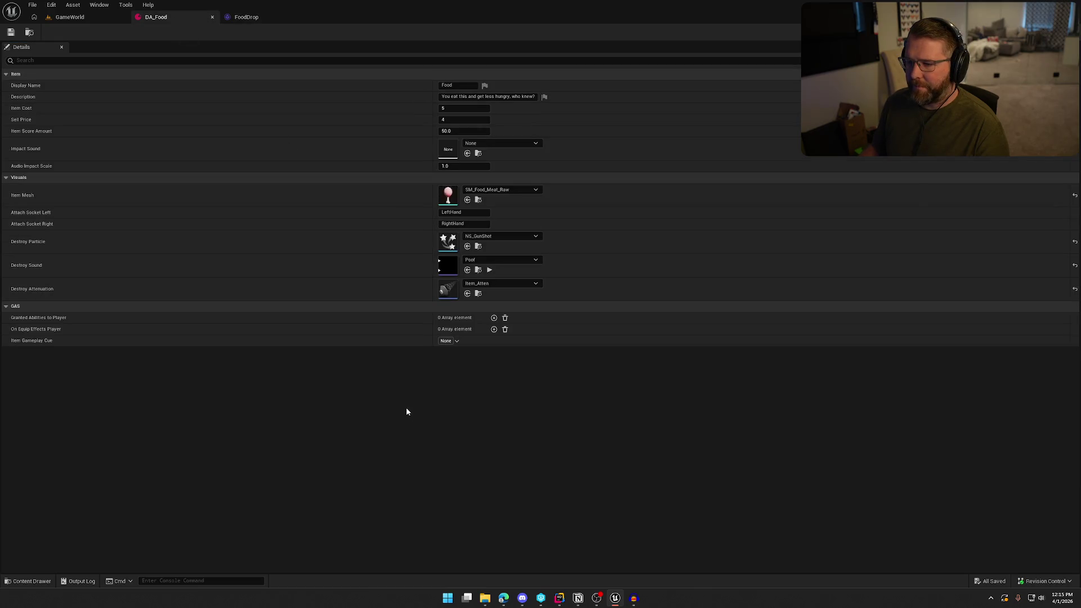
{"action": "key", "text": "ctrl+space"}
{"action": "mouse_move", "coordinate": [306, 456]}
{"action": "left_mouse_down"}
{"action": "mouse_move", "coordinate": [443, 184]}
{"action": "mouse_move", "coordinate": [490, 149]}
{"action": "left_mouse_up"}
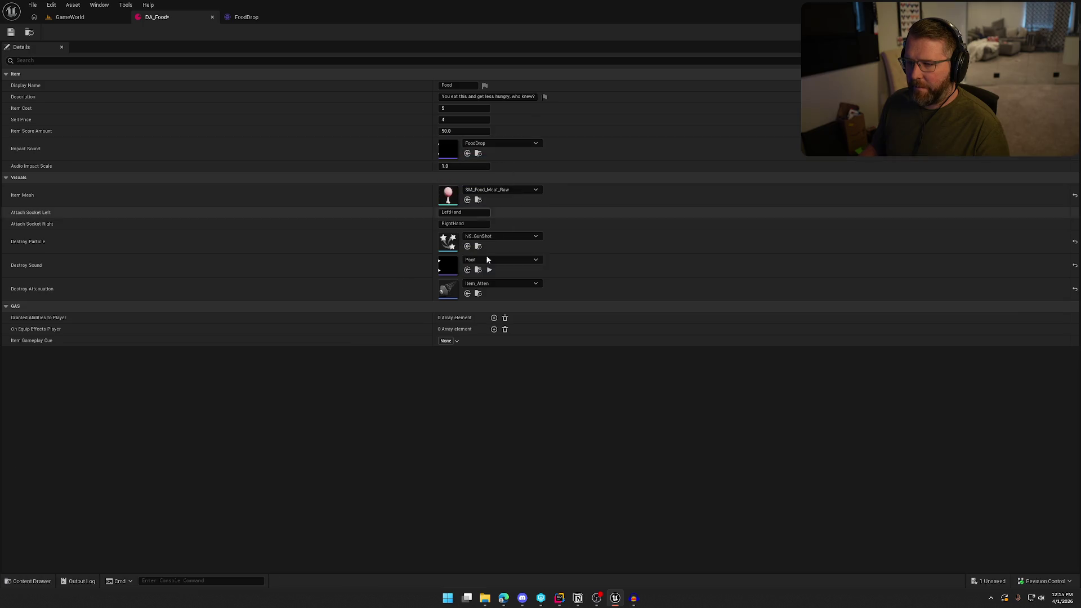
{"action": "left_click", "coordinate": [11, 32]}
{"action": "left_click", "coordinate": [552, 396]}
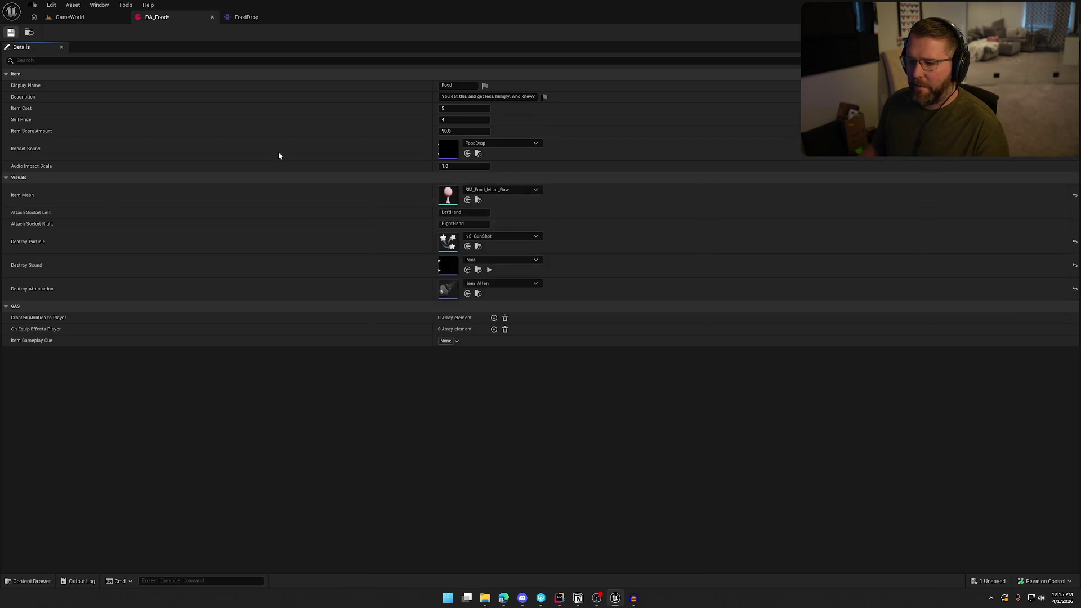
{"action": "left_click", "coordinate": [80, 20]}
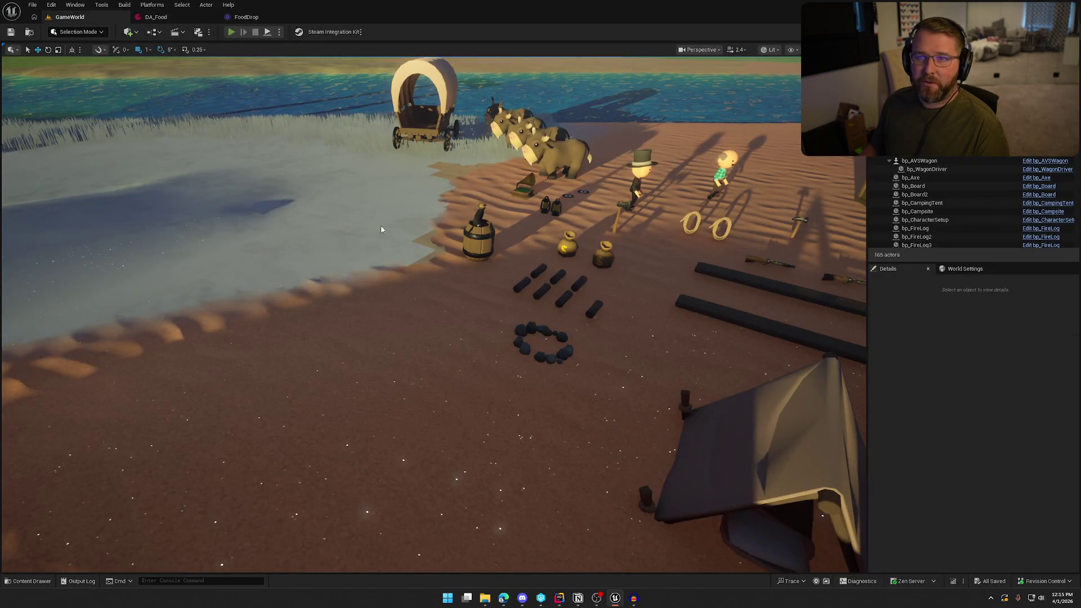
{"action": "key", "text": "alt+p"}
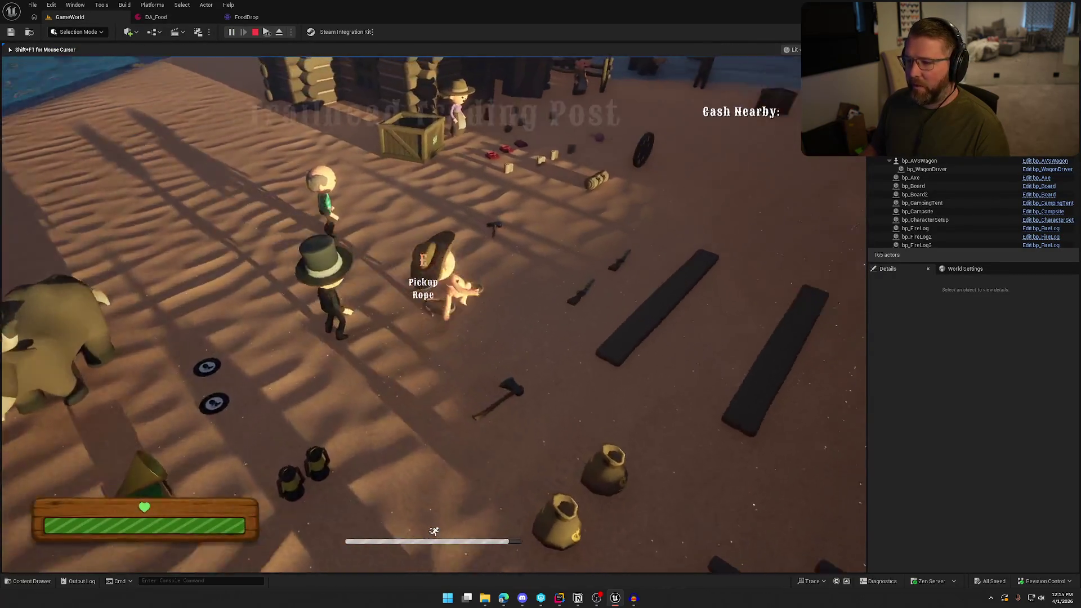
{"action": "key", "text": "w"}
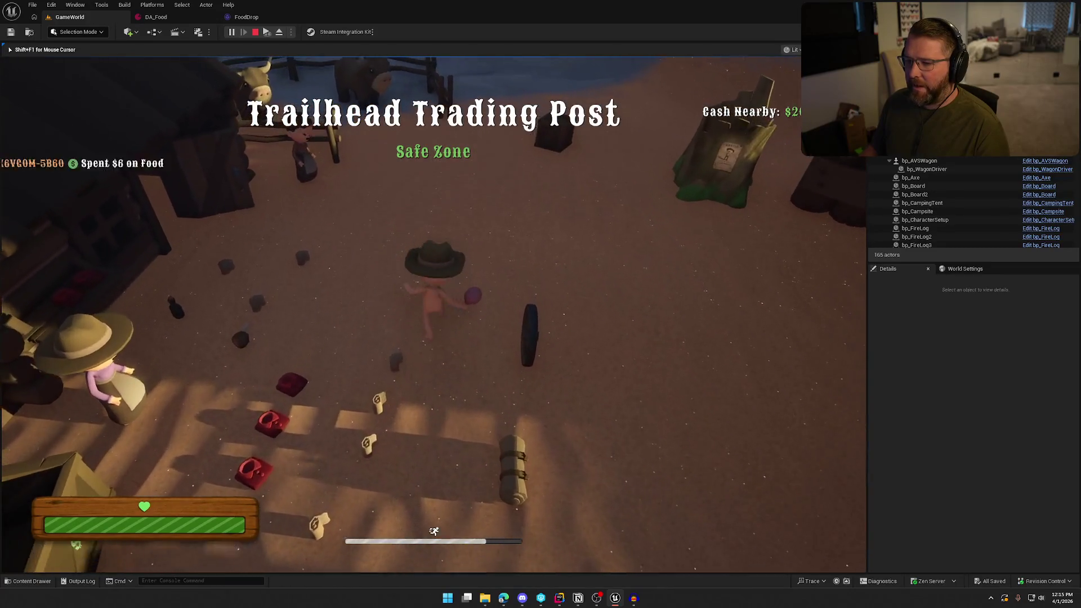
{"action": "key", "text": "w"}
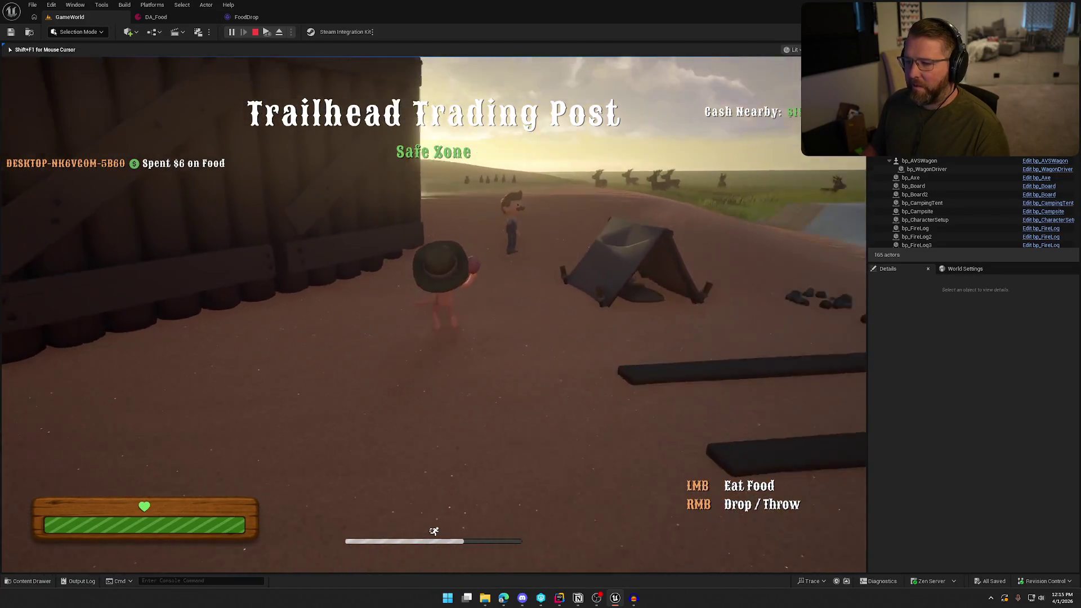
{"action": "key", "text": "w"}
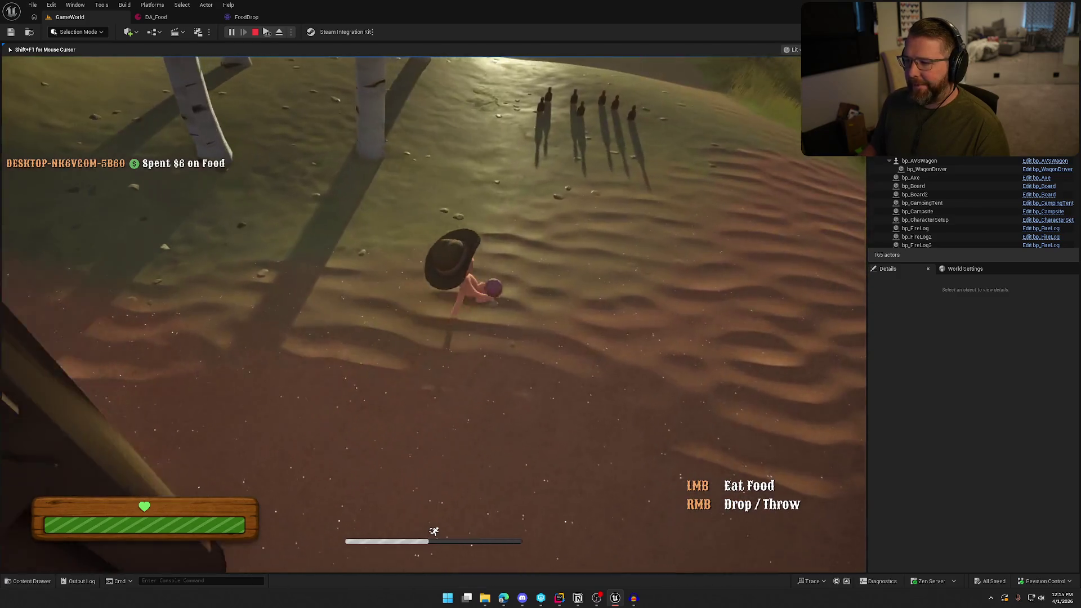
{"action": "key", "text": "w"}
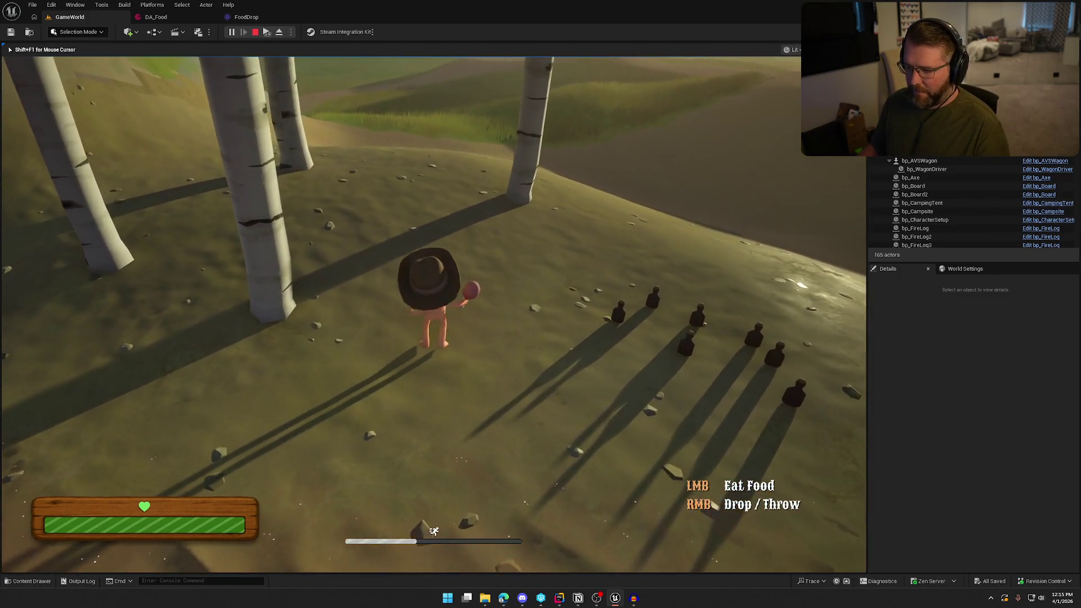
{"action": "right_click", "coordinate": [434, 315]}
{"action": "key", "text": "e"}
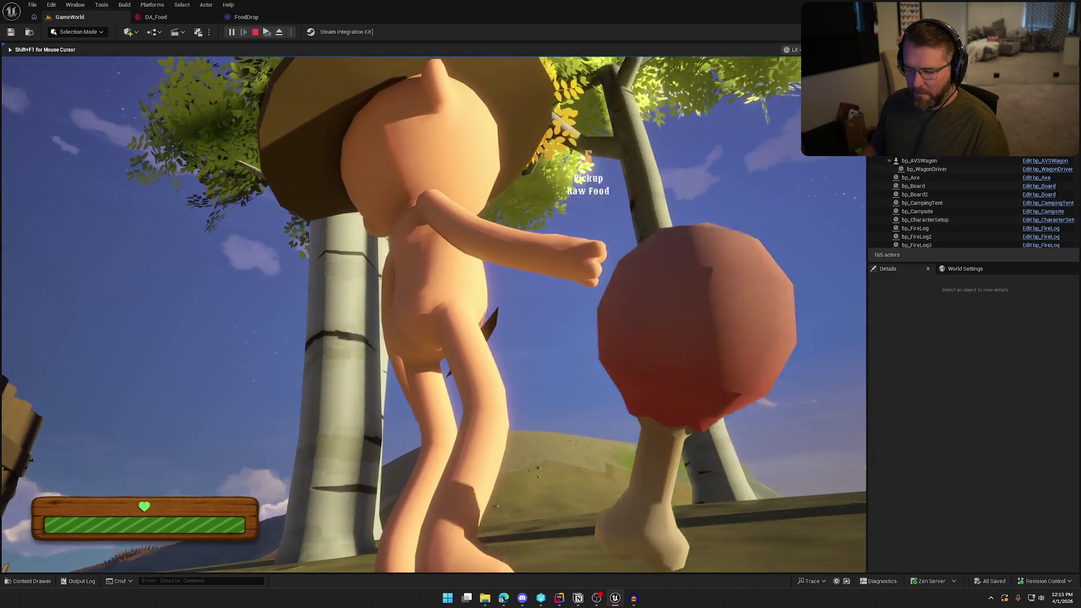
{"action": "right_click", "coordinate": [434, 315]}
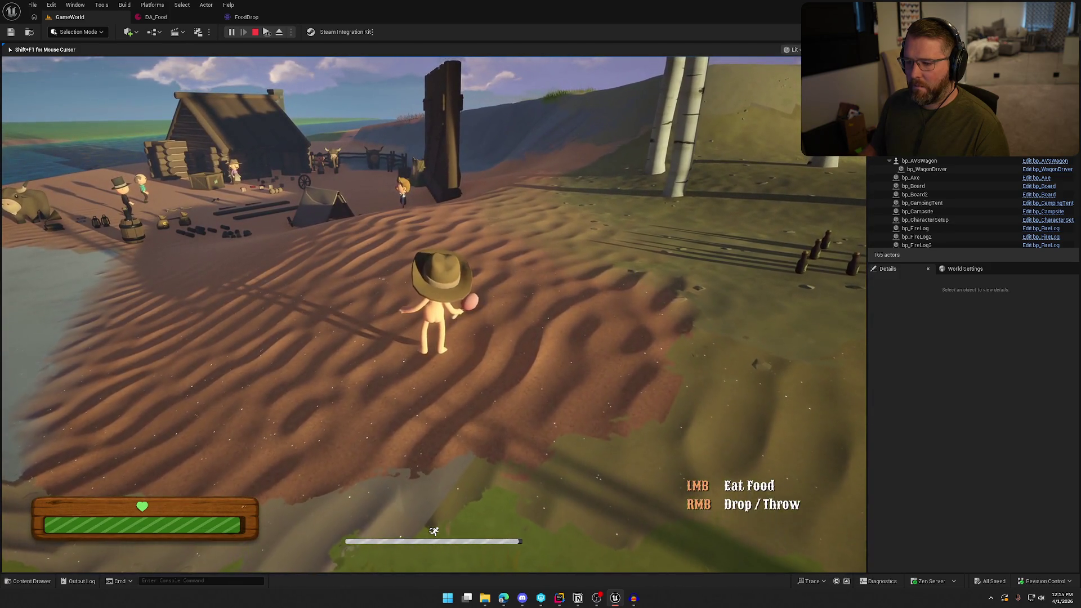
{"action": "right_click", "coordinate": [433, 314]}
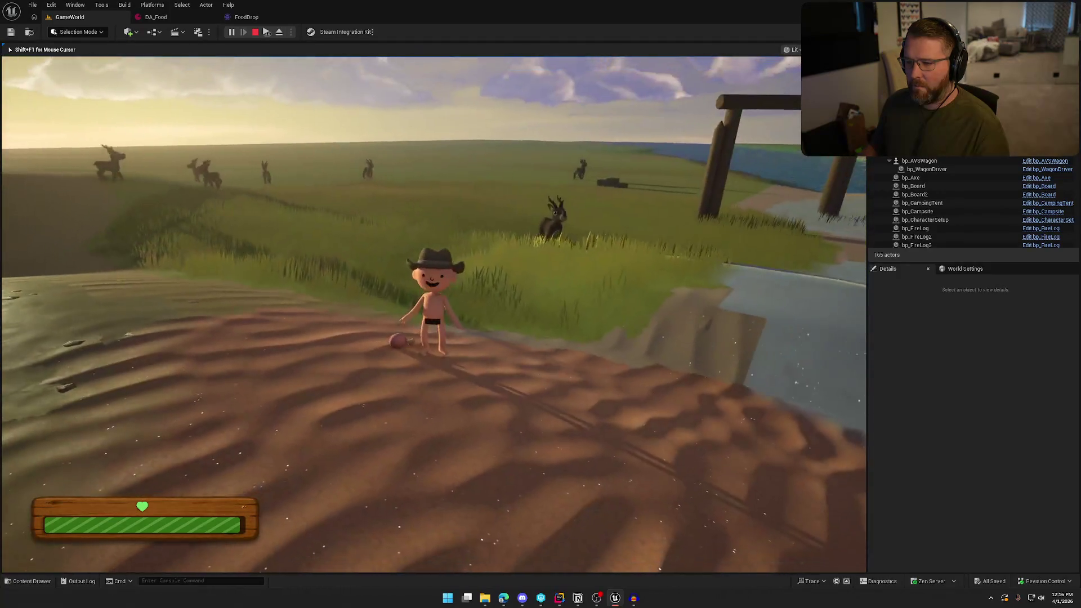
{"action": "key", "text": "shift+w"}
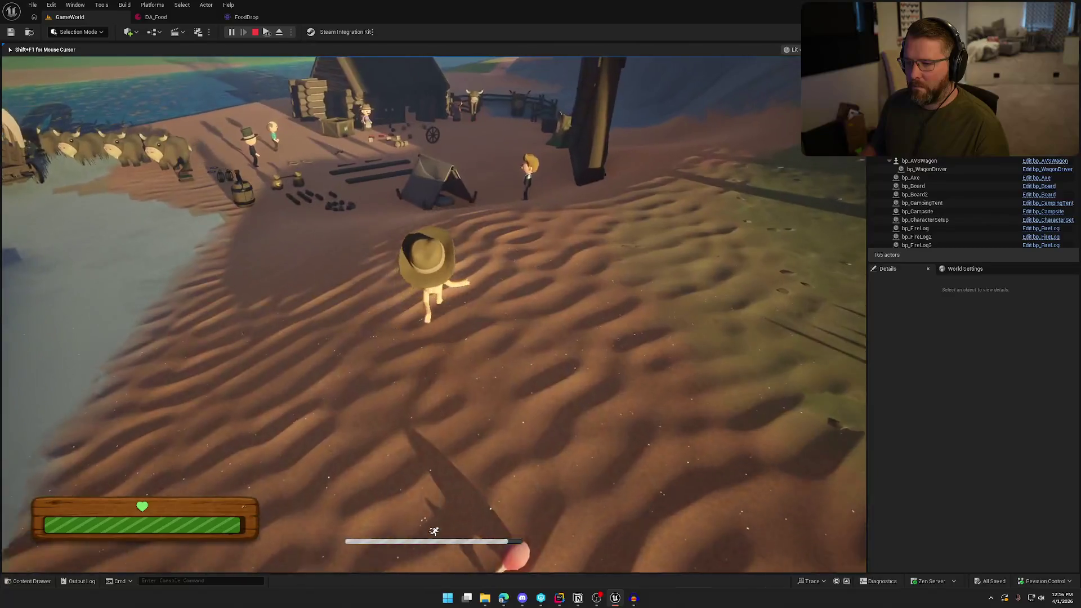
{"action": "key", "text": "Escape"}
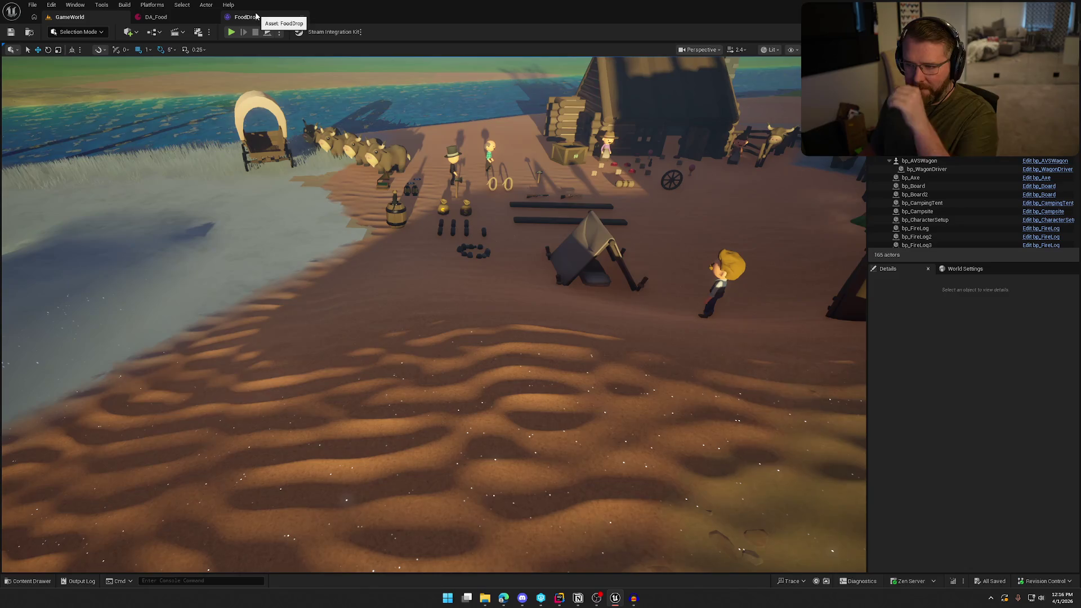
Step: Close the FoodDrop and DA_Food tabs and open the DA_Gramophone item asset
{"action": "left_click", "coordinate": [261, 18]}
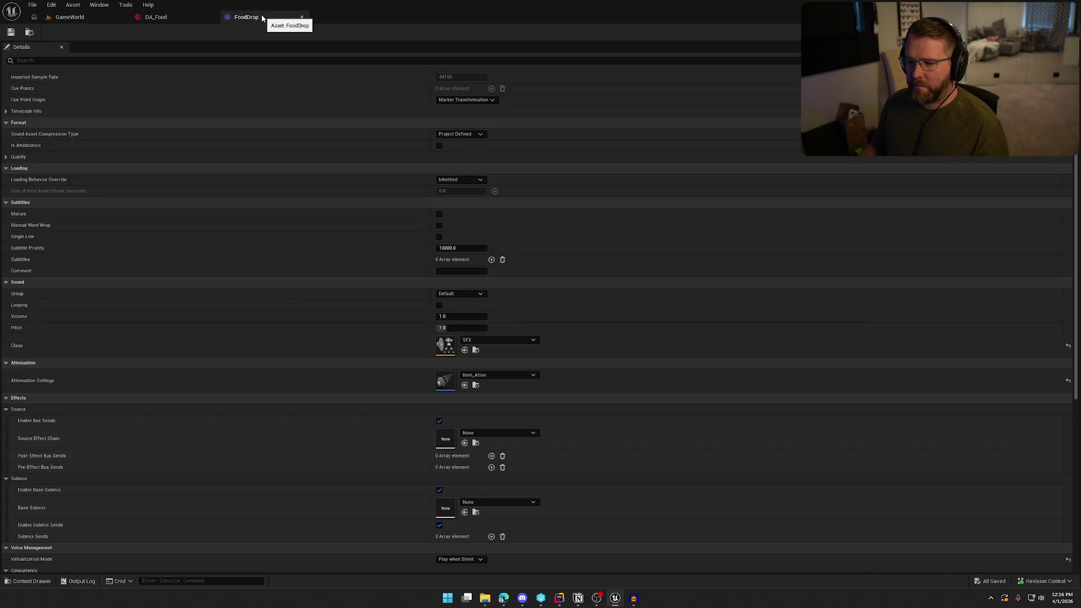
{"action": "middle_click", "coordinate": [256, 18]}
{"action": "left_click", "coordinate": [29, 32]}
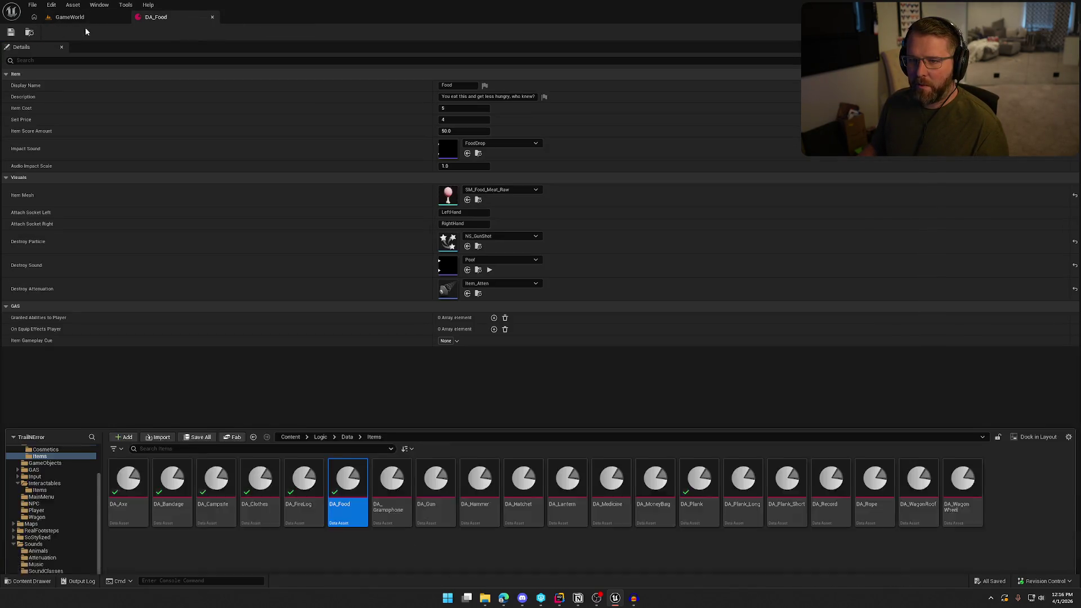
{"action": "double_click", "coordinate": [392, 437]}
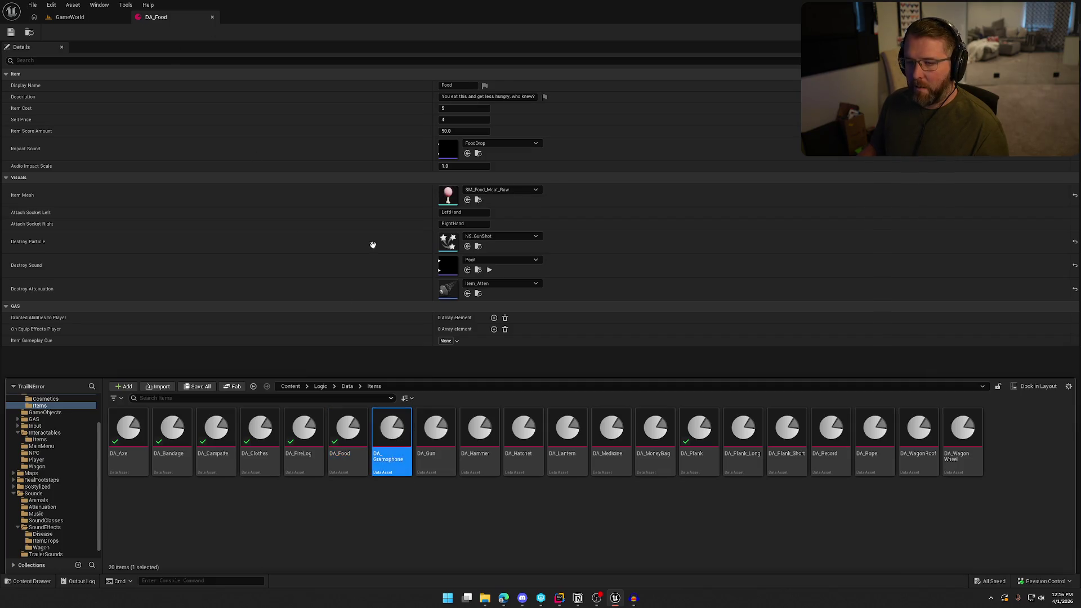
{"action": "middle_click", "coordinate": [168, 20]}
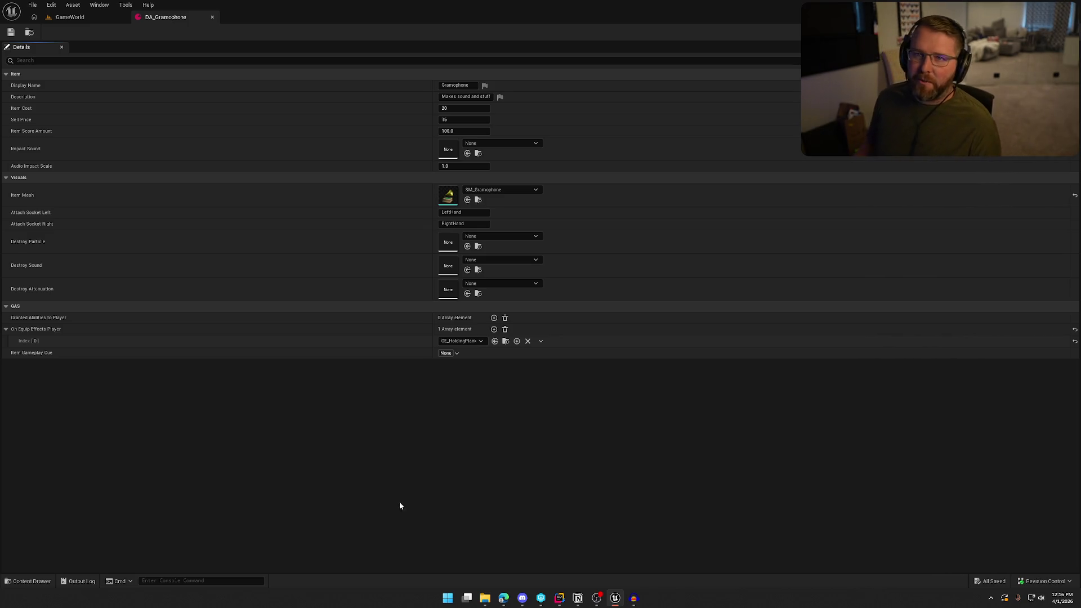
Step: Bring the Splice sample browser to the front
{"action": "mouse_move", "coordinate": [589, 590]}
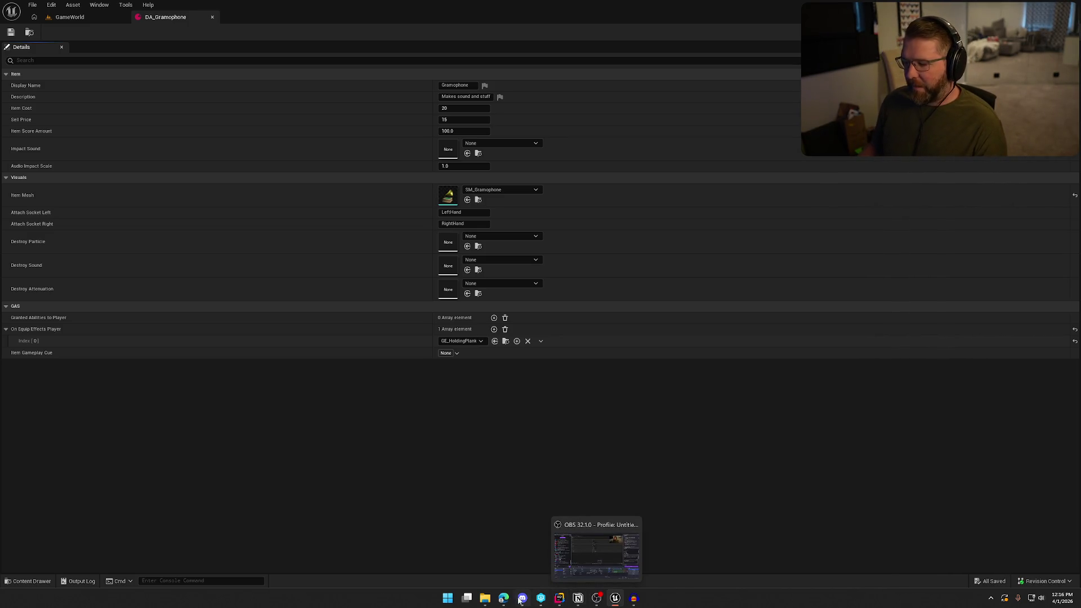
{"action": "mouse_move", "coordinate": [503, 598]}
{"action": "left_click", "coordinate": [496, 538]}
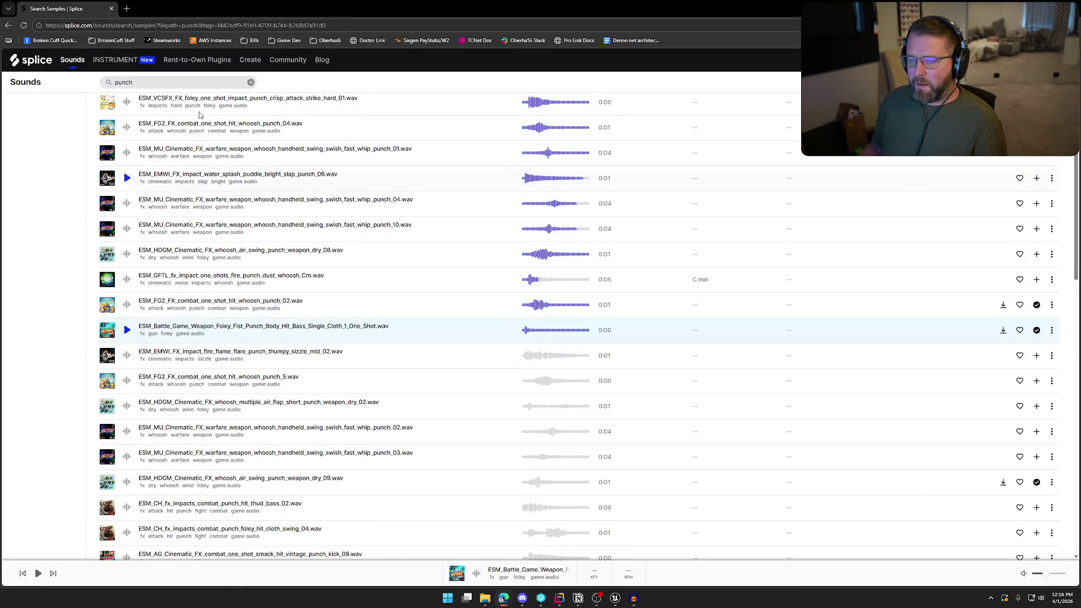
Step: Search Splice for 'box impact' and filter the results to game audio
{"action": "left_click", "coordinate": [147, 86]}
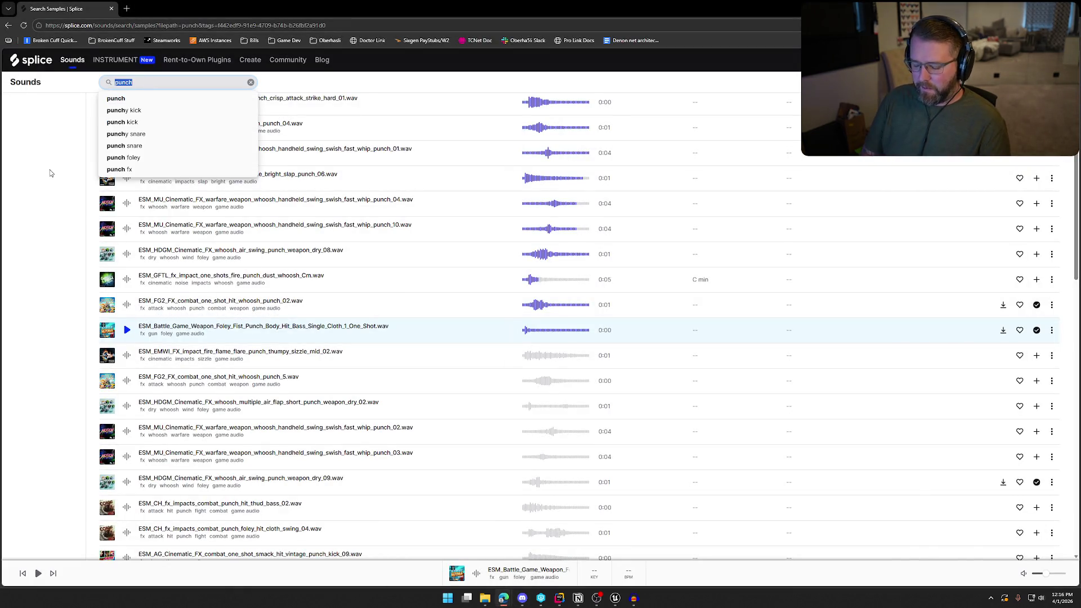
{"action": "type", "text": "boximpact"}
{"action": "key", "text": "Return"}
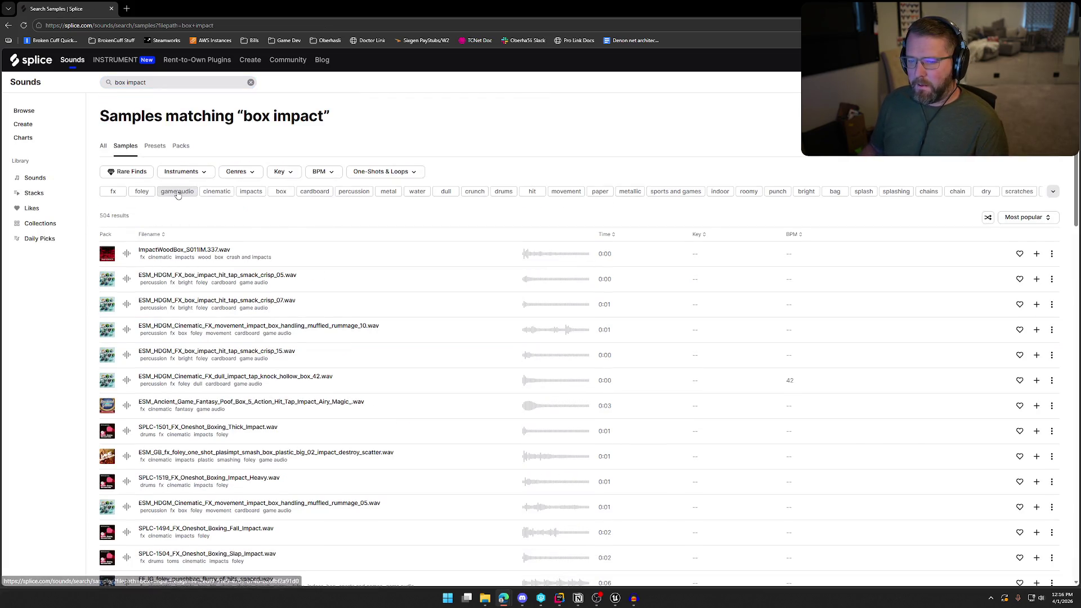
{"action": "left_click", "coordinate": [176, 191]}
Step: Audition the box impact samples, returning to crunchy hollow box 25
{"action": "left_click", "coordinate": [127, 255]}
{"action": "left_click", "coordinate": [126, 279]}
{"action": "left_click", "coordinate": [127, 305]}
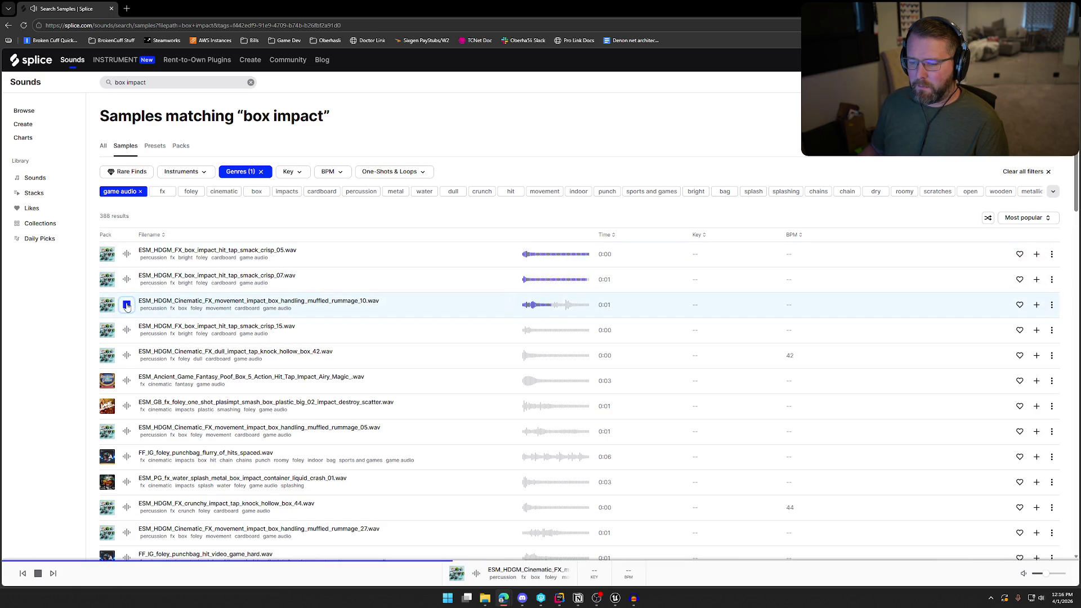
{"action": "left_click", "coordinate": [126, 305]}
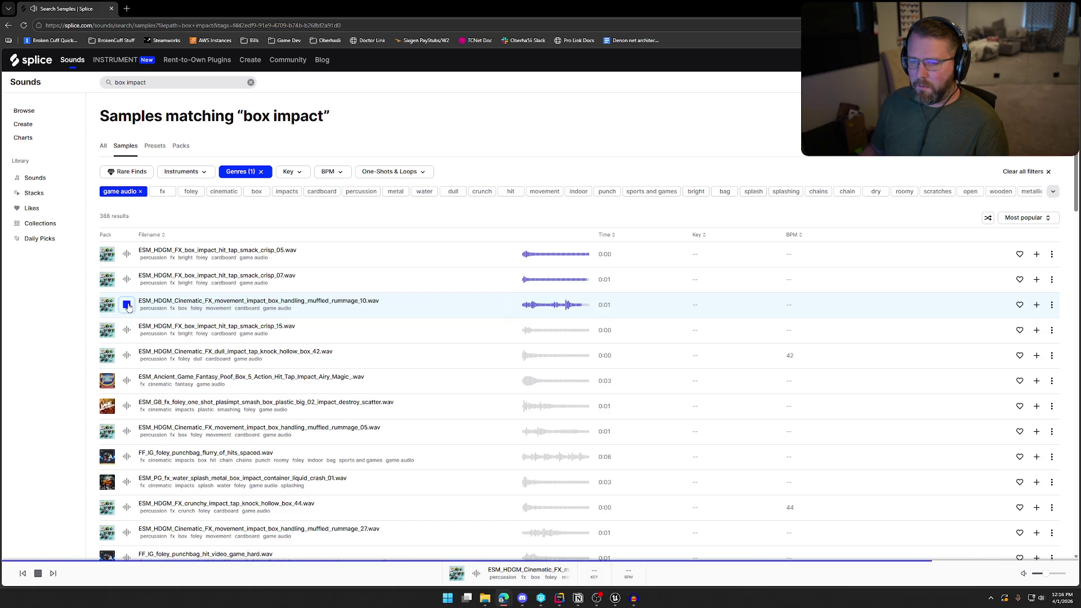
{"action": "left_click", "coordinate": [126, 332]}
{"action": "left_click", "coordinate": [126, 356]}
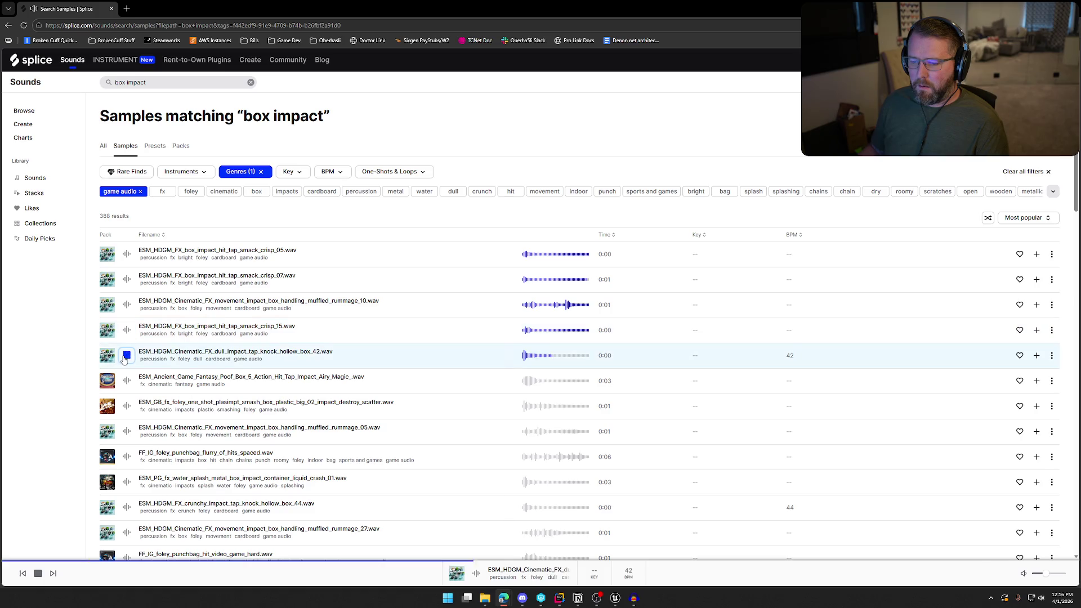
{"action": "left_click", "coordinate": [127, 381]}
{"action": "left_click", "coordinate": [127, 407]}
{"action": "left_click", "coordinate": [127, 431]}
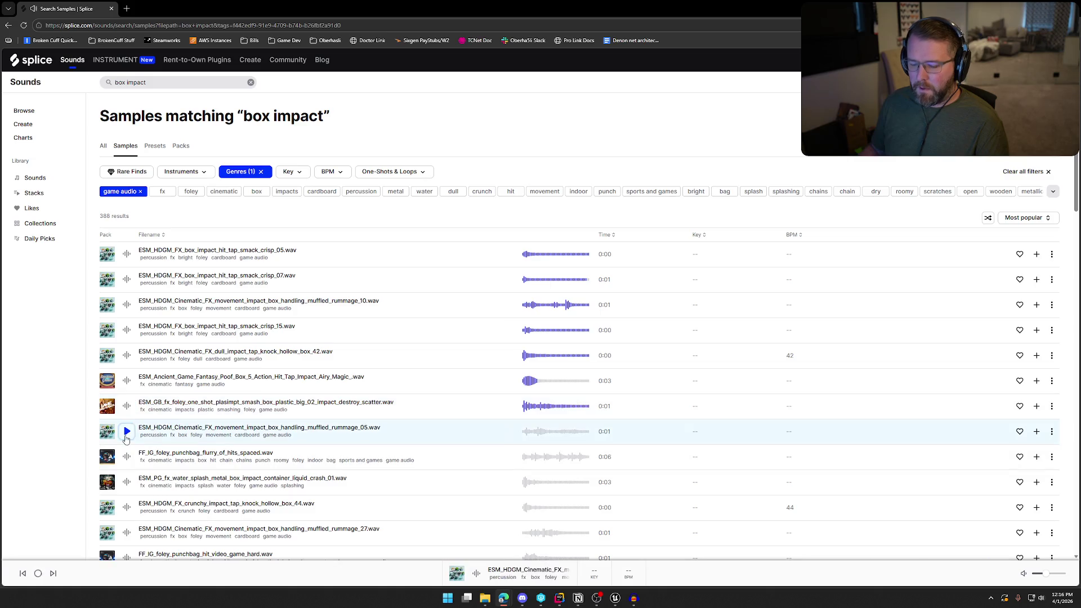
{"action": "scroll", "coordinate": [125, 387], "scroll_direction": "down", "scroll_amount": 2}
{"action": "left_click", "coordinate": [126, 331]}
{"action": "left_click", "coordinate": [126, 355]}
{"action": "left_click", "coordinate": [127, 381]}
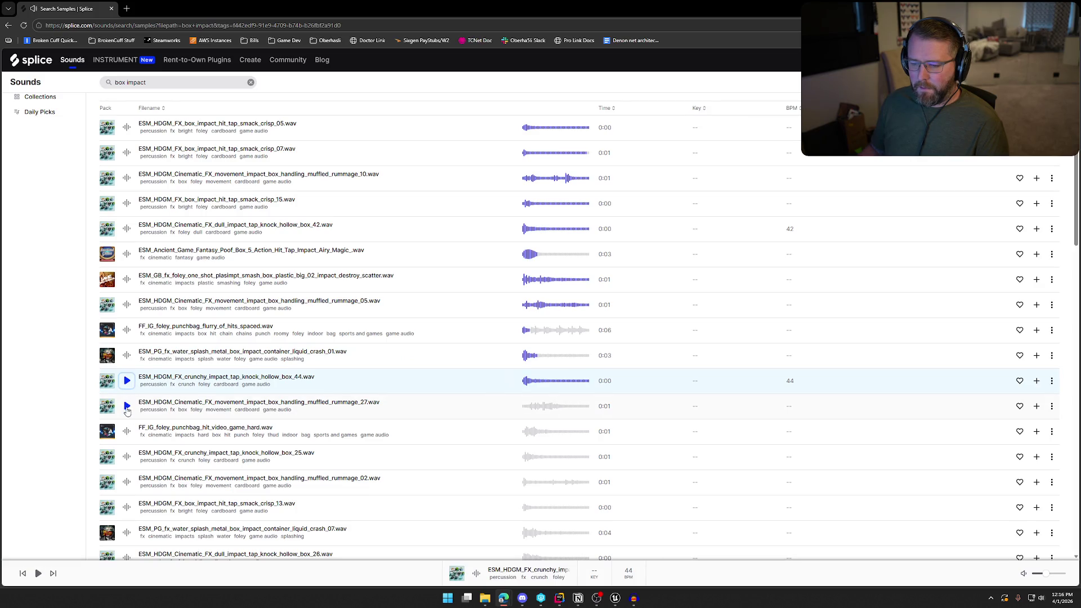
{"action": "left_click", "coordinate": [126, 406]}
{"action": "scroll", "coordinate": [126, 406], "scroll_direction": "down", "scroll_amount": 2}
{"action": "left_click", "coordinate": [124, 304]}
{"action": "left_click", "coordinate": [127, 330]}
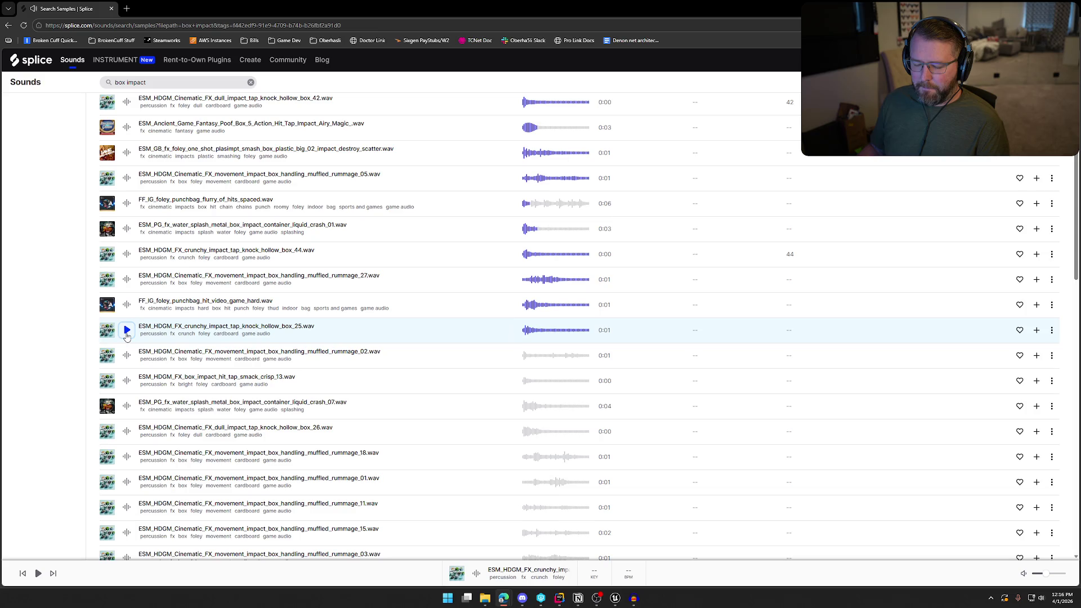
{"action": "left_click", "coordinate": [126, 355]}
{"action": "left_click", "coordinate": [126, 382]}
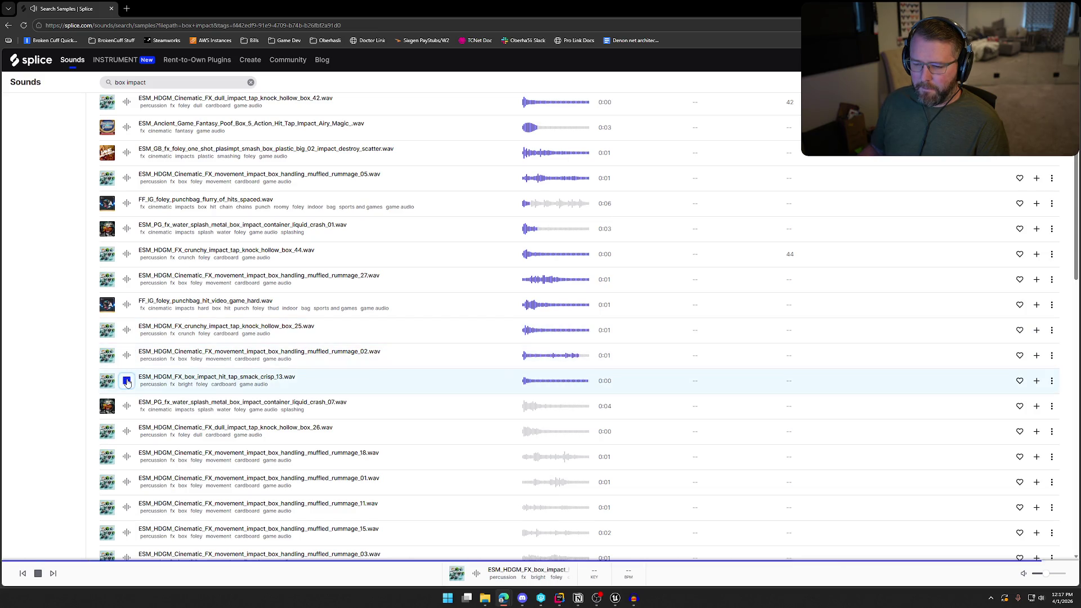
{"action": "left_click", "coordinate": [127, 330]}
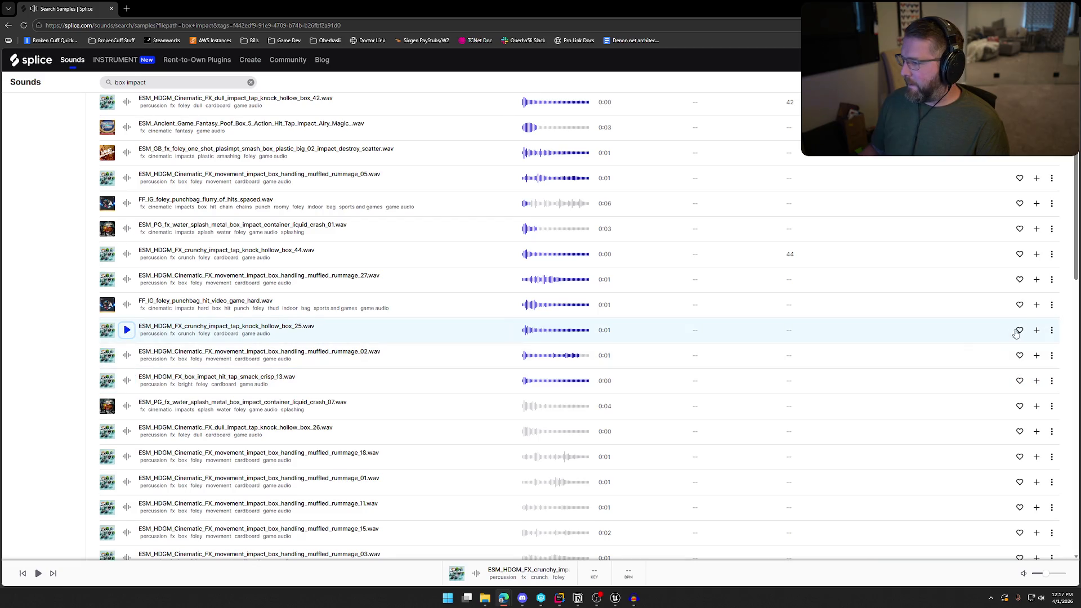
Step: Add crunchy hollow box 25 to the library, download it, and save it under a new file name
{"action": "left_click", "coordinate": [1036, 332]}
{"action": "left_click", "coordinate": [1003, 330]}
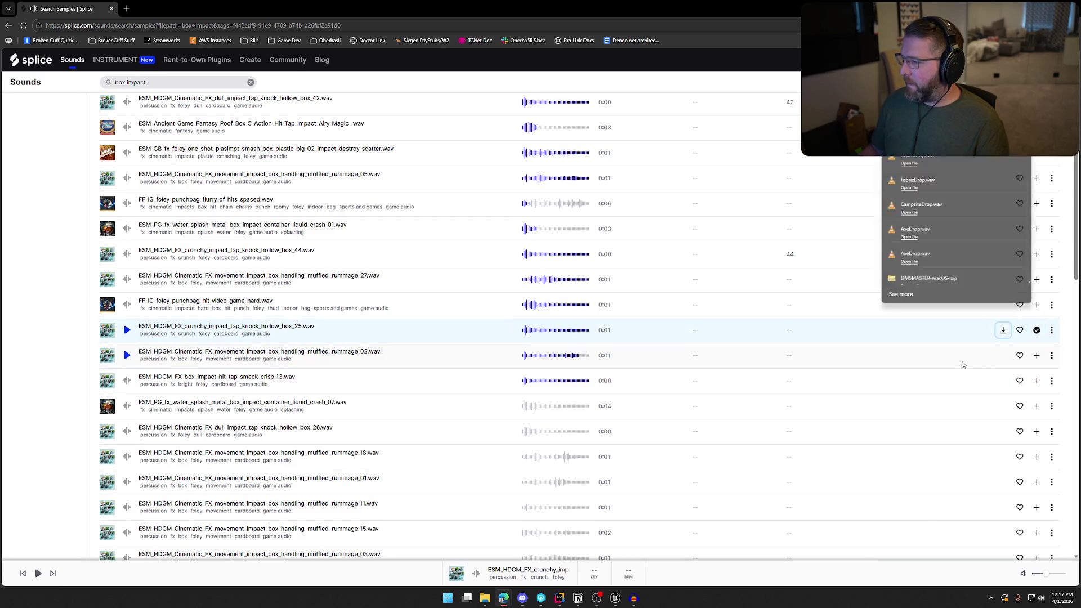
{"action": "type", "text": "Grammo"}
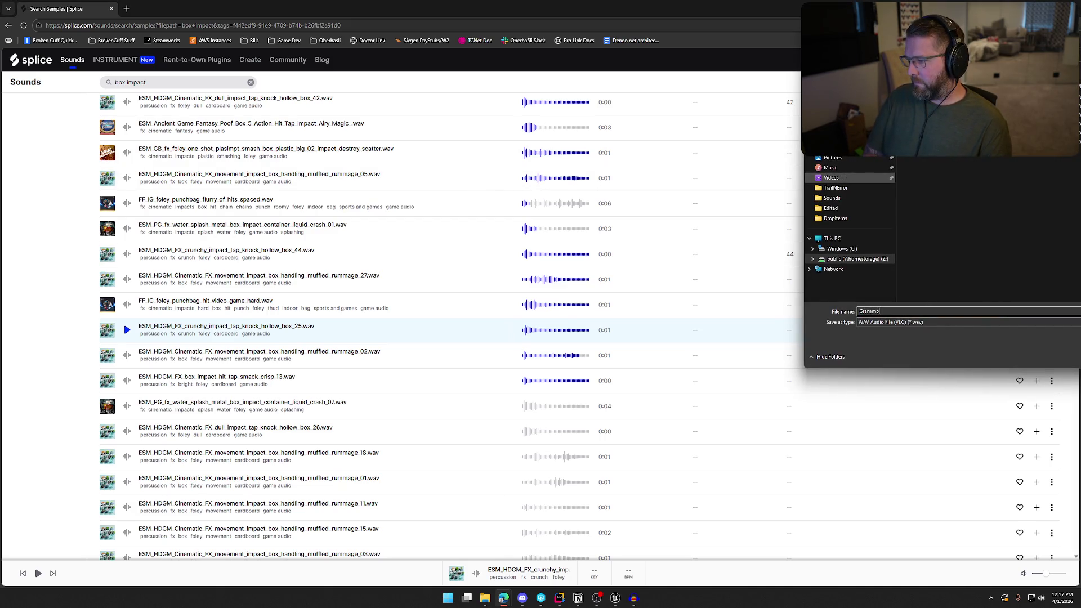
{"action": "type", "text": "rop"}
{"action": "key", "text": "Return"}
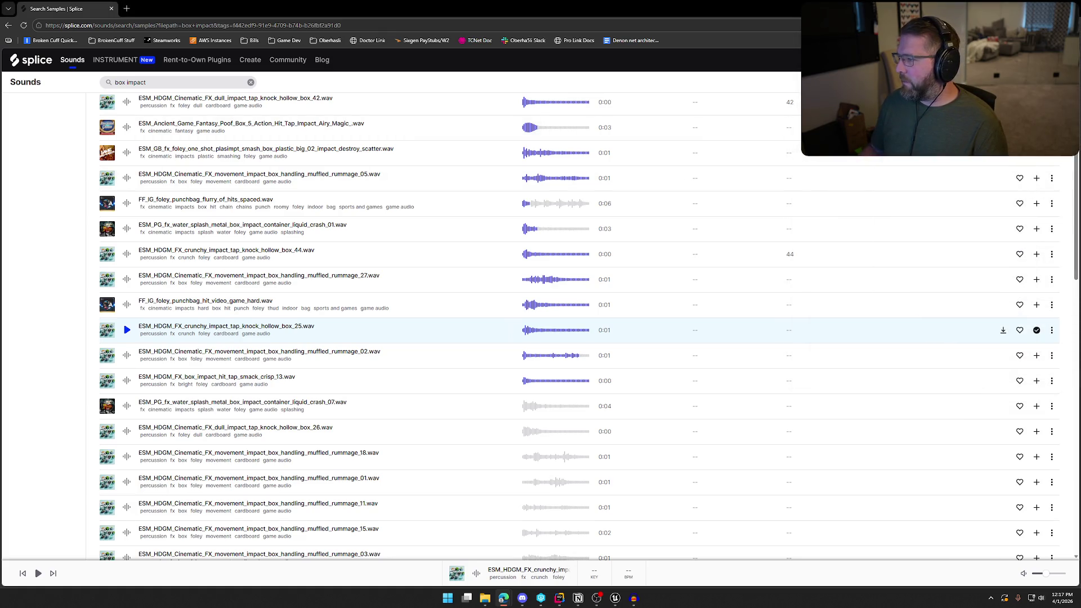
{"action": "left_click", "coordinate": [633, 599]}
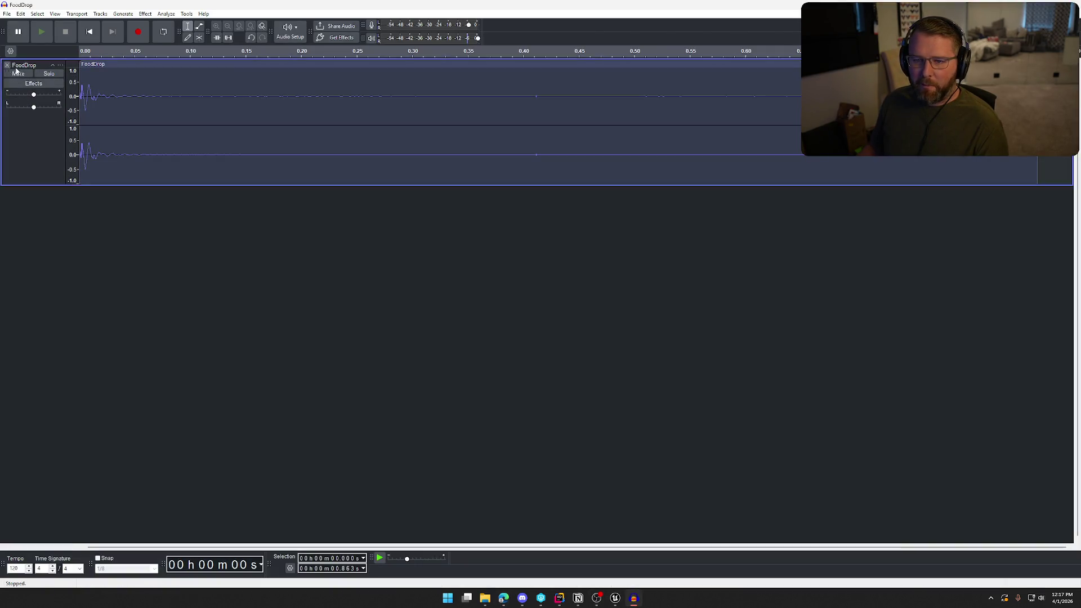
Step: Replace the FoodDrop track with the imported GrammophoneDrop.wav and play it twice
{"action": "left_click", "coordinate": [7, 65]}
{"action": "left_click_drag", "start_coordinate": [541, 9], "coordinate": [441, 261]}
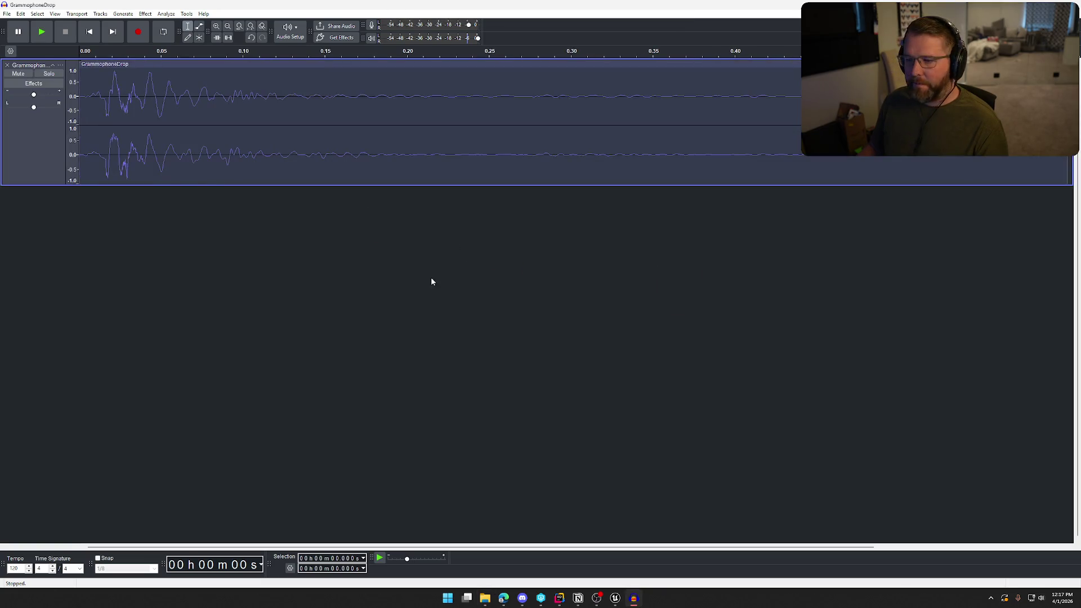
{"action": "key", "text": "space"}
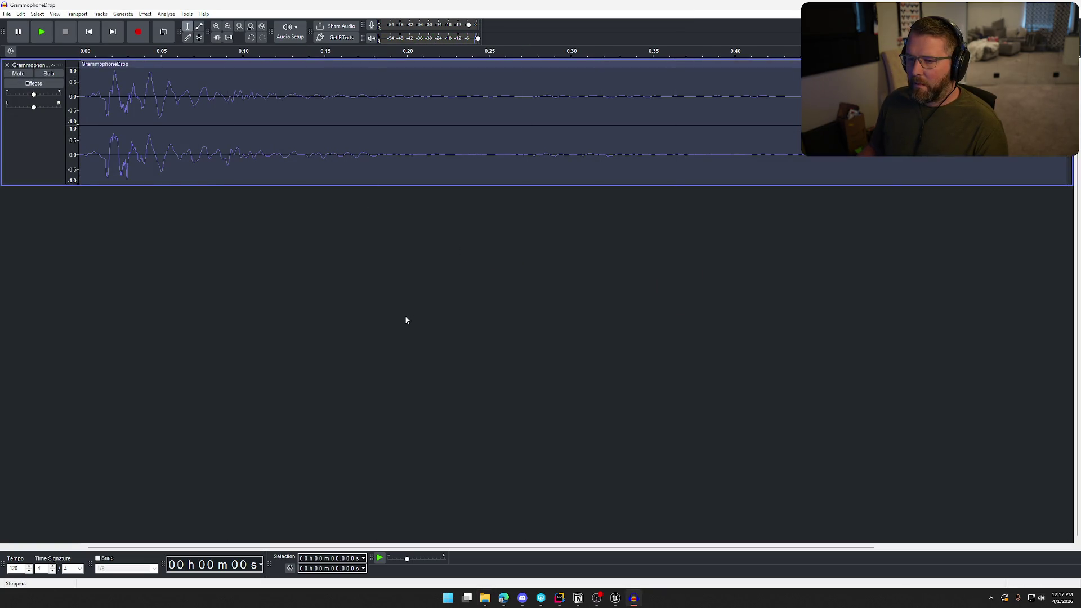
{"action": "key", "text": "space"}
{"action": "left_click", "coordinate": [615, 598]}
{"action": "key", "text": "ctrl+space"}
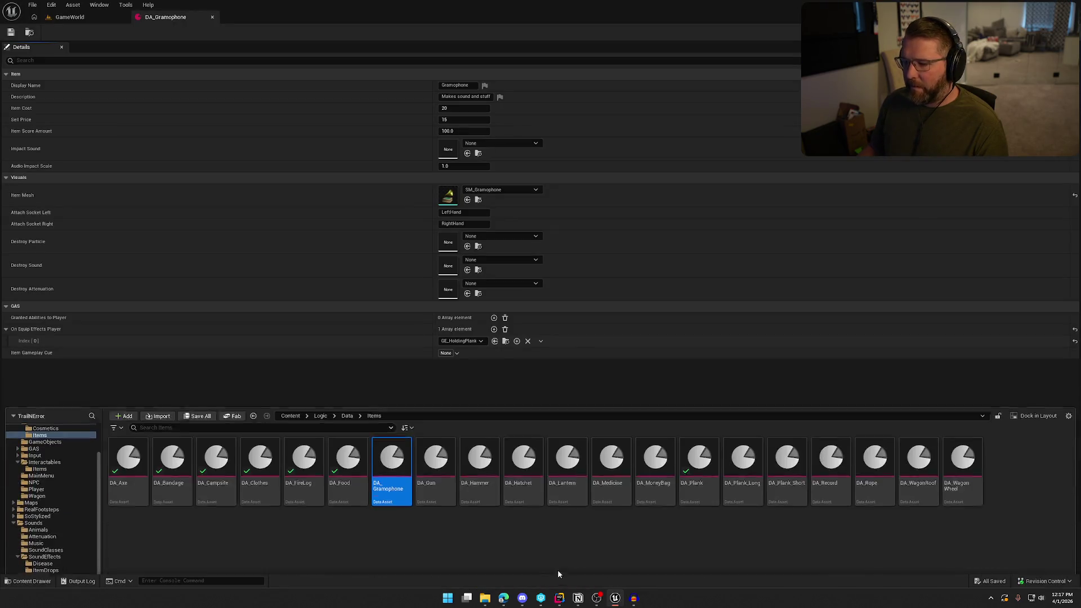
Step: Import GrammophoneDrop.wav into the ItemDrops folder
{"action": "left_click", "coordinate": [41, 541]}
{"action": "left_click", "coordinate": [45, 534]}
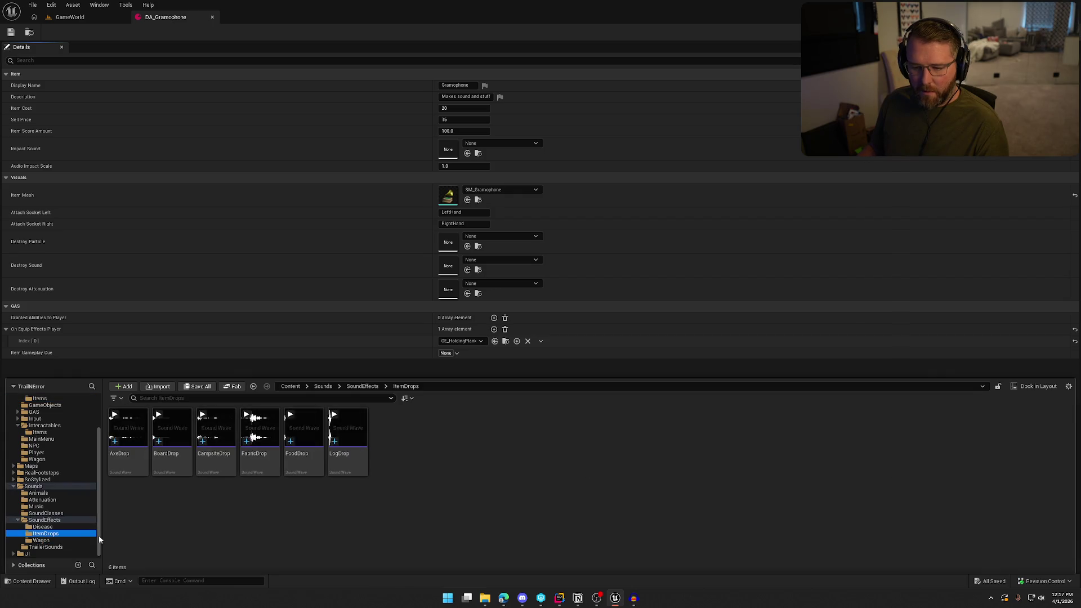
{"action": "mouse_move", "coordinate": [0, 477]}
{"action": "left_mouse_down"}
{"action": "mouse_move", "coordinate": [464, 478]}
{"action": "mouse_move", "coordinate": [454, 476]}
{"action": "left_mouse_up"}
{"action": "key", "text": "ctrl+space"}
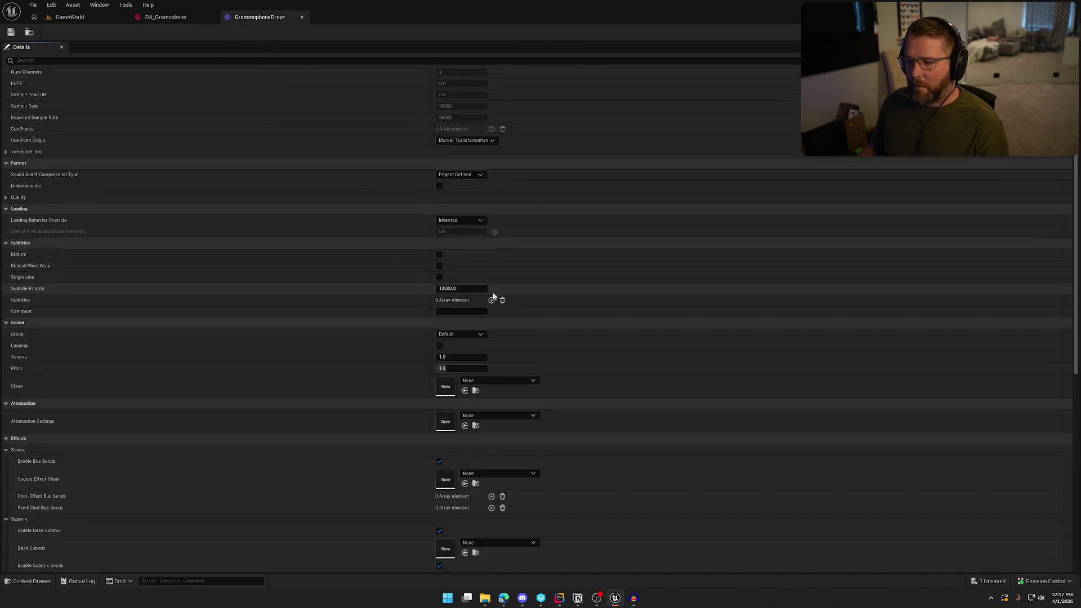
Step: Give GrammophoneDrop class SFX, attenuation Item_Atten and virtualization Play when Silent
{"action": "scroll", "coordinate": [493, 292], "scroll_direction": "down", "scroll_amount": 5}
{"action": "left_click", "coordinate": [499, 326]}
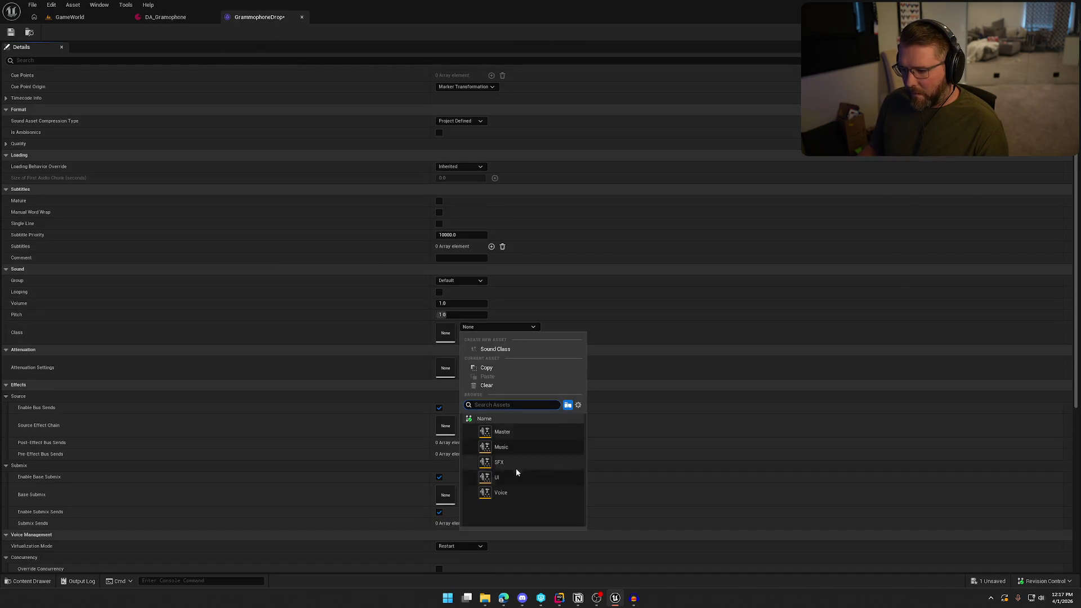
{"action": "left_click", "coordinate": [514, 462]}
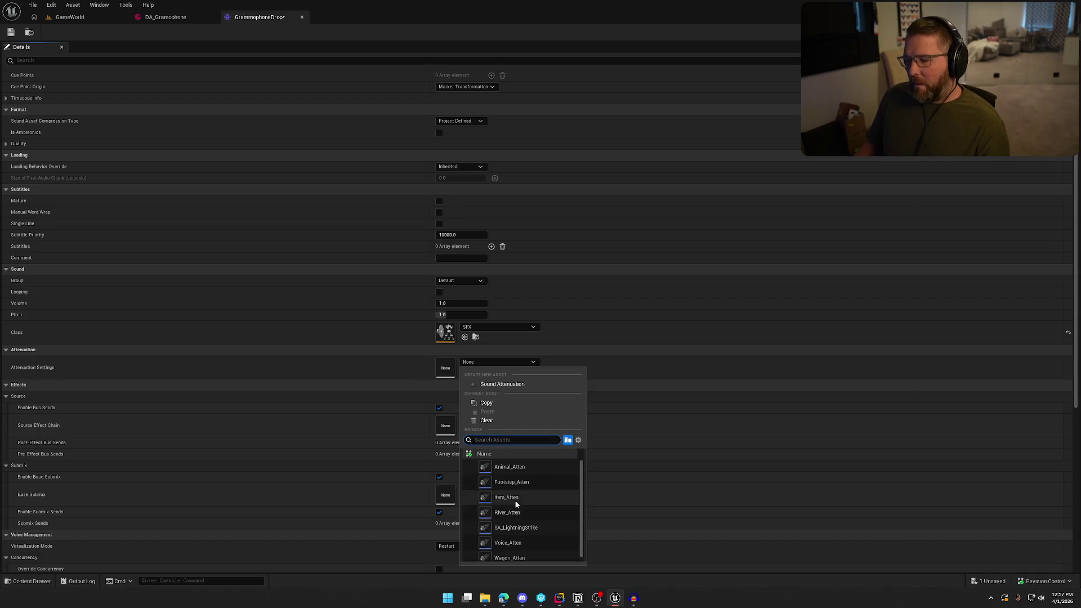
{"action": "left_click", "coordinate": [515, 499]}
{"action": "left_click", "coordinate": [462, 546]}
{"action": "left_click", "coordinate": [466, 565]}
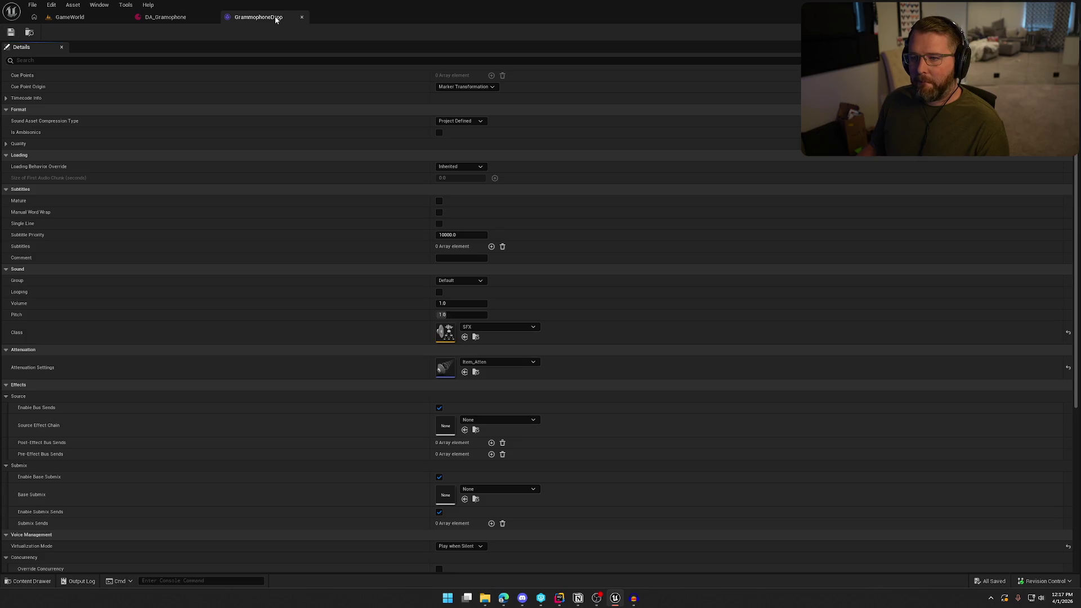
Step: Set DA_Gramophone's Impact Sound to GrammophoneDrop, check out and save the asset
{"action": "left_click", "coordinate": [302, 16]}
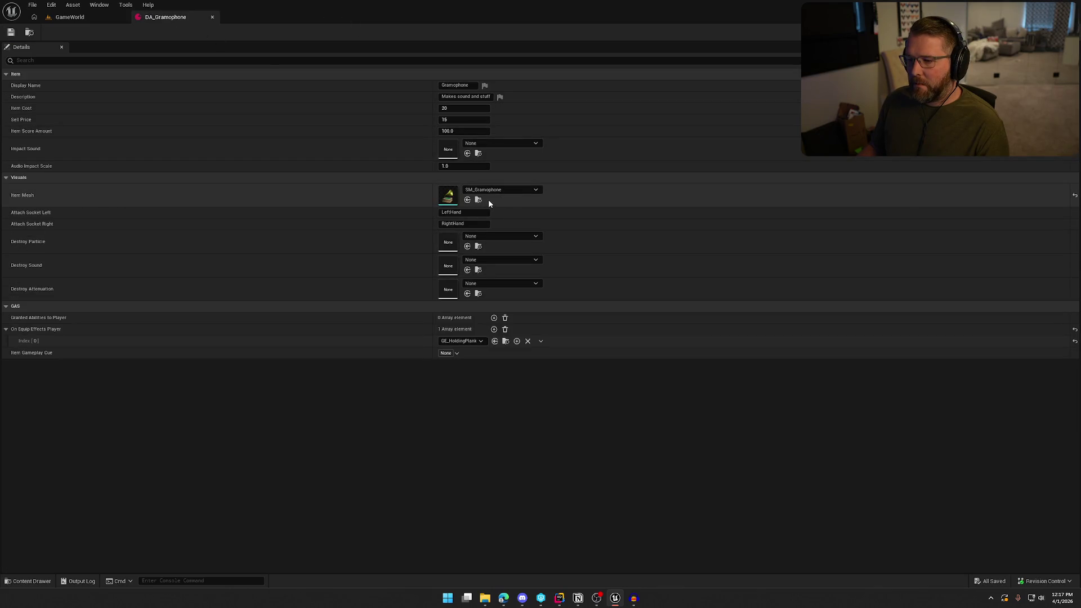
{"action": "left_click", "coordinate": [497, 144]}
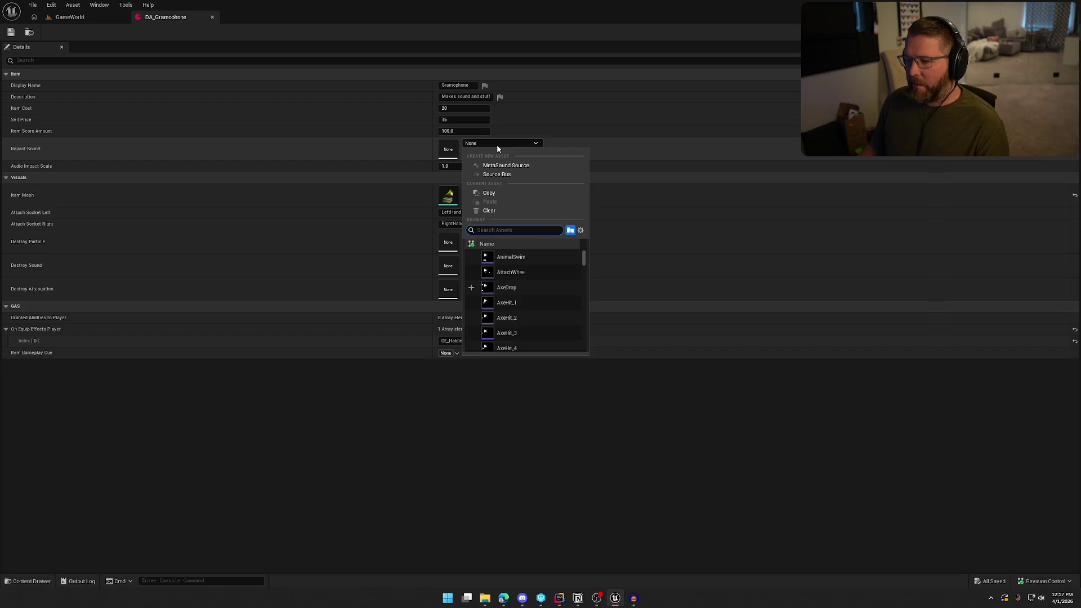
{"action": "type", "text": "gram"}
{"action": "key", "text": "Return"}
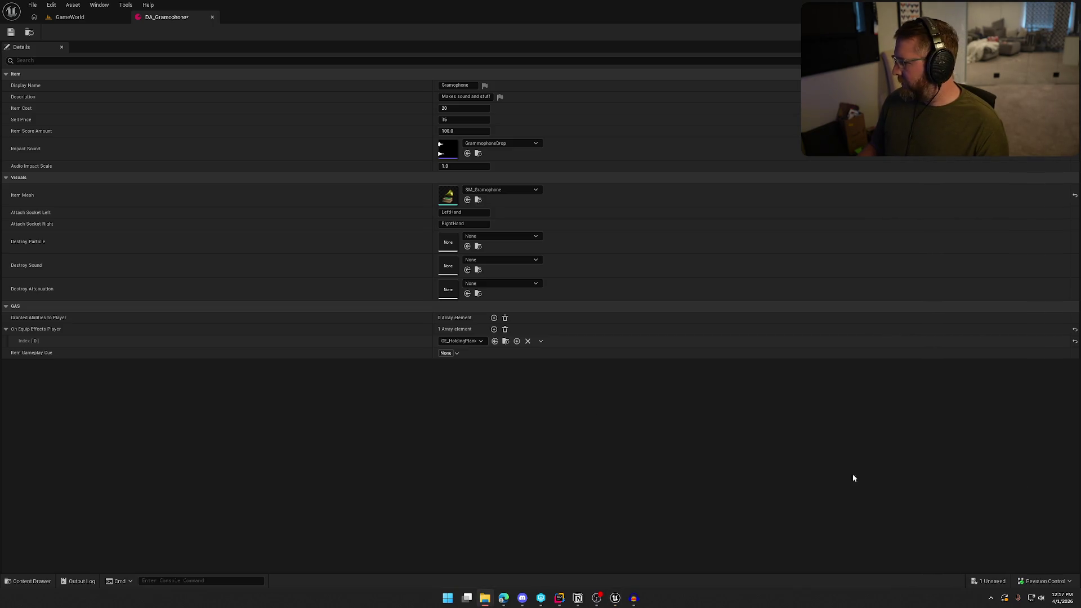
{"action": "left_click", "coordinate": [10, 31]}
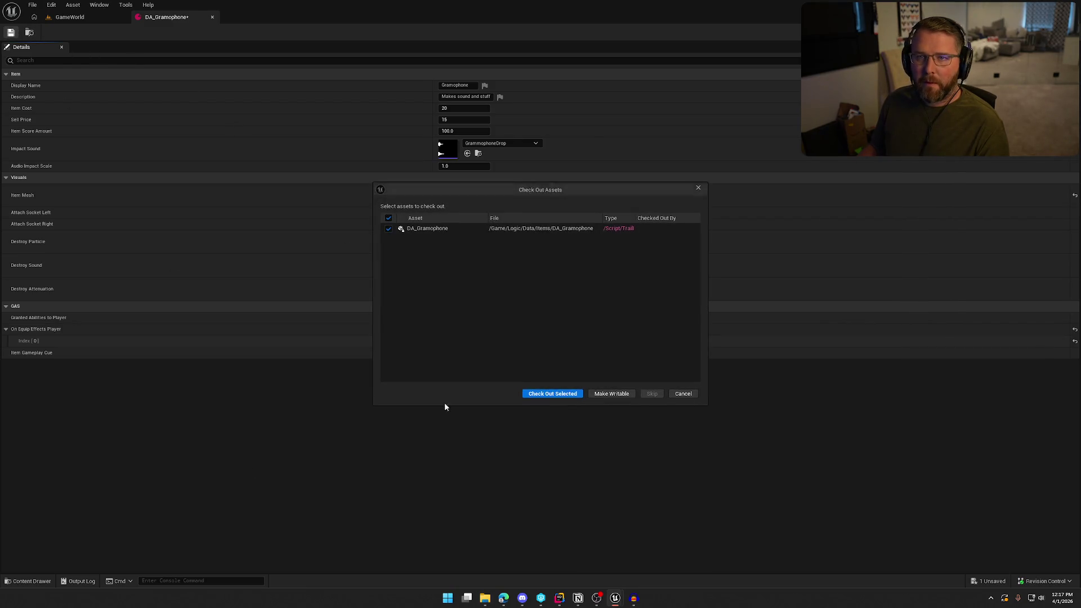
{"action": "left_click", "coordinate": [555, 394]}
{"action": "left_click", "coordinate": [68, 17]}
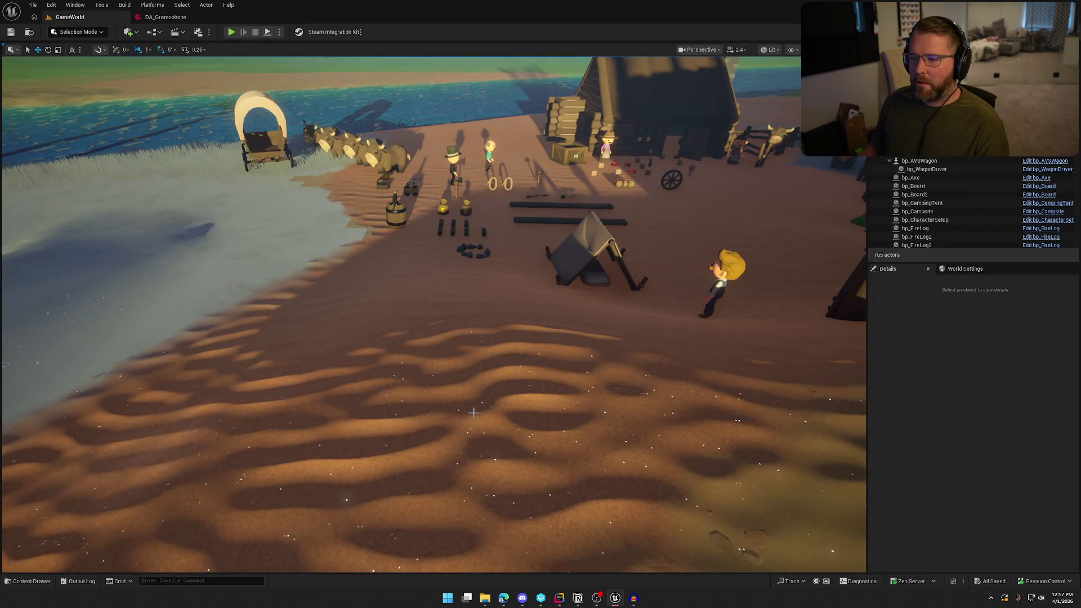
Step: Recheck DA_Gramophone's settings, then start Play in Editor on GameWorld
{"action": "key", "text": "ctrl+space"}
{"action": "left_click", "coordinate": [159, 17]}
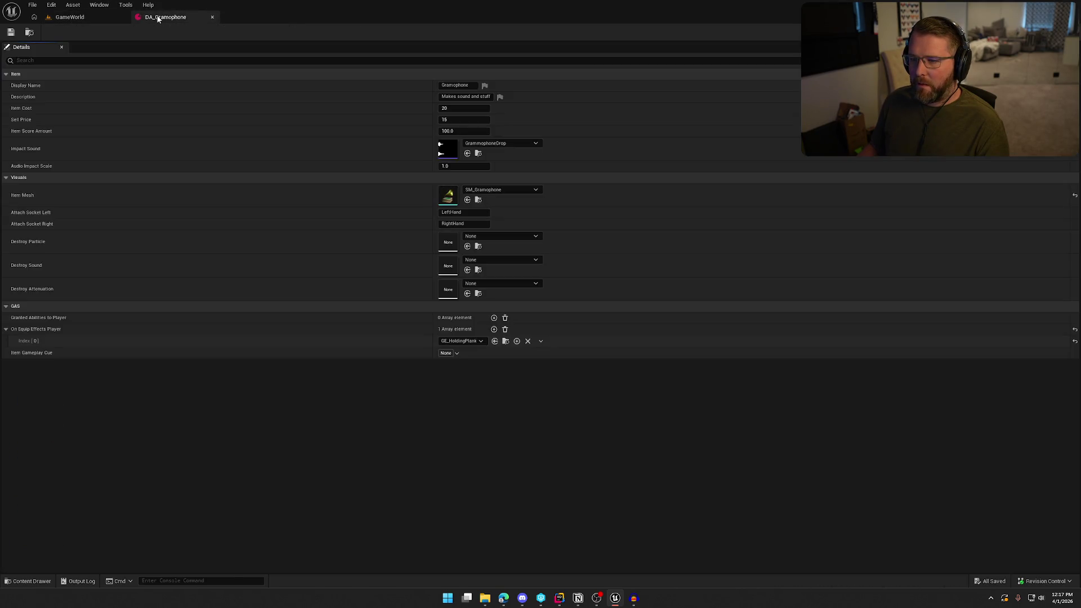
{"action": "left_click", "coordinate": [118, 17]}
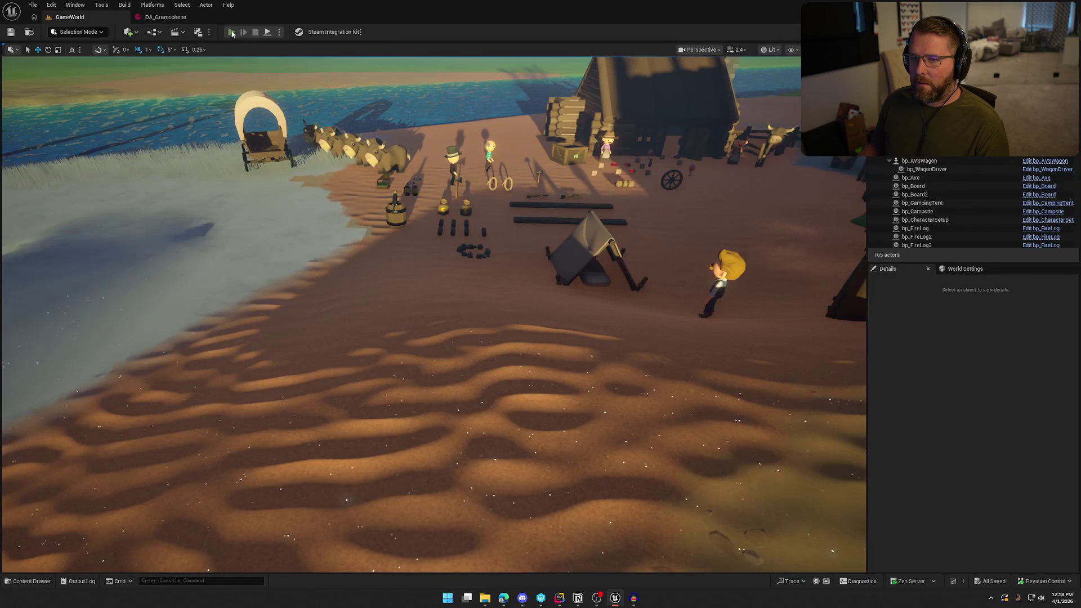
{"action": "left_click", "coordinate": [232, 32]}
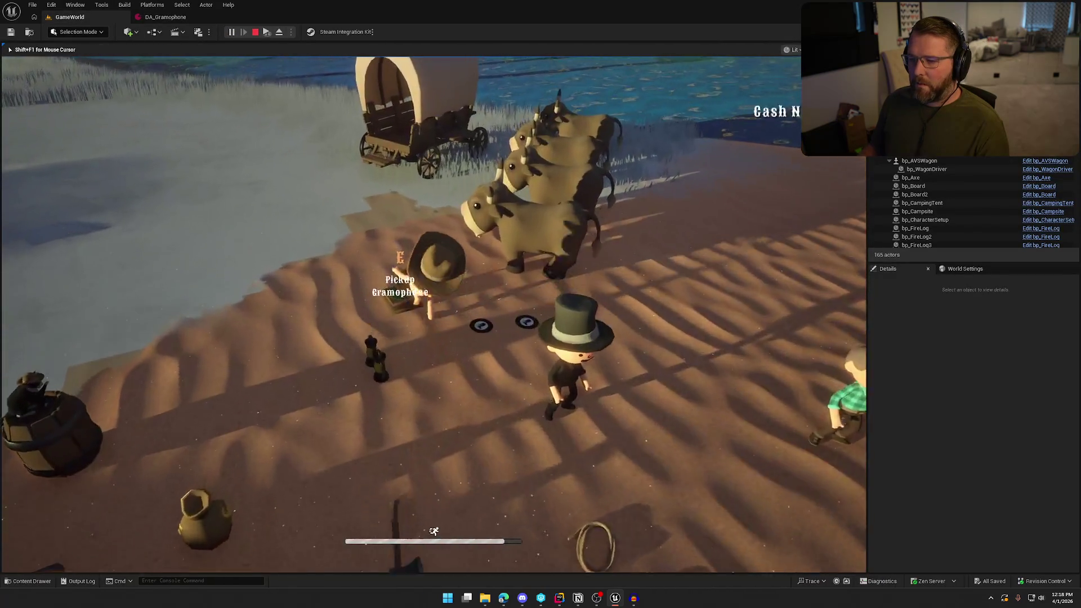
Step: Carry and drop the gramophone on grass and sand to hear its impact sound
{"action": "key", "text": "e"}
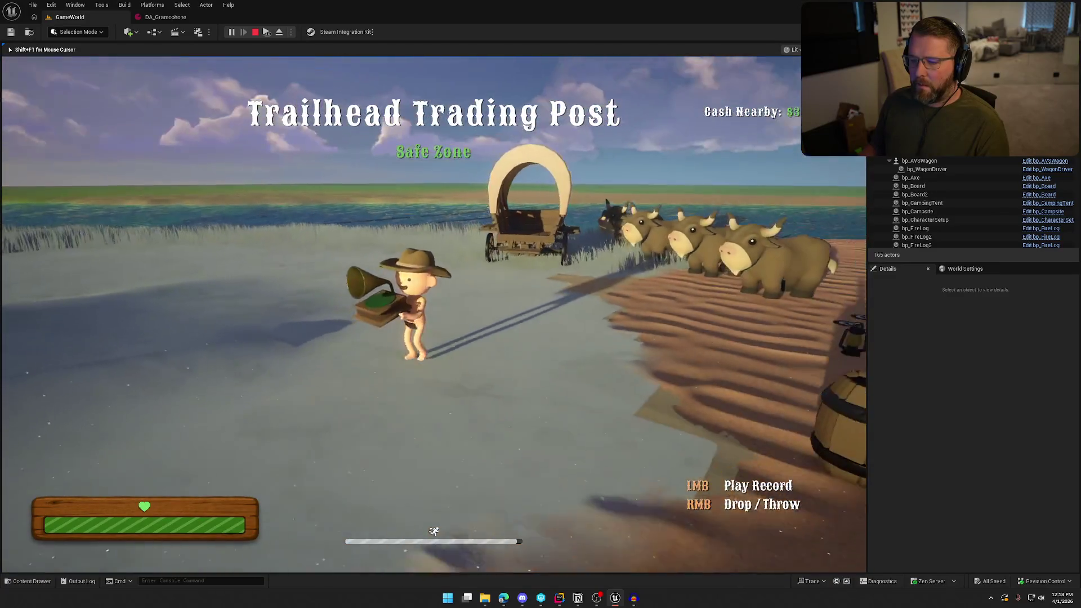
{"action": "left_click", "coordinate": [433, 314]}
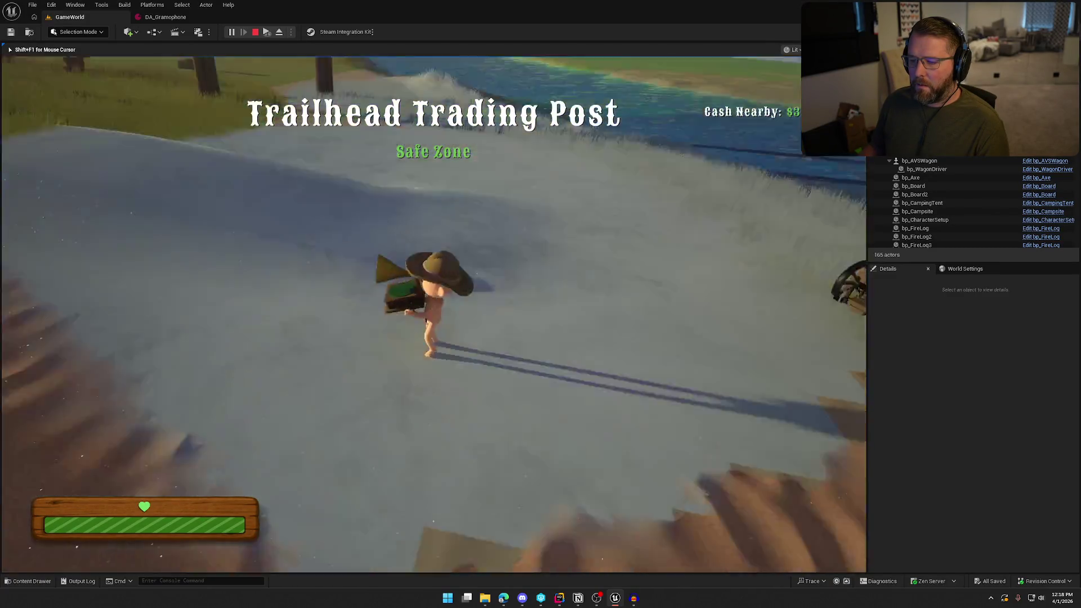
{"action": "key", "text": "shift+w"}
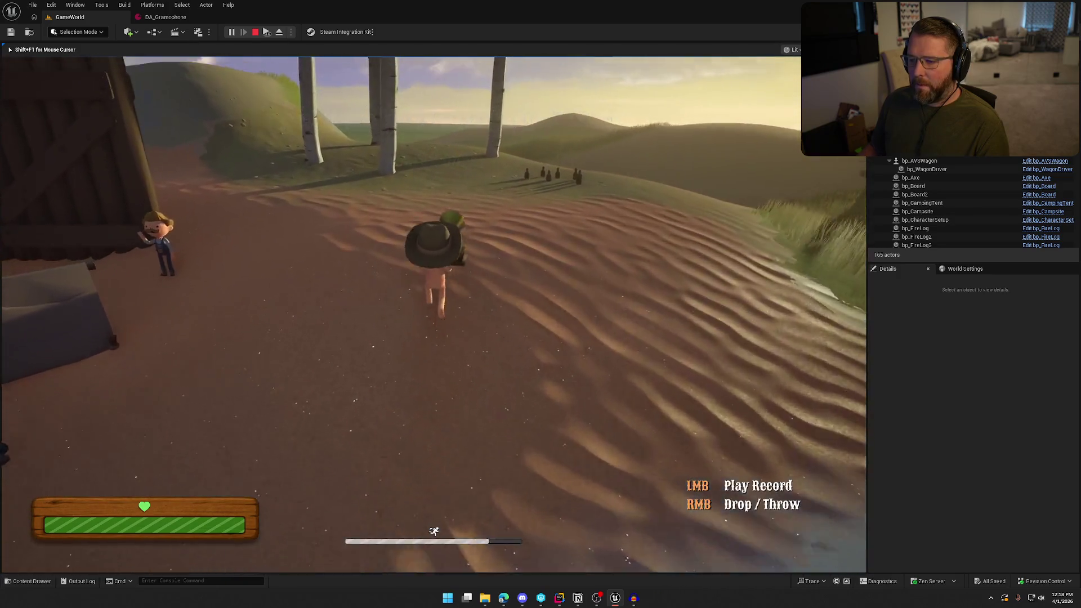
{"action": "key", "text": "shift+w"}
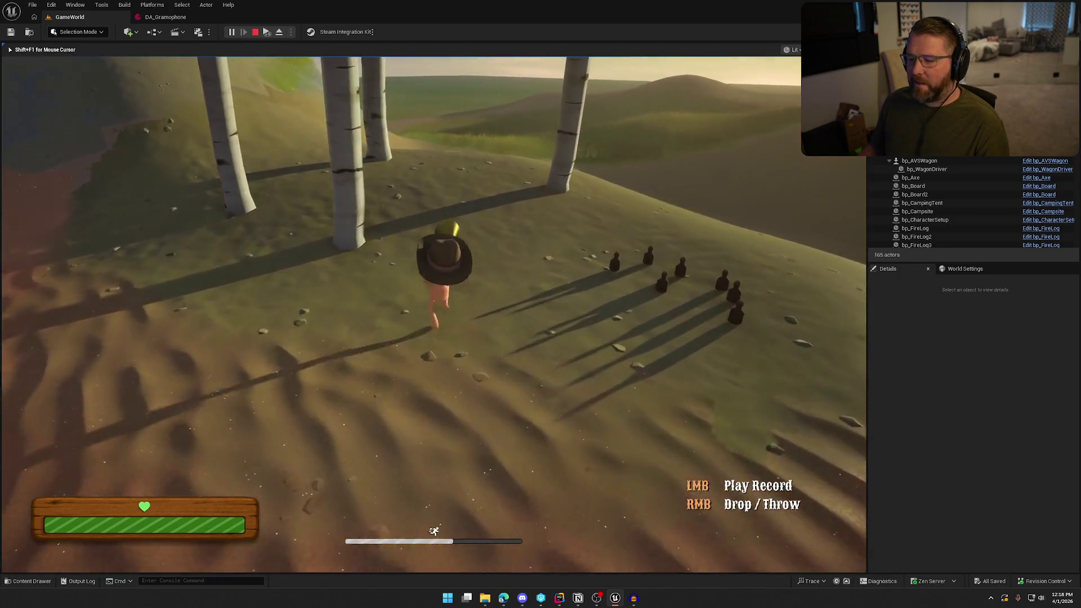
{"action": "right_click", "coordinate": [433, 314]}
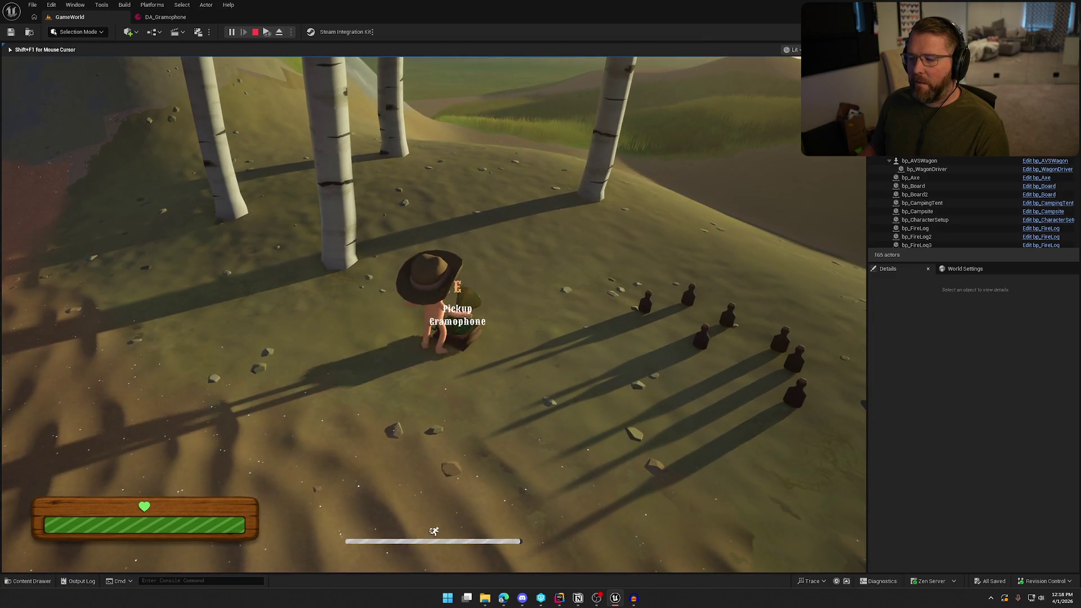
{"action": "key", "text": "e"}
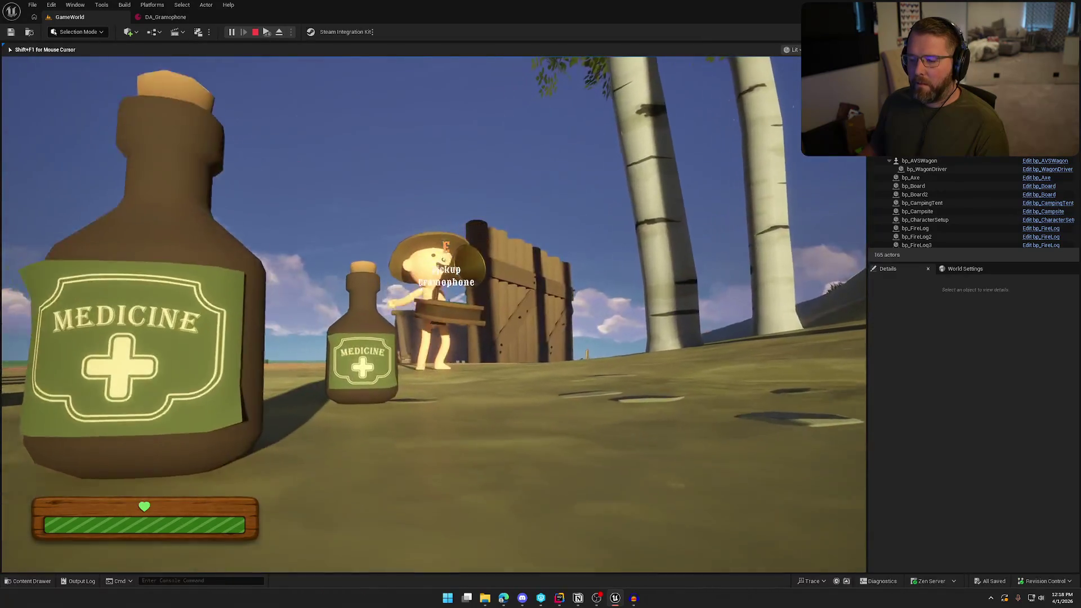
{"action": "key", "text": "w"}
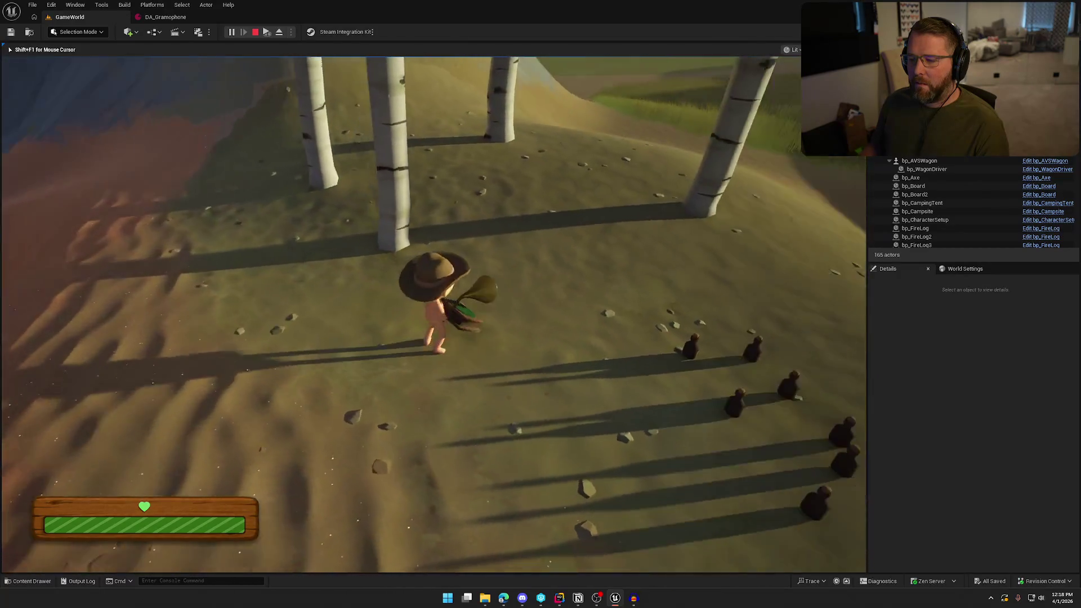
{"action": "key", "text": "shift"}
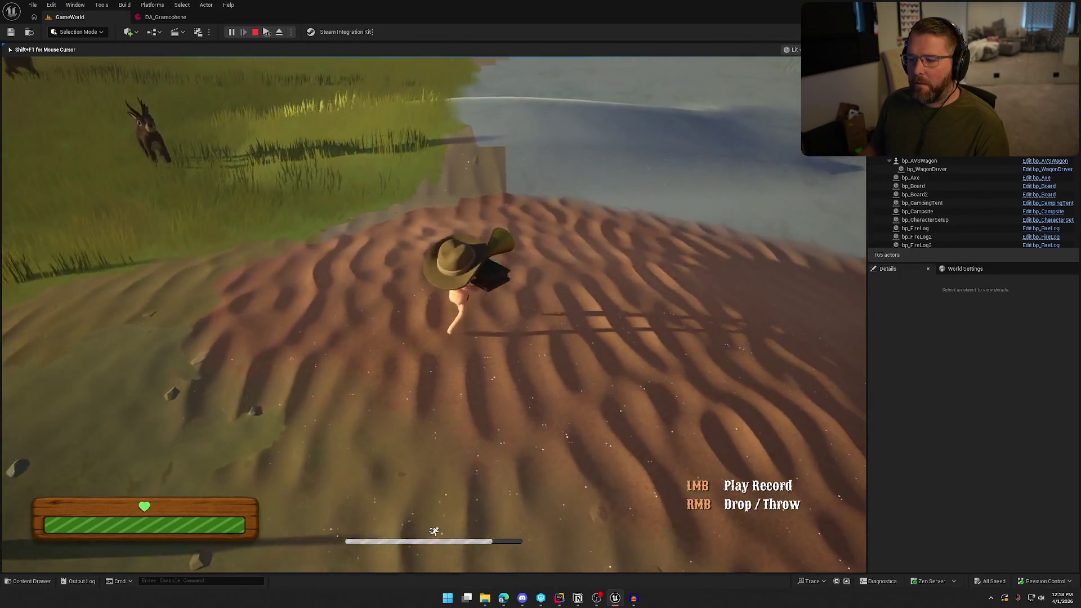
{"action": "right_click", "coordinate": [434, 314]}
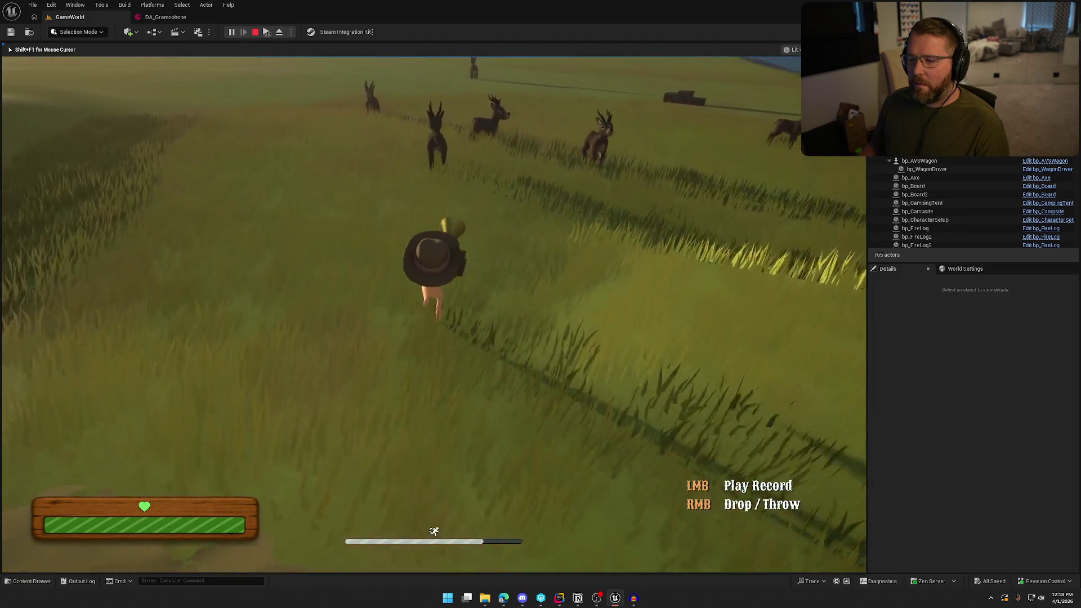
{"action": "right_click", "coordinate": [434, 315]}
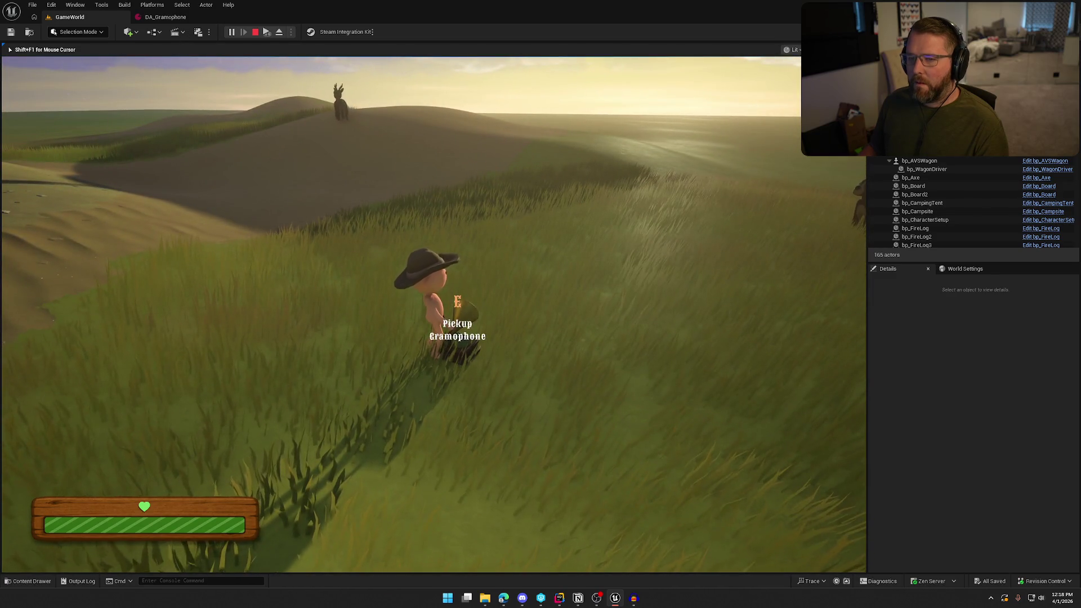
{"action": "key", "text": "shift+F1"}
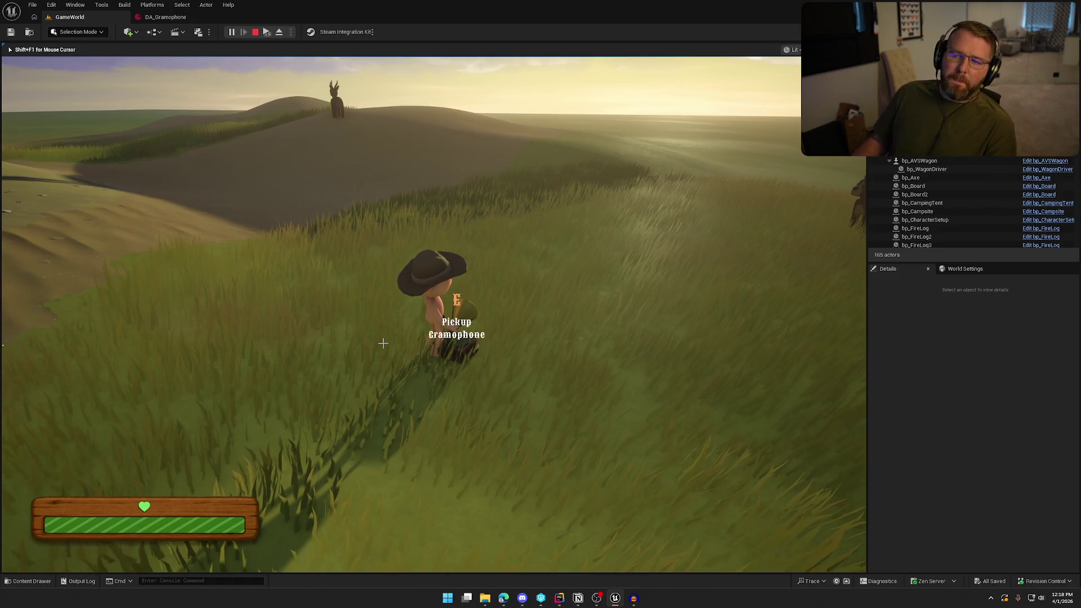
{"action": "left_click", "coordinate": [165, 17]}
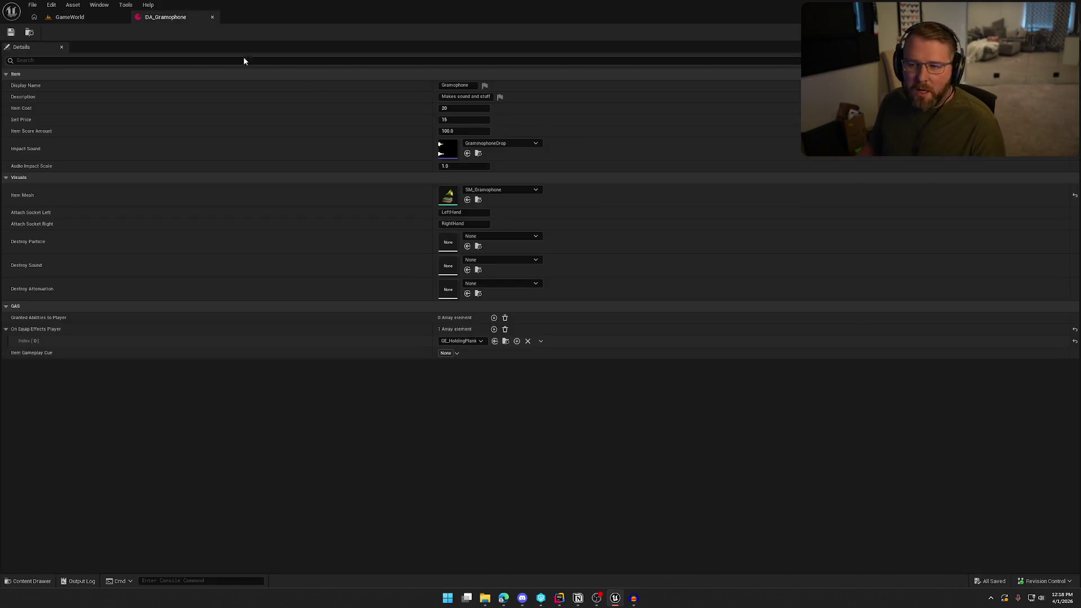
Step: Close DA_Gramophone with Audio Impact Scale at 1.0, open DA_Gun from Data/Items, then bring Splice forward
{"action": "left_click", "coordinate": [370, 414]}
{"action": "left_click", "coordinate": [213, 17]}
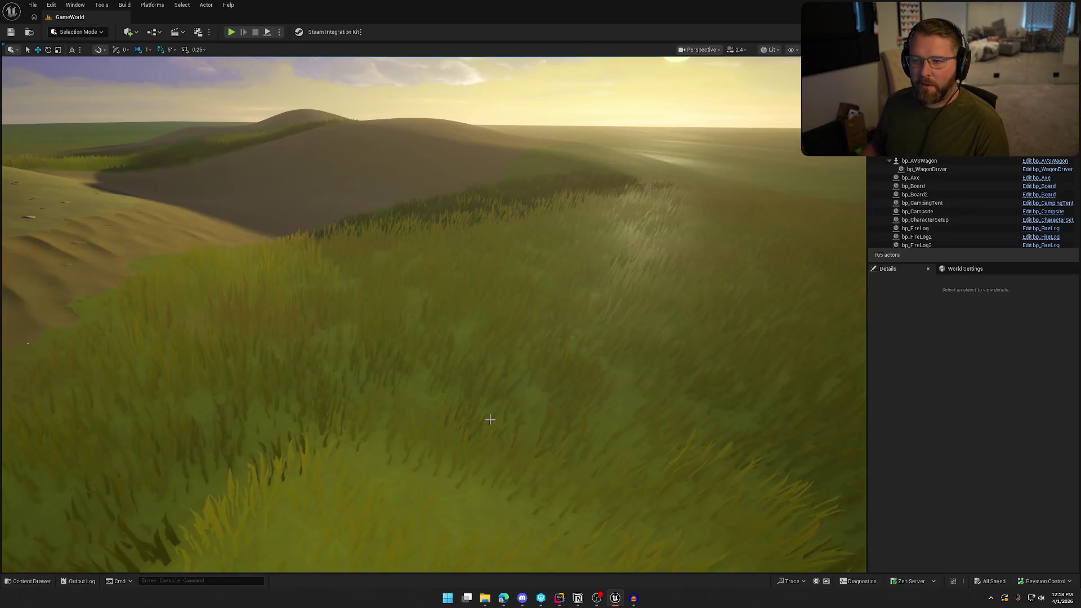
{"action": "key", "text": "ctrl+space"}
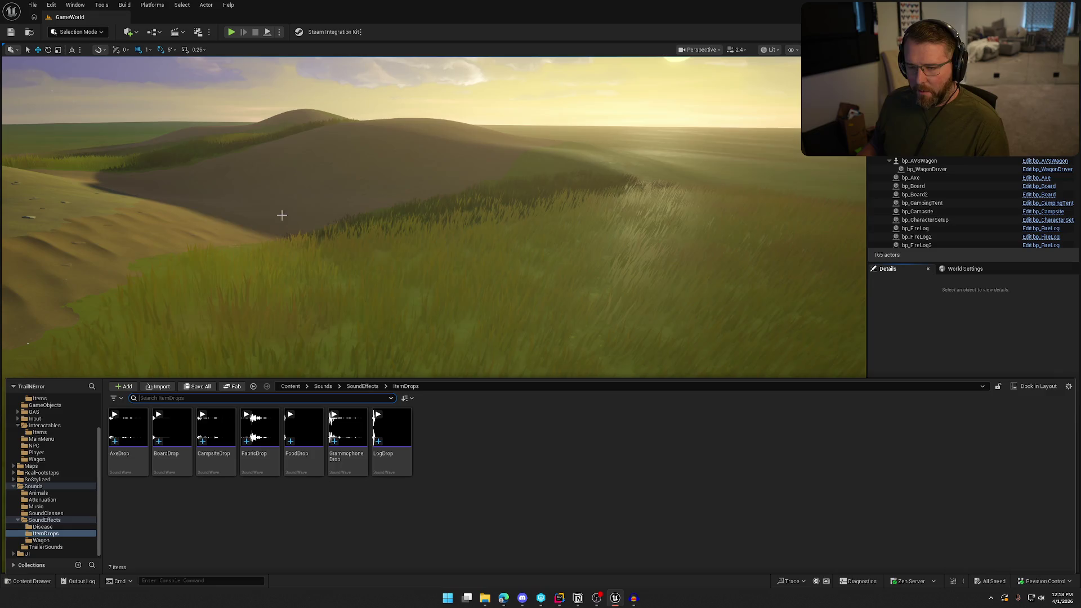
{"action": "left_click", "coordinate": [54, 433]}
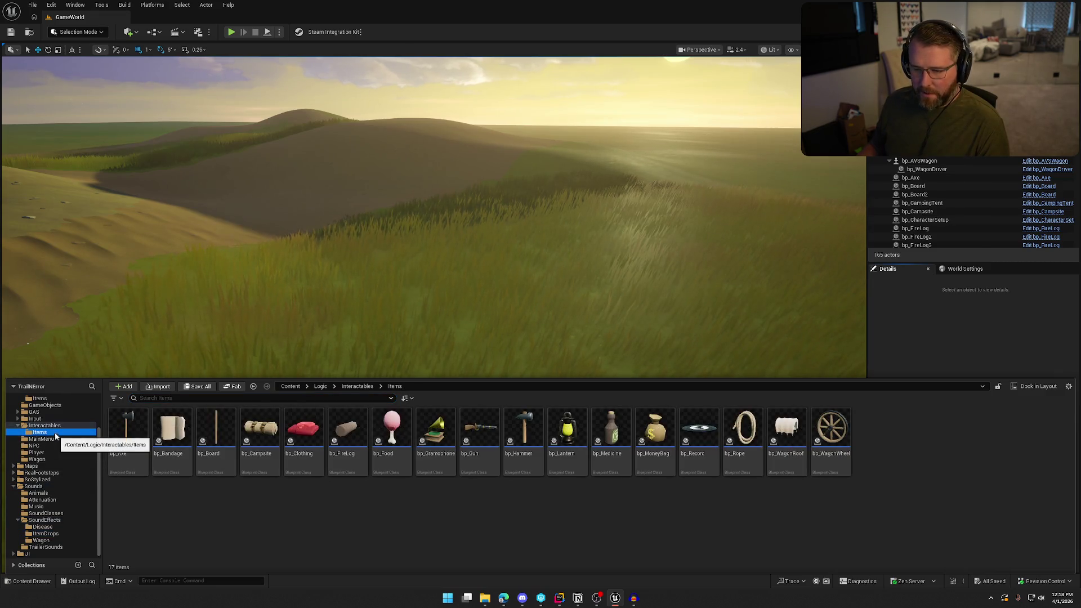
{"action": "scroll", "coordinate": [57, 435], "scroll_direction": "up", "scroll_amount": 2}
{"action": "left_click", "coordinate": [54, 426]}
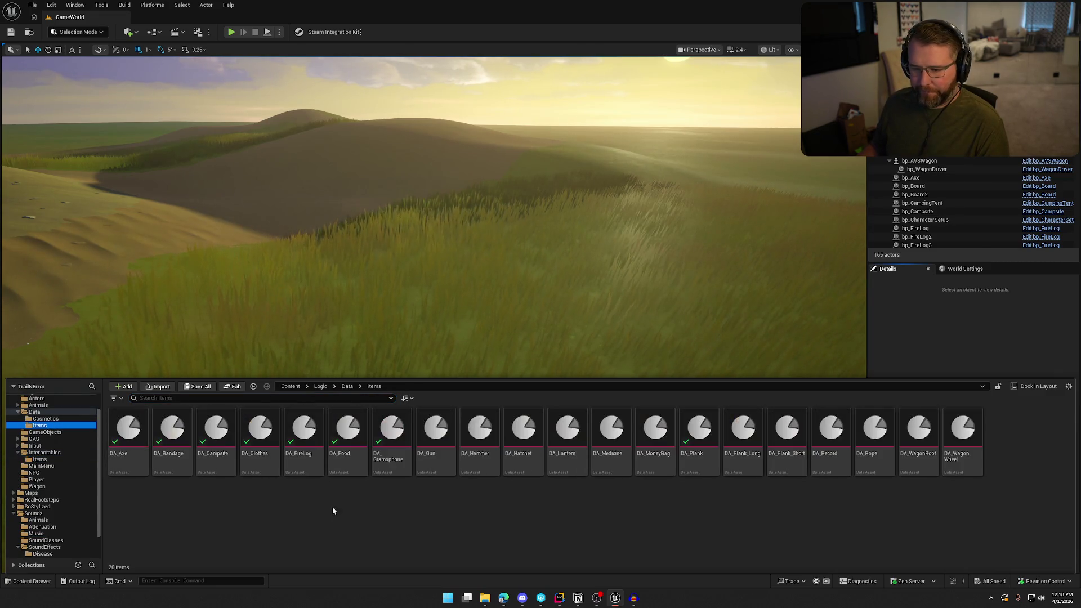
{"action": "left_click", "coordinate": [432, 449]}
{"action": "double_click", "coordinate": [432, 449]}
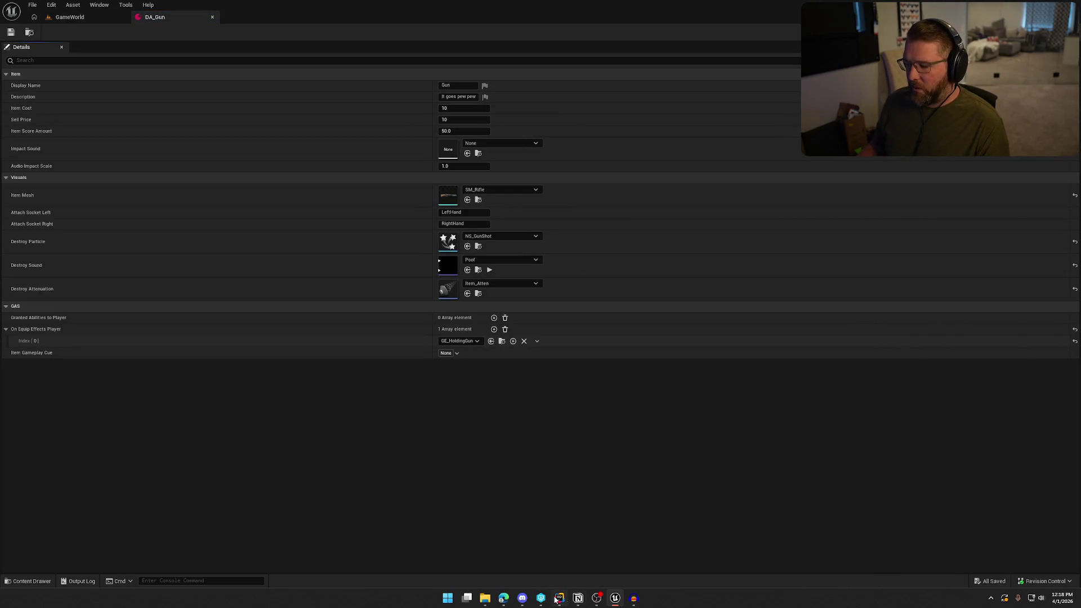
{"action": "mouse_move", "coordinate": [510, 600]}
{"action": "left_click", "coordinate": [574, 552]}
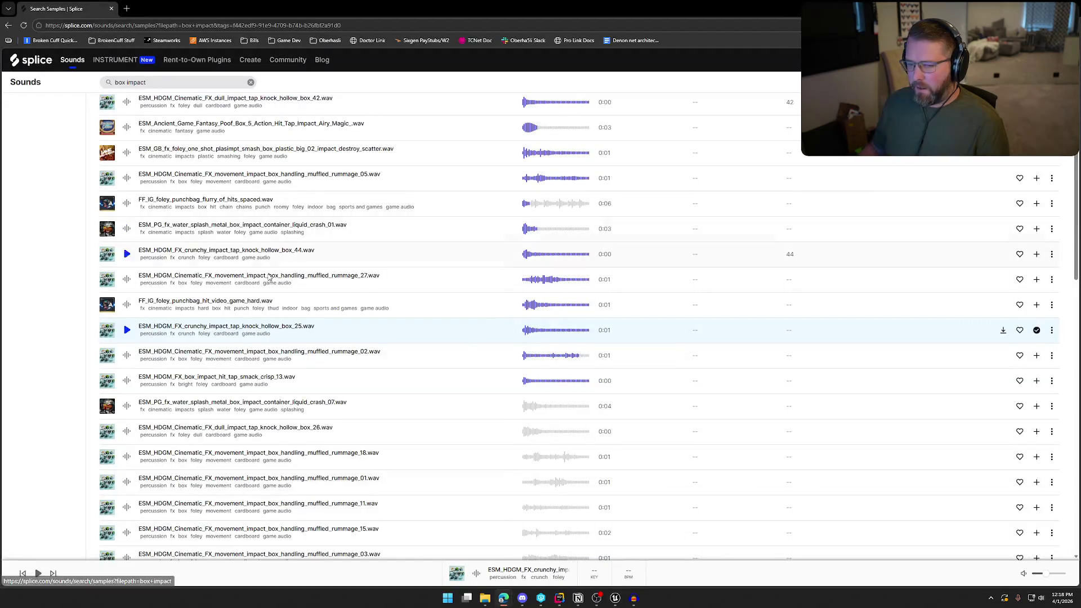
Step: Search Splice samples for 'metal impact' and filter to the Game Audio genre
{"action": "scroll", "coordinate": [269, 288], "scroll_direction": "up", "scroll_amount": 5}
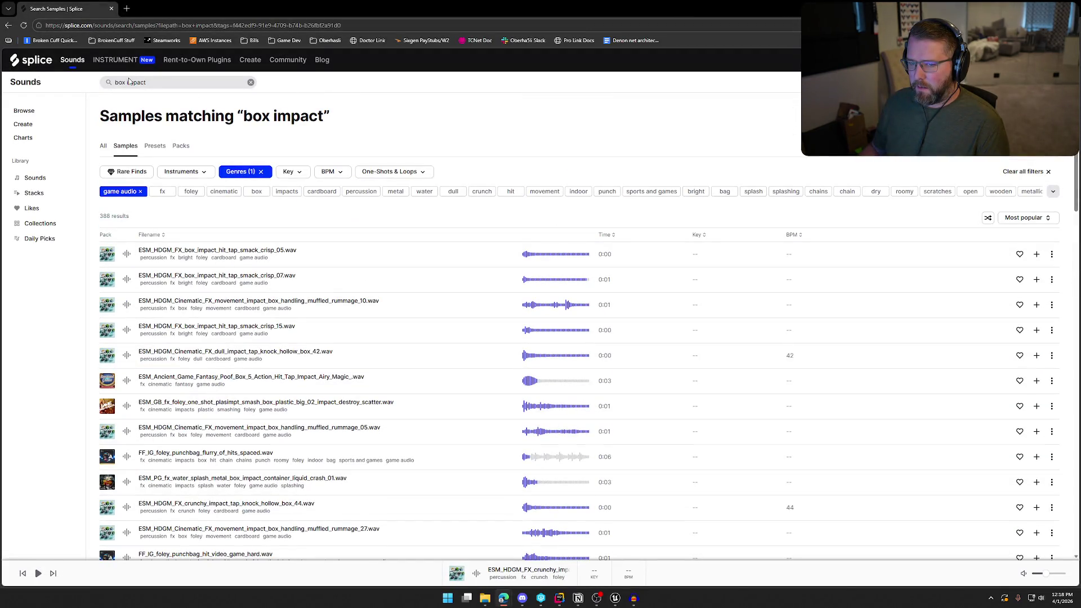
{"action": "key", "text": "BackSpace"}
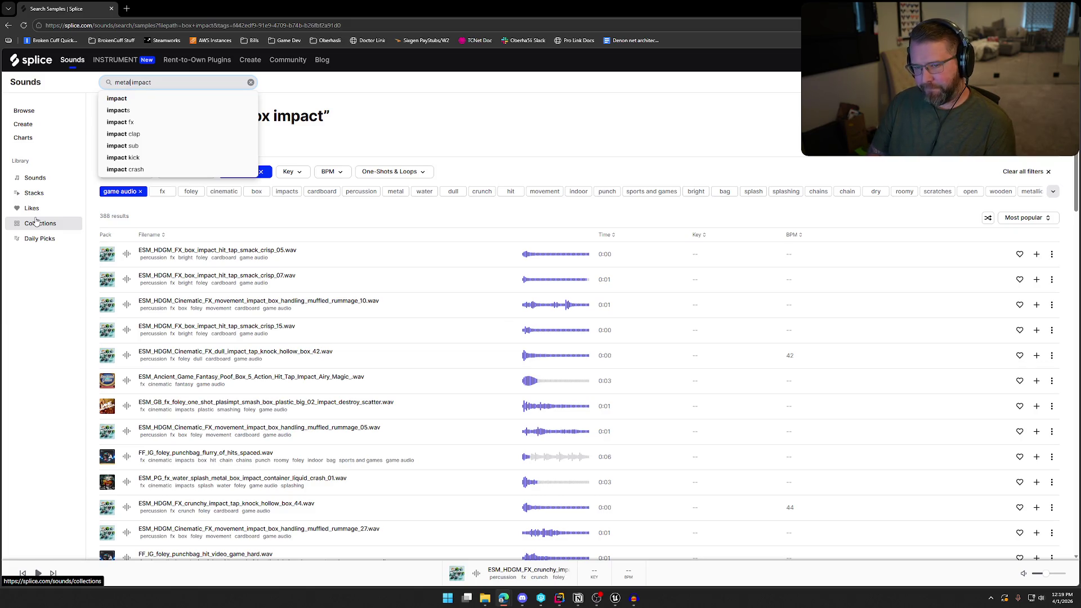
{"action": "key", "text": "Return"}
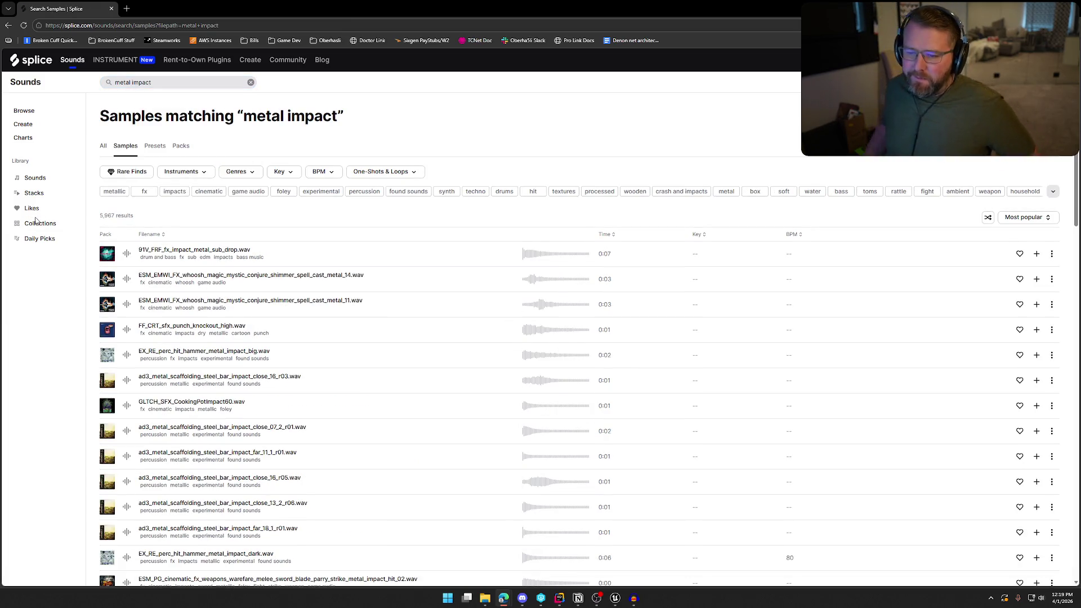
{"action": "left_click", "coordinate": [248, 191]}
Step: Audition the first metal hits: sword parry iron, metal bash smash, shimmer spell metal_03, GLTCH_SFX_Platinum2d, whoosh metal_06
{"action": "left_click", "coordinate": [127, 254]}
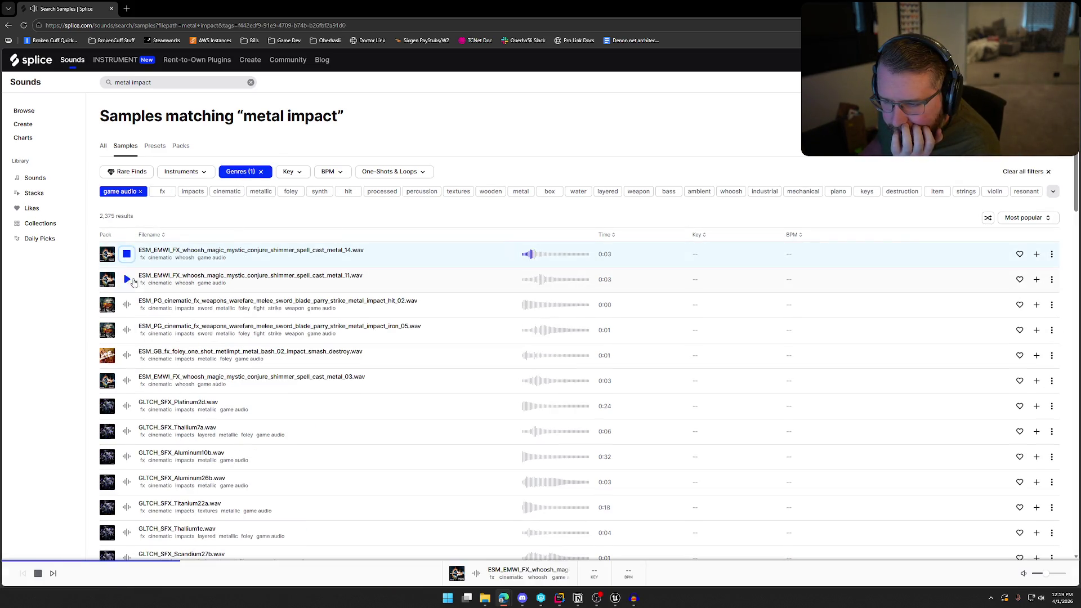
{"action": "left_click", "coordinate": [126, 305]}
{"action": "left_click", "coordinate": [127, 330]}
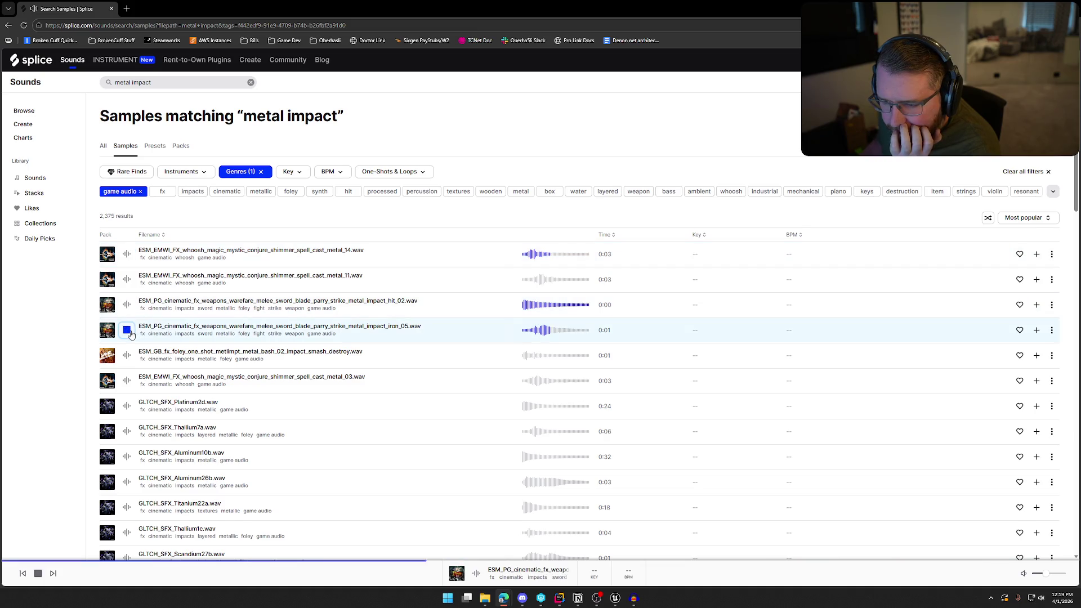
{"action": "scroll", "coordinate": [134, 347], "scroll_direction": "down", "scroll_amount": 1}
{"action": "left_click", "coordinate": [126, 314]}
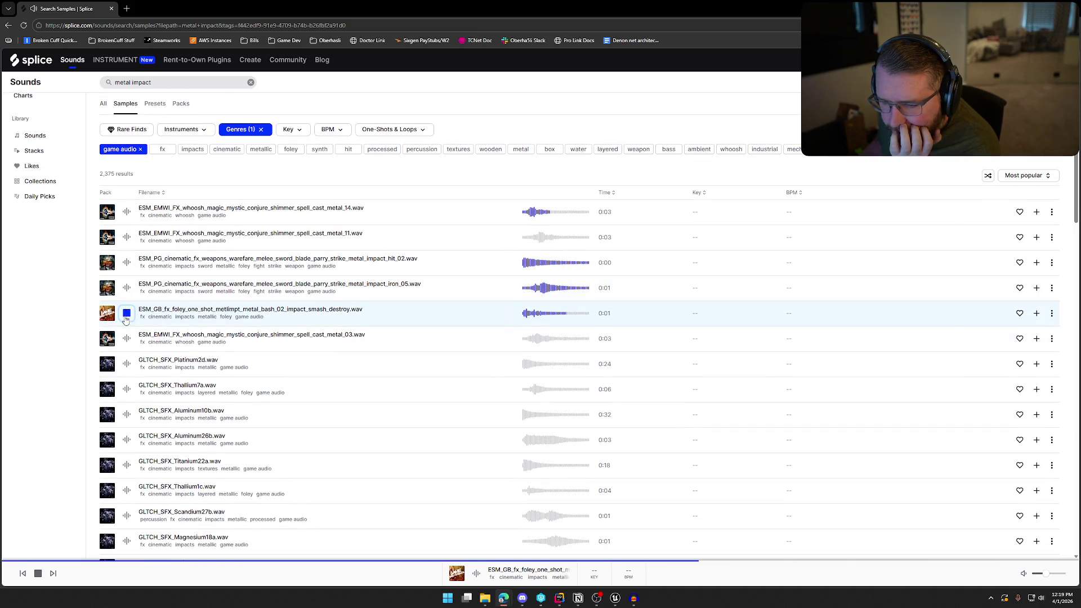
{"action": "left_click", "coordinate": [127, 339]}
{"action": "scroll", "coordinate": [127, 338], "scroll_direction": "down", "scroll_amount": 2}
{"action": "left_click", "coordinate": [125, 286]}
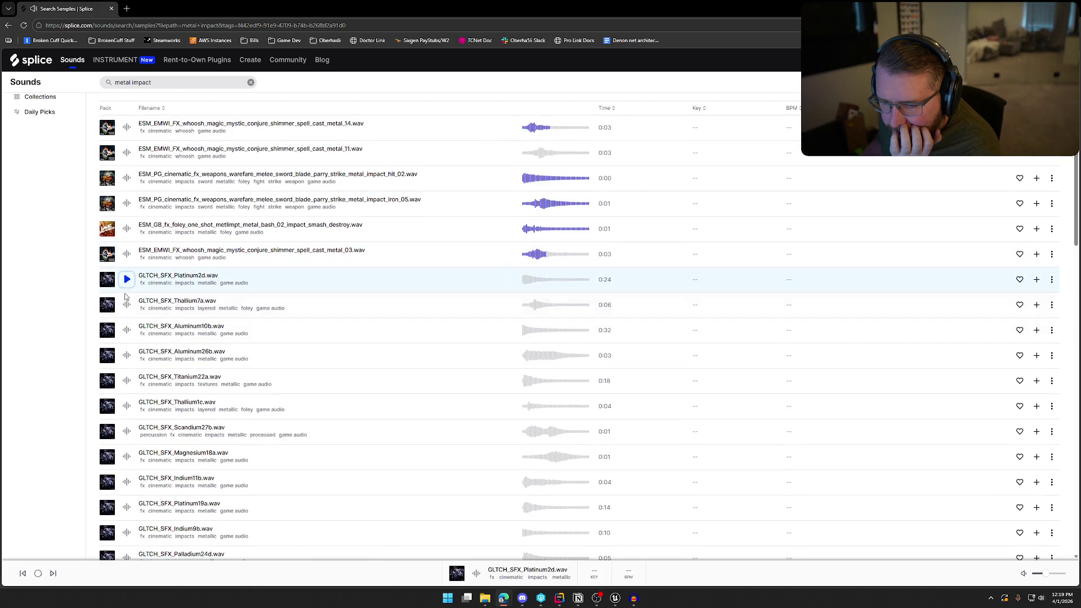
{"action": "scroll", "coordinate": [316, 383], "scroll_direction": "down", "scroll_amount": 8}
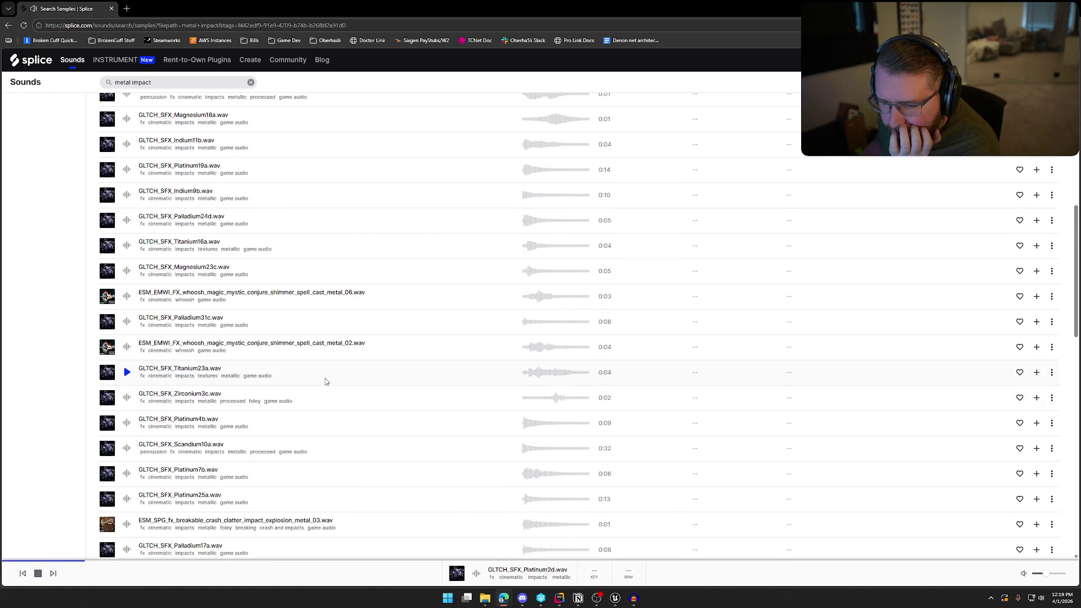
{"action": "left_click", "coordinate": [128, 296]}
{"action": "scroll", "coordinate": [355, 396], "scroll_direction": "down", "scroll_amount": 7}
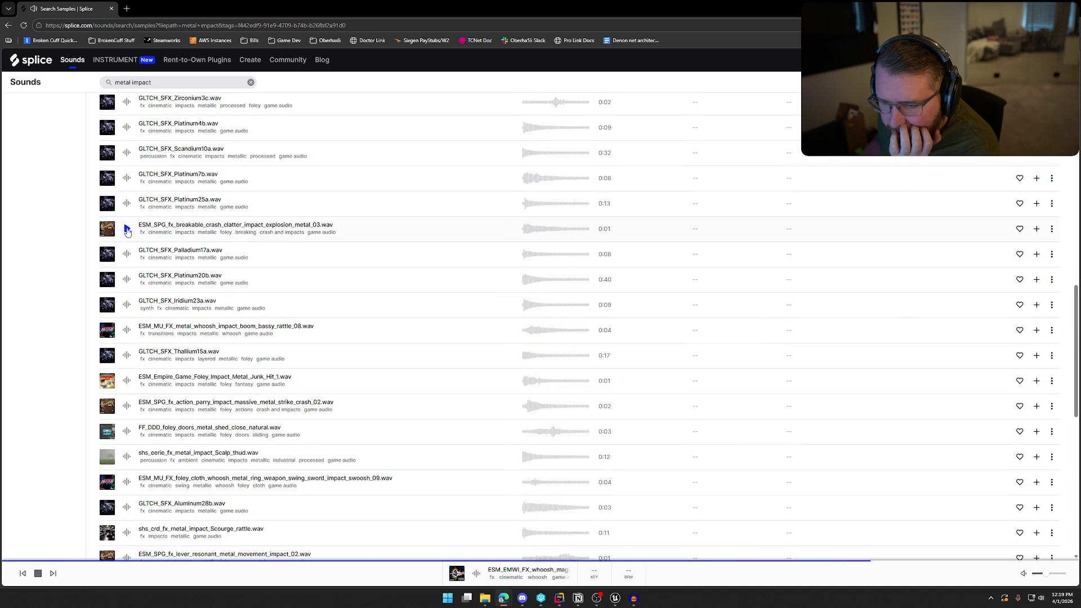
{"action": "scroll", "coordinate": [128, 248], "scroll_direction": "down", "scroll_amount": 3}
Step: Audition the remaining page-1 hits, such as metal junk, ricochet and chest door slam, then go to page 2
{"action": "left_click", "coordinate": [127, 255]}
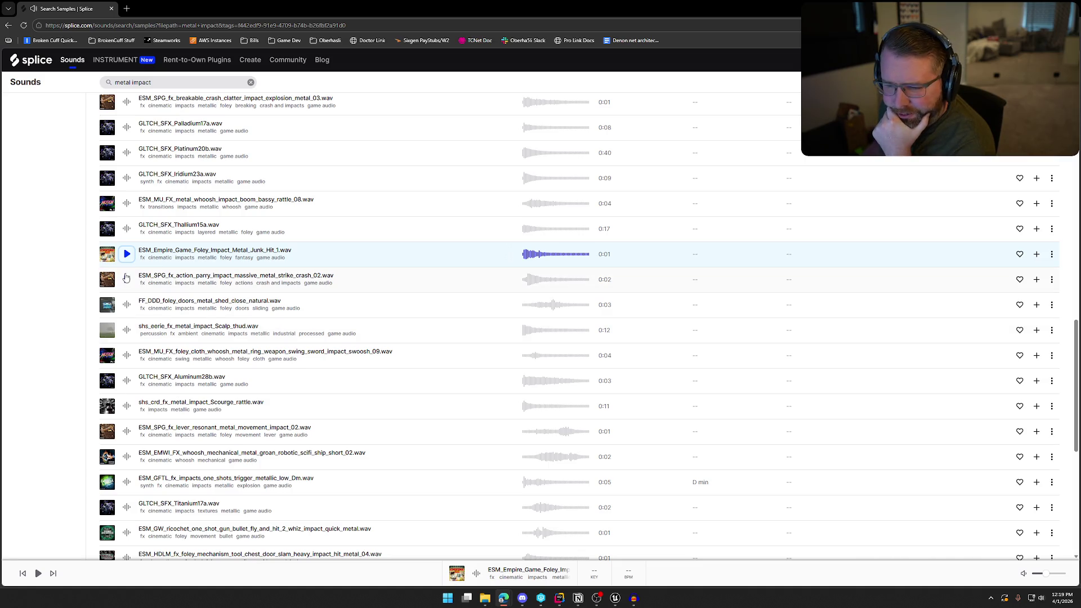
{"action": "left_click", "coordinate": [128, 280]}
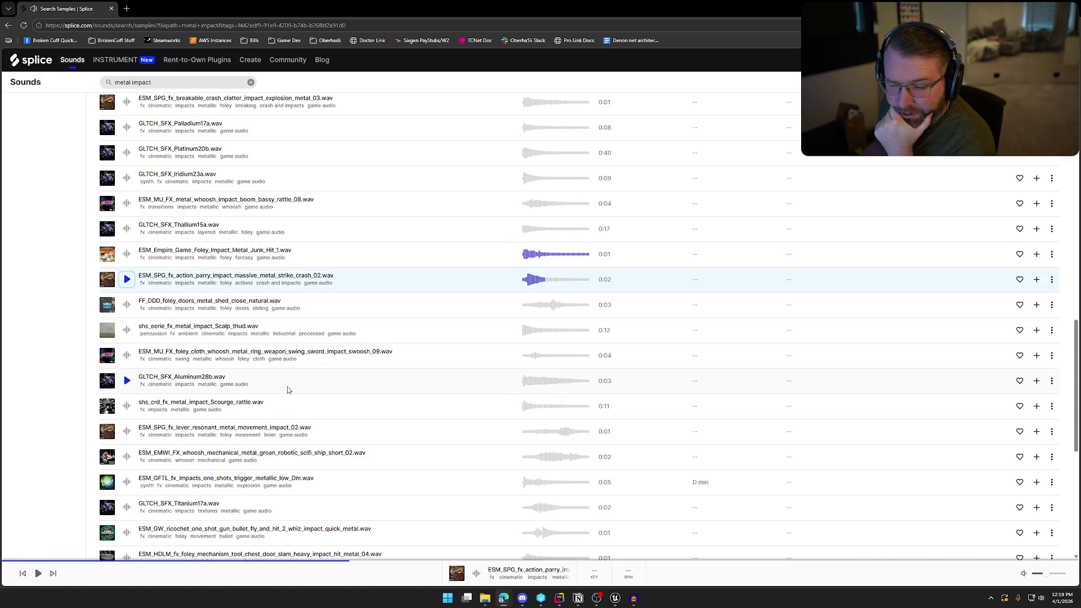
{"action": "left_click", "coordinate": [127, 332]}
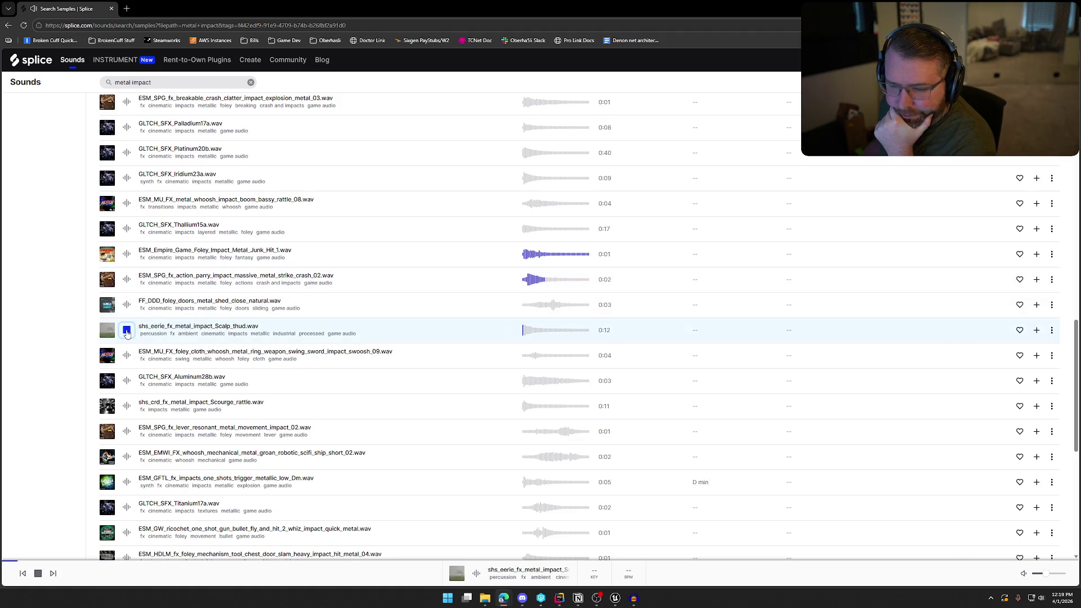
{"action": "scroll", "coordinate": [207, 351], "scroll_direction": "down", "scroll_amount": 3}
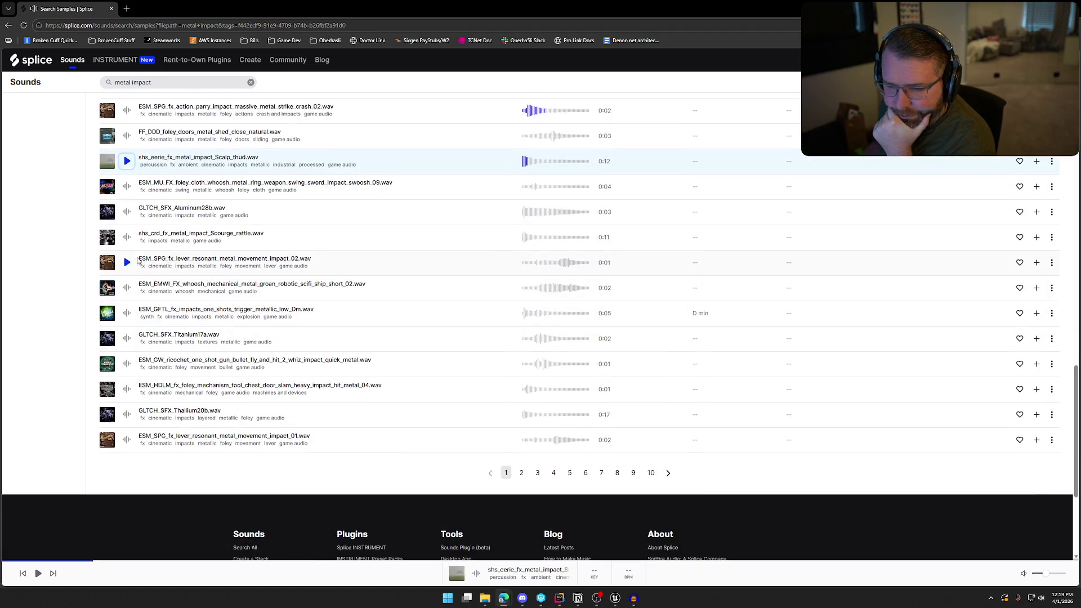
{"action": "left_click", "coordinate": [127, 238]}
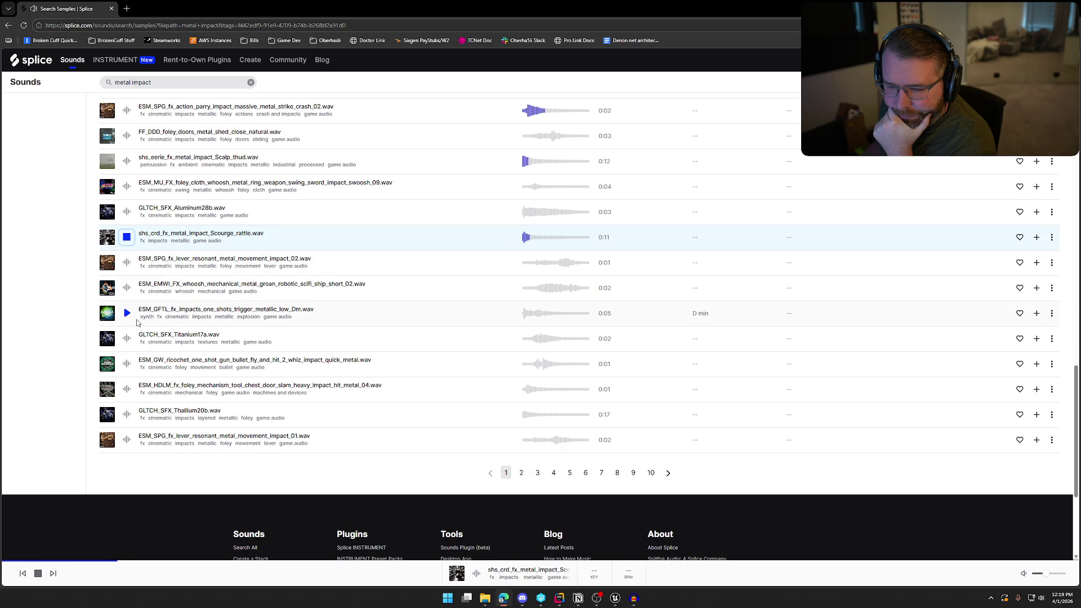
{"action": "left_click", "coordinate": [127, 315]}
{"action": "left_click", "coordinate": [129, 264]}
{"action": "left_click", "coordinate": [129, 290]}
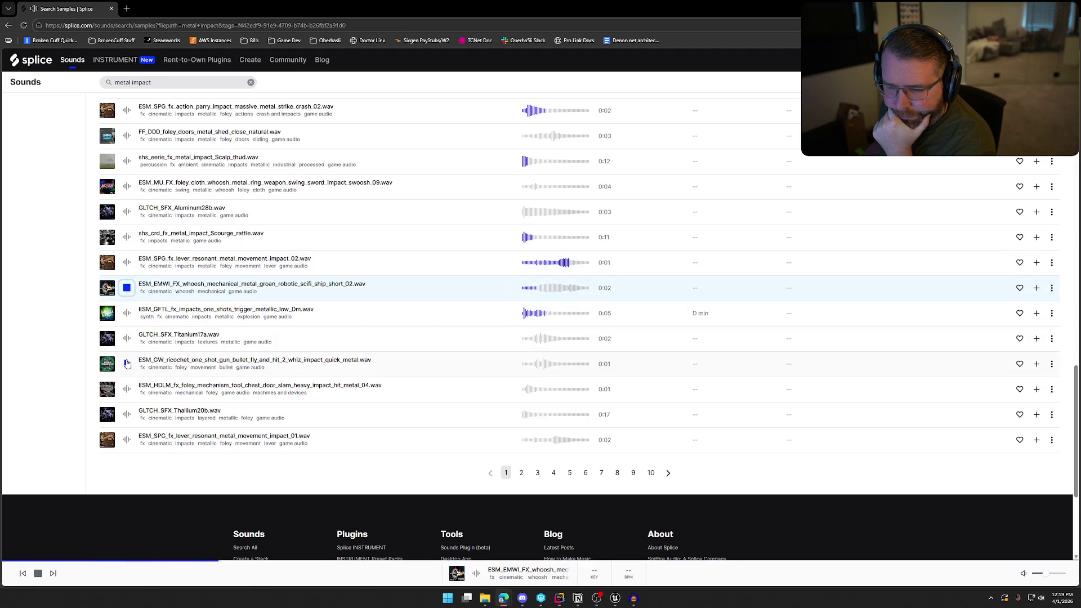
{"action": "left_click", "coordinate": [127, 365]}
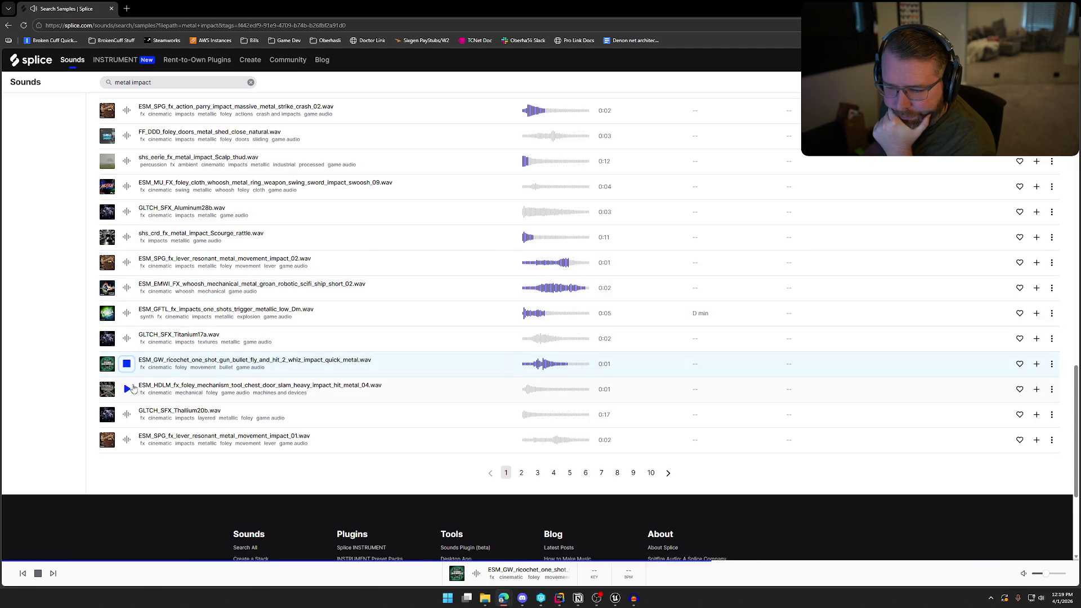
{"action": "left_click", "coordinate": [126, 394]}
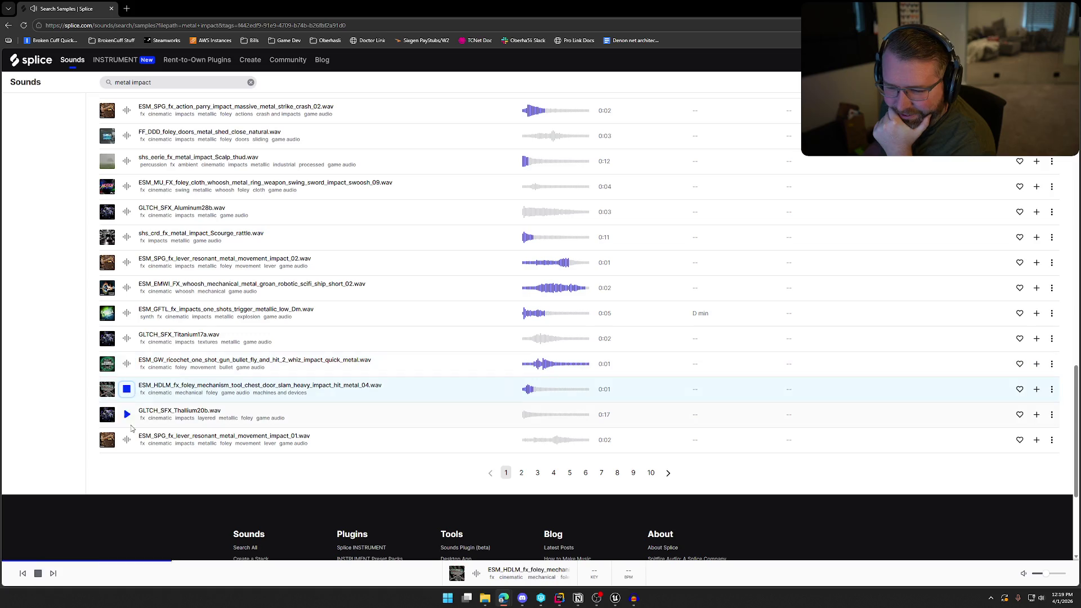
{"action": "left_click", "coordinate": [125, 415]}
{"action": "left_click", "coordinate": [126, 440]}
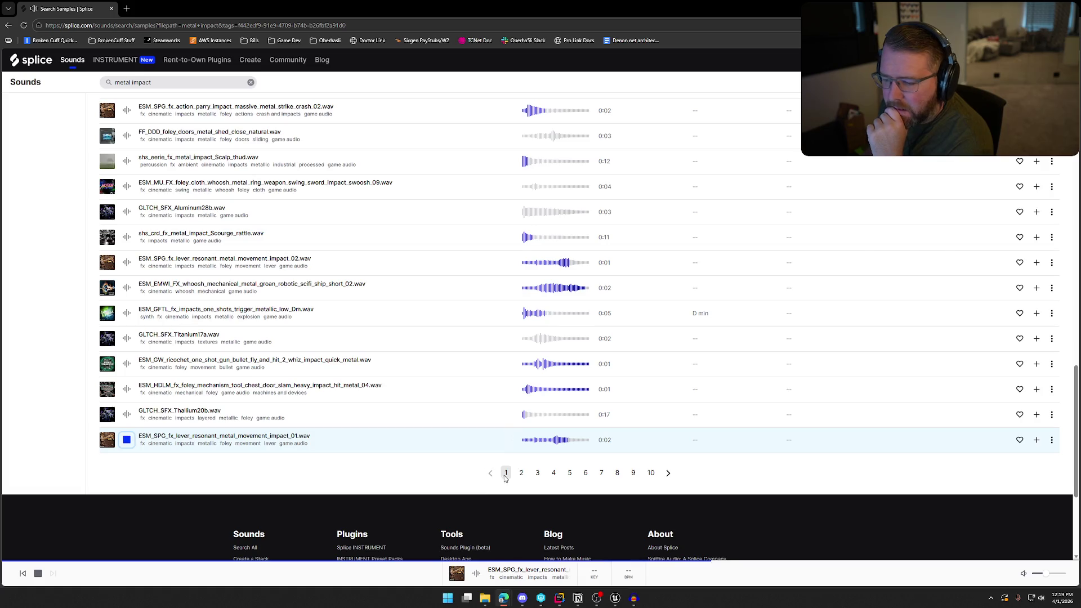
{"action": "left_click", "coordinate": [521, 473]}
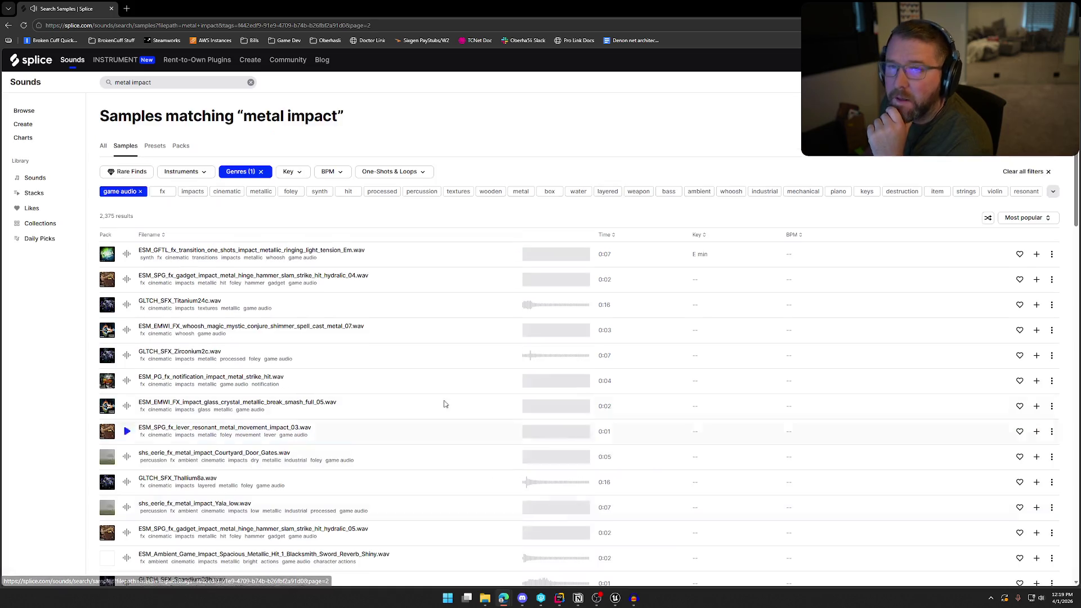
Step: Audition page-2 samples: metallic ringing, hinge hammer hydraulic 04, Titanium24c, Zirconium2c, crystal glass smash, Courtyard Door Gates
{"action": "left_click", "coordinate": [126, 254]}
{"action": "left_click", "coordinate": [127, 280]}
{"action": "left_click", "coordinate": [127, 307]}
{"action": "left_click", "coordinate": [127, 330]}
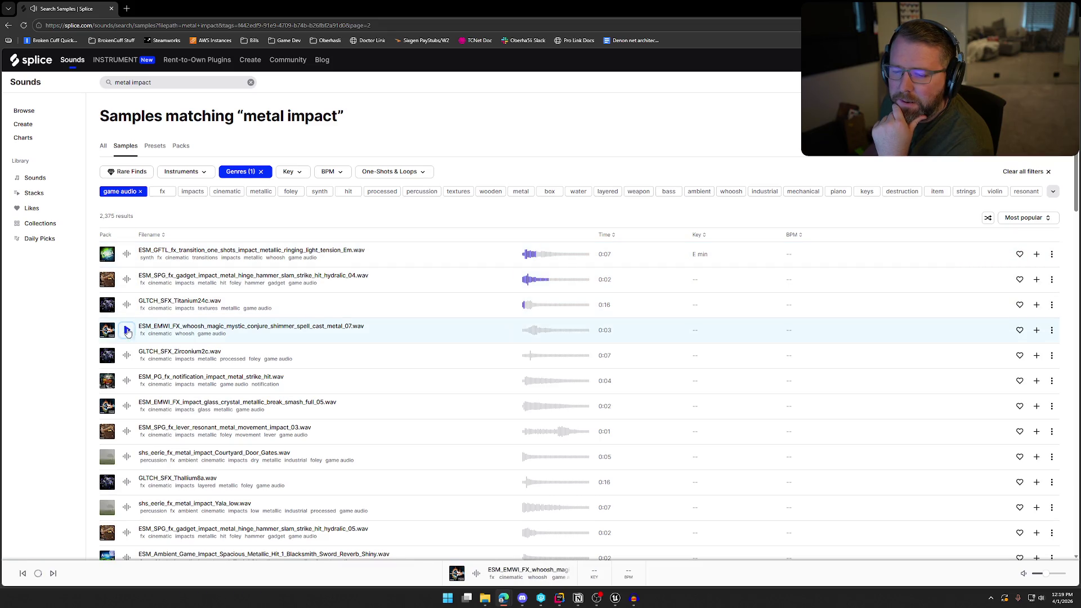
{"action": "left_click", "coordinate": [127, 355]}
{"action": "left_click", "coordinate": [128, 381]}
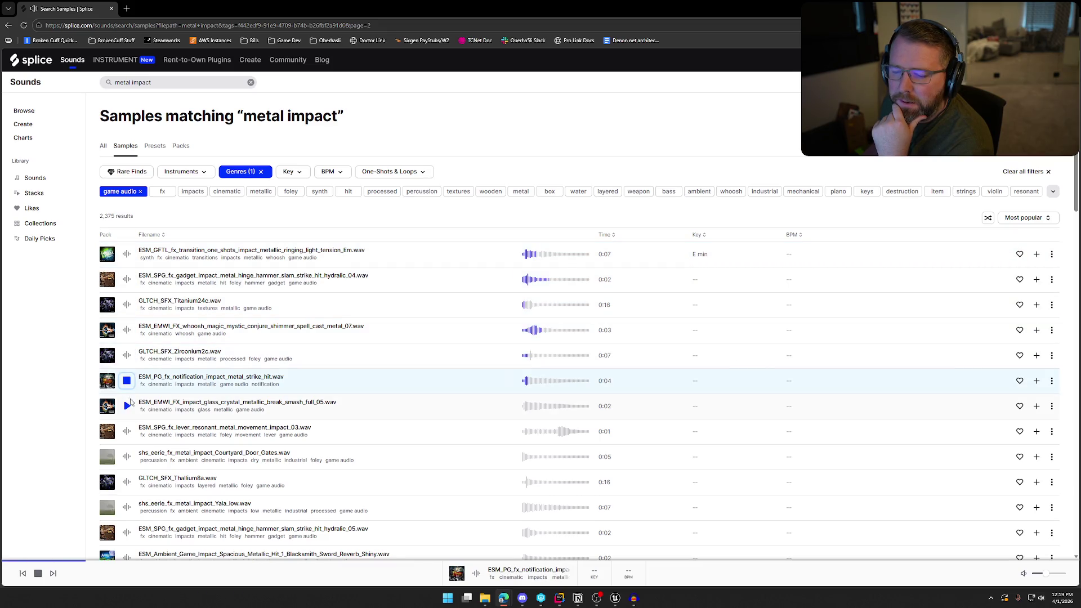
{"action": "left_click", "coordinate": [128, 406]}
{"action": "scroll", "coordinate": [129, 394], "scroll_direction": "down", "scroll_amount": 1}
{"action": "left_click", "coordinate": [127, 389]}
{"action": "scroll", "coordinate": [129, 338], "scroll_direction": "down", "scroll_amount": 2}
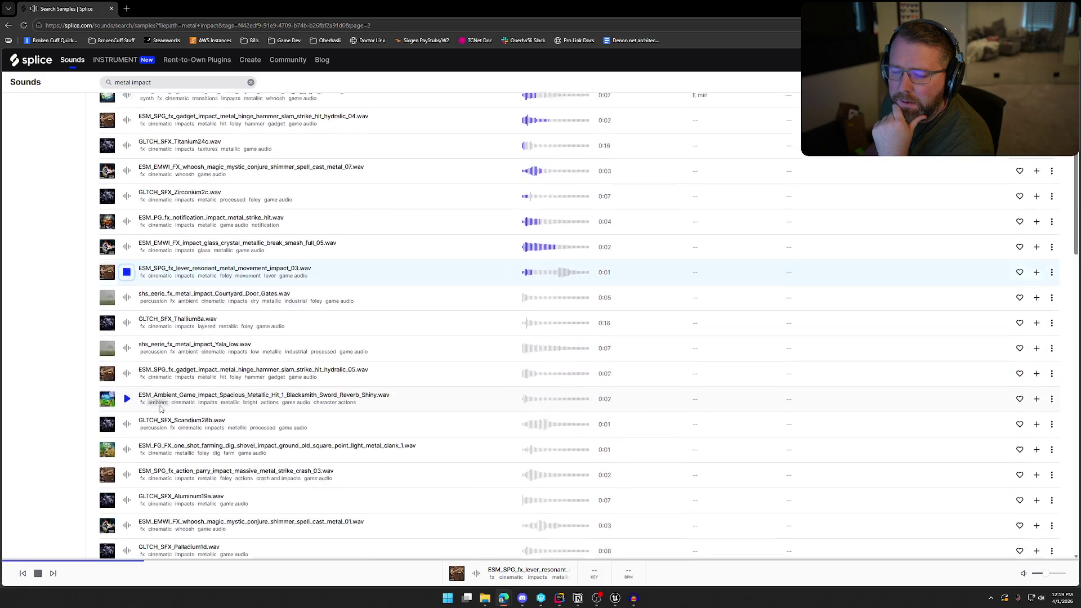
{"action": "key", "text": "Down"}
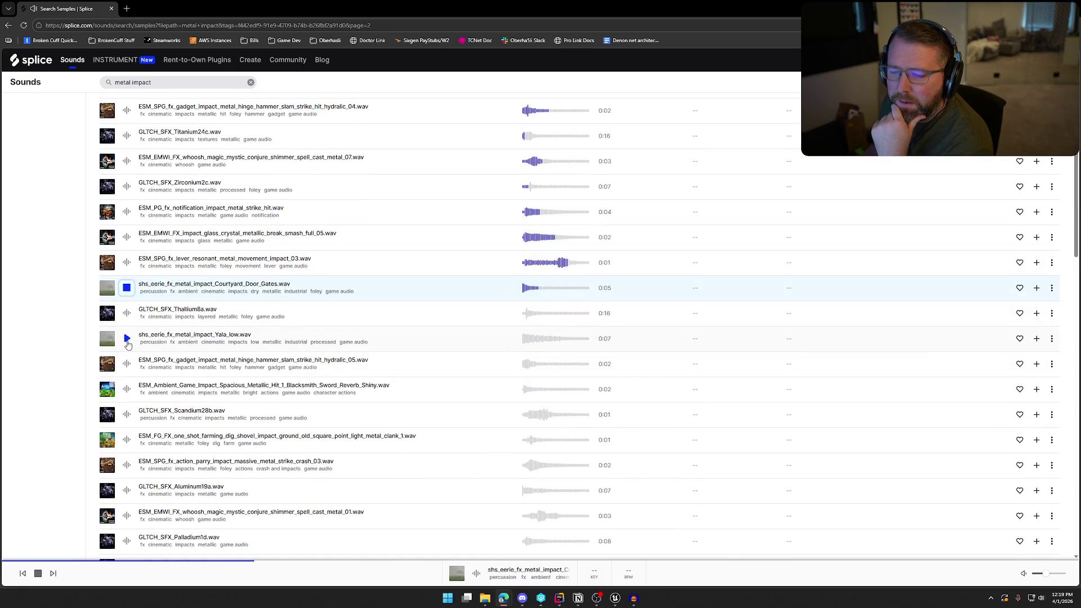
Step: Audition Yala low metal, Thallium8a, blacksmith sword, Scandium28b, shovel clank, metal parry crash 03 and Aluminum19a
{"action": "left_click", "coordinate": [128, 343]}
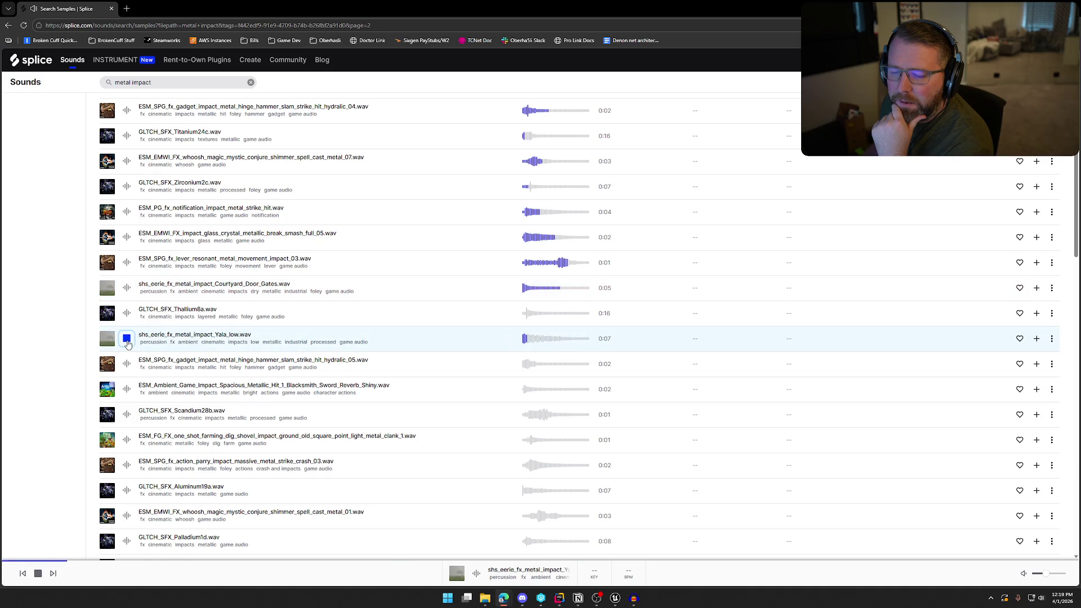
{"action": "left_click", "coordinate": [128, 319]}
{"action": "left_click", "coordinate": [127, 340]}
{"action": "scroll", "coordinate": [127, 343], "scroll_direction": "down", "scroll_amount": 1}
{"action": "left_click", "coordinate": [126, 348]}
{"action": "scroll", "coordinate": [128, 329], "scroll_direction": "down", "scroll_amount": 2}
{"action": "left_click", "coordinate": [127, 291]}
{"action": "left_click", "coordinate": [126, 311]}
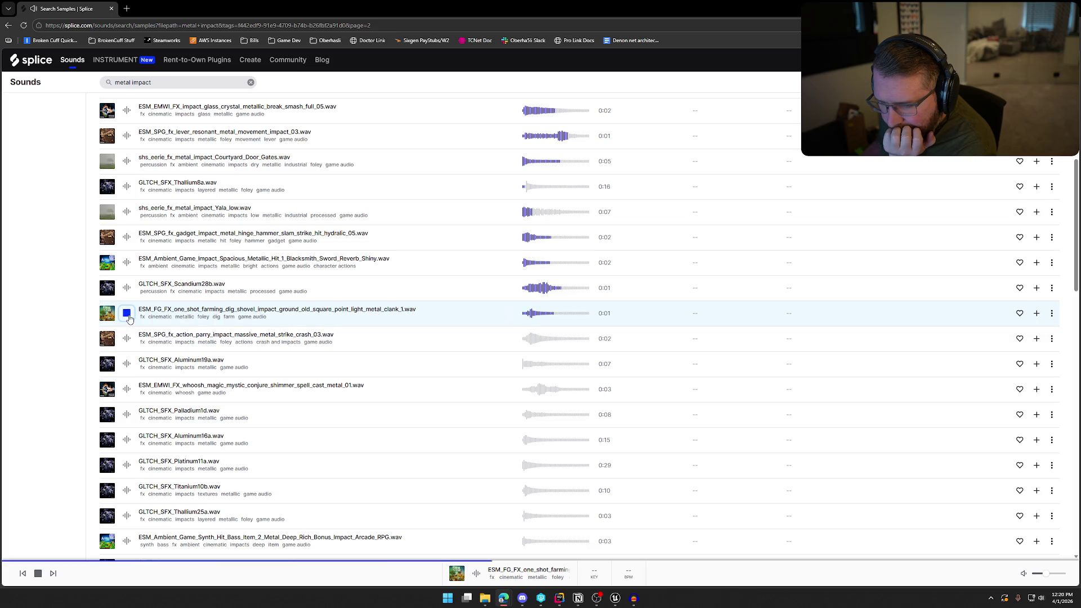
{"action": "left_click", "coordinate": [128, 340]}
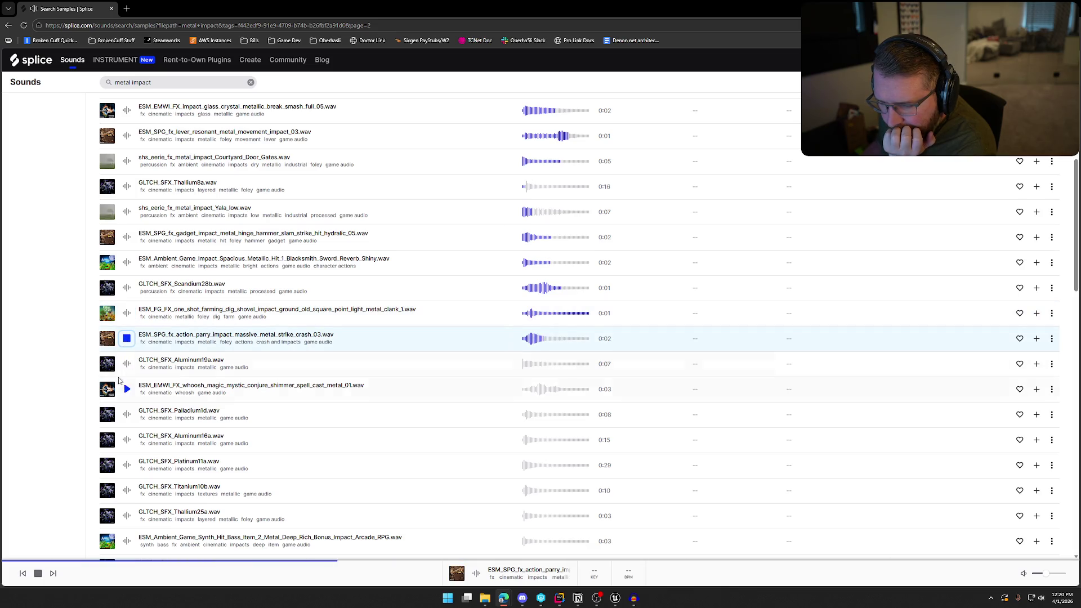
{"action": "left_click", "coordinate": [126, 365]}
Step: Audition the sword blade parry and fantasy crafting ore impacts, go to page 3, and select 'metal' in the search
{"action": "scroll", "coordinate": [126, 360], "scroll_direction": "down", "scroll_amount": 1}
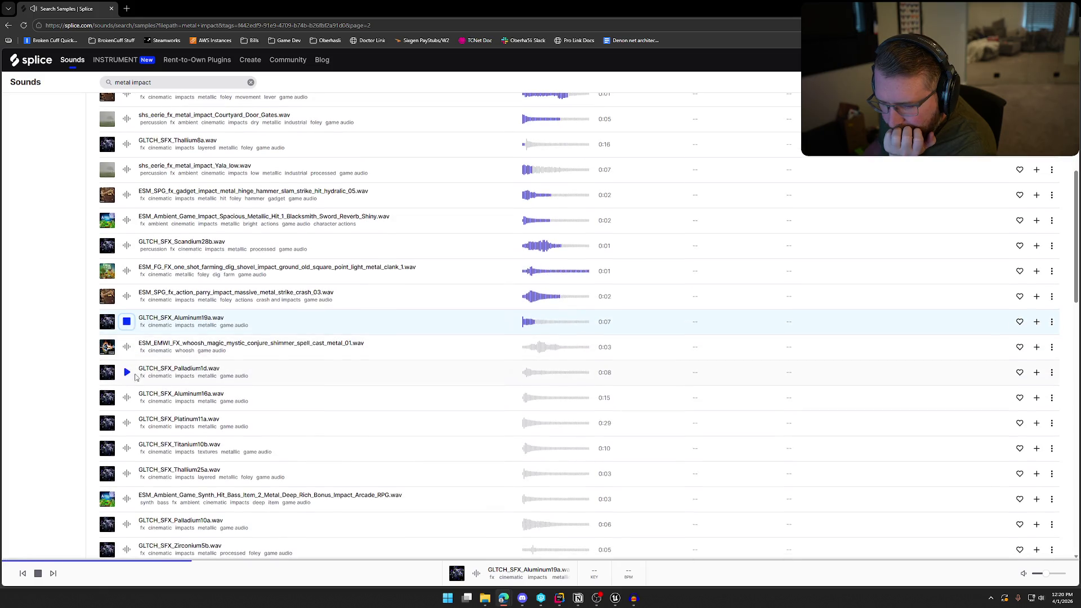
{"action": "scroll", "coordinate": [143, 376], "scroll_direction": "down", "scroll_amount": 2}
{"action": "scroll", "coordinate": [153, 375], "scroll_direction": "down", "scroll_amount": 4}
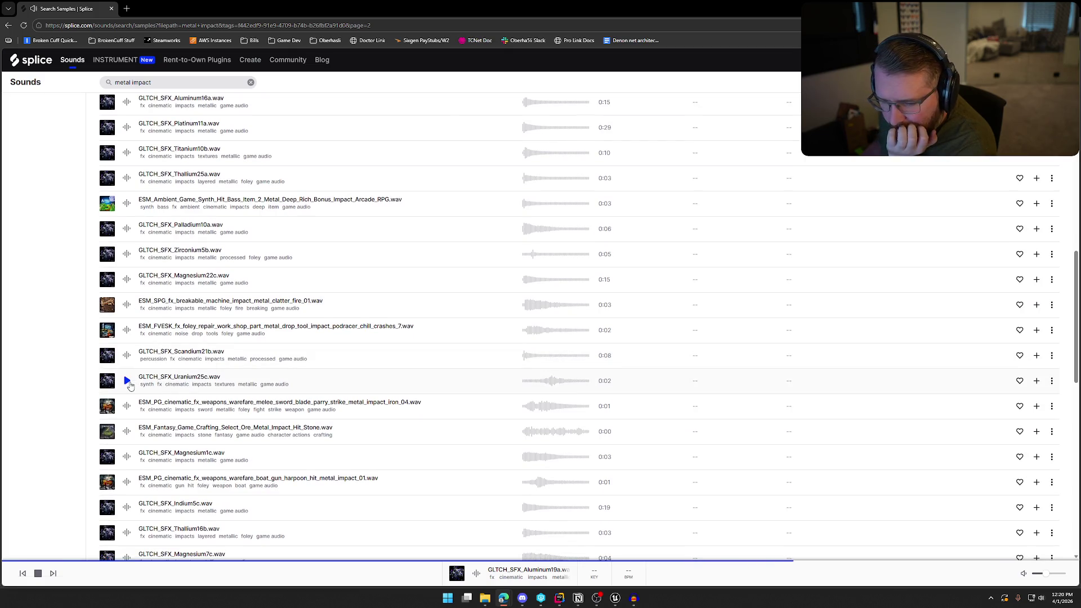
{"action": "left_click", "coordinate": [128, 406]}
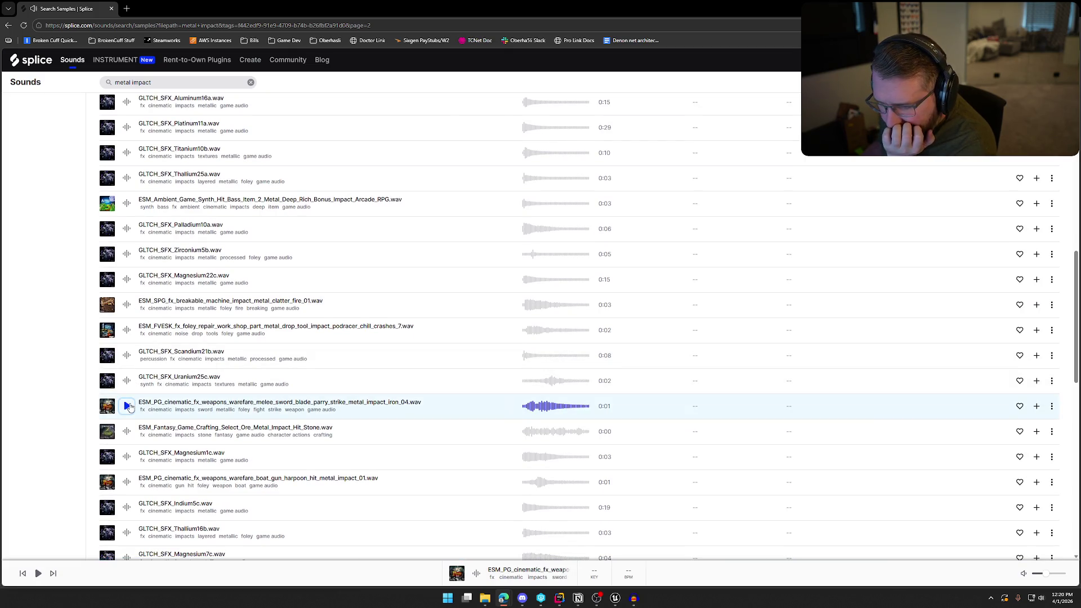
{"action": "scroll", "coordinate": [130, 407], "scroll_direction": "down", "scroll_amount": 1}
{"action": "scroll", "coordinate": [130, 406], "scroll_direction": "down", "scroll_amount": 1}
{"action": "left_click", "coordinate": [128, 347]}
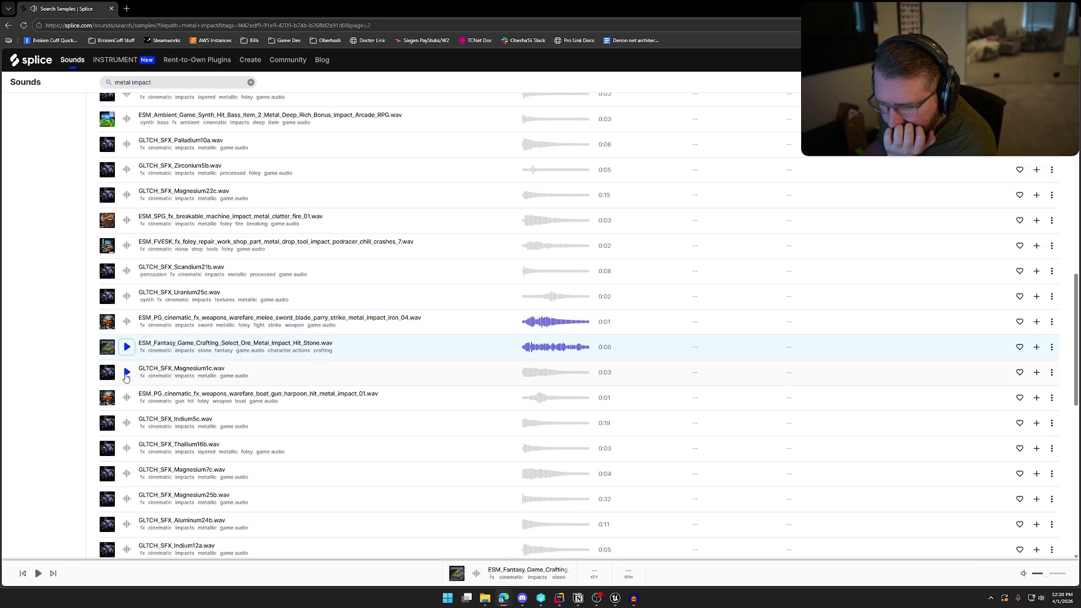
{"action": "left_click", "coordinate": [128, 347]}
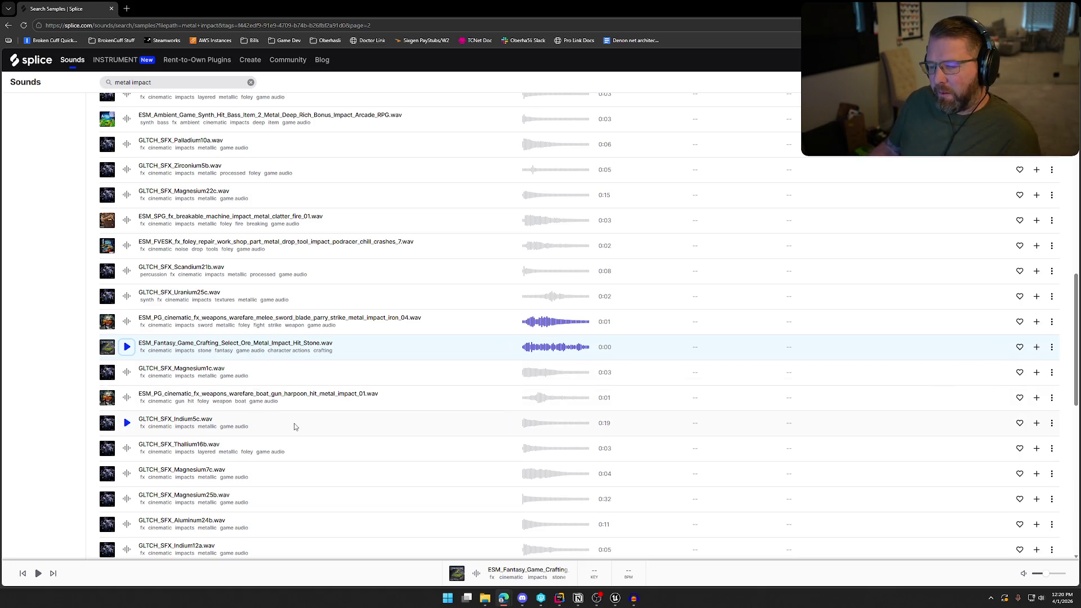
{"action": "scroll", "coordinate": [294, 426], "scroll_direction": "down", "scroll_amount": 6}
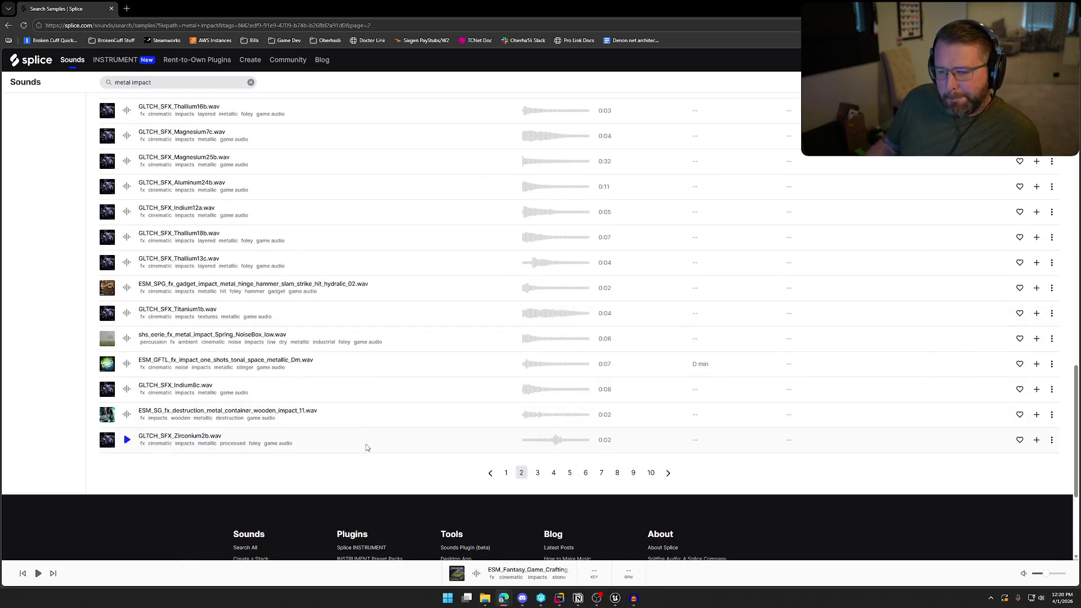
{"action": "scroll", "coordinate": [366, 446], "scroll_direction": "down", "scroll_amount": 2}
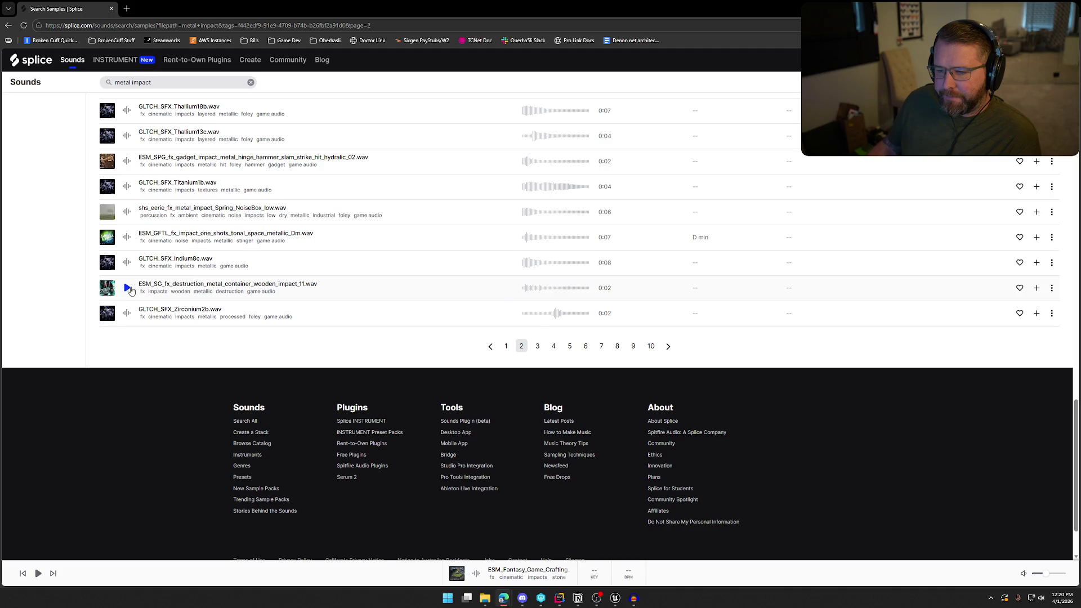
{"action": "left_click", "coordinate": [538, 347]}
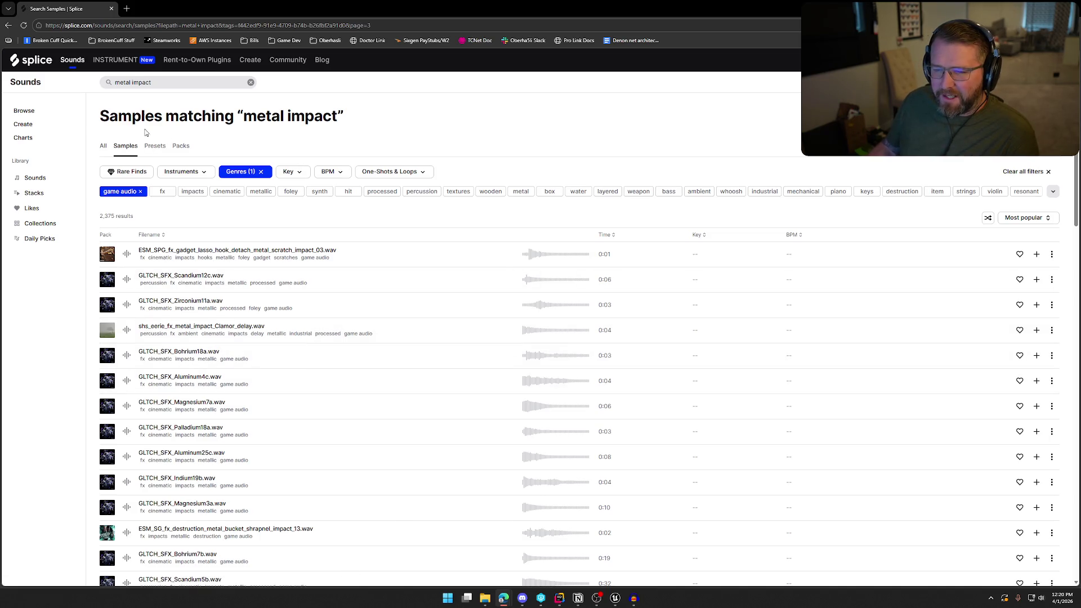
{"action": "left_click_drag", "start_coordinate": [131, 87], "coordinate": [108, 85]}
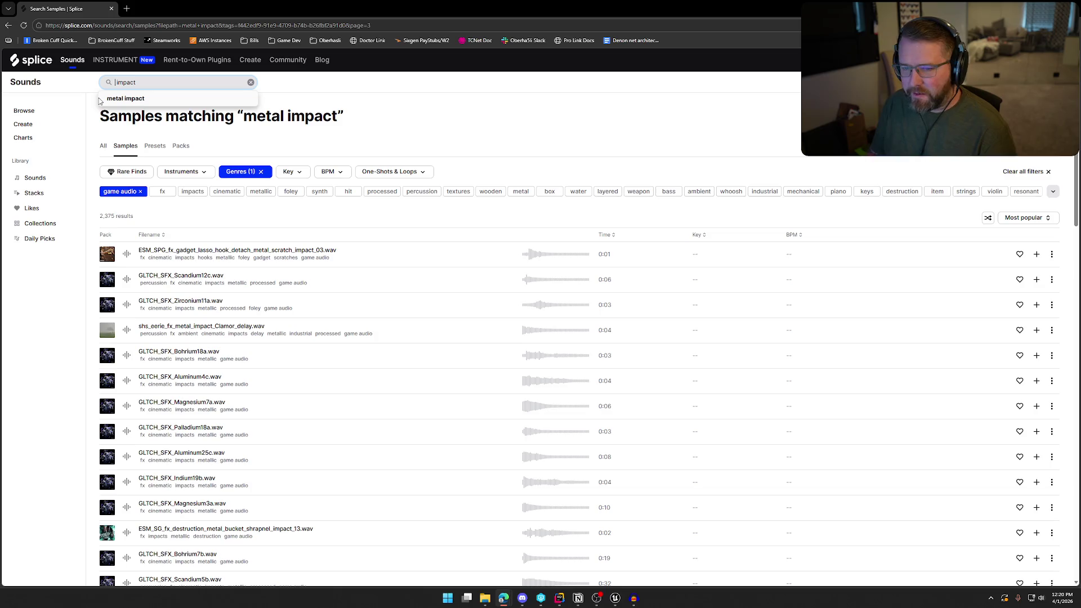
Step: Search 'solid impact' in Game Audio and audition crystal shatter, trailer bass drum, rock explosion, creepy suspense and punch samples
{"action": "type", "text": "solid"}
{"action": "key", "text": "Return"}
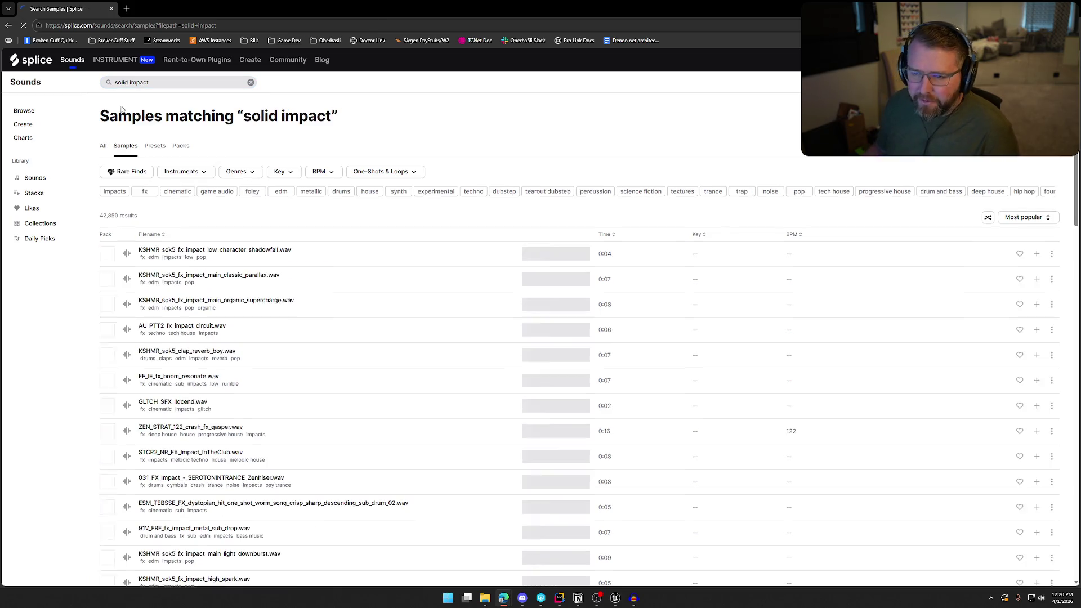
{"action": "left_click", "coordinate": [212, 193]}
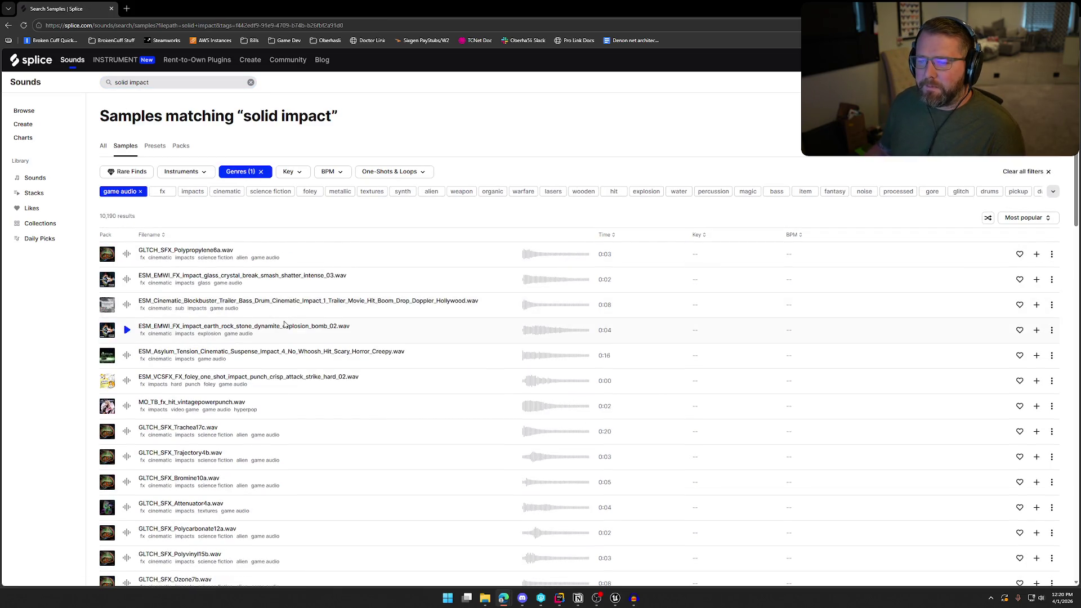
{"action": "left_click", "coordinate": [128, 280]}
{"action": "left_click", "coordinate": [127, 305]}
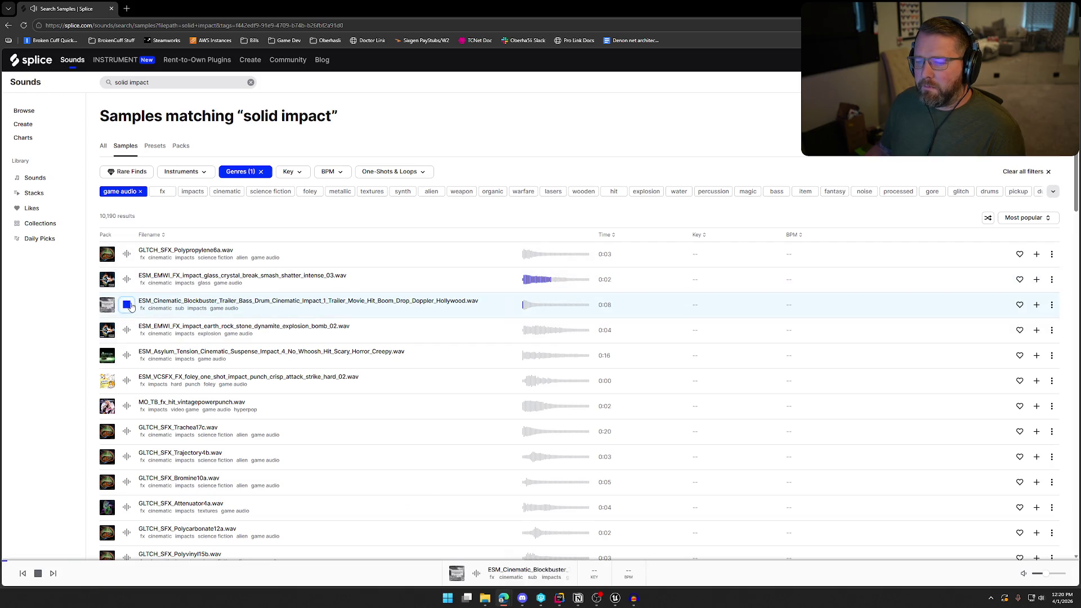
{"action": "left_click", "coordinate": [127, 331]}
{"action": "left_click", "coordinate": [127, 356]}
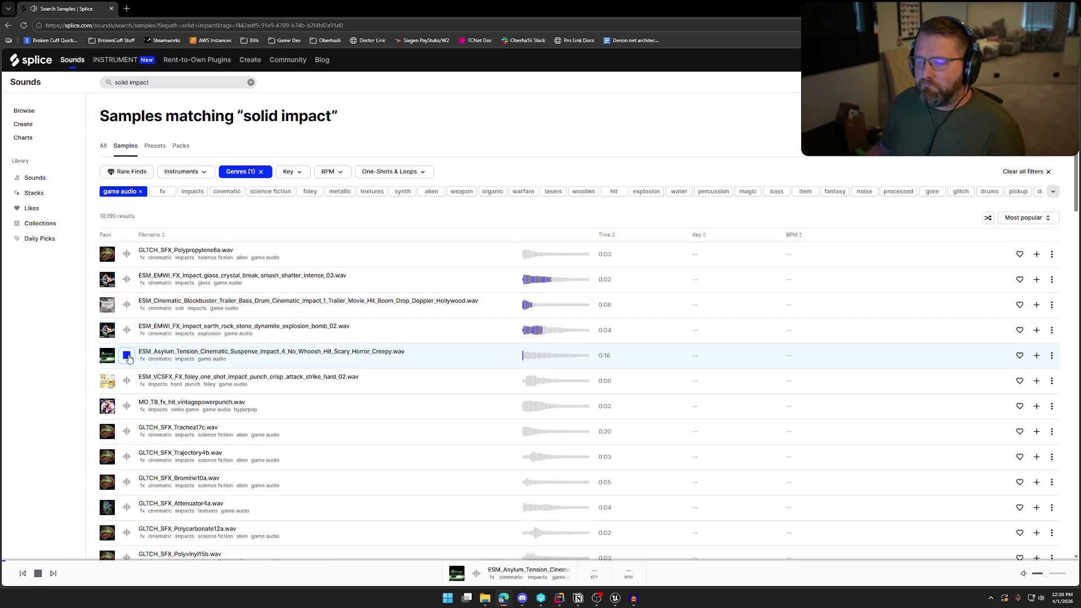
{"action": "left_click", "coordinate": [128, 382]}
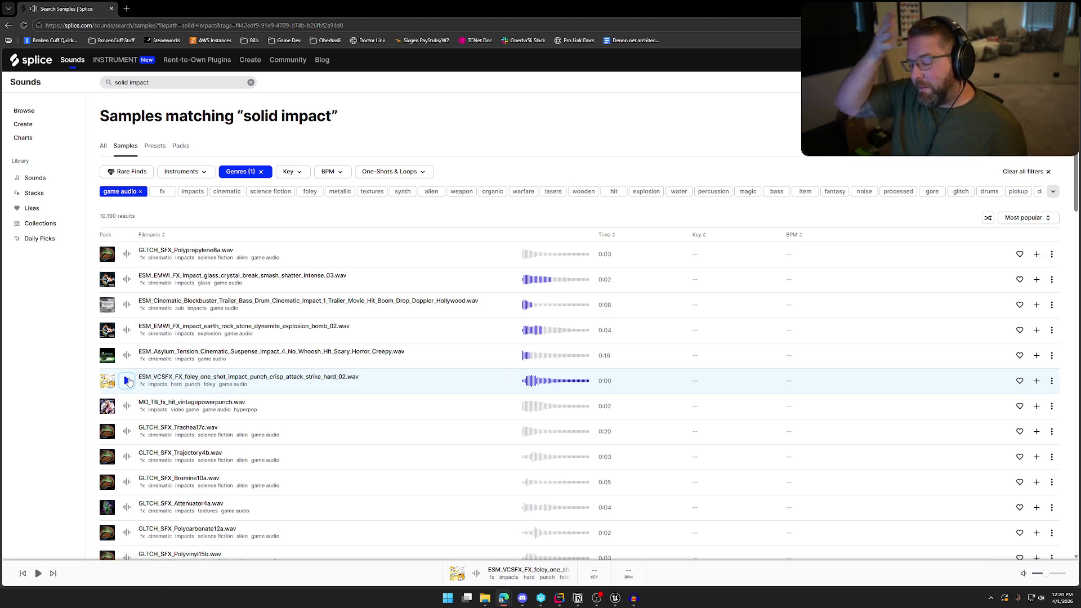
Step: Audition another crisp punch, sword parry hit 02, grenade explosion, Polyvinyl16b and Toxin14c samples
{"action": "scroll", "coordinate": [228, 400], "scroll_direction": "down", "scroll_amount": 3}
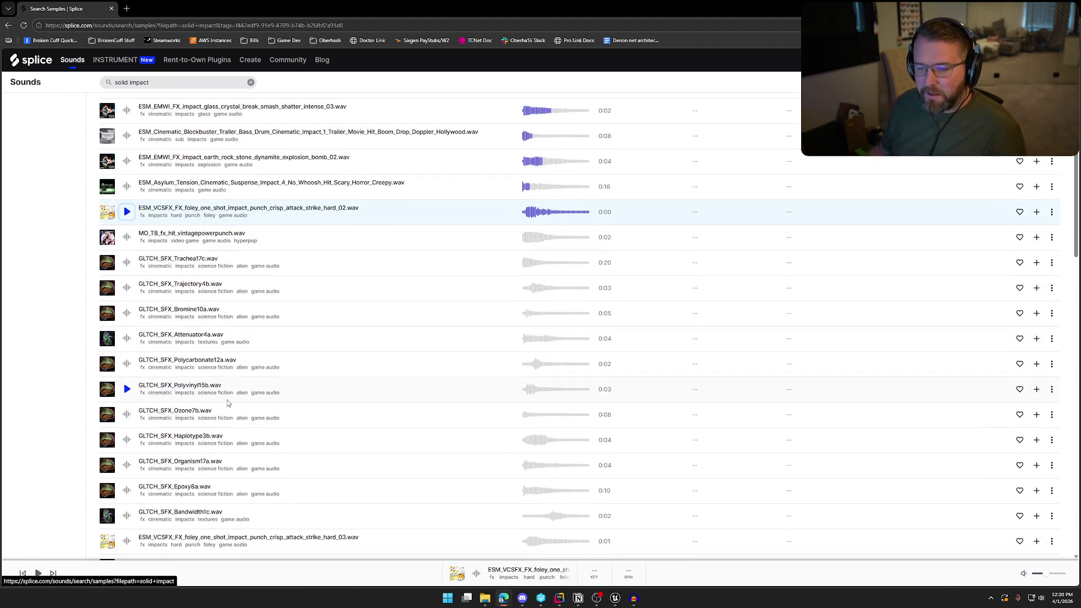
{"action": "scroll", "coordinate": [242, 399], "scroll_direction": "down", "scroll_amount": 3}
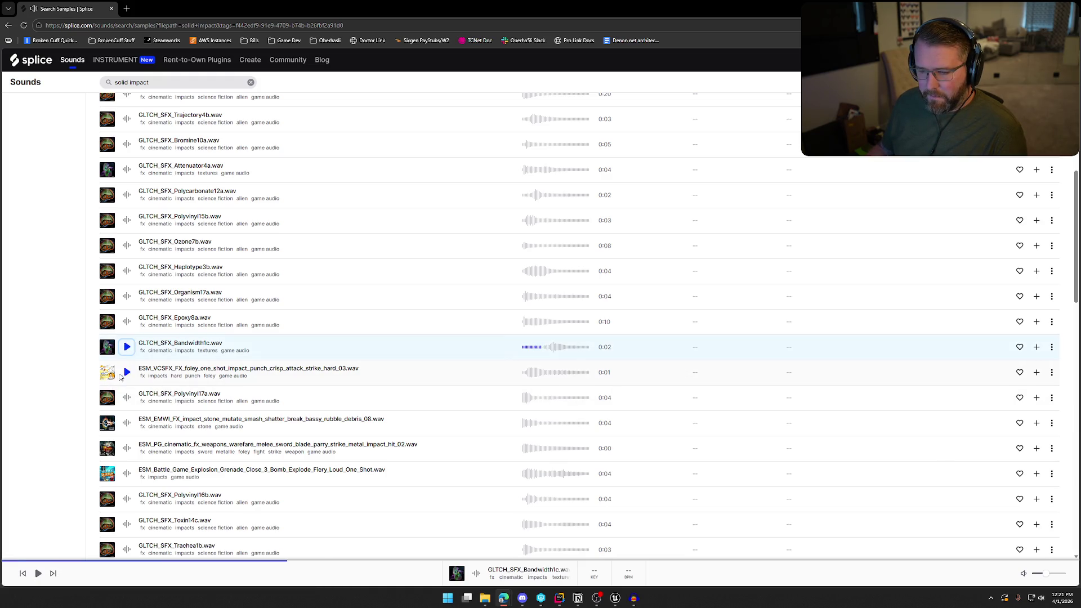
{"action": "left_click", "coordinate": [125, 373]}
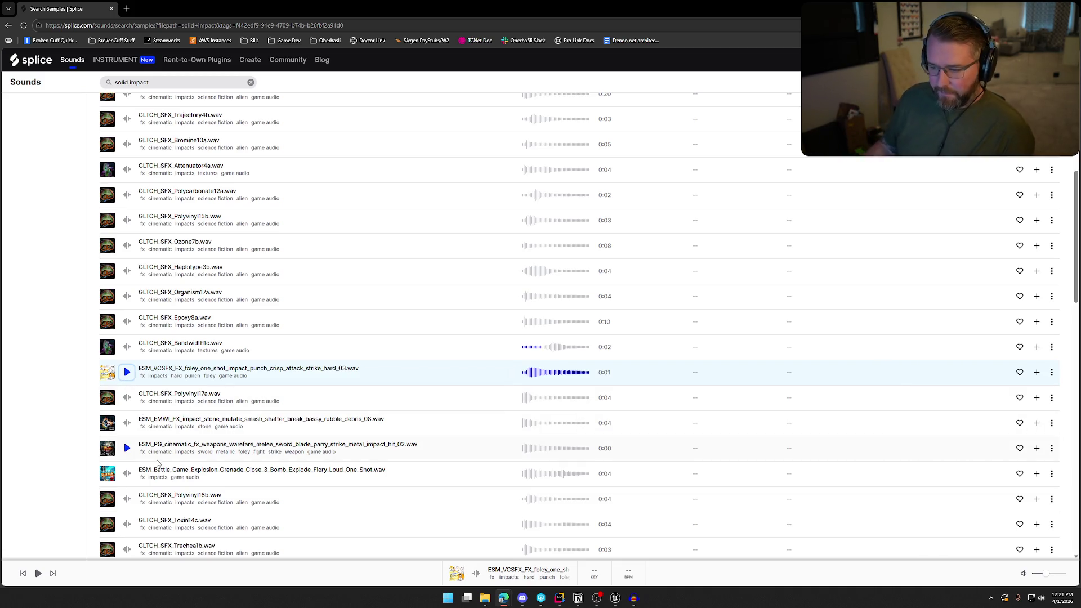
{"action": "scroll", "coordinate": [157, 463], "scroll_direction": "down", "scroll_amount": 1}
{"action": "left_click", "coordinate": [124, 364]}
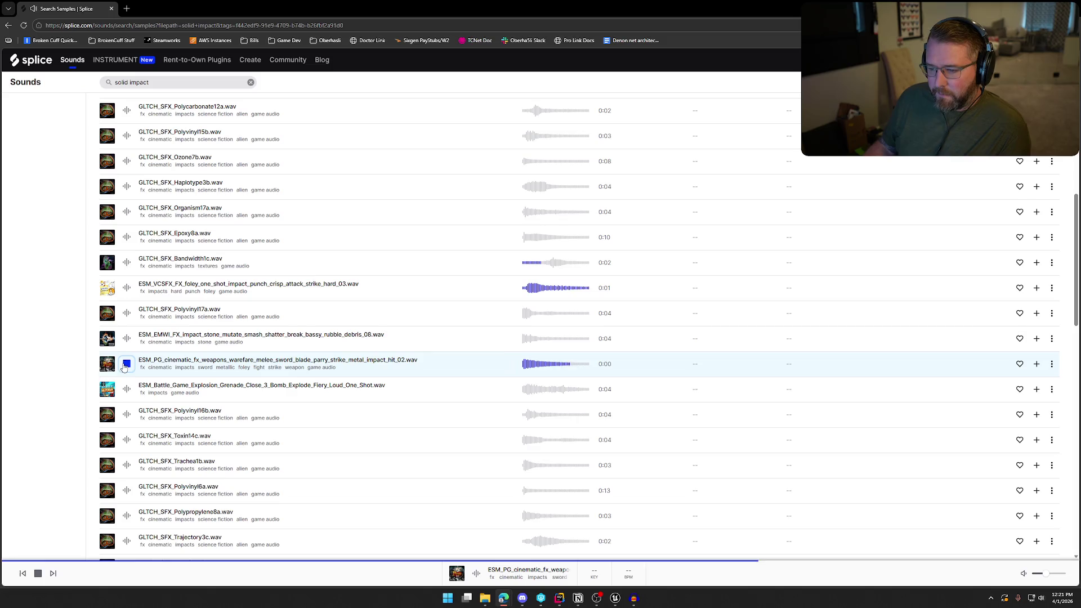
{"action": "left_click", "coordinate": [126, 392]}
{"action": "left_click", "coordinate": [128, 416]}
{"action": "scroll", "coordinate": [127, 416], "scroll_direction": "down", "scroll_amount": 1}
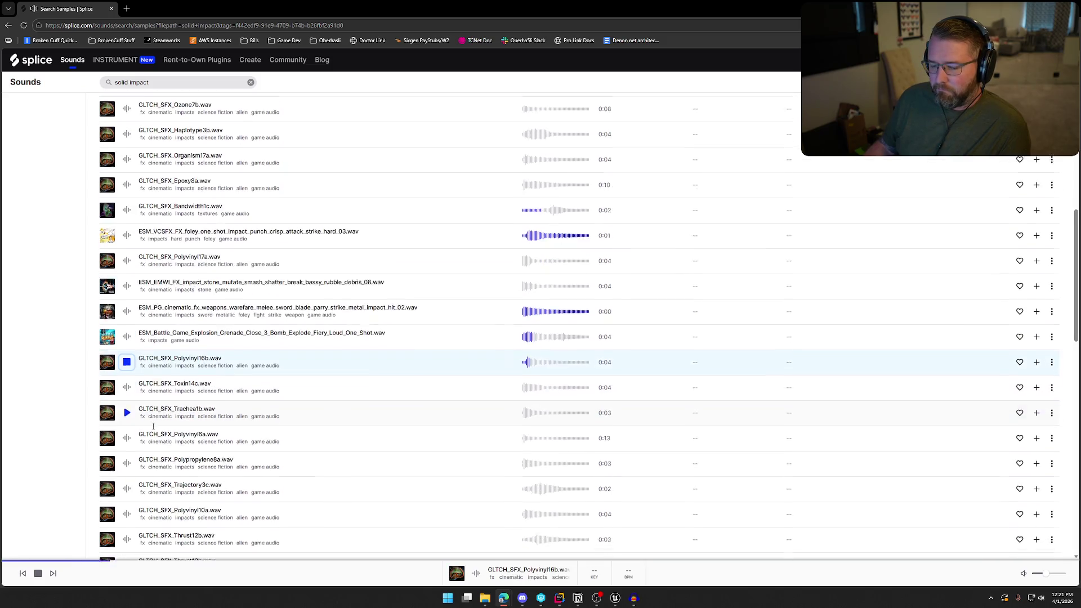
{"action": "left_click", "coordinate": [127, 356]}
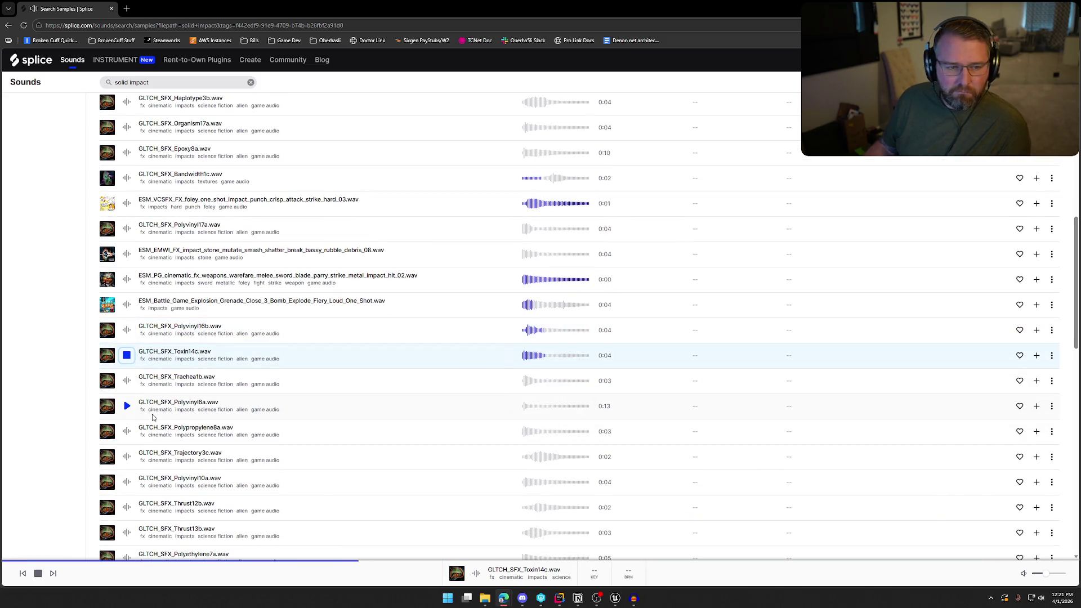
{"action": "scroll", "coordinate": [186, 428], "scroll_direction": "down", "scroll_amount": 2}
{"action": "scroll", "coordinate": [221, 445], "scroll_direction": "down", "scroll_amount": 1}
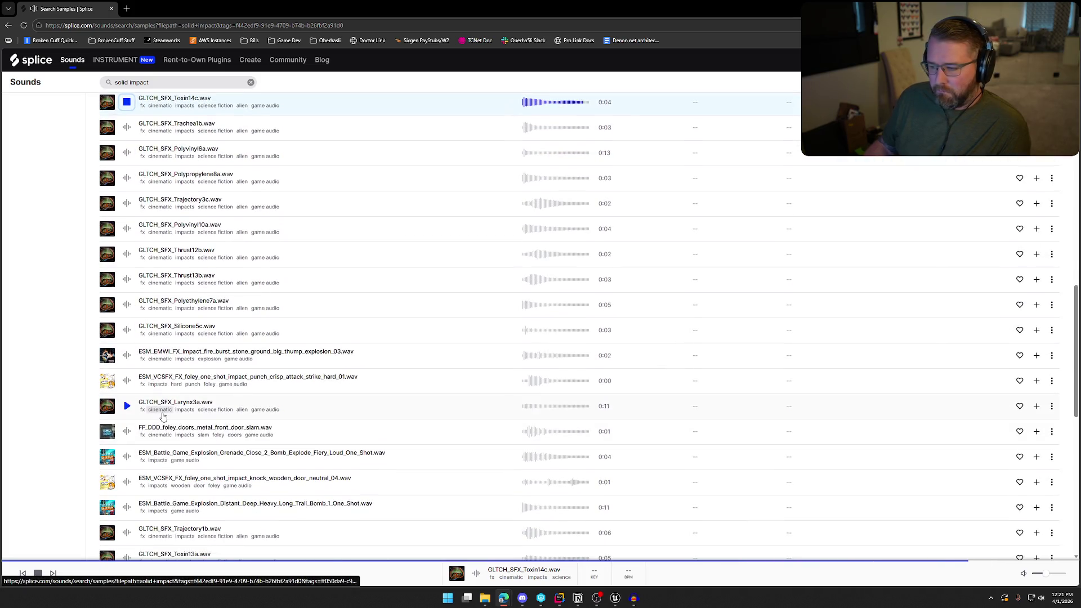
Step: Audition punch foley, door slam, door knock, bomb, ESM_Jump_and_Land_2, ice magic and hit_bling samples, then go to the next page
{"action": "left_click", "coordinate": [127, 381]}
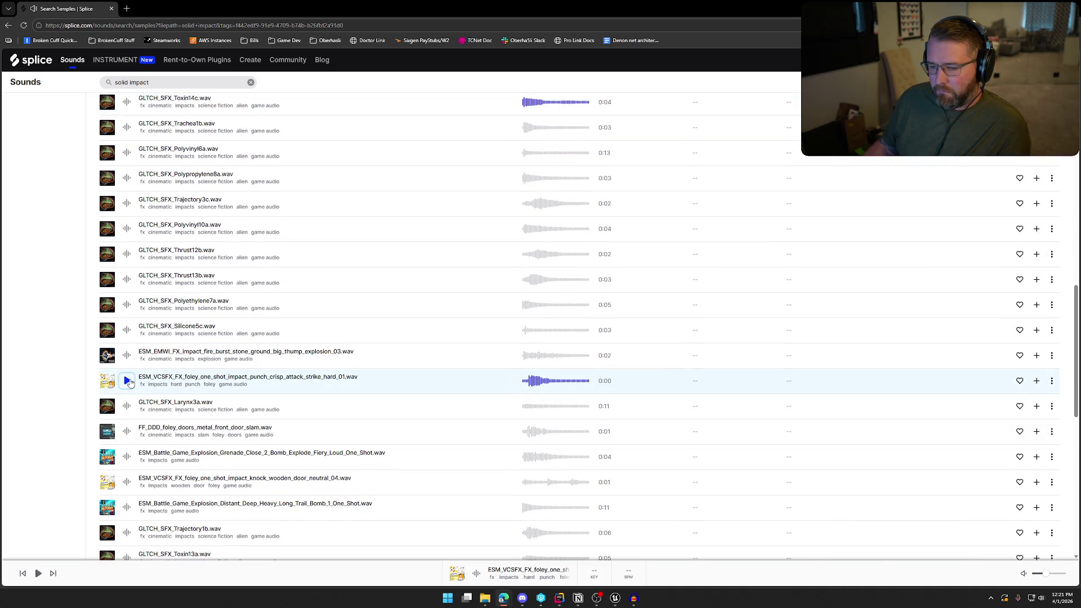
{"action": "scroll", "coordinate": [132, 401], "scroll_direction": "down", "scroll_amount": 1}
{"action": "left_click", "coordinate": [127, 347]}
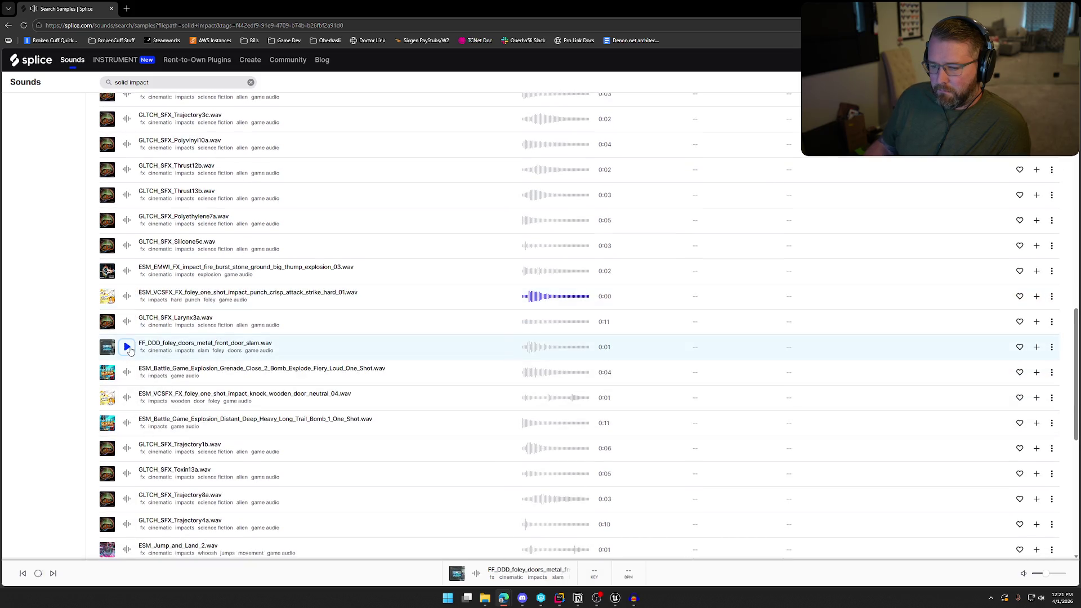
{"action": "left_click", "coordinate": [127, 372]}
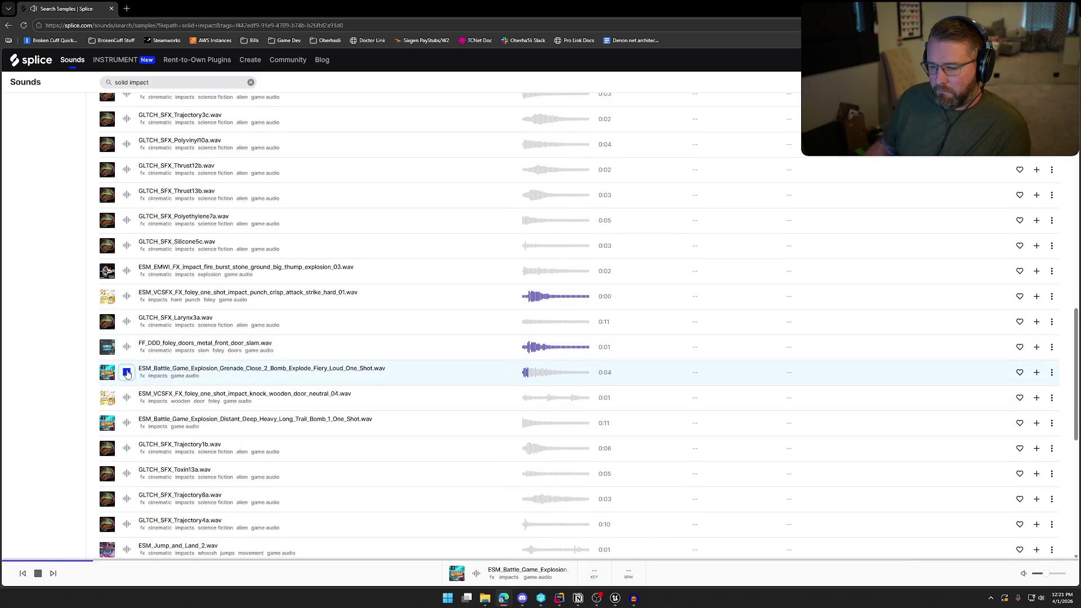
{"action": "left_click", "coordinate": [127, 398]}
{"action": "scroll", "coordinate": [128, 390], "scroll_direction": "down", "scroll_amount": 1}
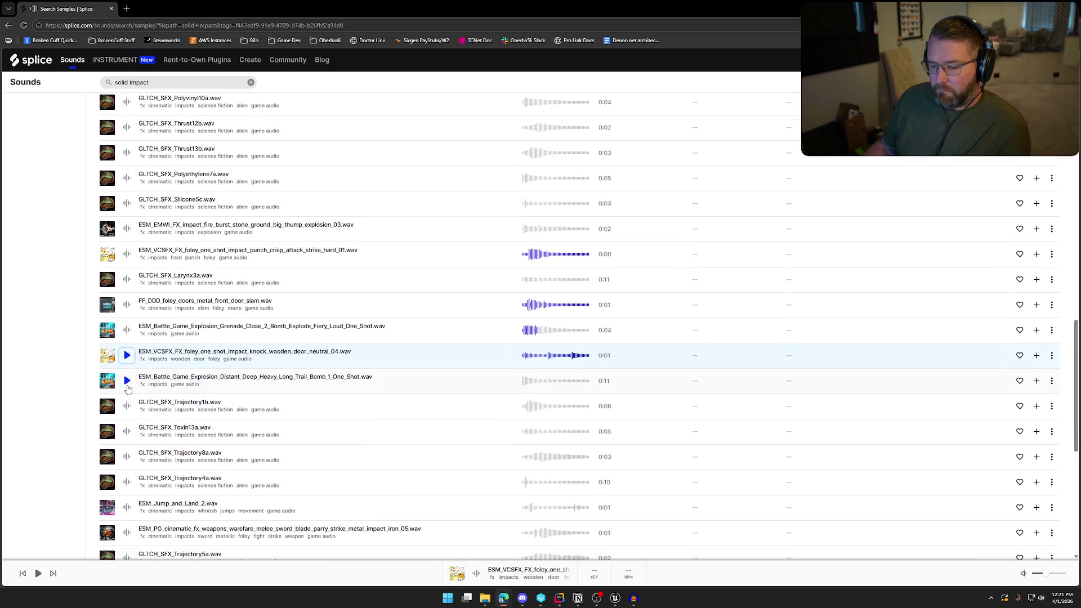
{"action": "left_click", "coordinate": [127, 382]}
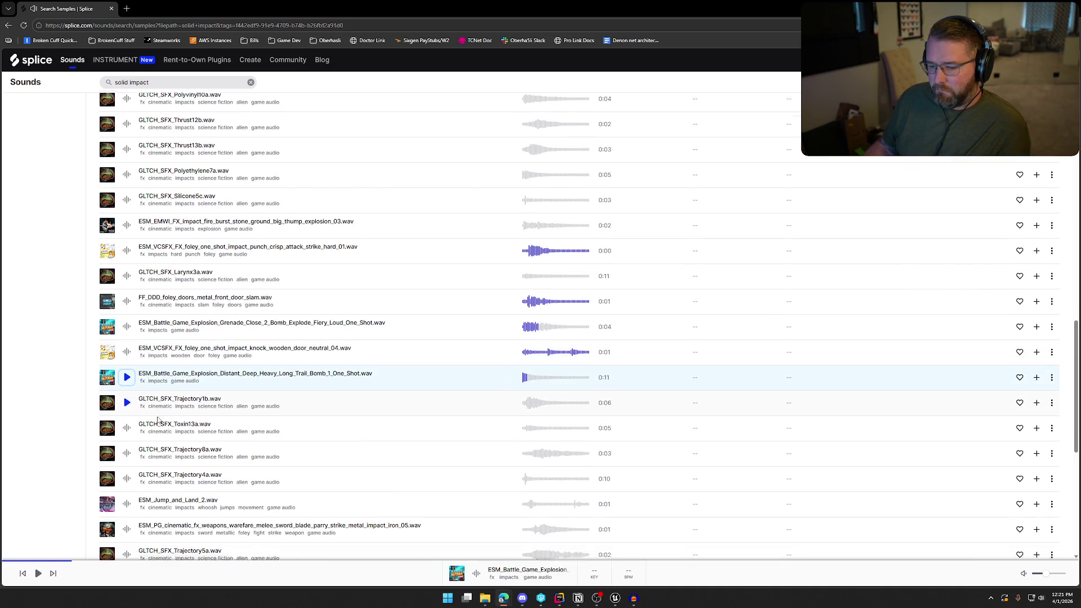
{"action": "scroll", "coordinate": [128, 388], "scroll_direction": "down", "scroll_amount": 3}
{"action": "left_click", "coordinate": [126, 381]}
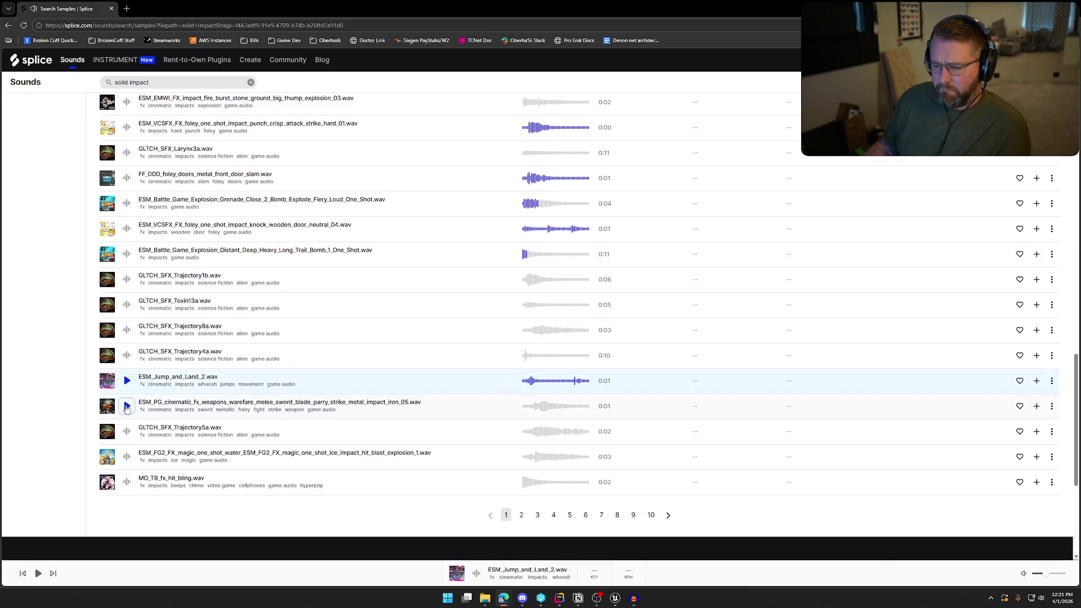
{"action": "left_click", "coordinate": [127, 407]}
{"action": "left_click", "coordinate": [127, 457]}
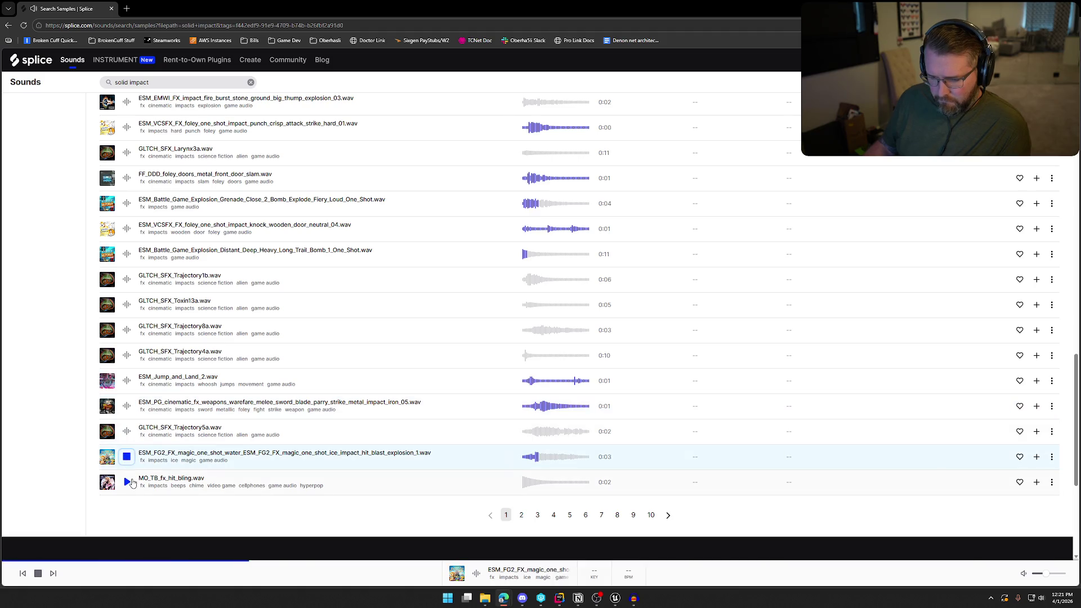
{"action": "left_click", "coordinate": [127, 483]}
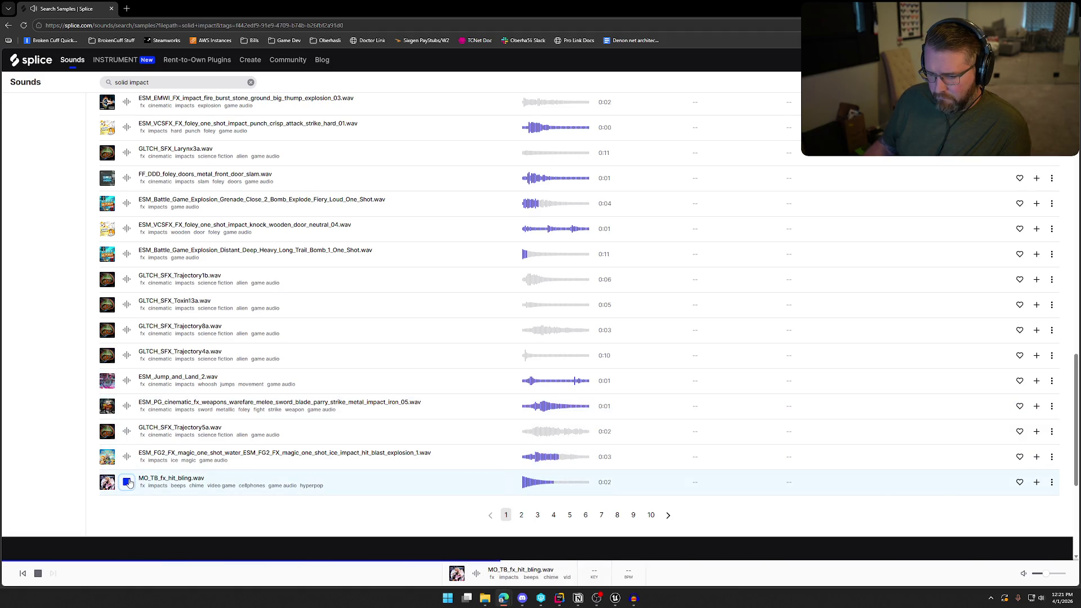
{"action": "left_click", "coordinate": [522, 515]}
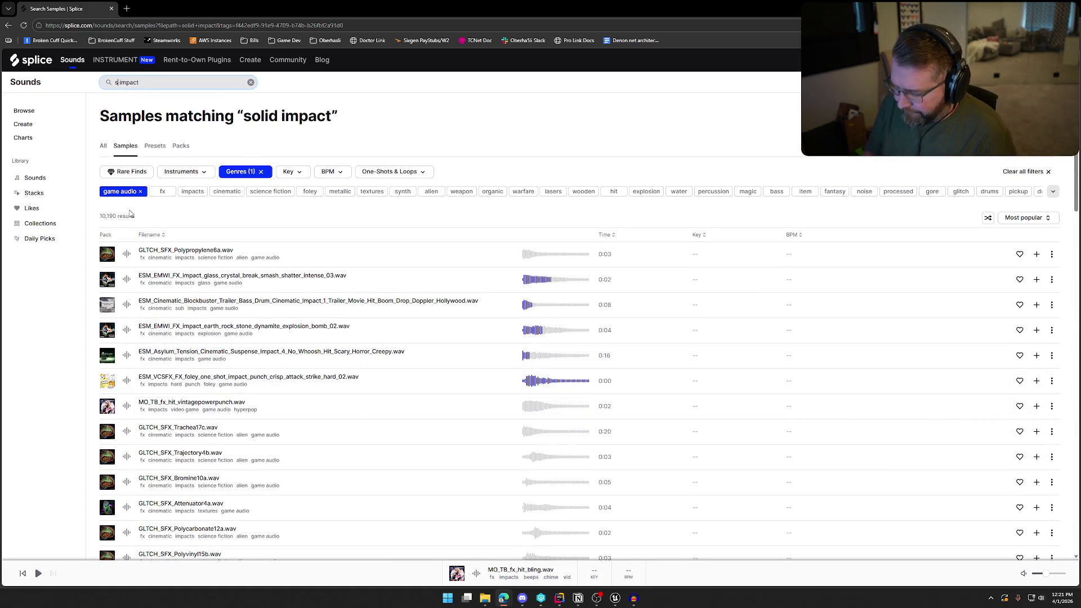
Step: Search for 'thud impact' and preview the metal Scalp thud and combat punch thud bass samples
{"action": "key", "text": "slash"}
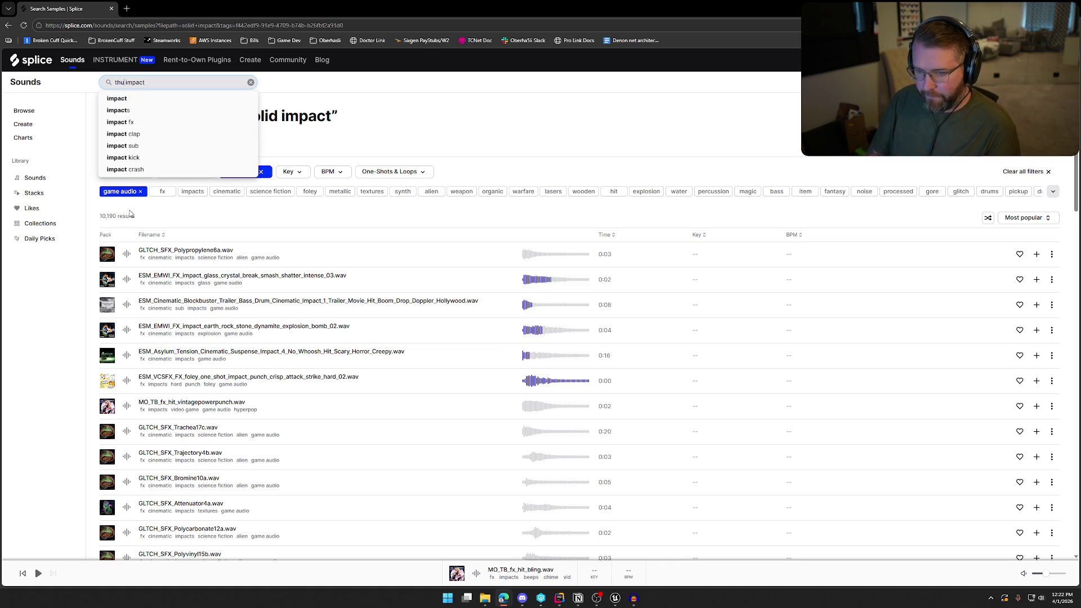
{"action": "type", "text": "d"}
{"action": "key", "text": "Return"}
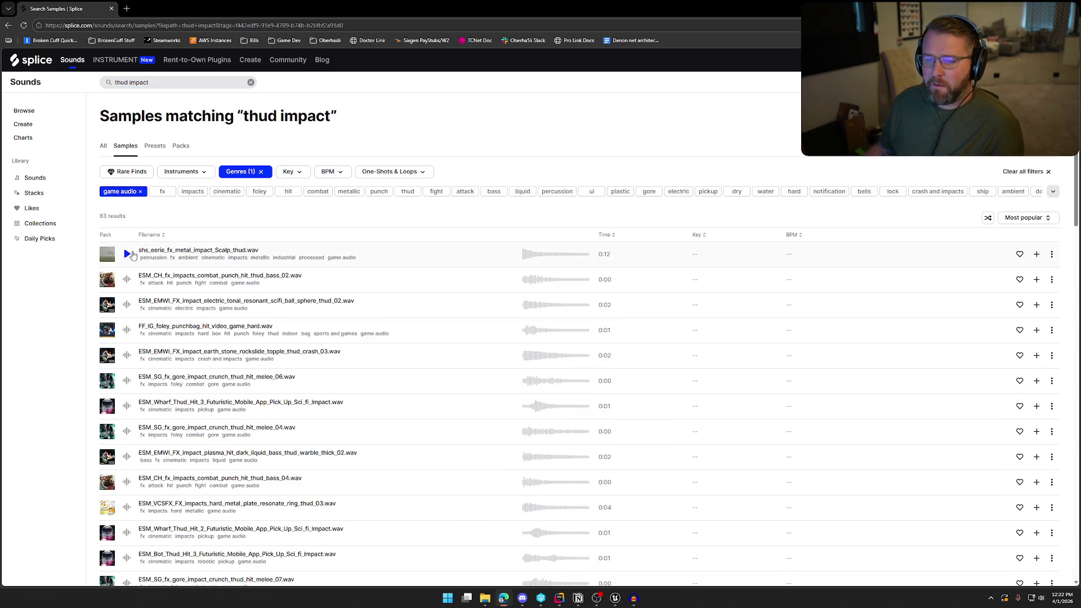
{"action": "left_click", "coordinate": [128, 255]}
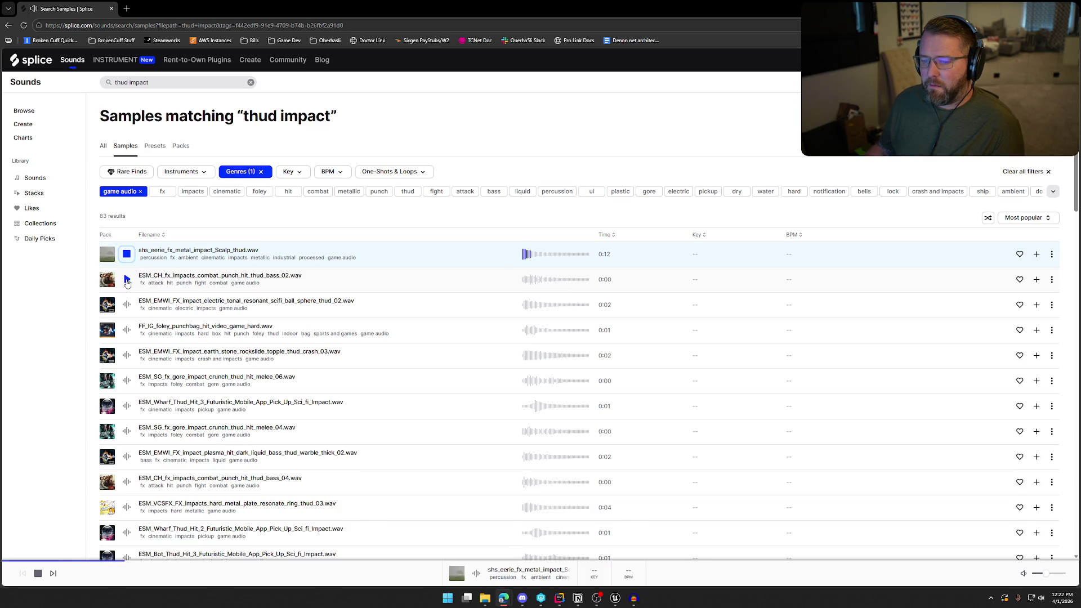
{"action": "left_click", "coordinate": [128, 280]}
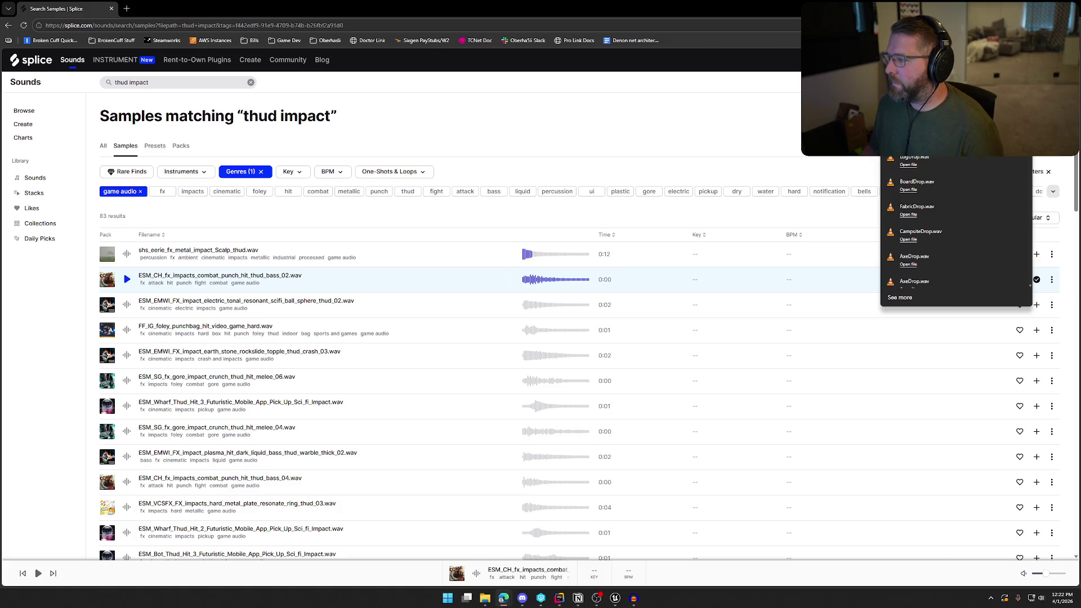
Step: Save the combat punch thud bass sample as GunDrop.wav and return to Unreal Engine
{"action": "type", "text": "GunDrop"}
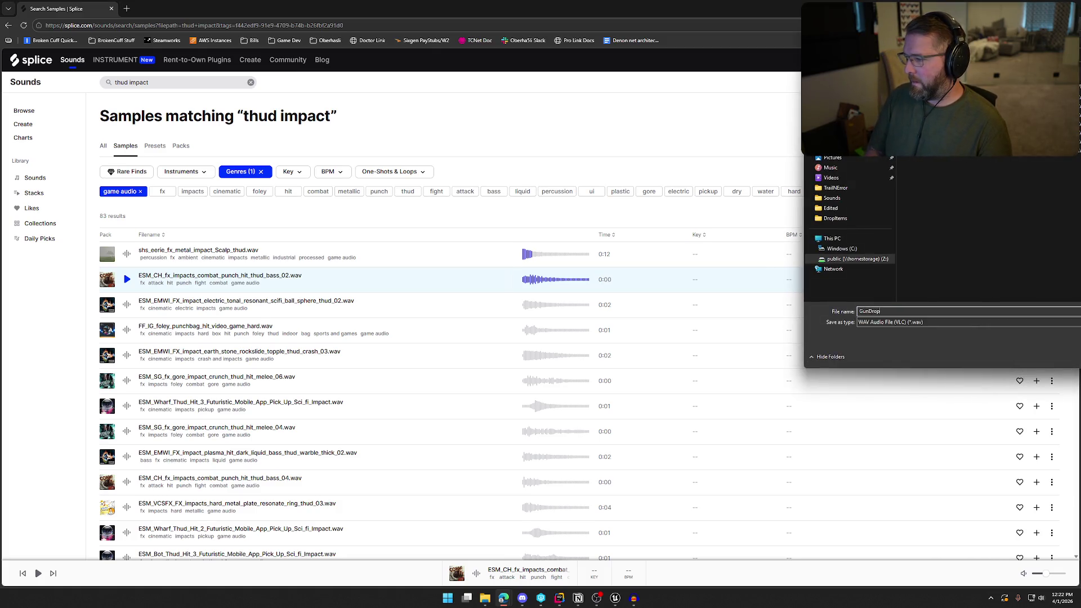
{"action": "key", "text": "Return"}
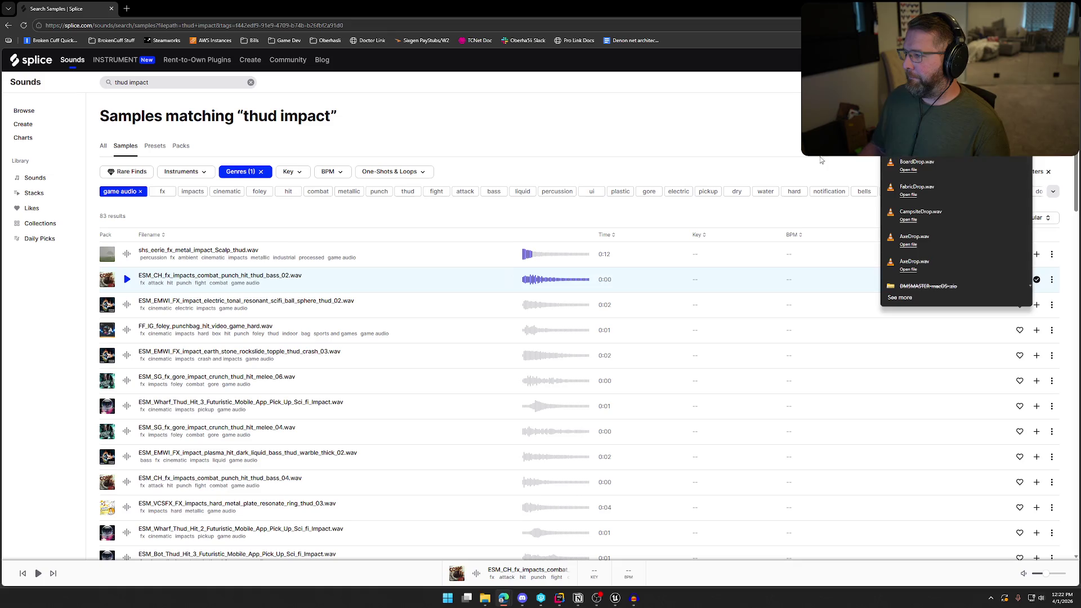
{"action": "left_click", "coordinate": [616, 599]}
{"action": "key", "text": "ctrl+space"}
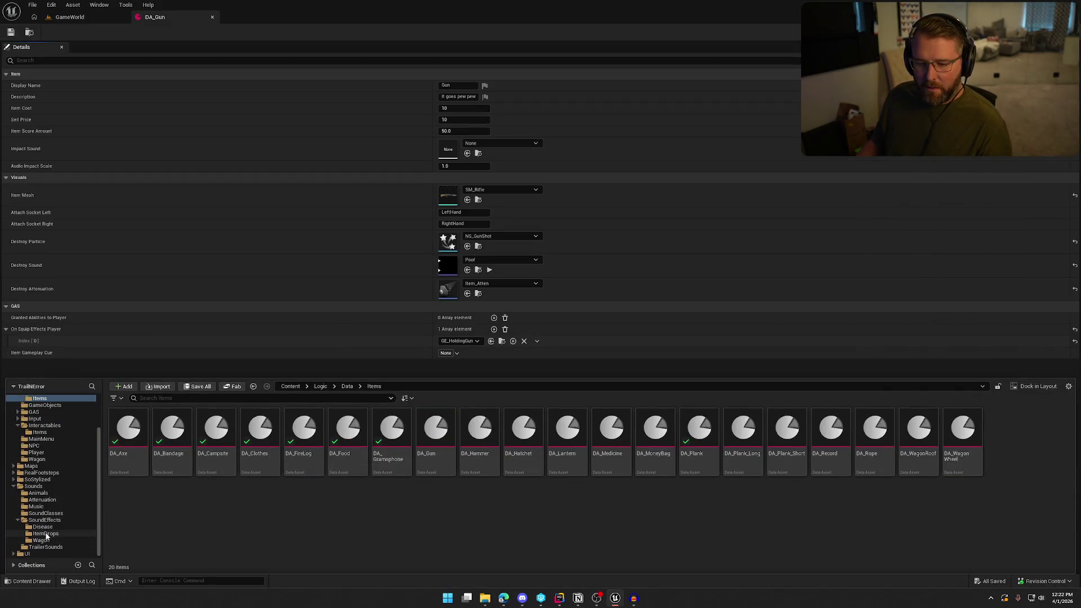
Step: Import GunDrop.wav into the Sounds/SoundEffects/ItemDrops folder
{"action": "left_click", "coordinate": [46, 534]}
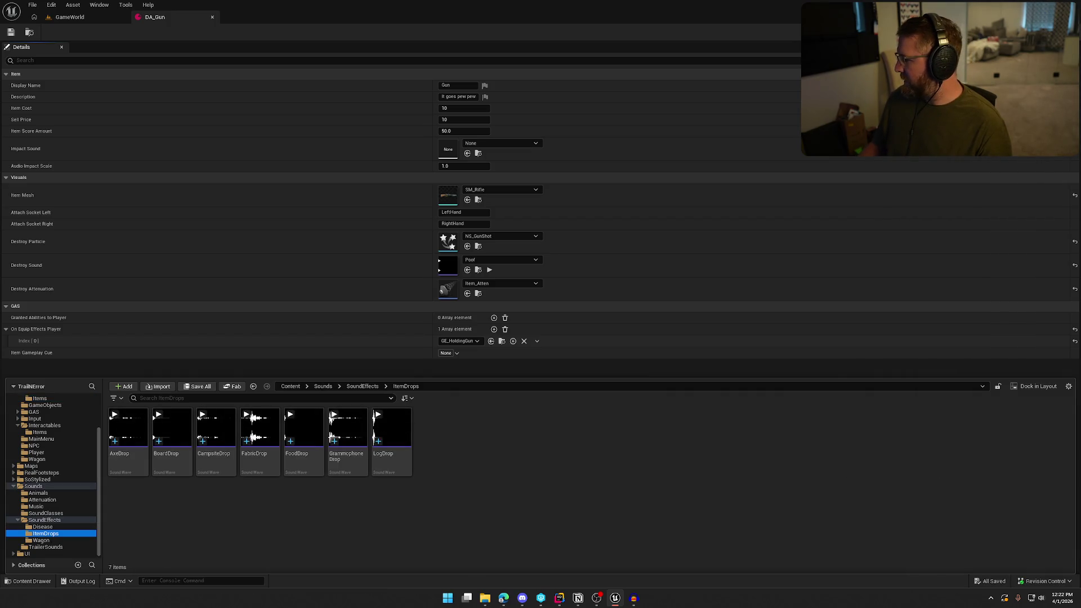
{"action": "mouse_move", "coordinate": [541, 11]}
{"action": "left_mouse_down"}
{"action": "mouse_move", "coordinate": [610, 488]}
{"action": "mouse_move", "coordinate": [614, 476]}
{"action": "left_mouse_up"}
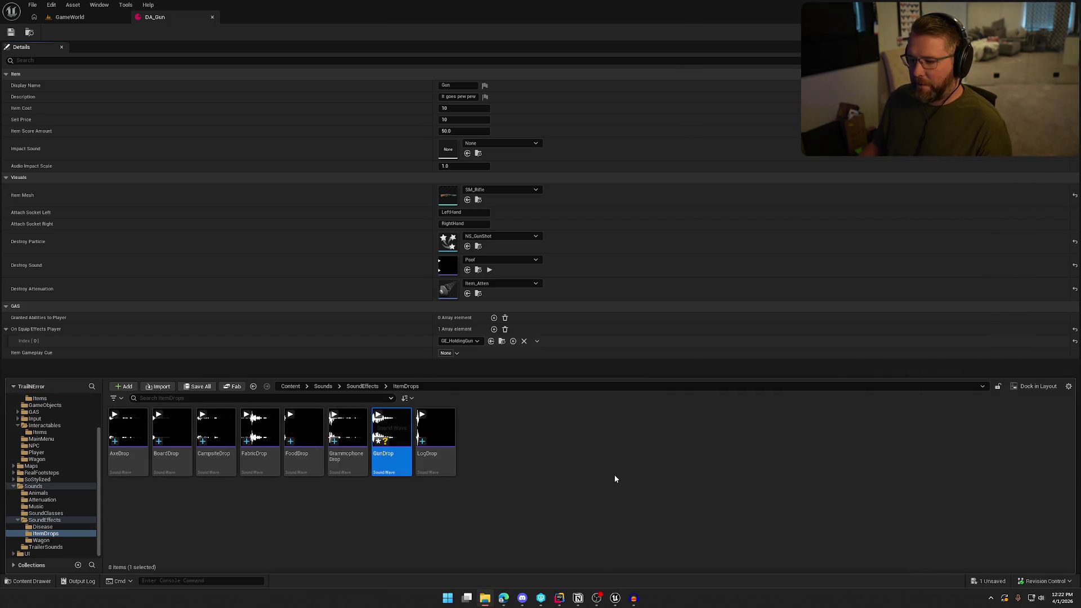
{"action": "key", "text": "ctrl+space"}
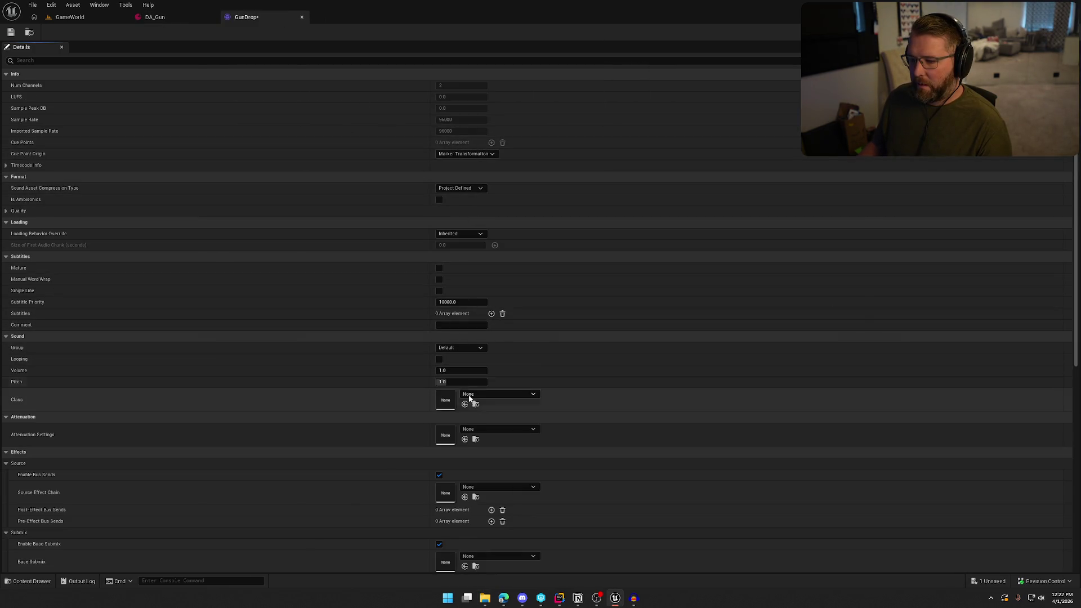
Step: Give GunDrop the SFX sound class, Item_Atten attenuation and Play when Silent virtualization
{"action": "left_click", "coordinate": [466, 393]}
{"action": "left_click", "coordinate": [508, 320]}
{"action": "left_click", "coordinate": [491, 429]}
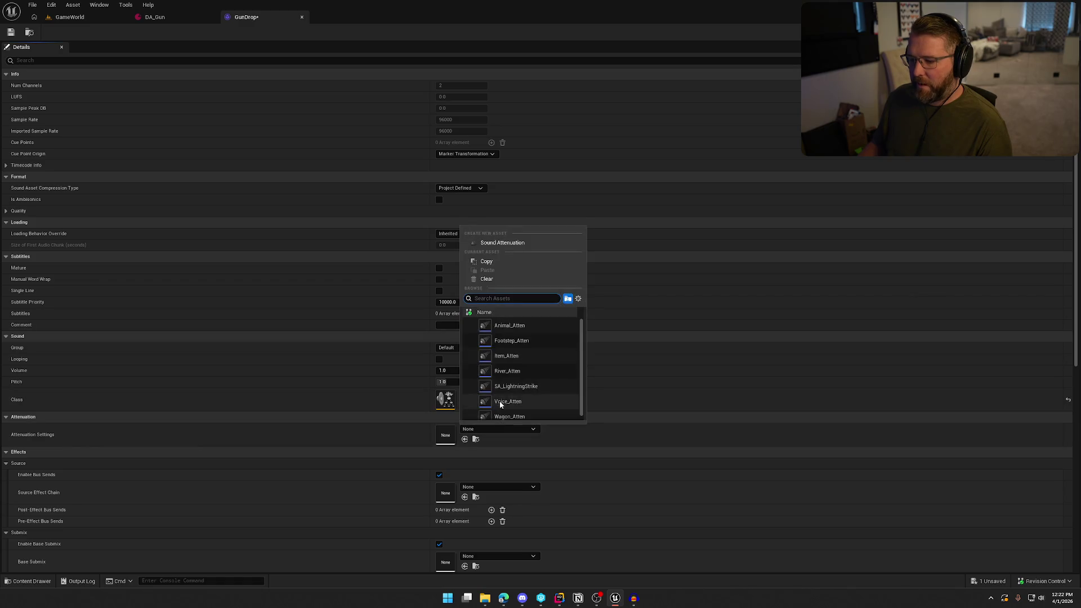
{"action": "left_click", "coordinate": [507, 355]}
{"action": "left_click", "coordinate": [499, 485]}
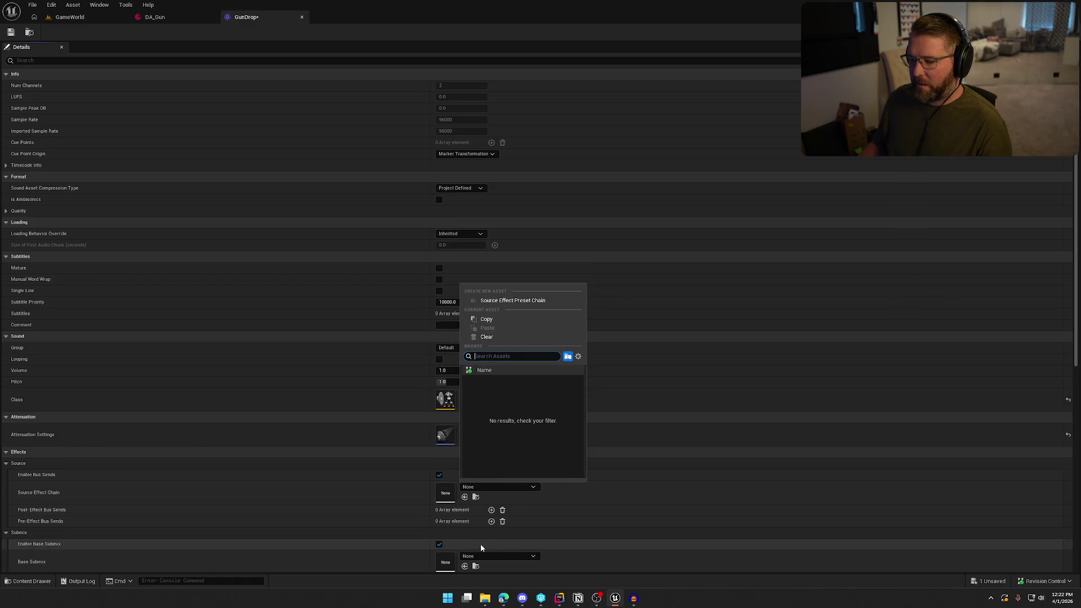
{"action": "scroll", "coordinate": [485, 545], "scroll_direction": "down", "scroll_amount": 2}
{"action": "left_click", "coordinate": [465, 563]}
{"action": "left_click", "coordinate": [459, 535]}
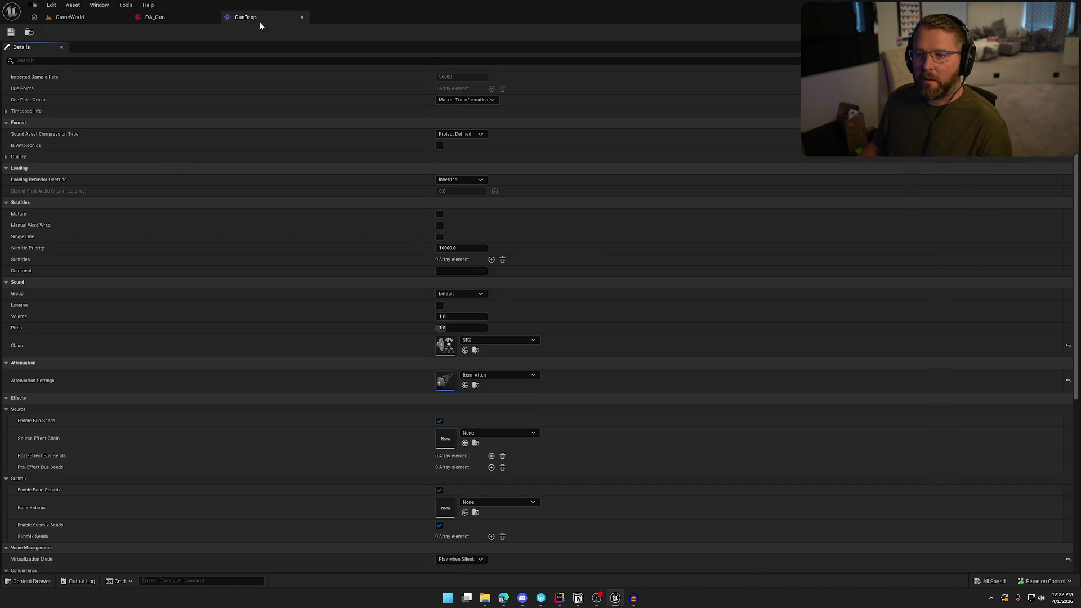
{"action": "left_click", "coordinate": [299, 17]}
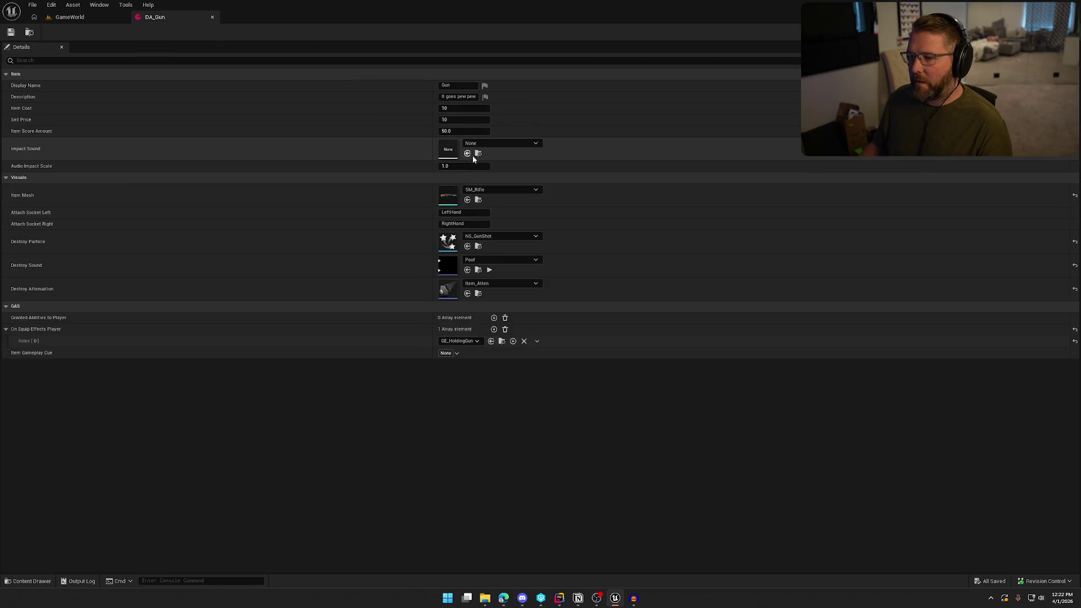
Step: Set DA_Gun's Impact Sound to GunDrop, then check out and save the data asset
{"action": "left_click", "coordinate": [491, 143]}
{"action": "type", "text": "gun"}
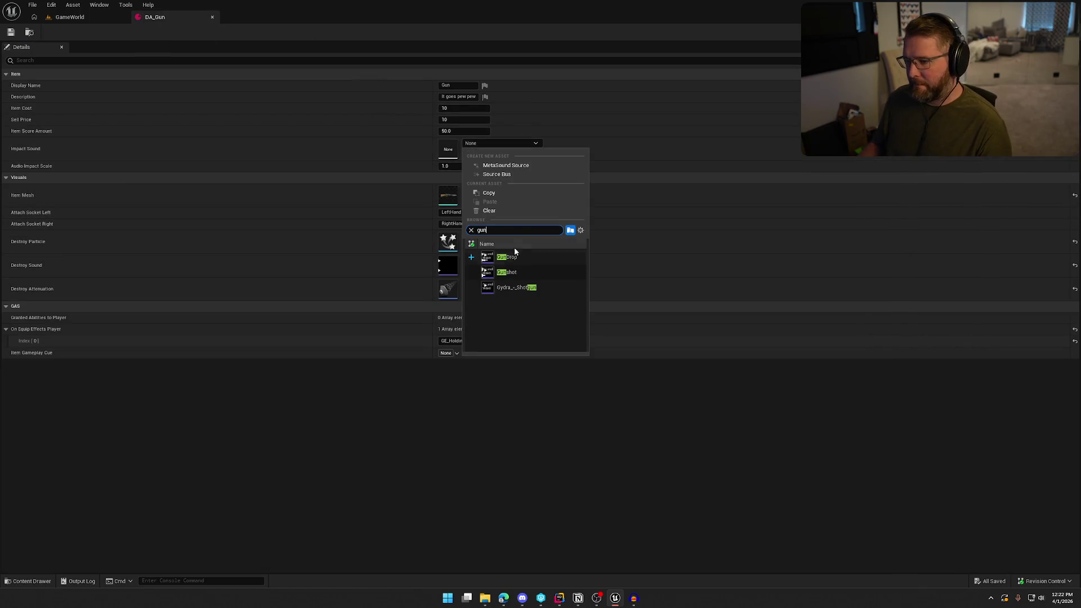
{"action": "left_click", "coordinate": [512, 257]}
{"action": "left_click", "coordinate": [11, 32]}
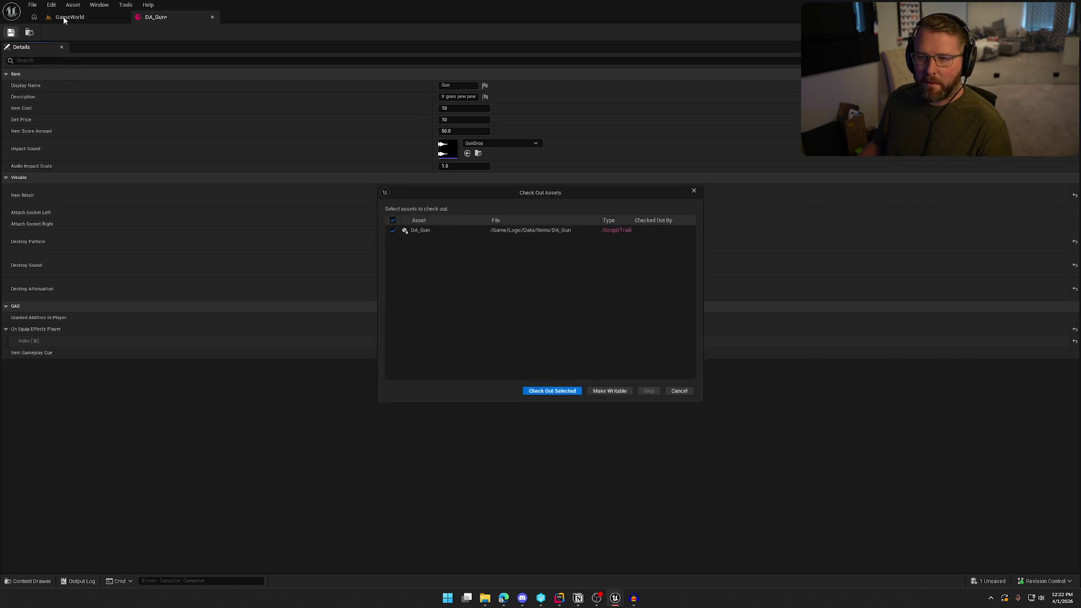
{"action": "left_click", "coordinate": [572, 394]}
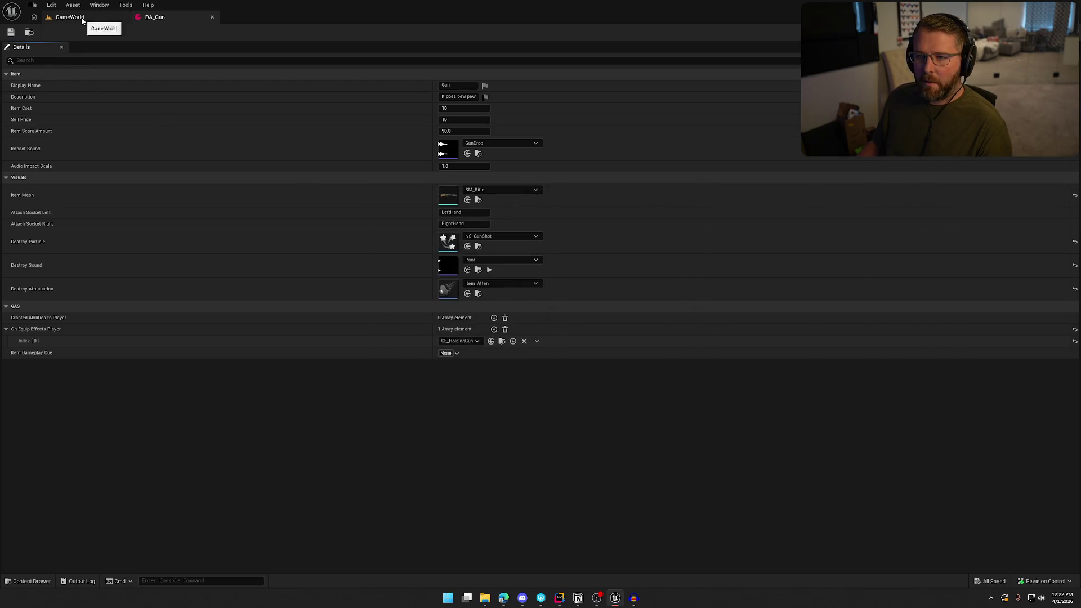
{"action": "left_click", "coordinate": [70, 17]}
Step: Play-test the level: walk to the gun, pick it up with E, carry it uphill, and right-click to drop it
{"action": "key", "text": "alt+p"}
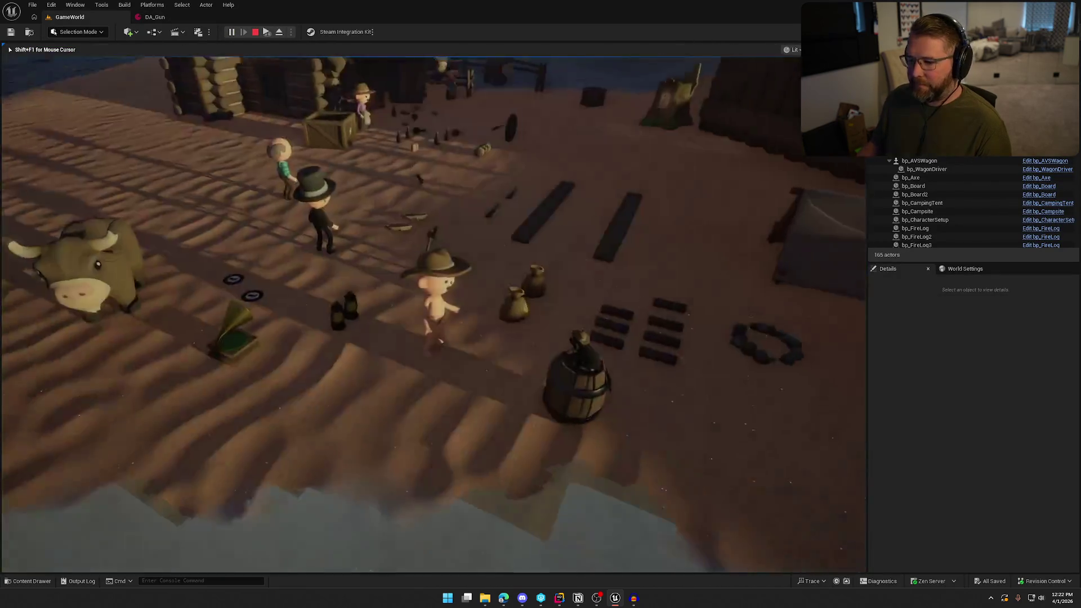
{"action": "key", "text": "e"}
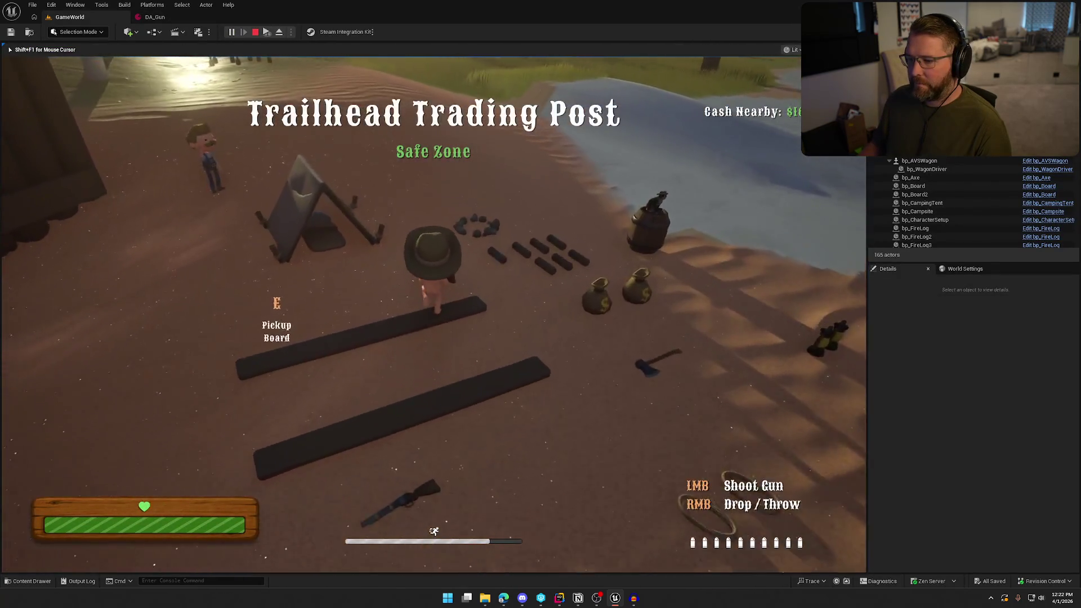
{"action": "key", "text": "shift+w"}
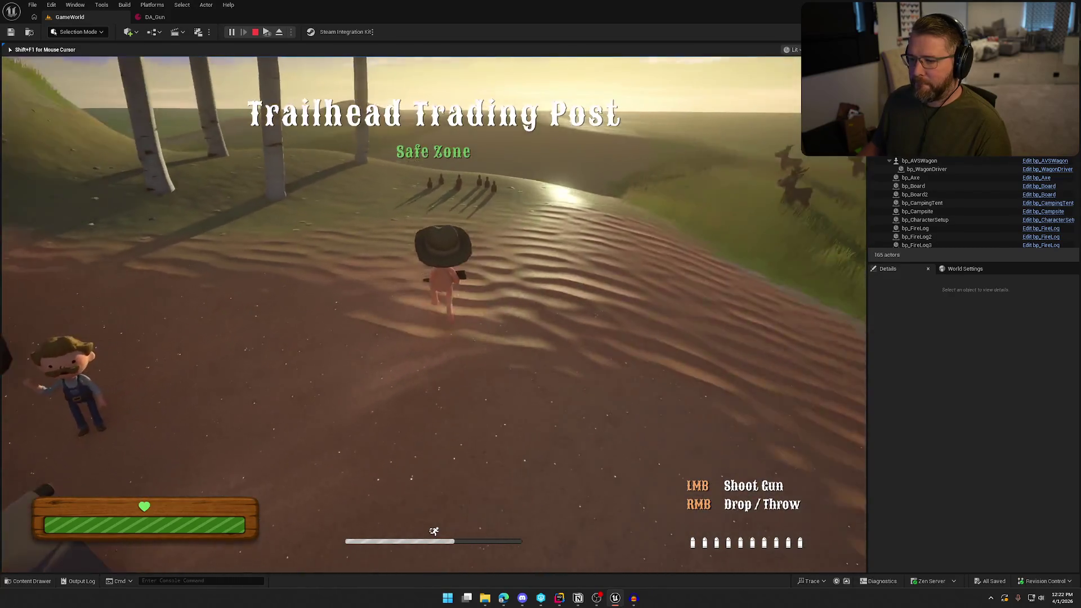
{"action": "key", "text": "w"}
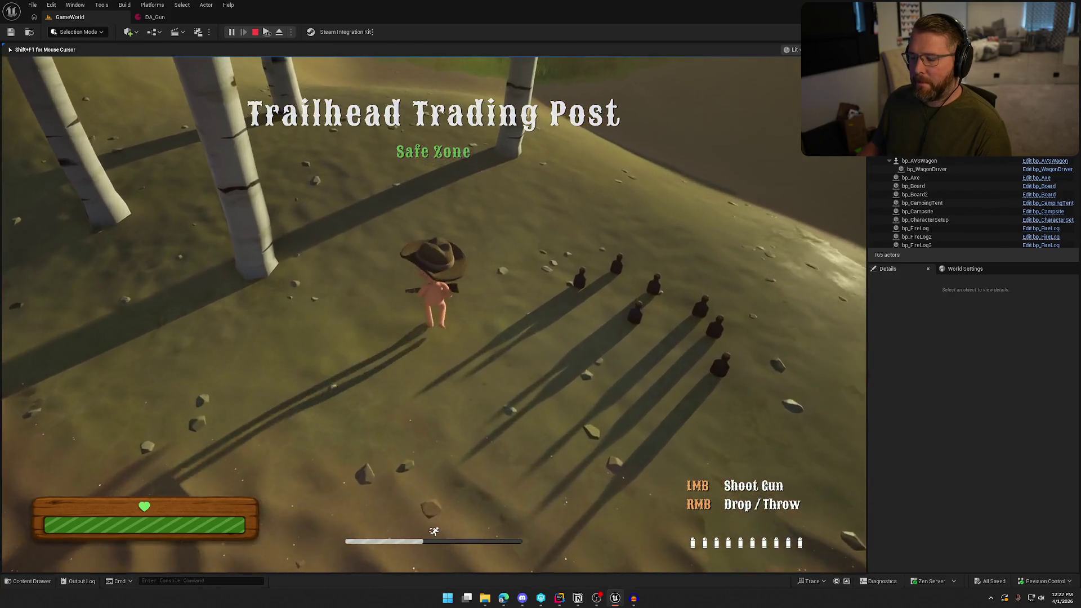
{"action": "key", "text": "a"}
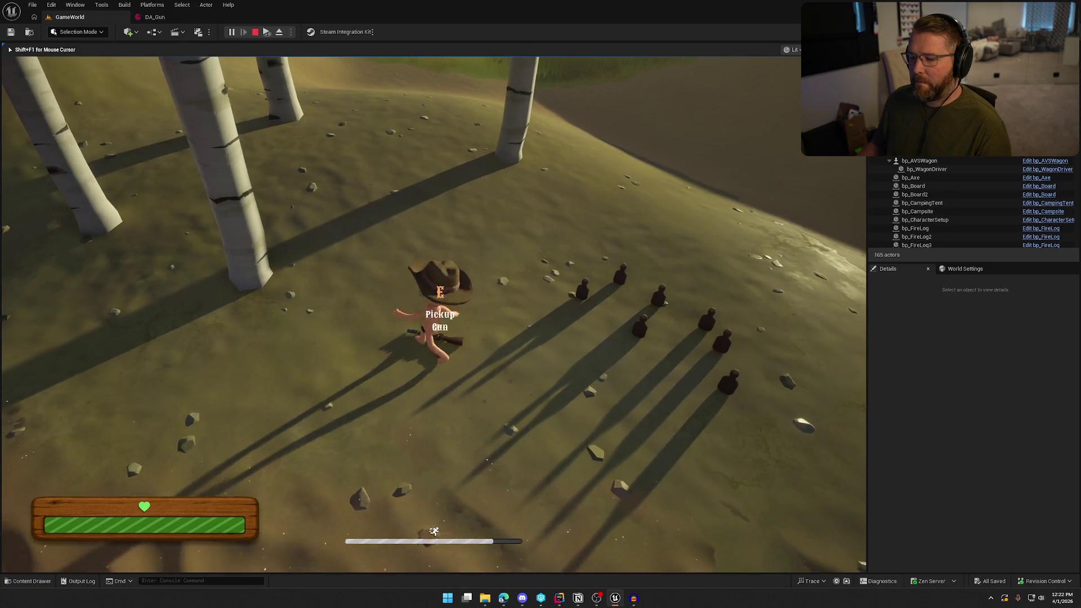
{"action": "key", "text": "e"}
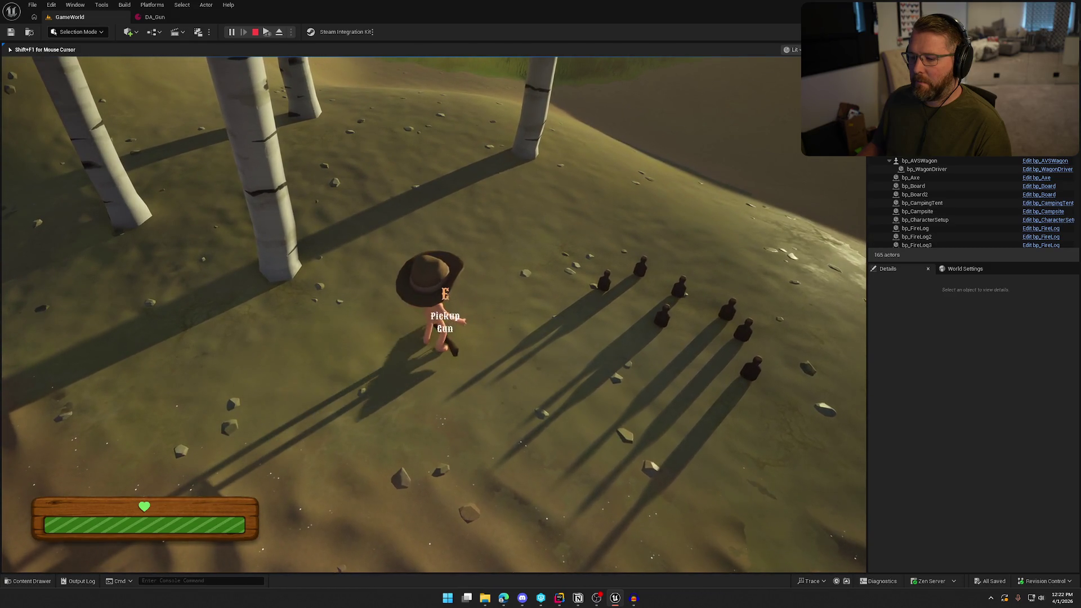
{"action": "key", "text": "e"}
{"action": "key", "text": "w"}
{"action": "key", "text": "w"}
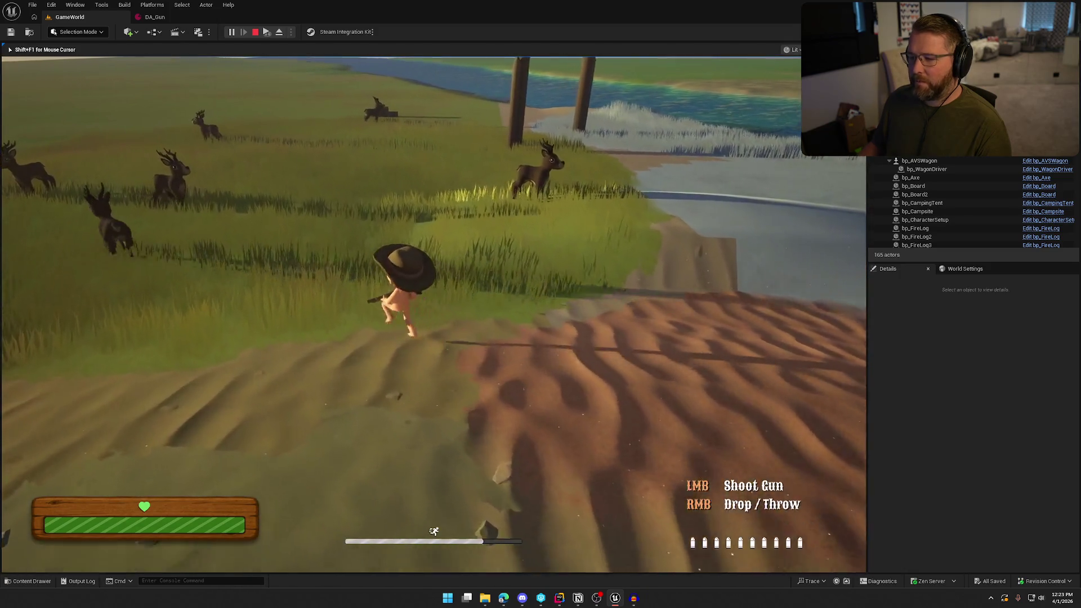
{"action": "key", "text": "w"}
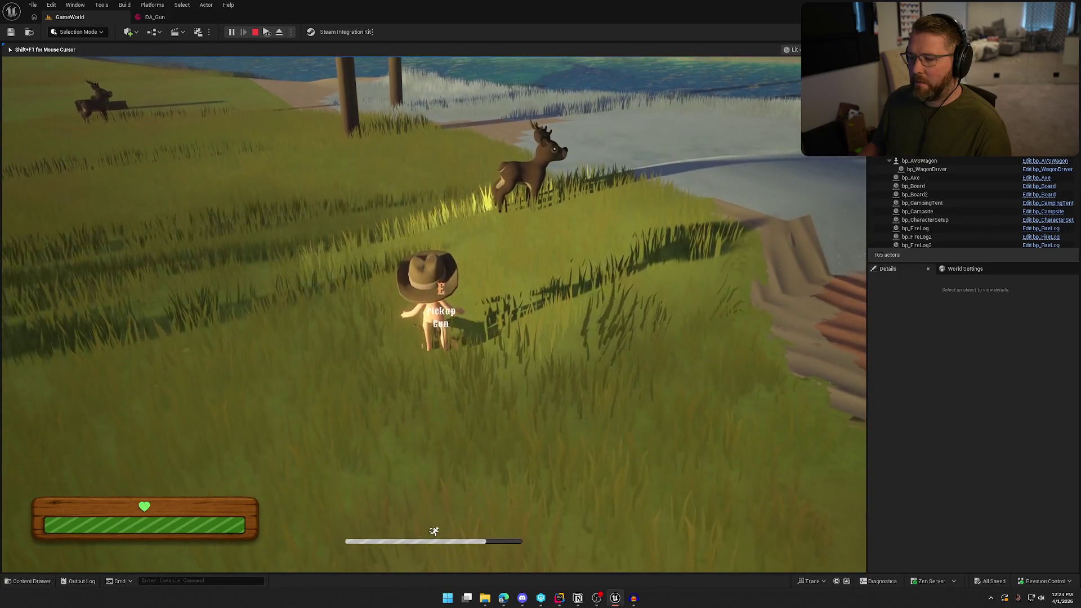
{"action": "key", "text": "w"}
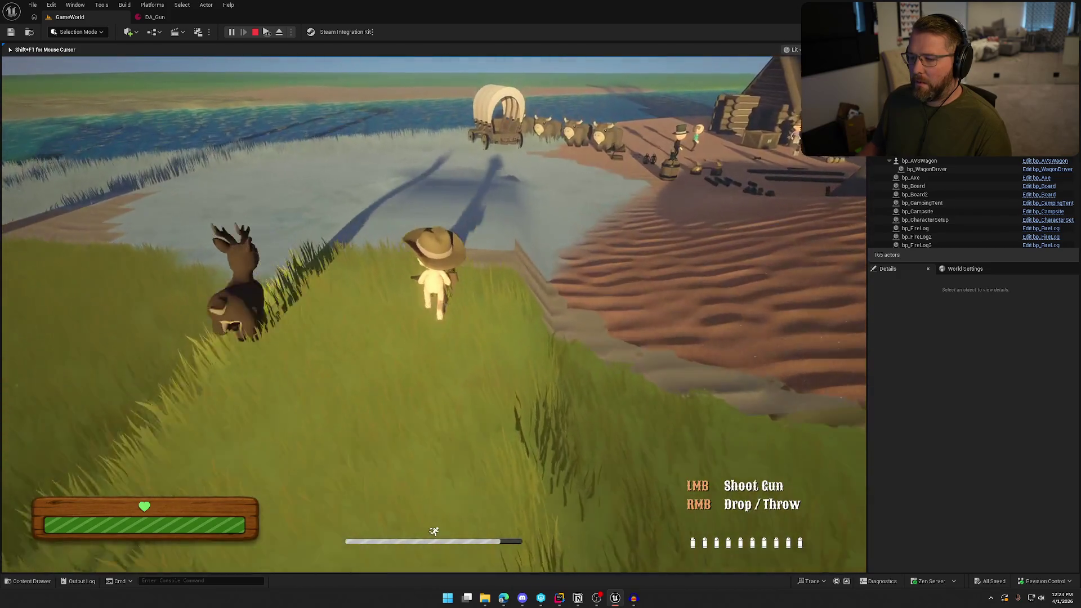
{"action": "right_click", "coordinate": [434, 310]}
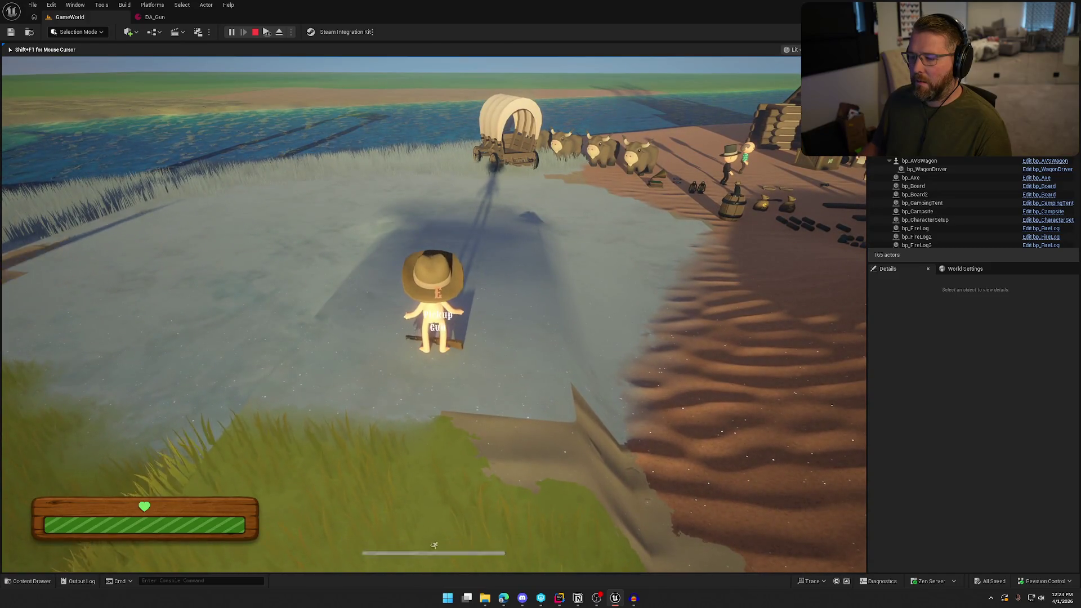
Step: In Audacity, replace the GrammophoneDrop track with the GunDrop clip and select all of it
{"action": "left_click", "coordinate": [634, 598]}
{"action": "left_click", "coordinate": [7, 65]}
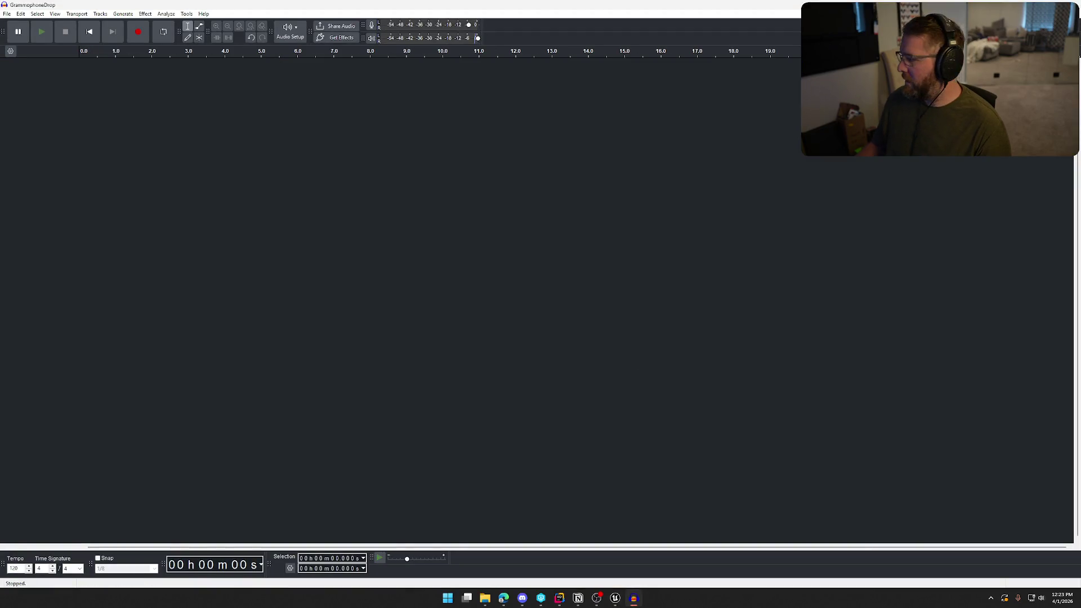
{"action": "mouse_move", "coordinate": [0, 236]}
{"action": "left_mouse_down"}
{"action": "mouse_move", "coordinate": [389, 234]}
{"action": "mouse_move", "coordinate": [371, 265]}
{"action": "left_mouse_up"}
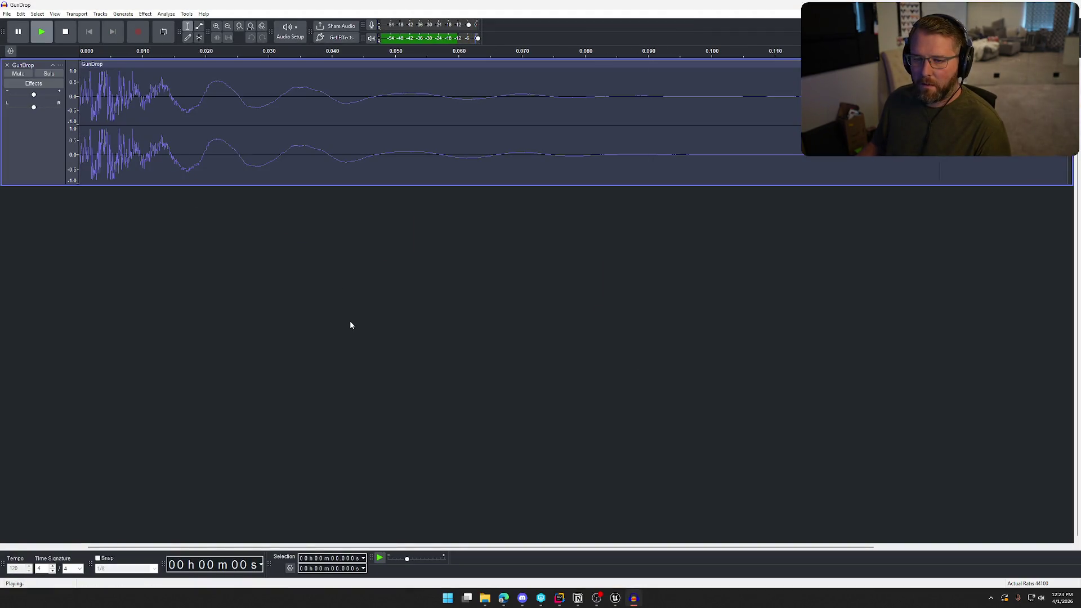
{"action": "key", "text": "ctrl+a"}
Step: Lower the GunDrop clip's pitch by 1.82 semitones
{"action": "left_click", "coordinate": [147, 15]}
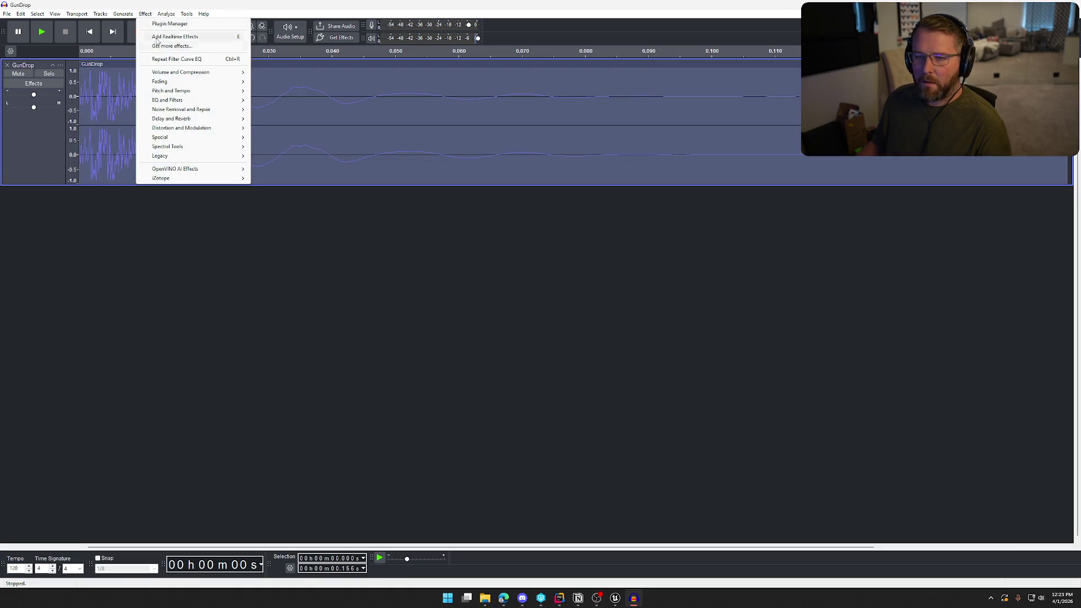
{"action": "mouse_move", "coordinate": [195, 91]}
{"action": "left_click", "coordinate": [307, 93]}
{"action": "type", "text": "-10.000"}
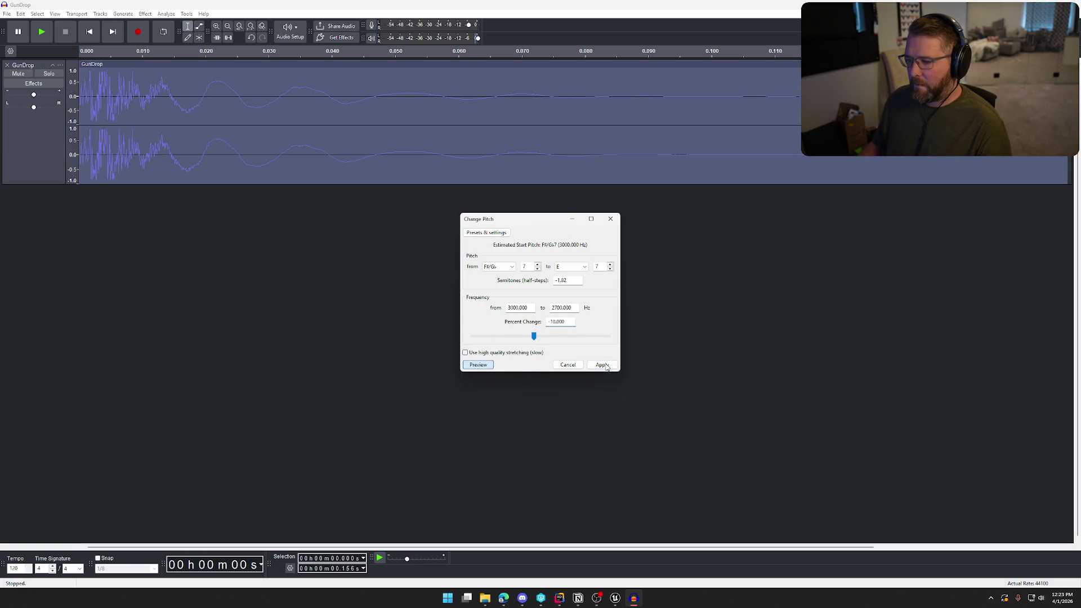
{"action": "left_click", "coordinate": [605, 366]}
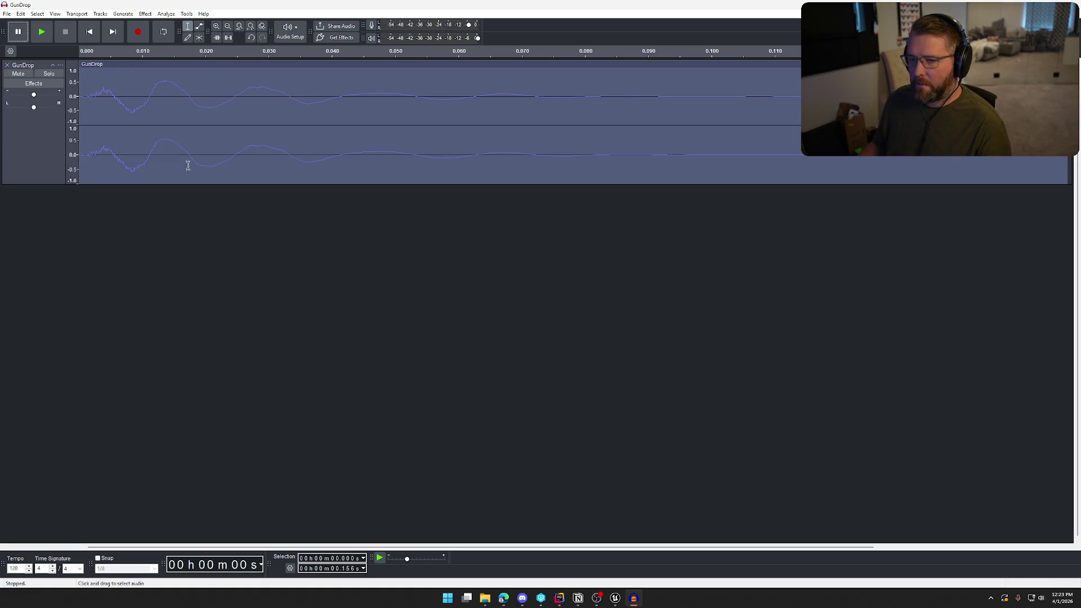
Step: Boost the clip's bass by 3 dB and cut its treble by 3 dB
{"action": "left_click", "coordinate": [145, 14]}
{"action": "mouse_move", "coordinate": [219, 102]}
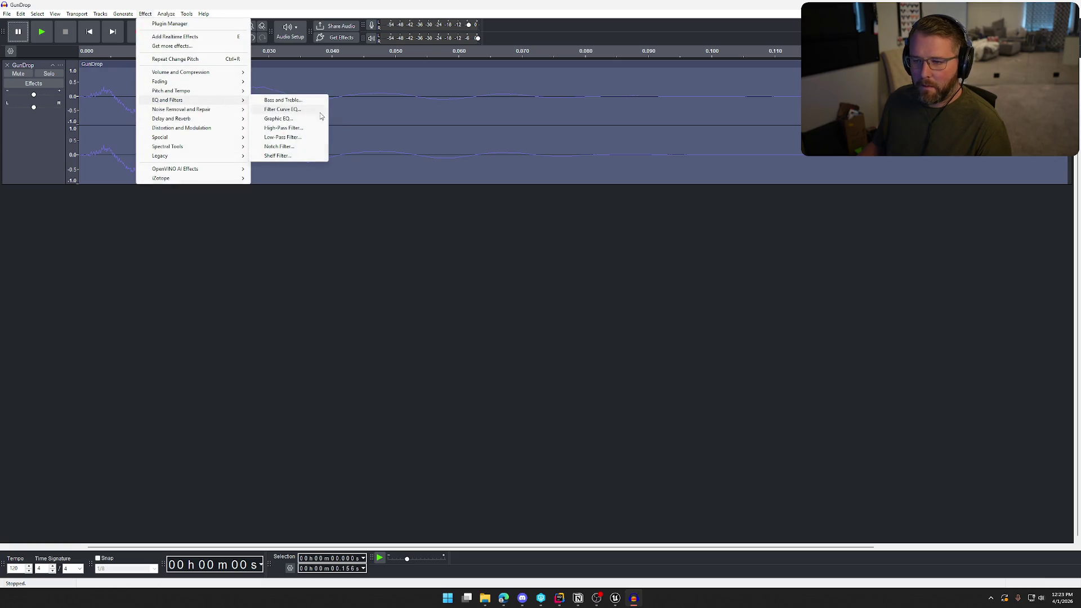
{"action": "left_click", "coordinate": [299, 100]}
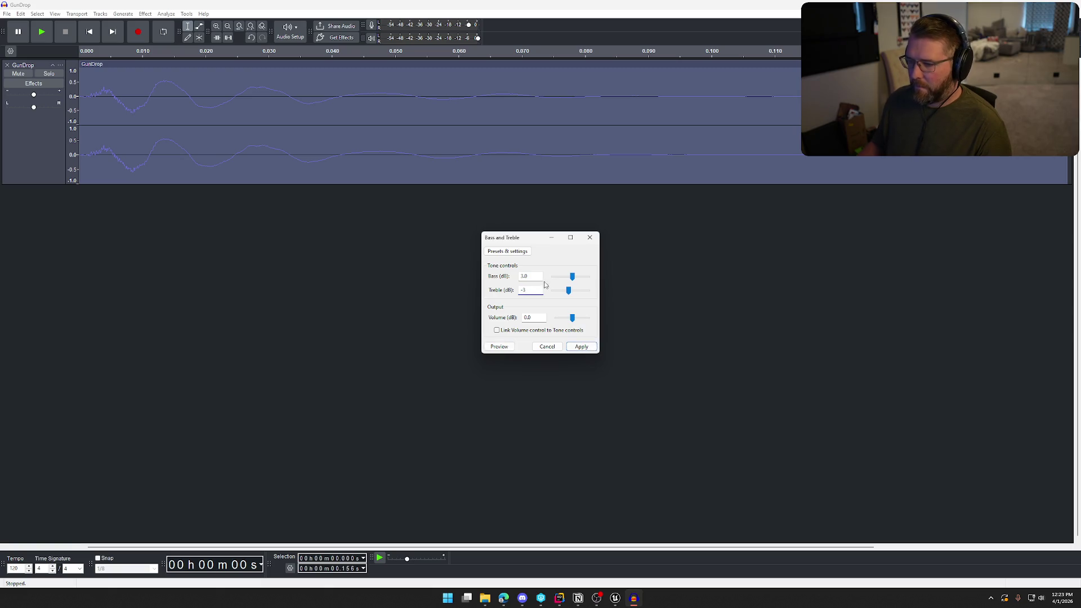
{"action": "left_click", "coordinate": [582, 347]}
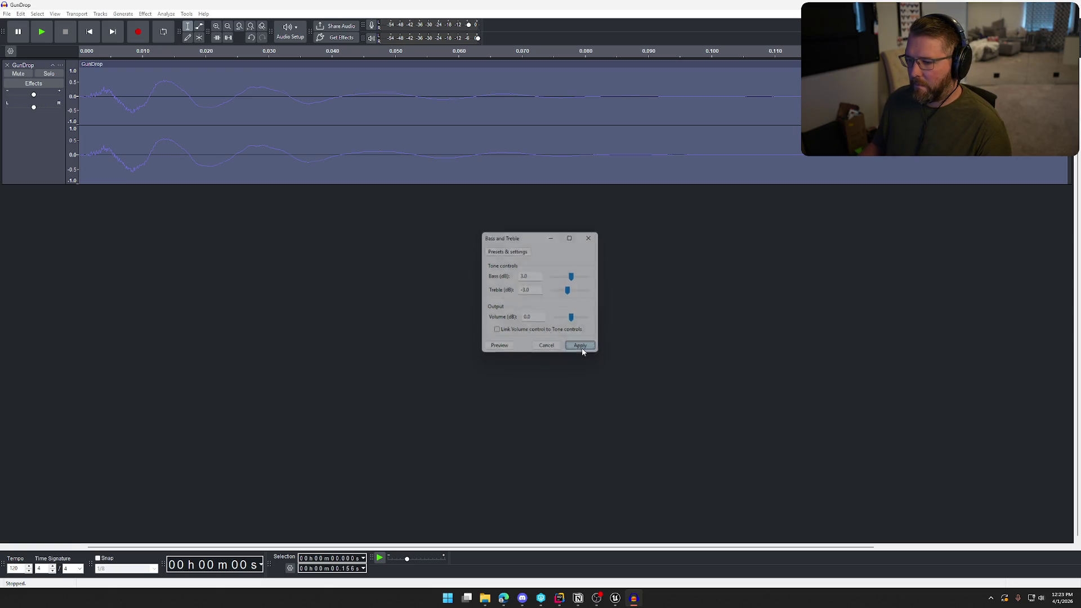
{"action": "left_click", "coordinate": [145, 15]}
Step: Try the Bass Boost preset in Filter Curve EQ, then discard it unapplied
{"action": "mouse_move", "coordinate": [171, 100]}
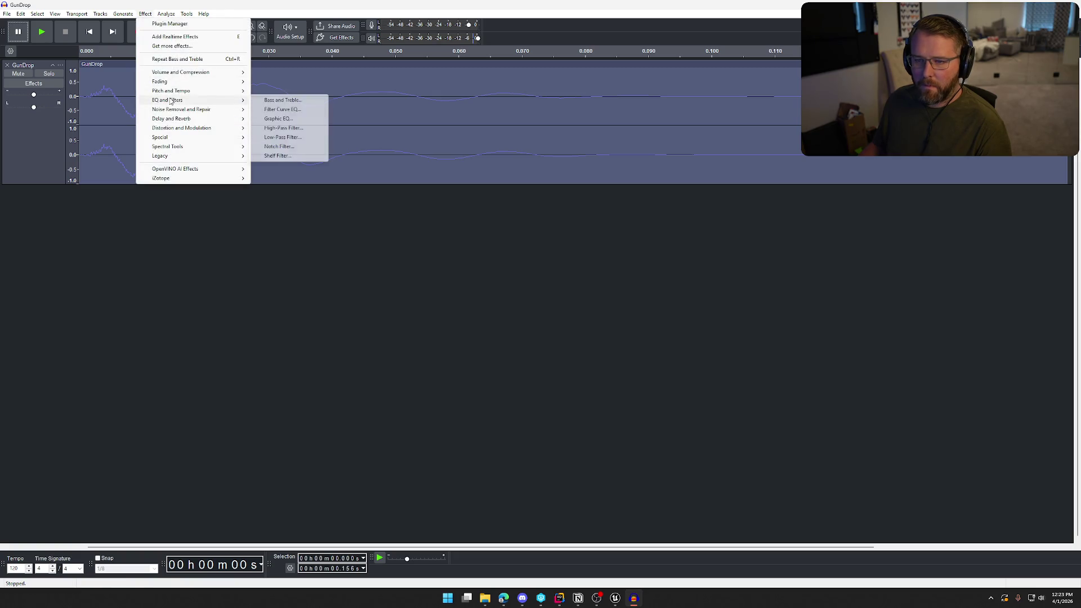
{"action": "left_click", "coordinate": [263, 110]}
{"action": "left_click", "coordinate": [385, 205]}
{"action": "mouse_move", "coordinate": [408, 249]}
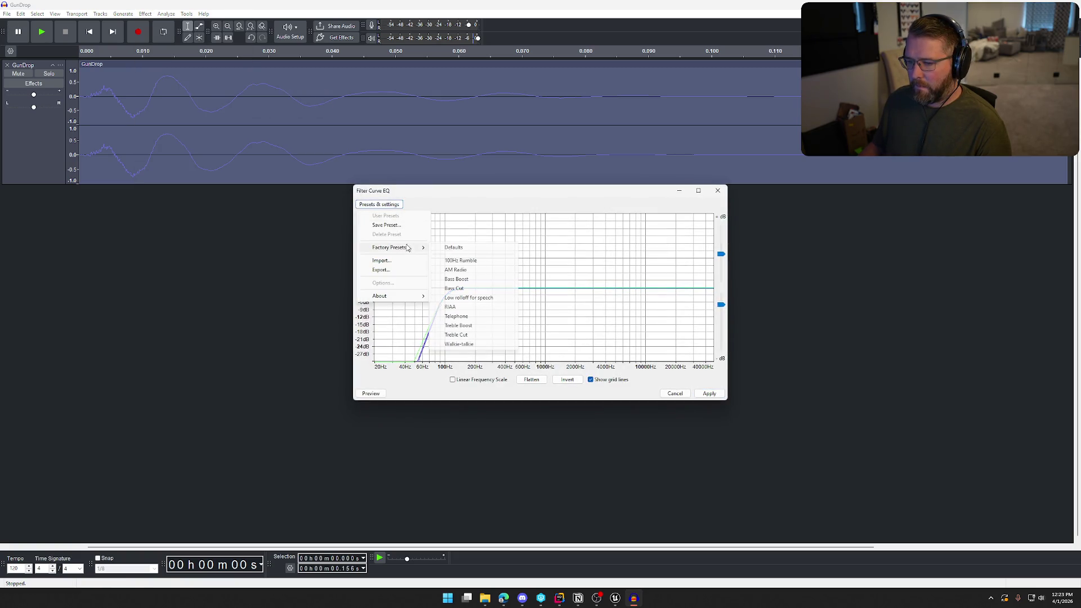
{"action": "left_click", "coordinate": [472, 279]}
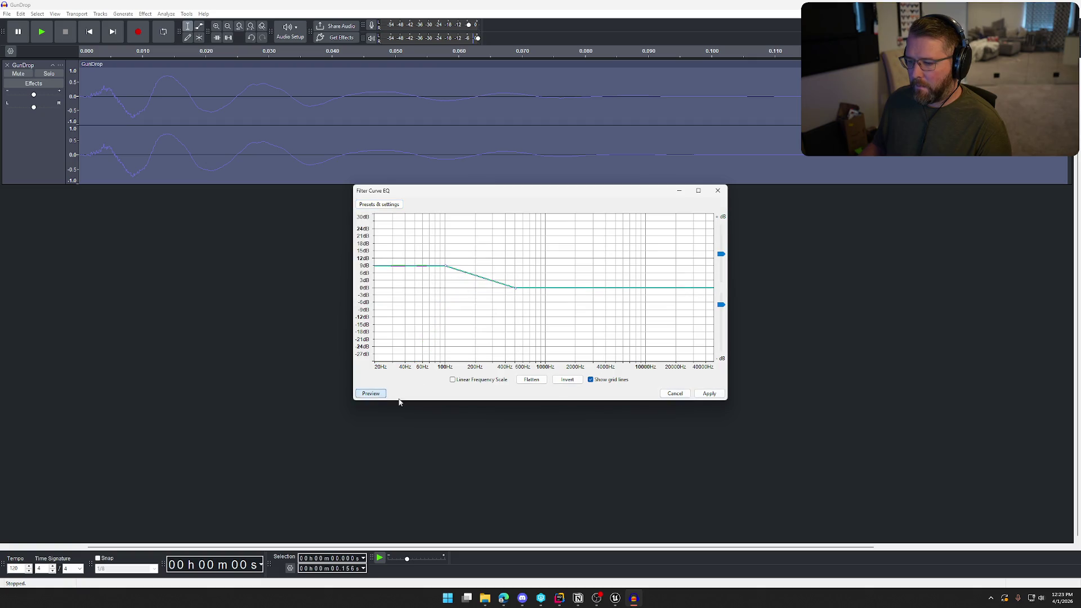
{"action": "left_click", "coordinate": [676, 393]}
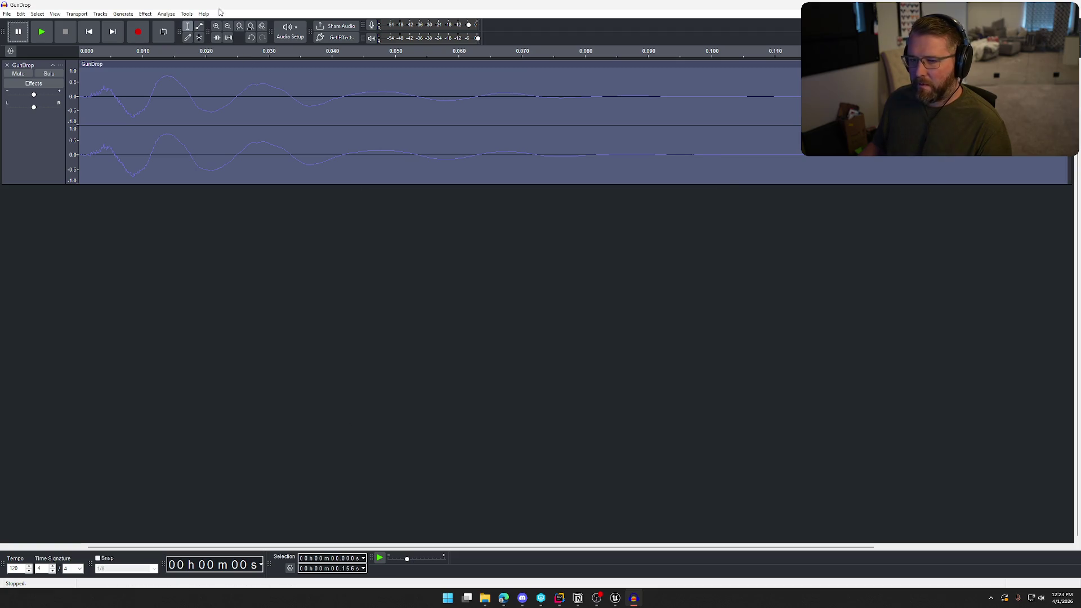
Step: Apply a 1000 Hz low-pass filter with 6 dB roll-off and play back the clip
{"action": "left_click", "coordinate": [145, 13]}
{"action": "mouse_move", "coordinate": [204, 102]}
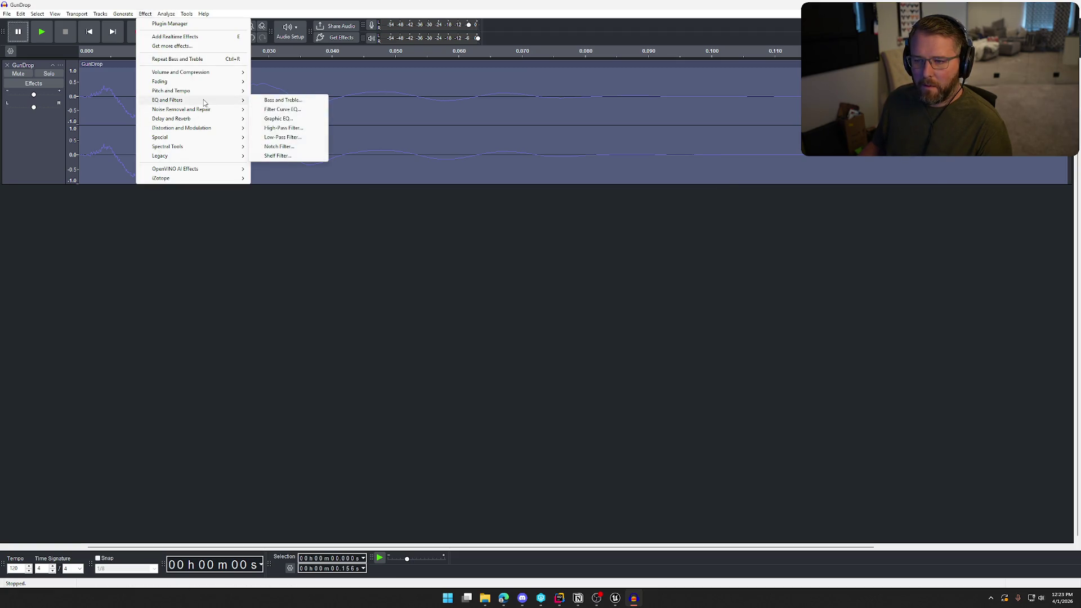
{"action": "left_click", "coordinate": [298, 139]}
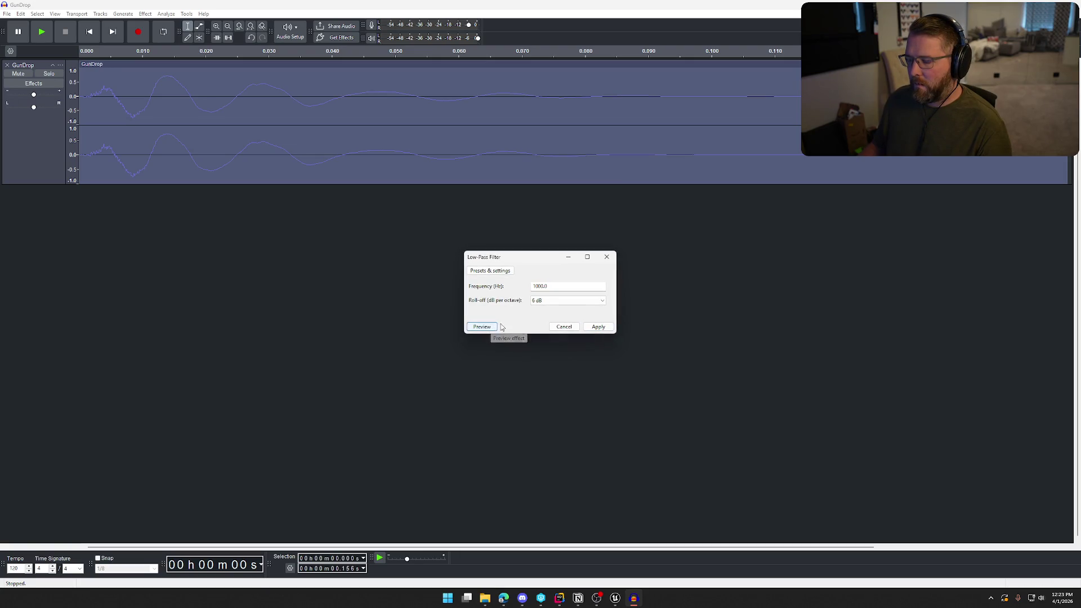
{"action": "left_click", "coordinate": [599, 327]}
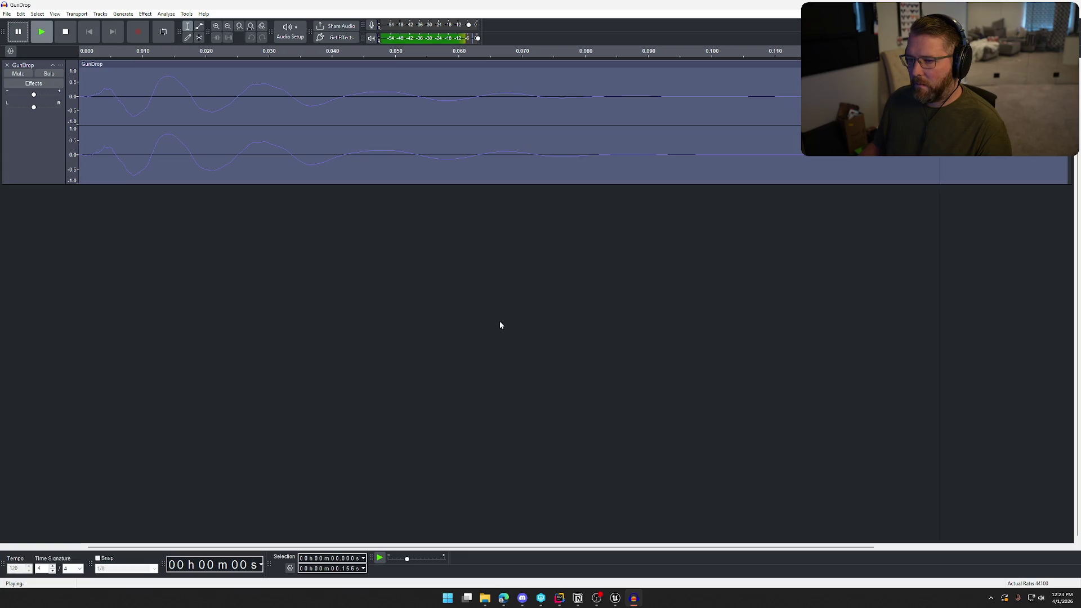
{"action": "key", "text": "space"}
{"action": "left_click", "coordinate": [7, 13]}
Step: Export the edited clip over GunDrop.wav and reimport the GunDrop sound in Unreal
{"action": "left_click", "coordinate": [31, 96]}
{"action": "left_click", "coordinate": [624, 375]}
{"action": "left_click", "coordinate": [605, 299]}
{"action": "left_click", "coordinate": [615, 598]}
{"action": "key", "text": "ctrl+space"}
{"action": "left_click", "coordinate": [388, 433]}
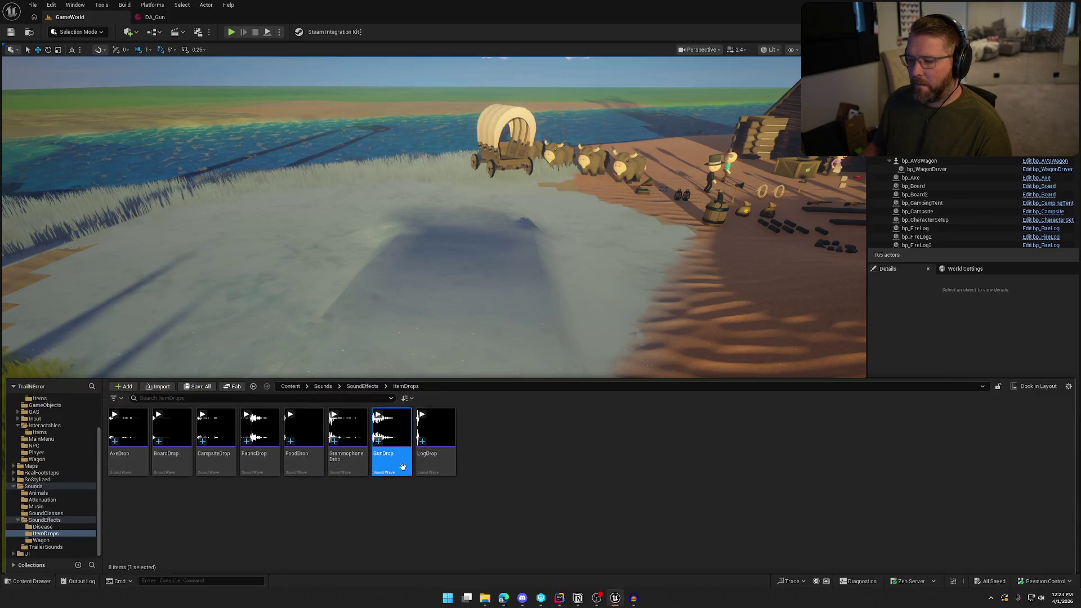
{"action": "right_click", "coordinate": [401, 439]}
{"action": "left_click", "coordinate": [443, 73]}
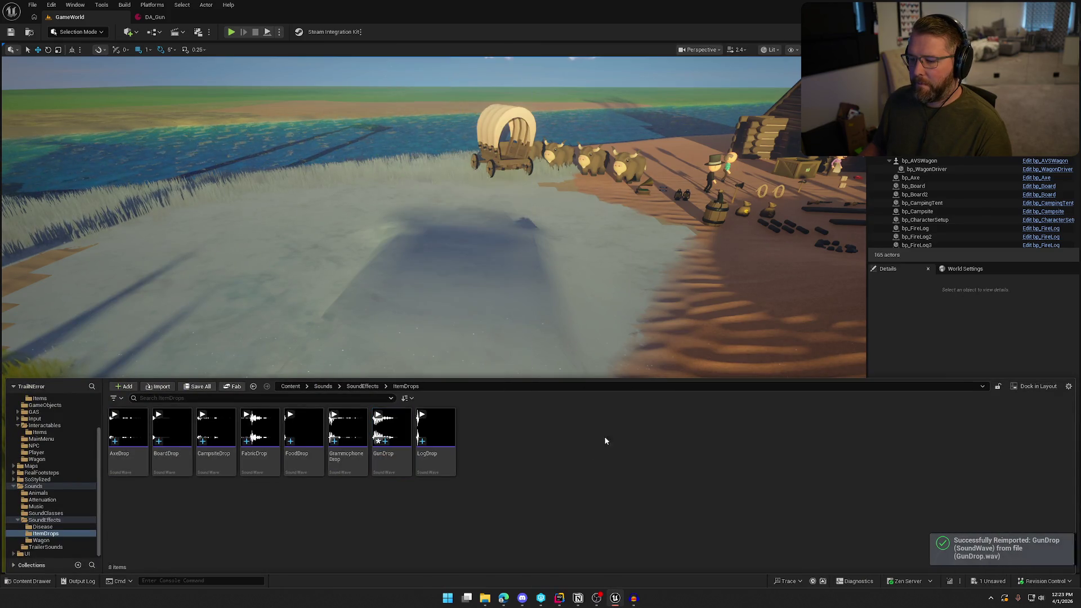
Step: Start a play session, pick up the gun and drop it to hear the new sound
{"action": "left_click", "coordinate": [231, 32]}
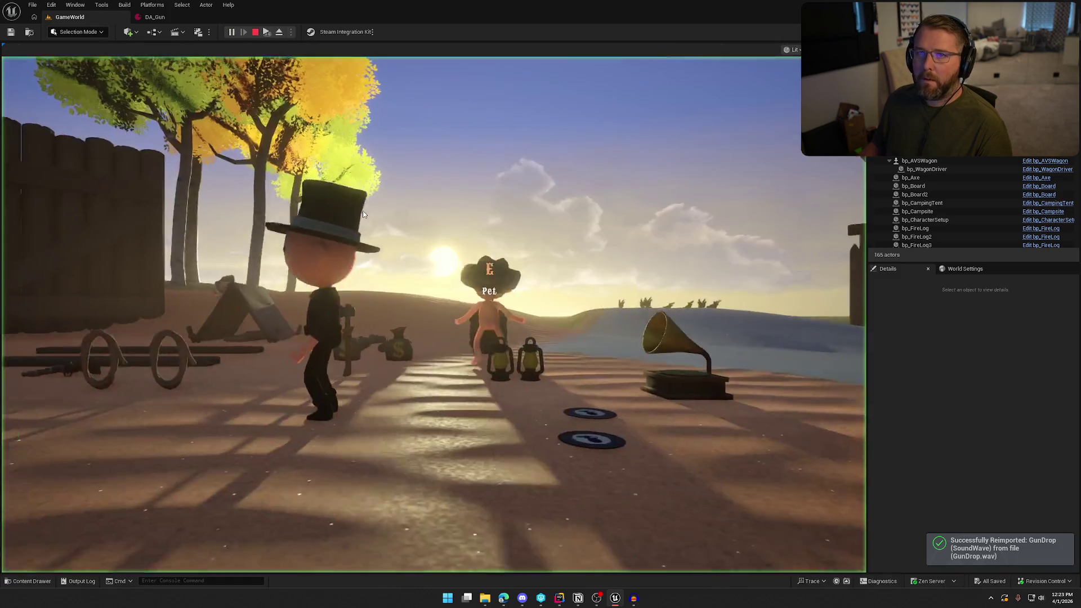
{"action": "key", "text": "shift+w"}
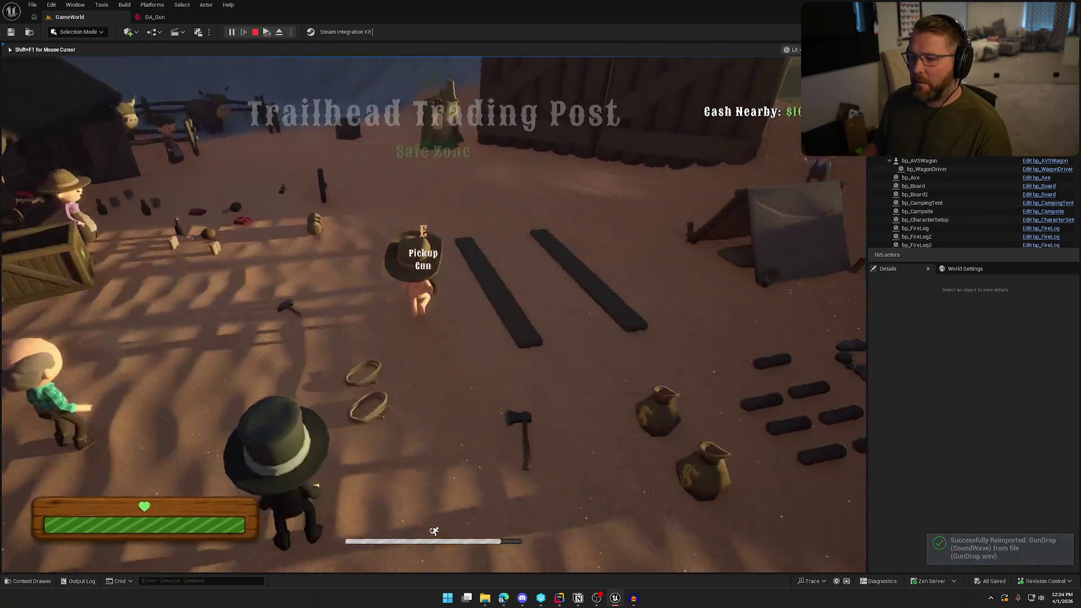
{"action": "key", "text": "shift+w"}
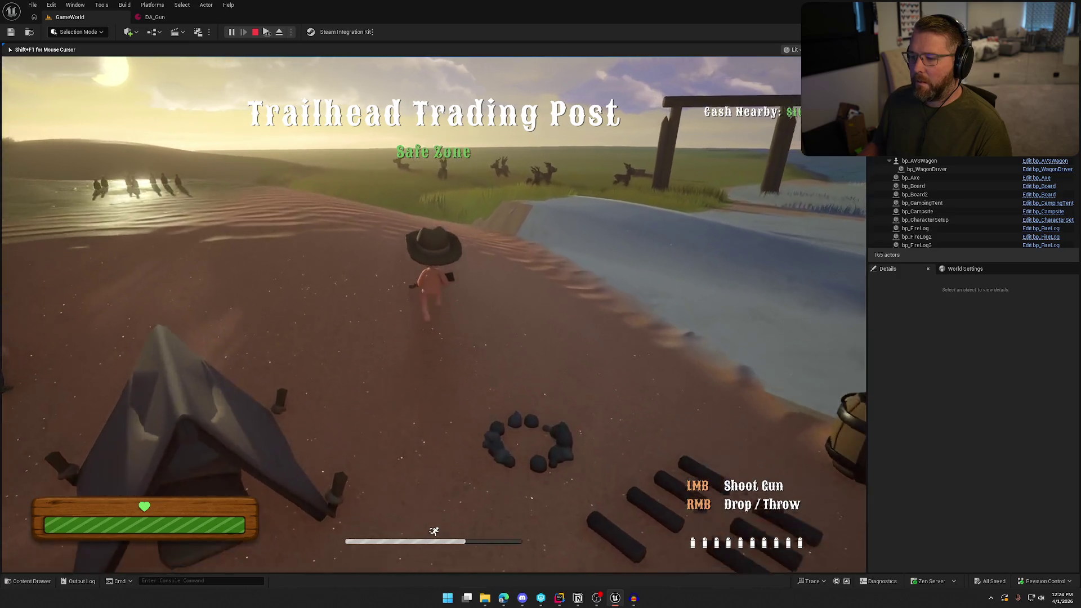
{"action": "key", "text": "w"}
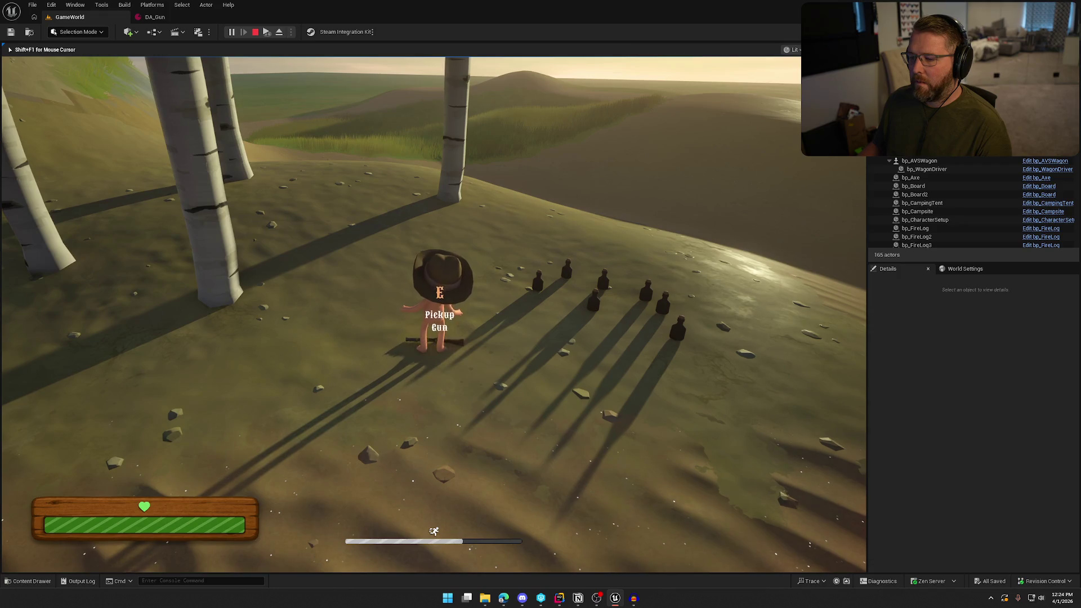
{"action": "key", "text": "e"}
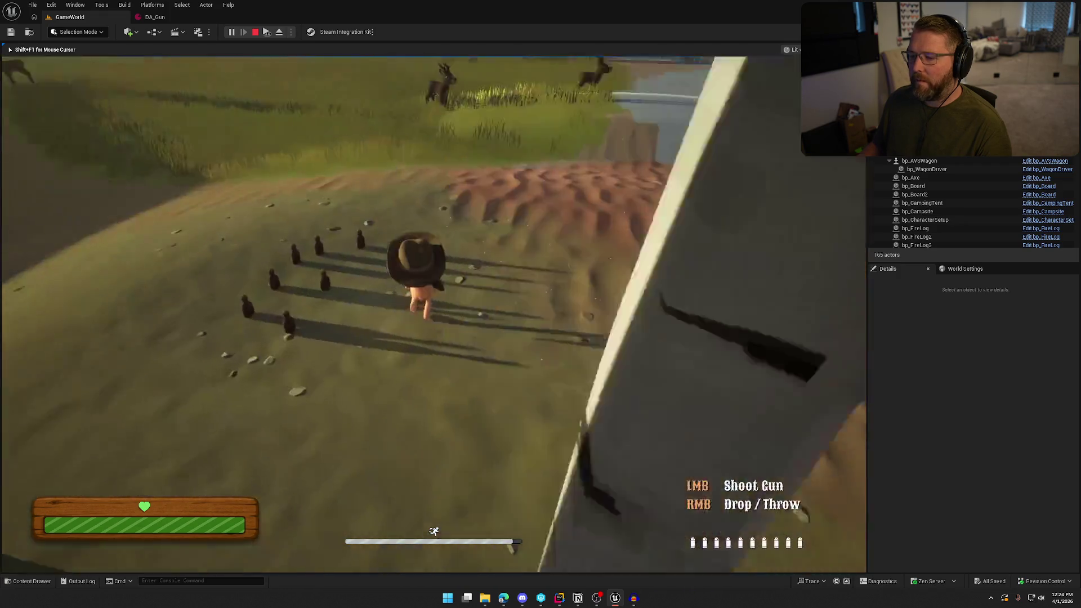
{"action": "key", "text": "shift+w"}
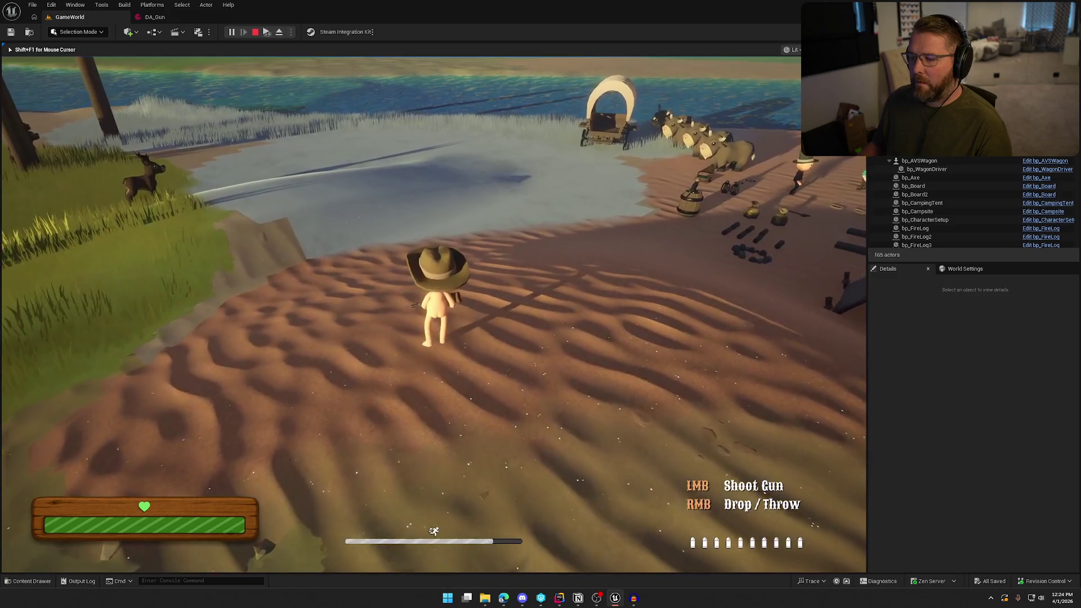
{"action": "right_click", "coordinate": [433, 314]}
Step: Pick up and drop the gun twice more, then stop the play session
{"action": "key", "text": "e"}
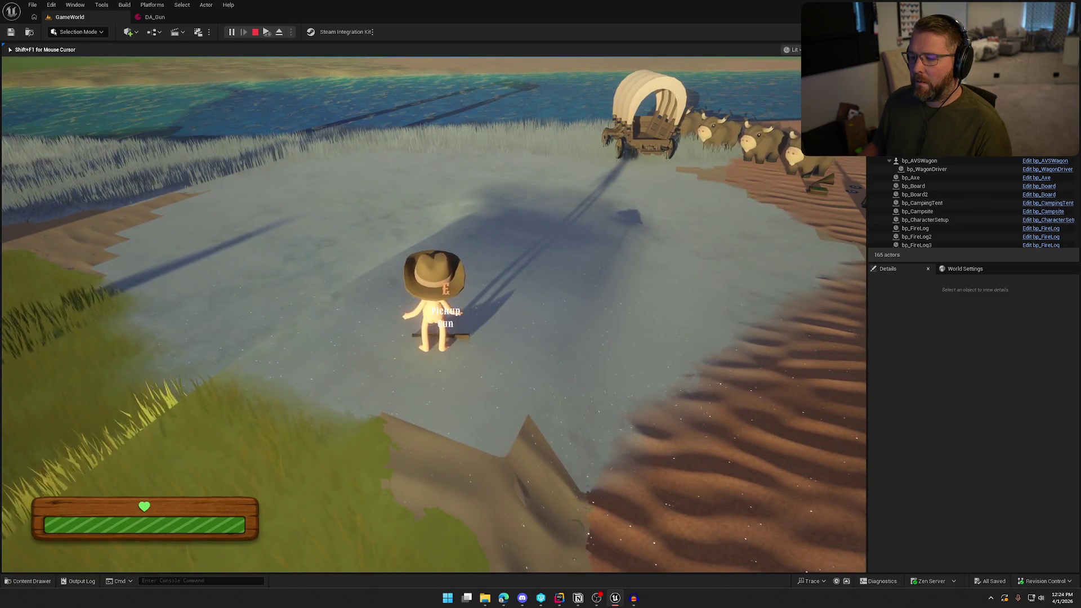
{"action": "key", "text": "shift+w"}
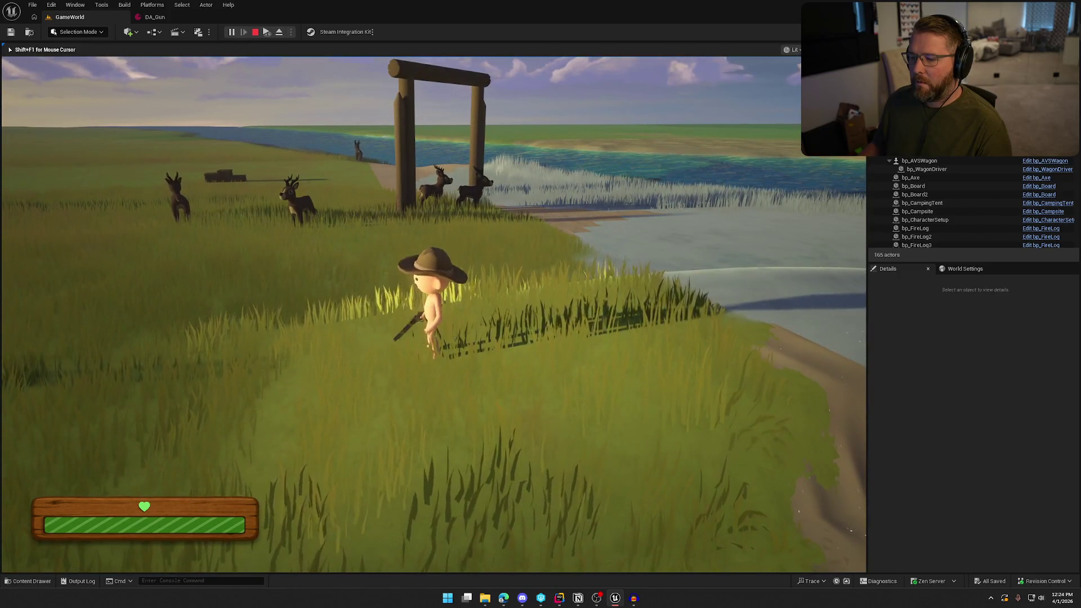
{"action": "key", "text": "e"}
{"action": "key", "text": "w"}
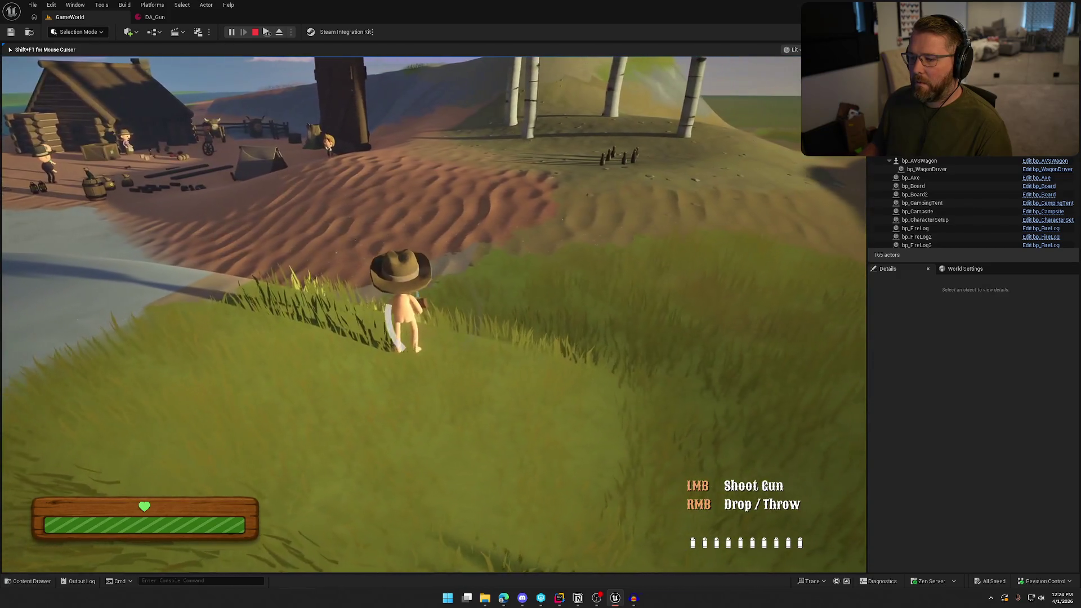
{"action": "right_click", "coordinate": [434, 315]}
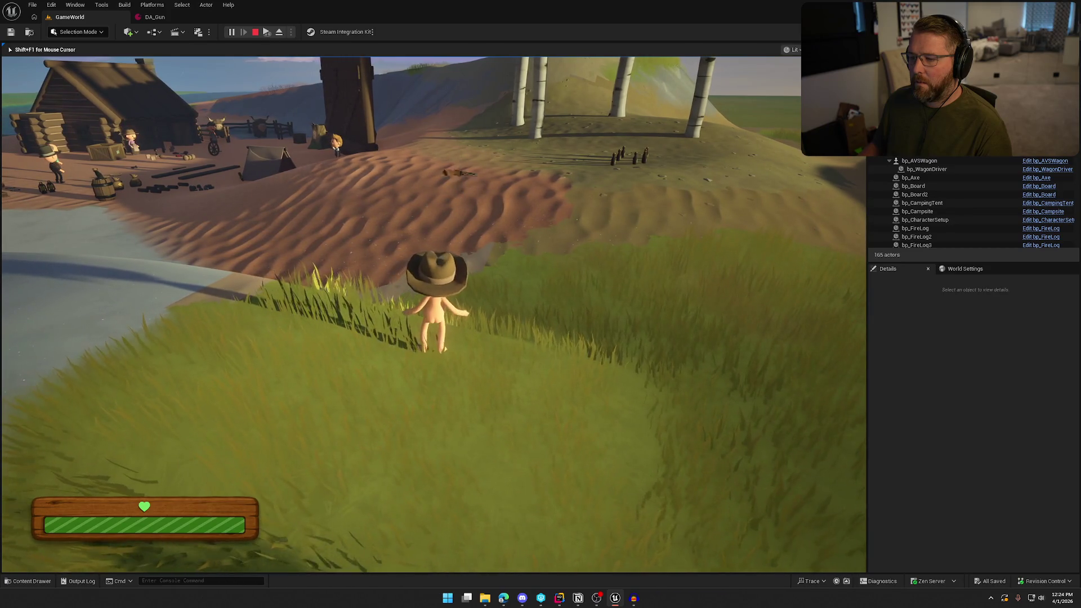
{"action": "key", "text": "shift+w"}
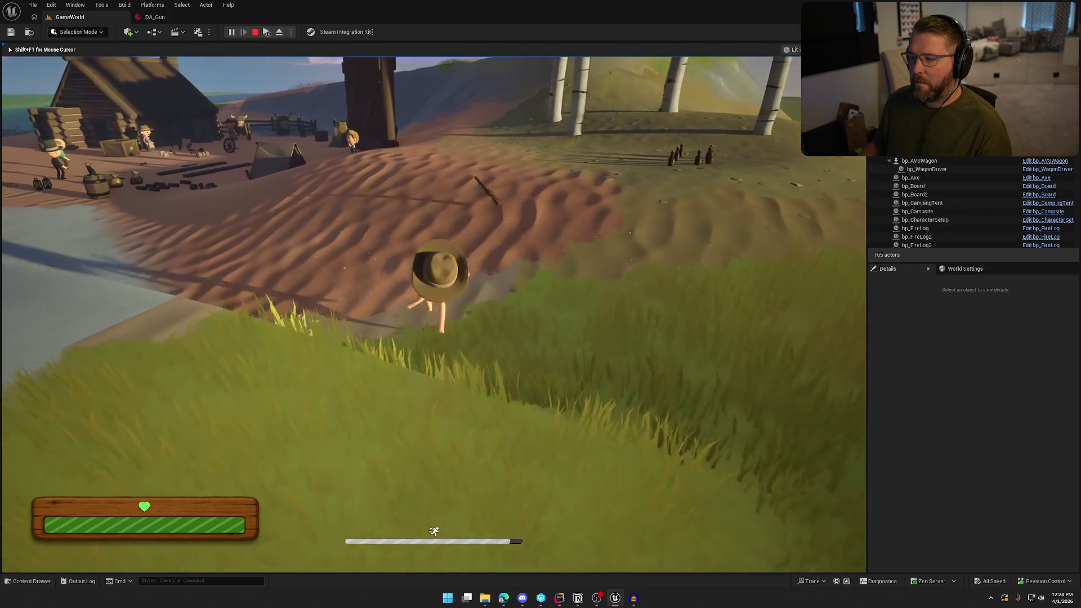
{"action": "key", "text": "e"}
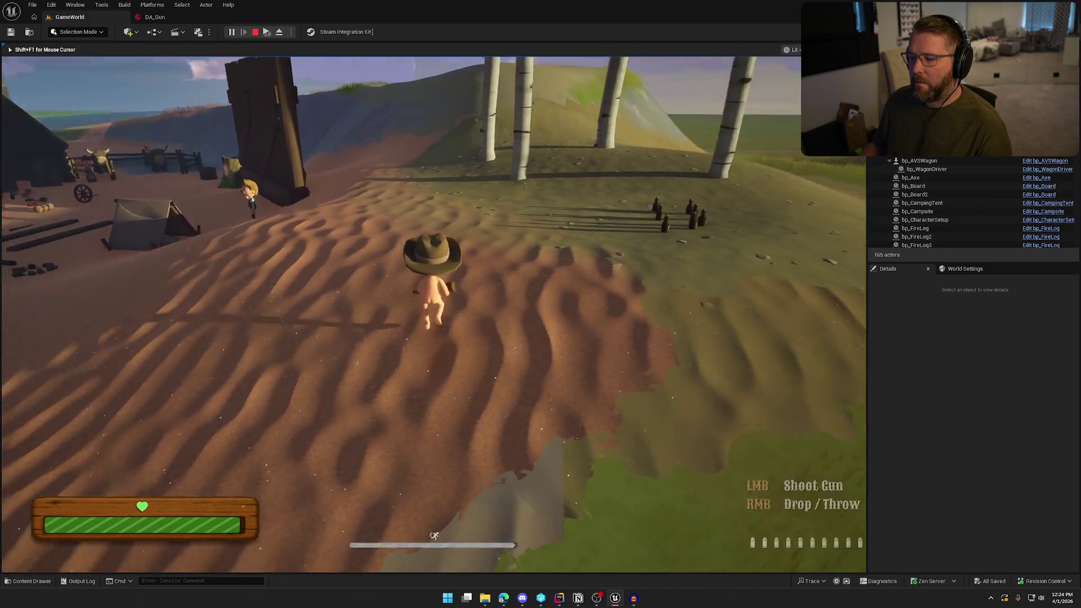
{"action": "right_click", "coordinate": [434, 314]}
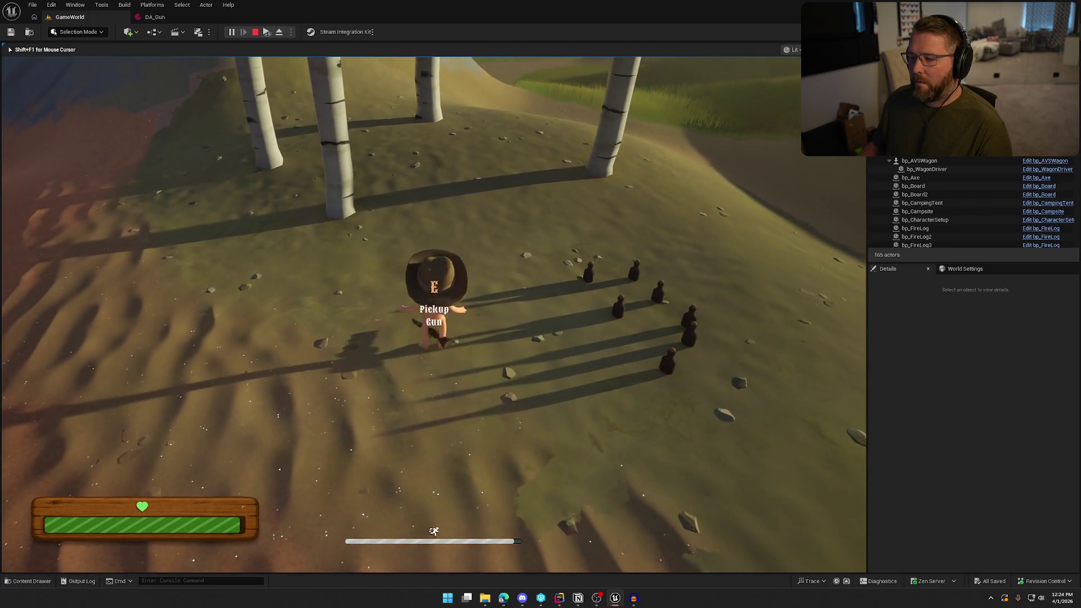
{"action": "key", "text": "shift+F1"}
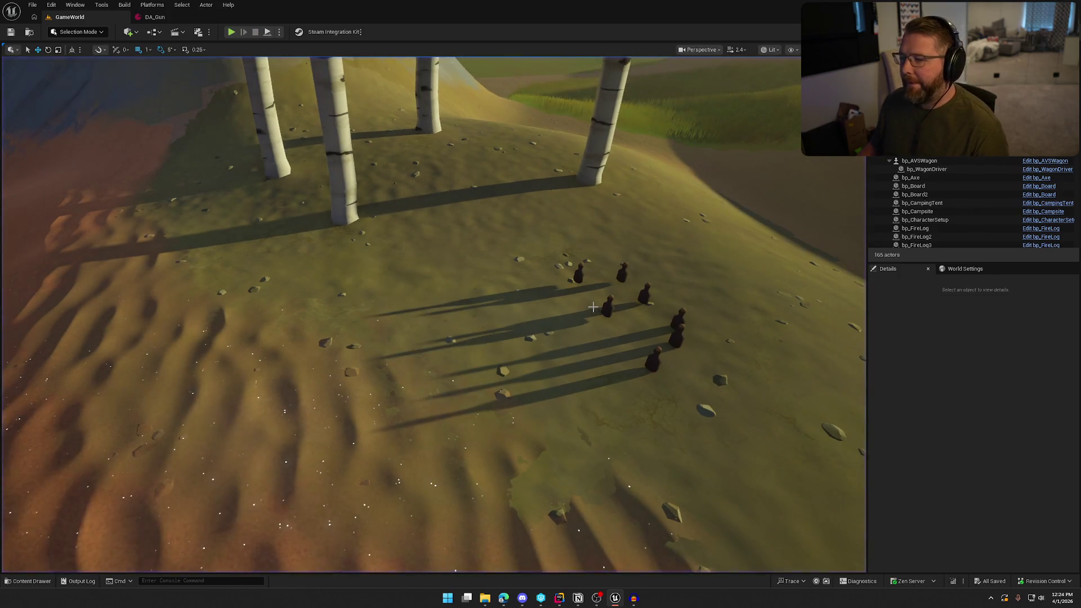
{"action": "key", "text": "ctrl+space"}
{"action": "left_click", "coordinate": [174, 15]}
Step: Open the DA_Hammer data asset and close DA_Gun
{"action": "left_click", "coordinate": [26, 35]}
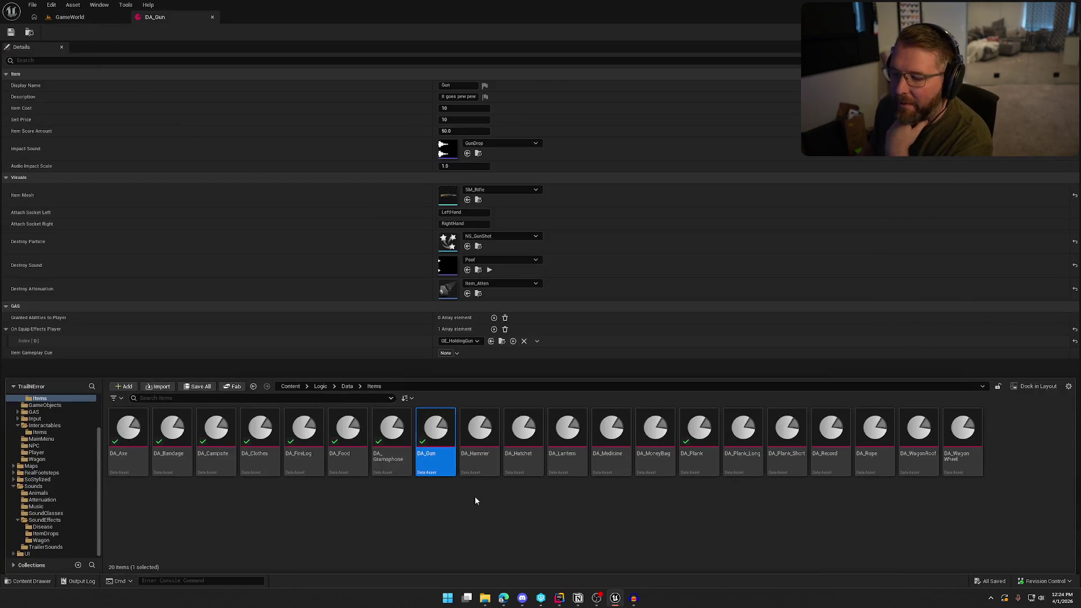
{"action": "double_click", "coordinate": [483, 431]}
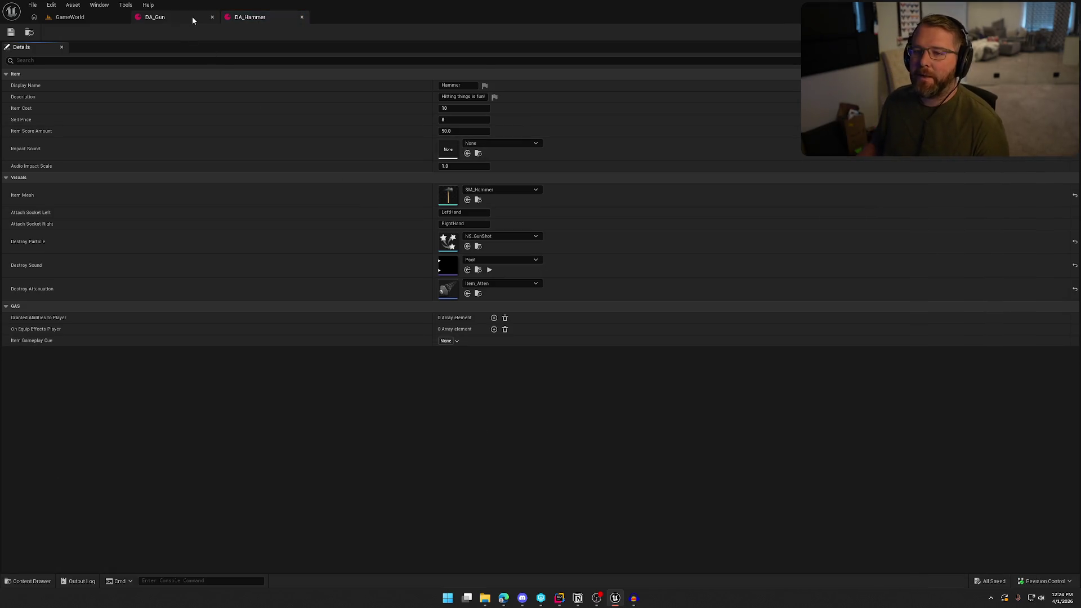
{"action": "left_click", "coordinate": [213, 17]}
{"action": "key", "text": "ctrl+space"}
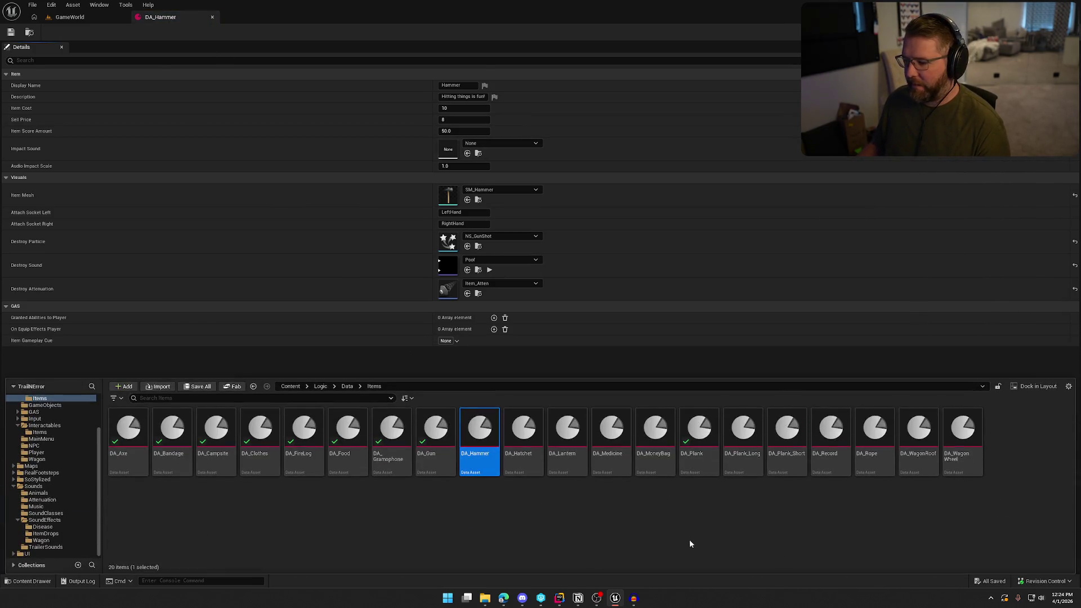
{"action": "left_click", "coordinate": [360, 366]}
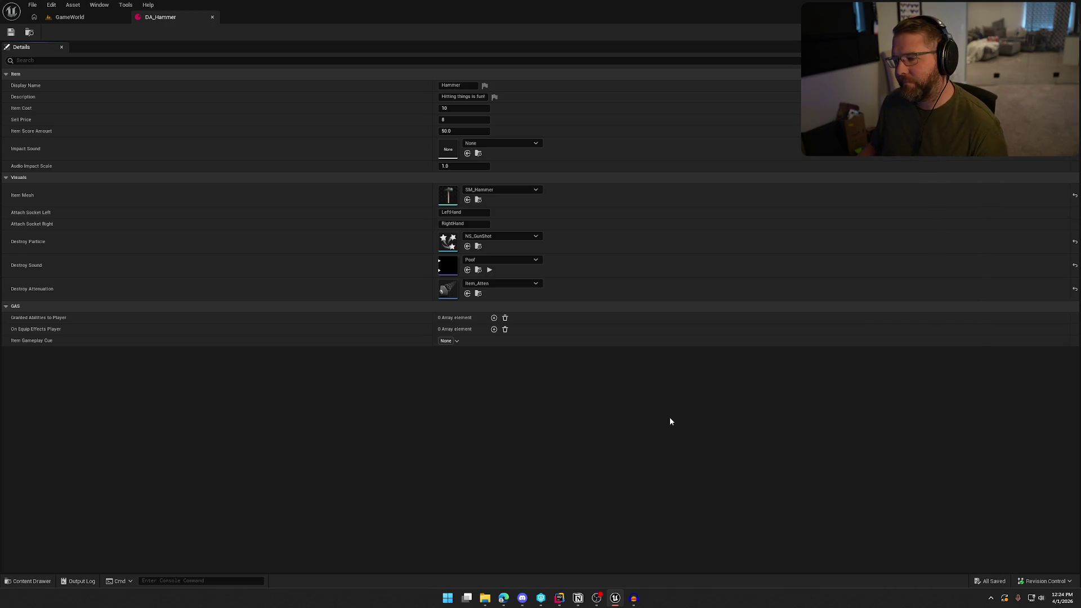
Step: Set DA_Hammer's Impact Sound to AxeDrop
{"action": "left_click", "coordinate": [516, 144]}
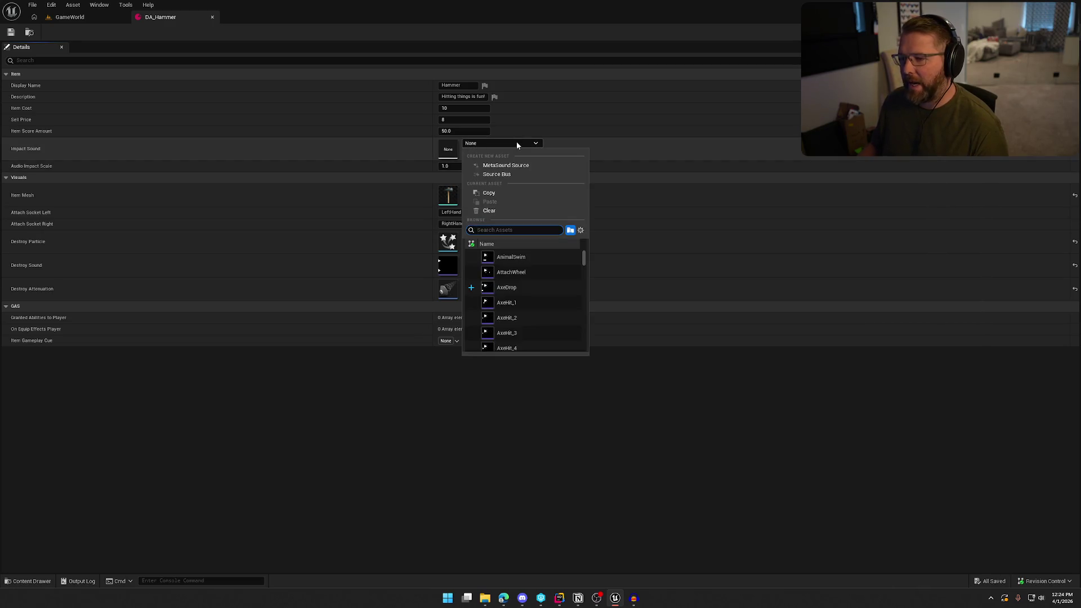
{"action": "left_click", "coordinate": [507, 287]}
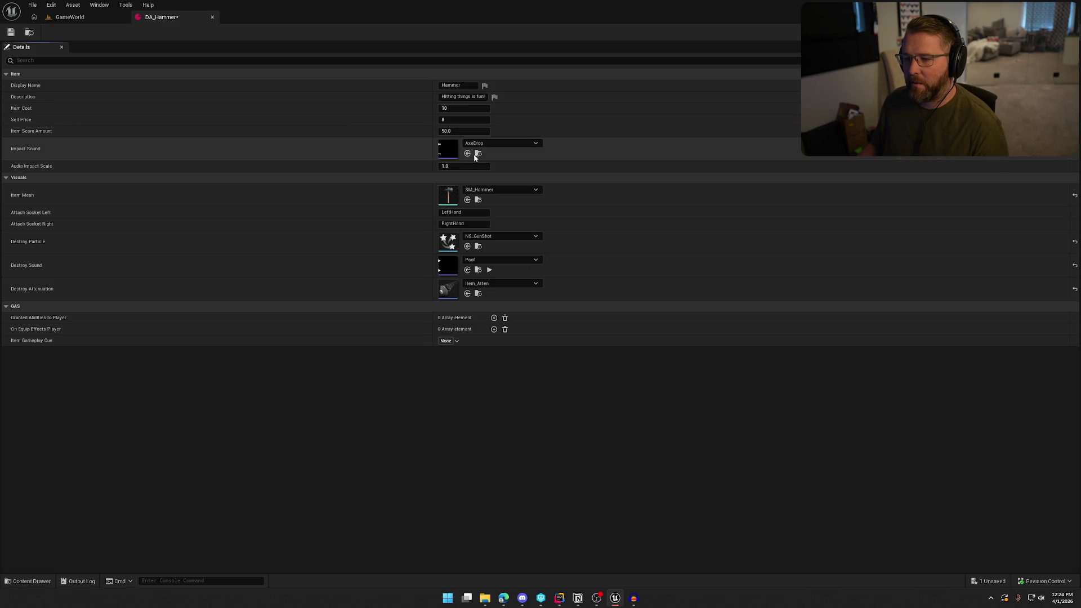
{"action": "left_click", "coordinate": [478, 153]}
{"action": "left_click", "coordinate": [267, 360]}
{"action": "key", "text": "ctrl+space"}
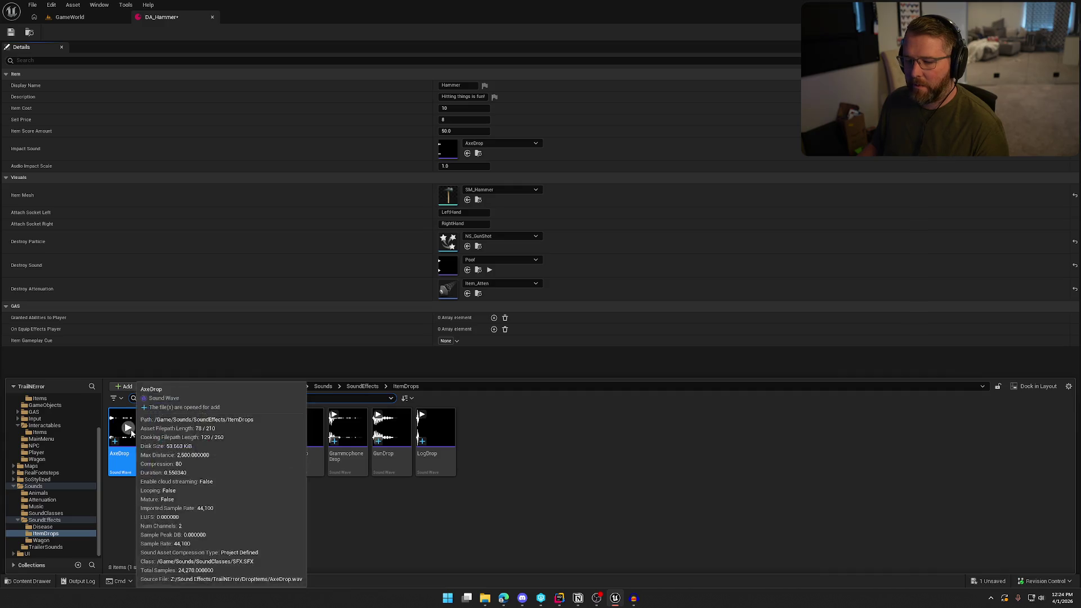
{"action": "left_click", "coordinate": [70, 17]}
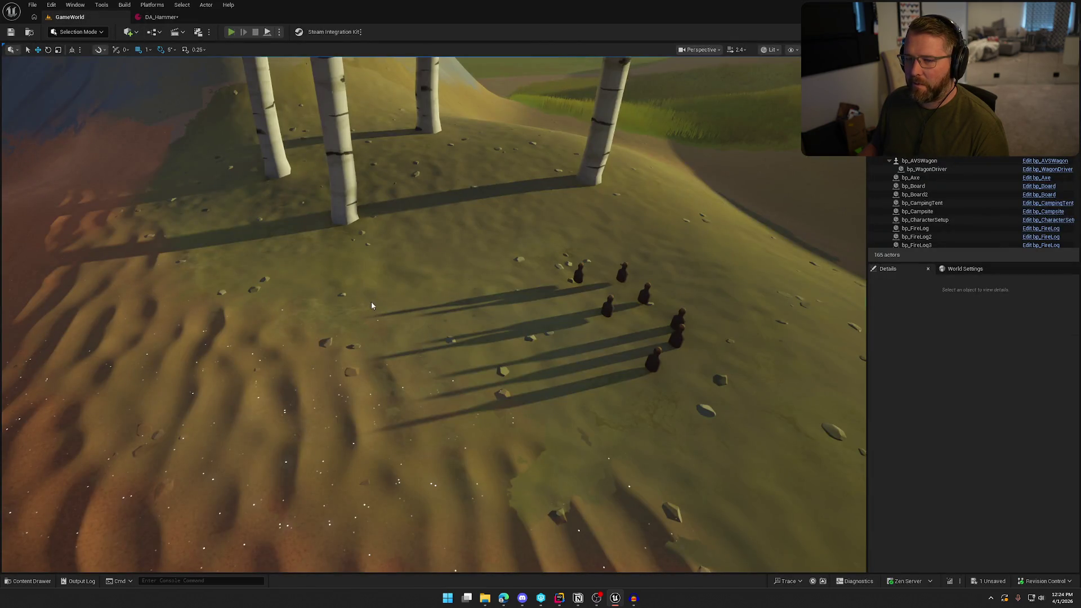
{"action": "key", "text": "alt+p"}
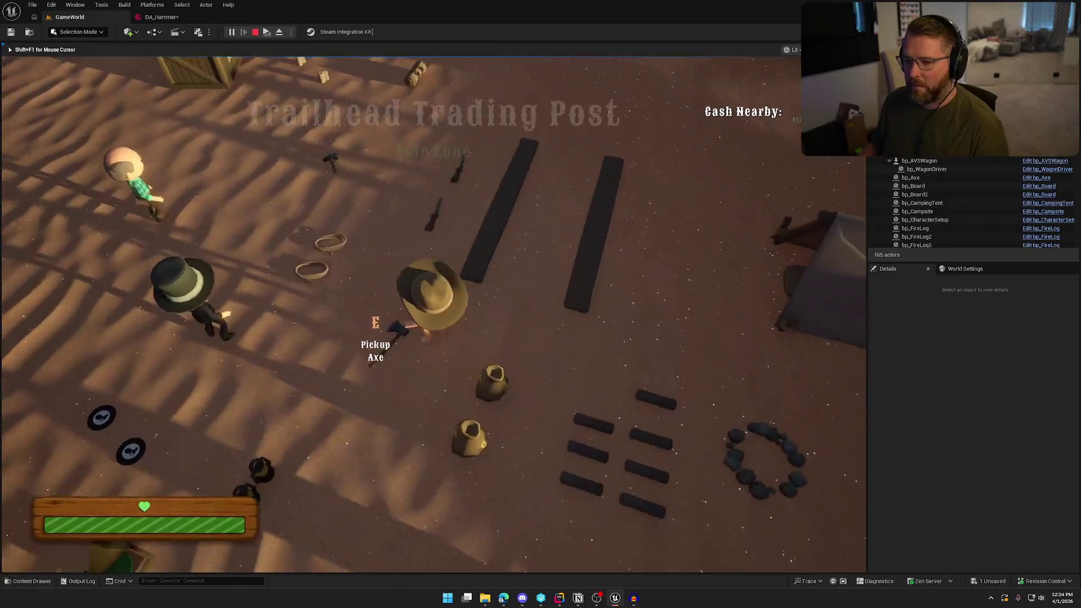
{"action": "key", "text": "e"}
{"action": "key", "text": "w"}
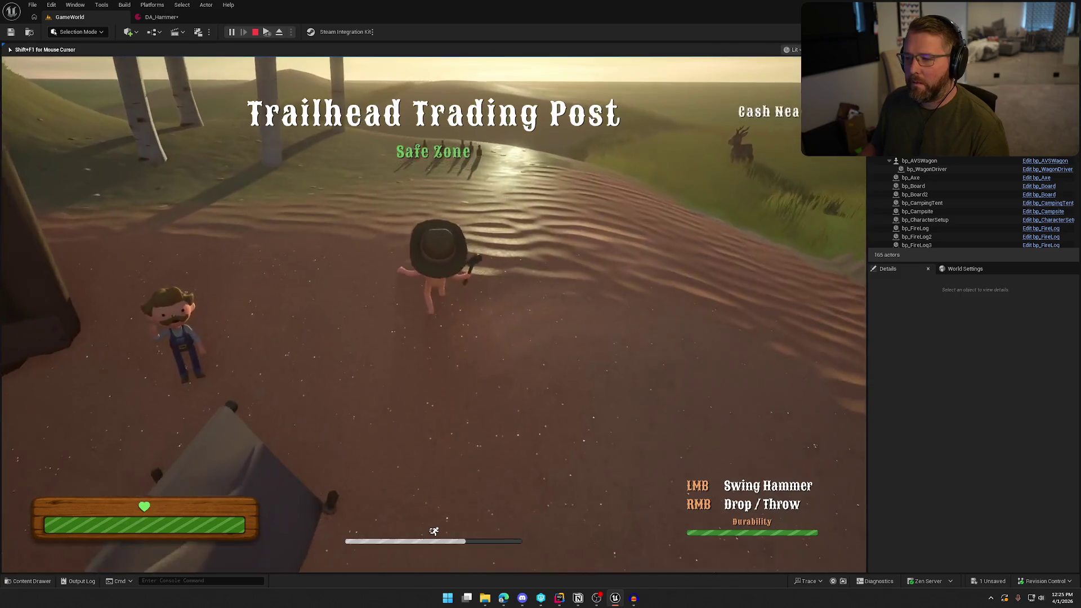
{"action": "key", "text": "w"}
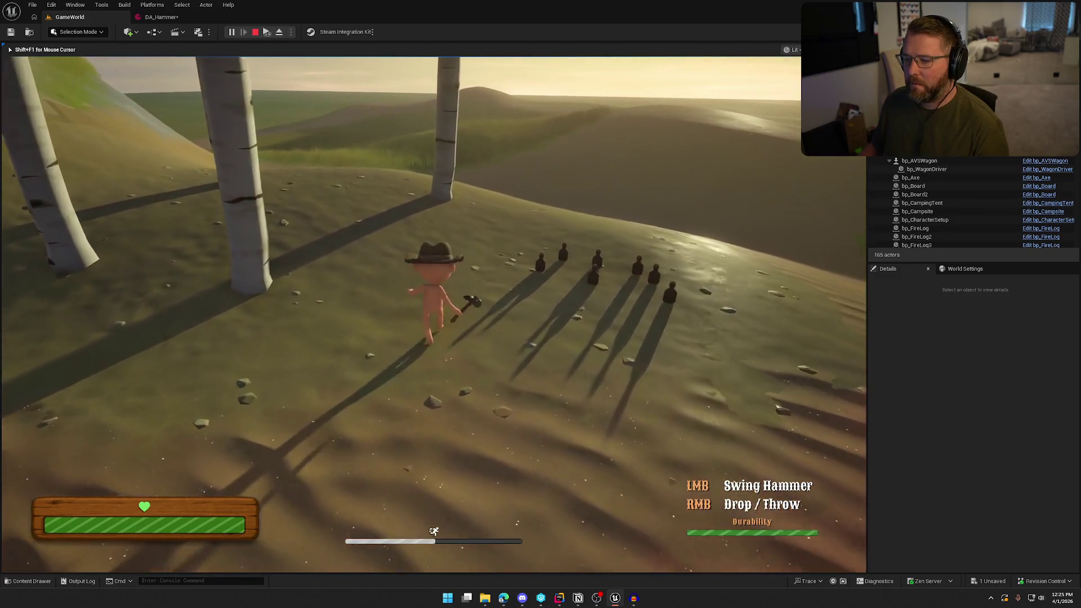
{"action": "right_click", "coordinate": [433, 314]}
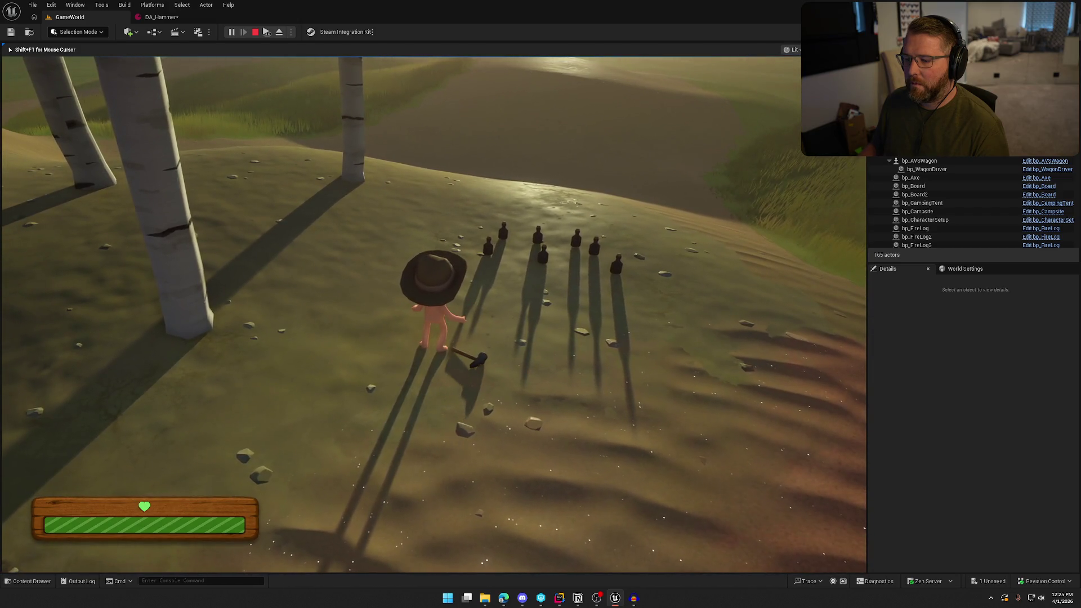
{"action": "key", "text": "e"}
{"action": "key", "text": "shift+w"}
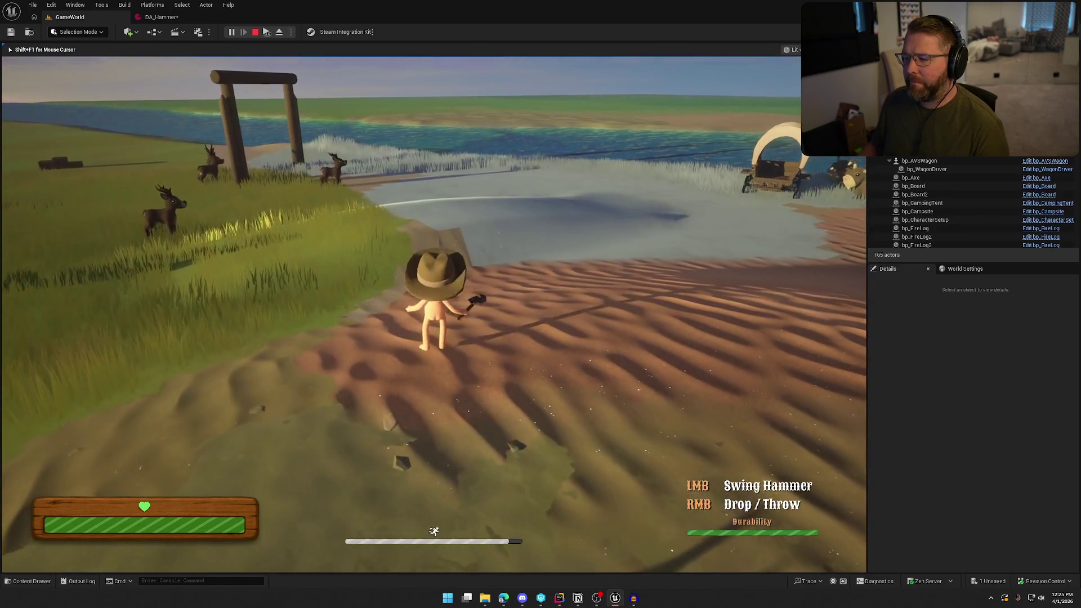
{"action": "right_click", "coordinate": [434, 314]}
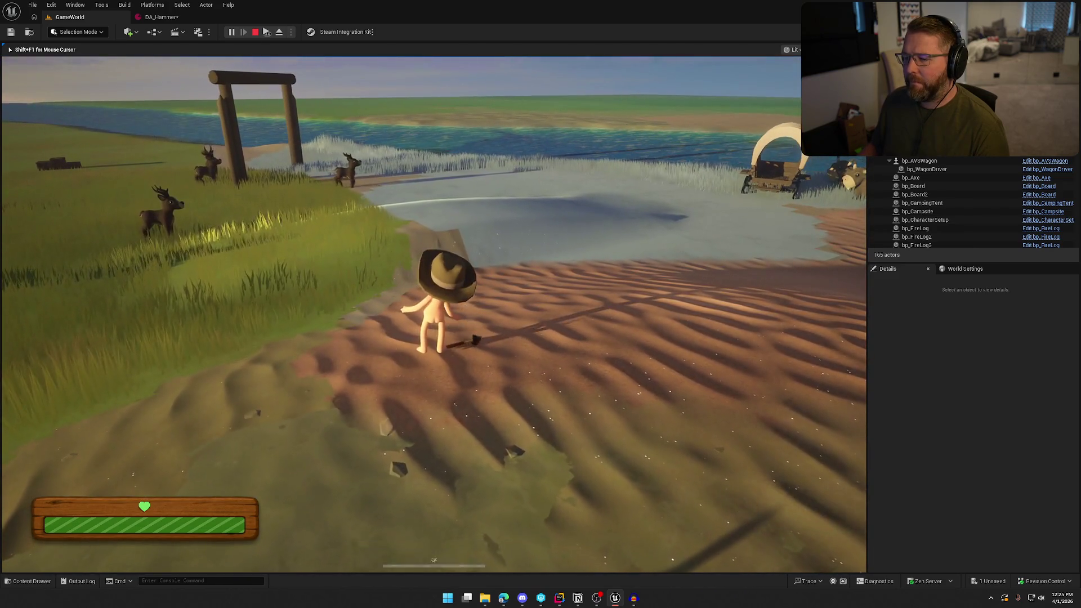
{"action": "key", "text": "Escape"}
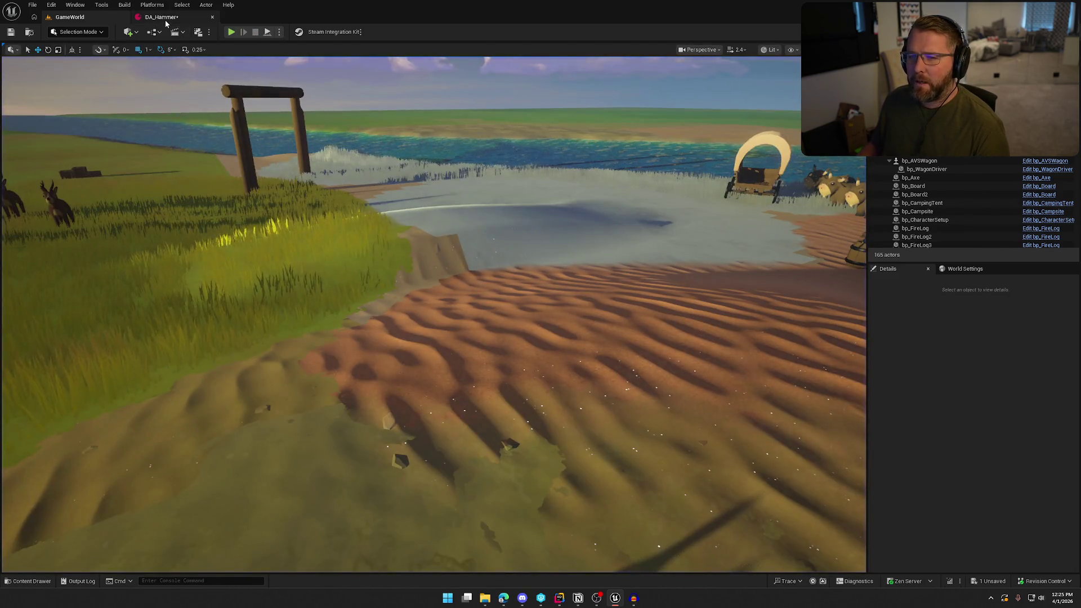
Step: Save DA_Hammer with Audio Impact Scale 2.0 and start a new play session in GameWorld
{"action": "left_click", "coordinate": [165, 20]}
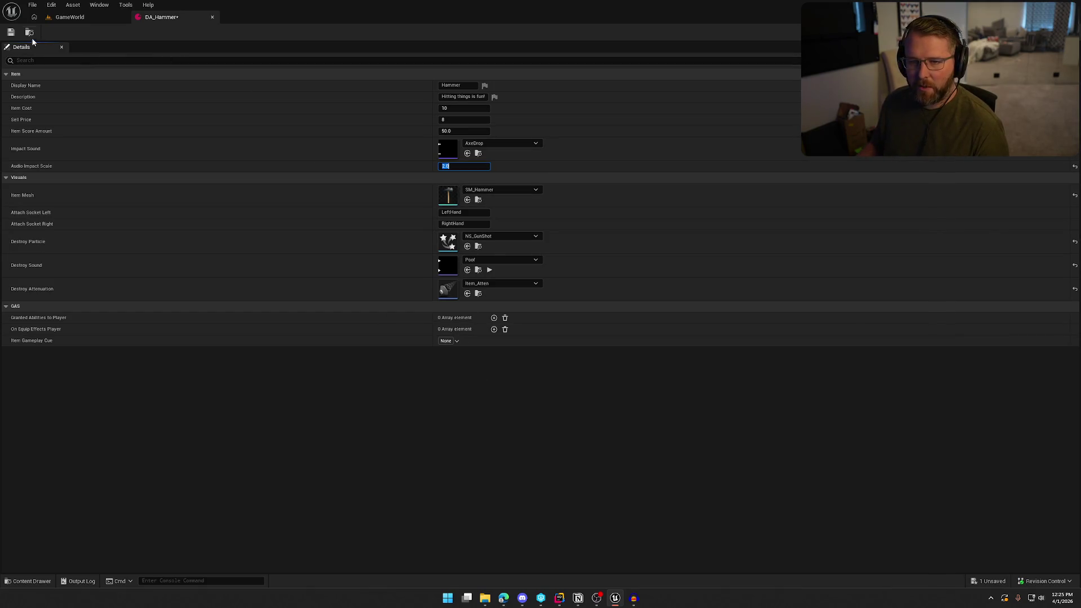
{"action": "key", "text": "ctrl+shift+s"}
{"action": "left_click", "coordinate": [539, 394]}
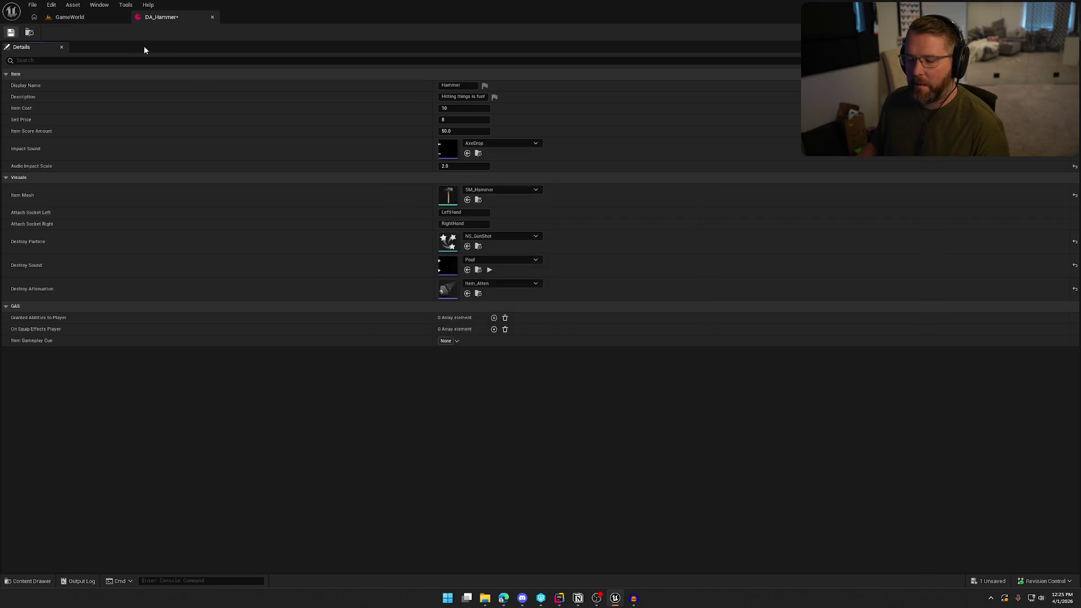
{"action": "left_click", "coordinate": [74, 20]}
{"action": "left_click", "coordinate": [231, 32]}
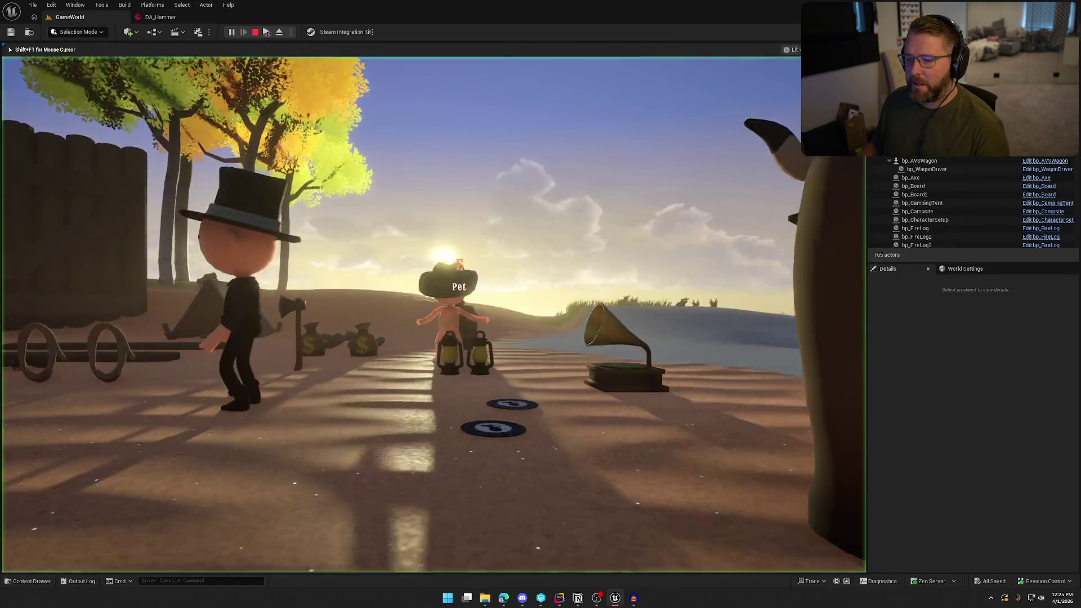
Step: Run up the hill and drop the hammer to hear the louder impact, then stop playing
{"action": "key", "text": "shift+w"}
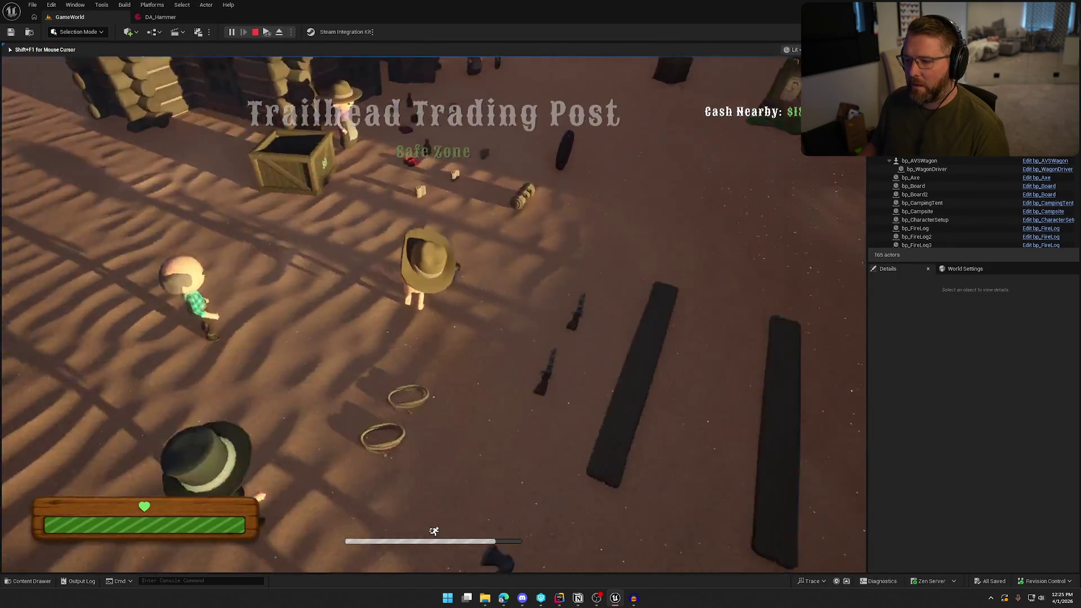
{"action": "key", "text": "shift+w"}
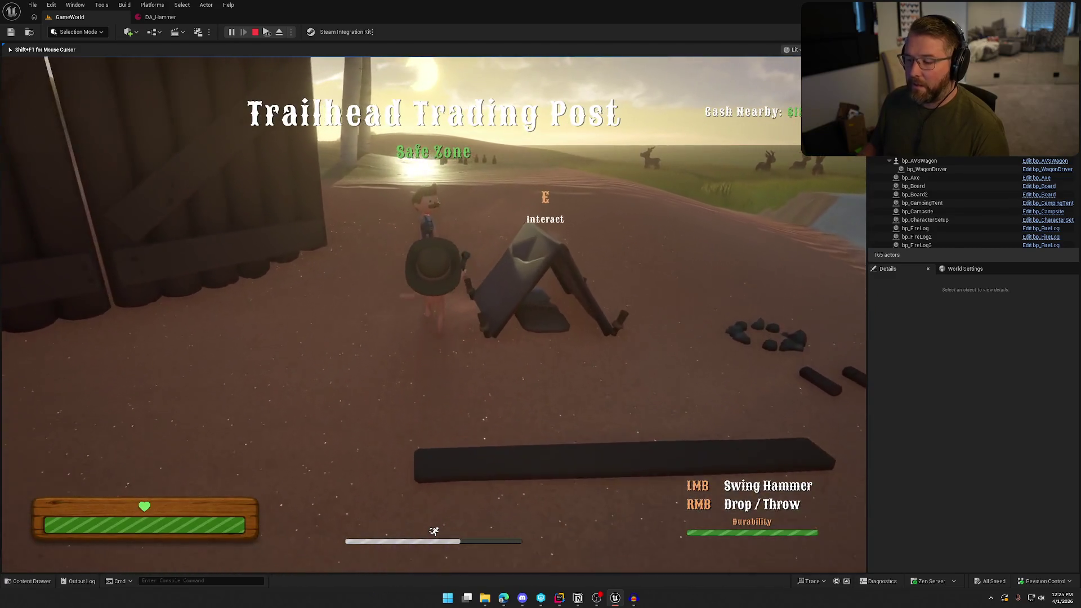
{"action": "key", "text": "w"}
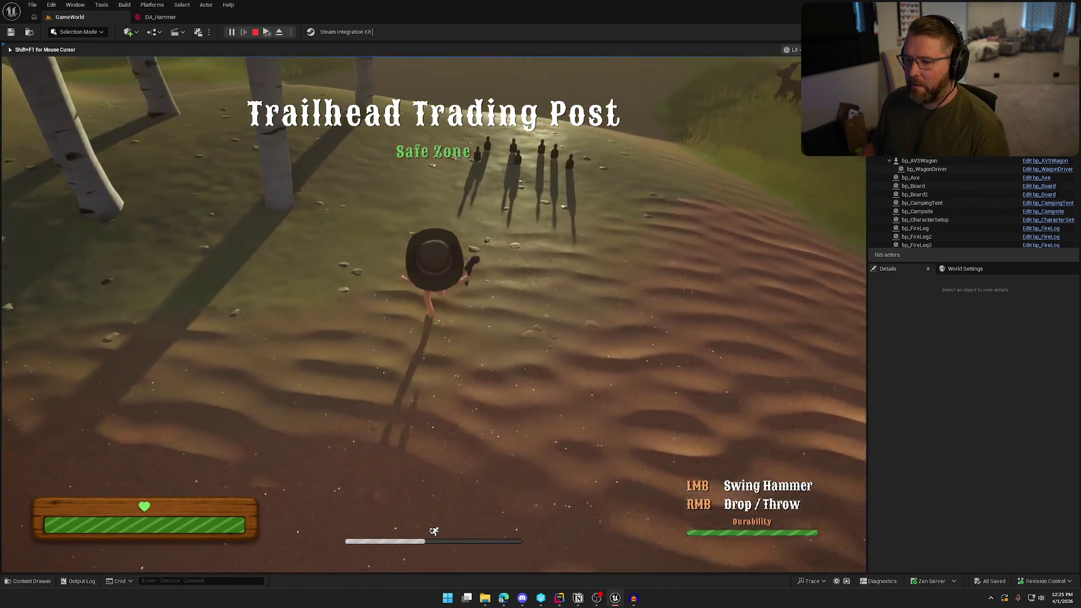
{"action": "right_click", "coordinate": [434, 315]}
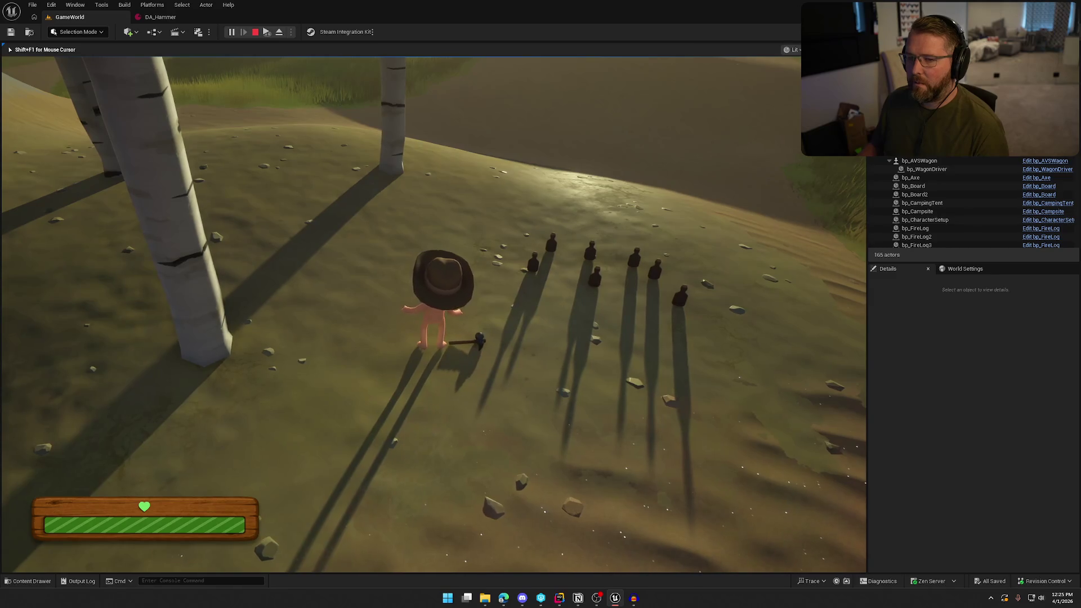
{"action": "key", "text": "shift+F1"}
Step: Reset DA_Hammer's Audio Impact Scale to 1.0
{"action": "left_click", "coordinate": [160, 17]}
{"action": "left_click", "coordinate": [472, 167]}
{"action": "key", "text": "Return"}
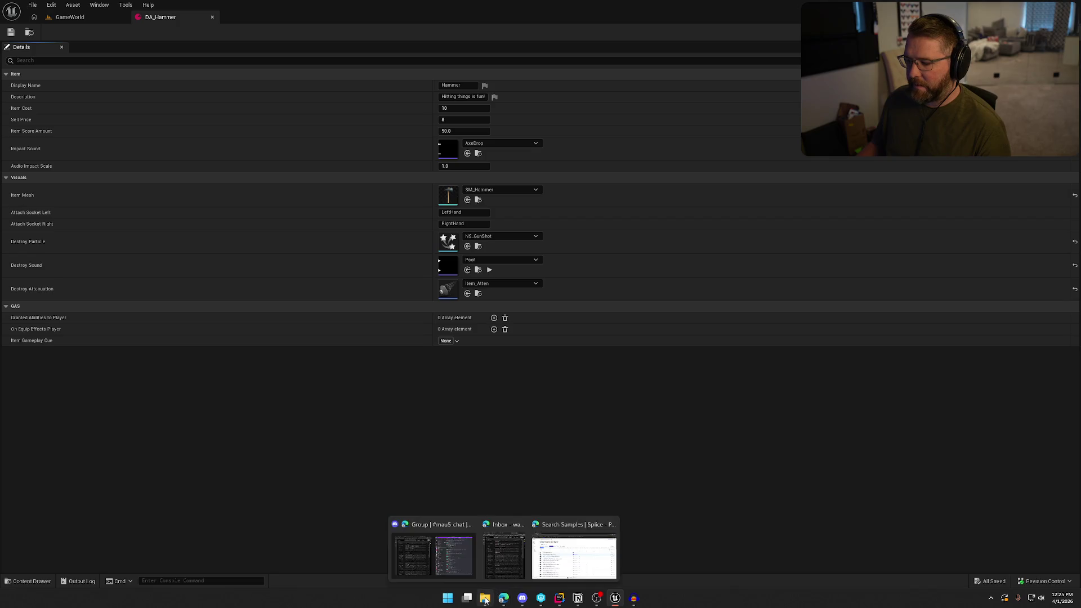
Step: Audition Splice thud impact samples, from electric scifi thud to combat punch thud bass 04
{"action": "left_click", "coordinate": [503, 601]}
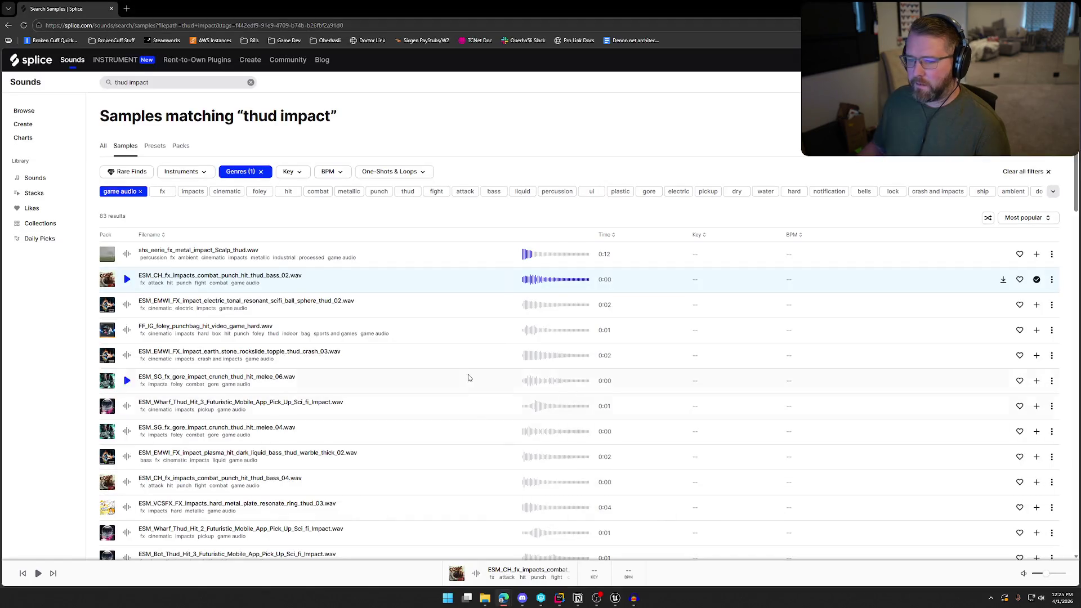
{"action": "left_click", "coordinate": [128, 305]}
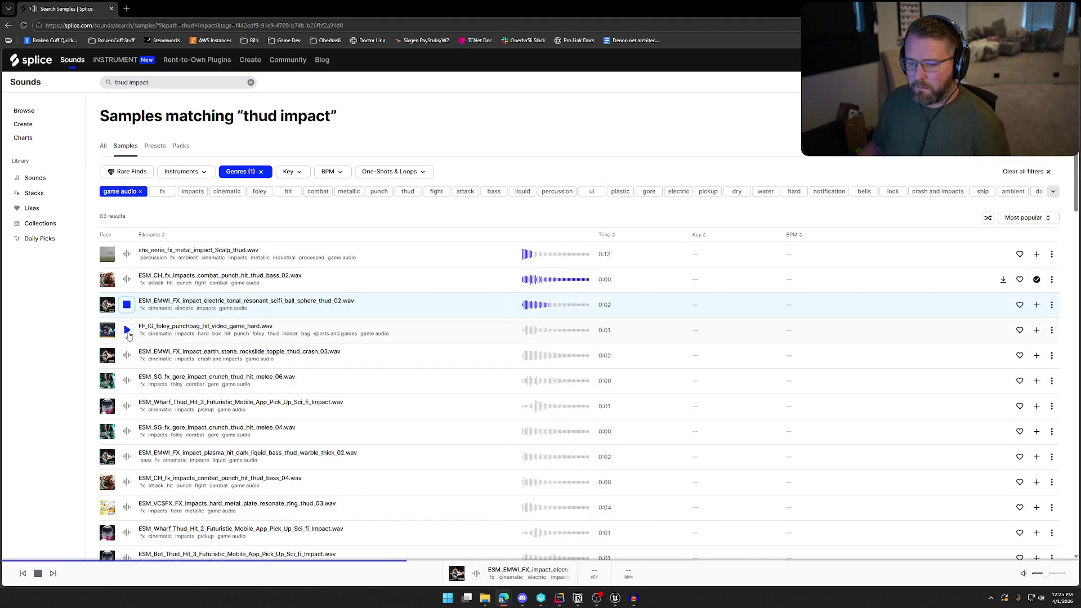
{"action": "left_click", "coordinate": [127, 331]}
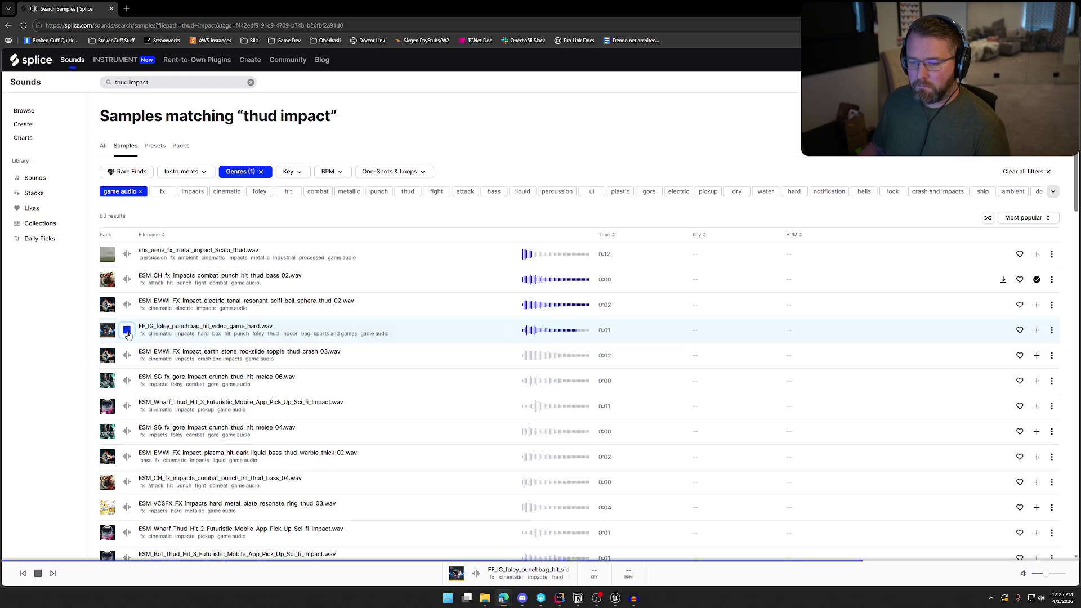
{"action": "scroll", "coordinate": [127, 333], "scroll_direction": "down", "scroll_amount": 2}
{"action": "left_click", "coordinate": [127, 271]}
{"action": "left_click", "coordinate": [128, 298]}
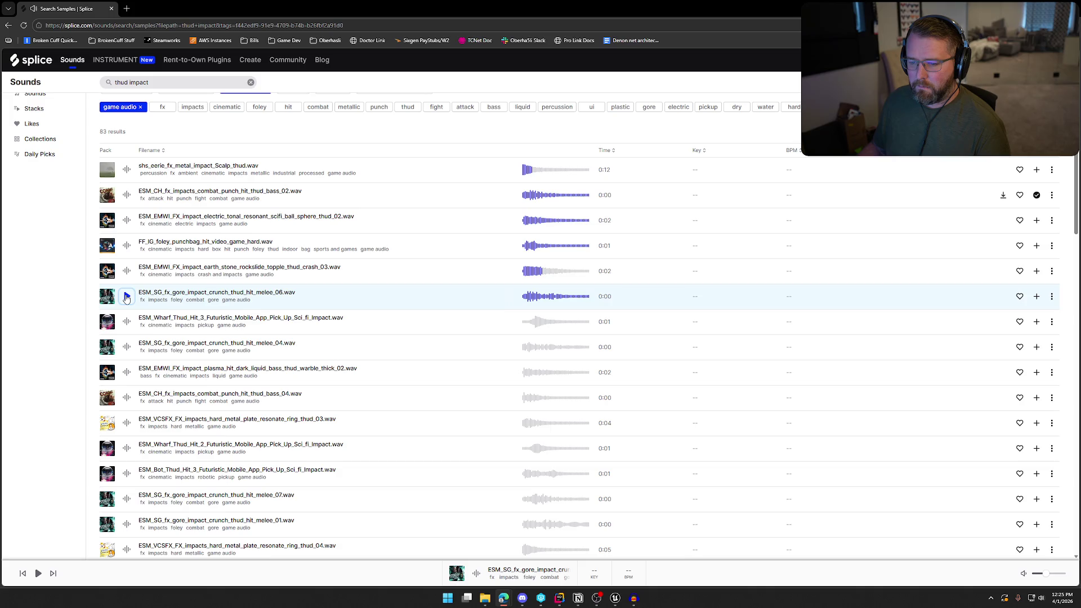
{"action": "left_click", "coordinate": [127, 298]}
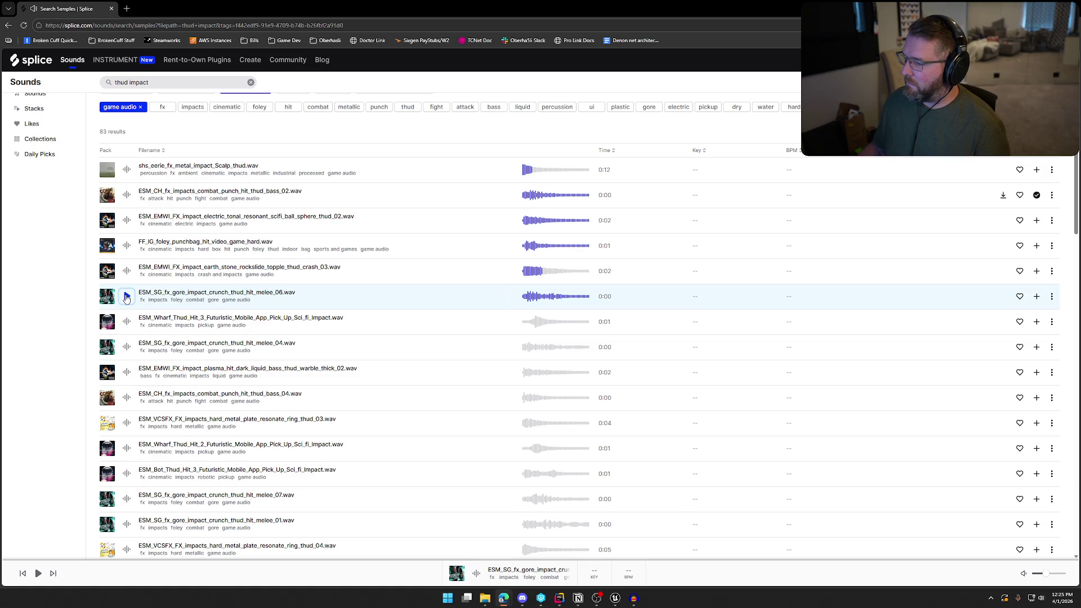
{"action": "left_click", "coordinate": [126, 321]}
{"action": "scroll", "coordinate": [126, 315], "scroll_direction": "down", "scroll_amount": 1}
{"action": "left_click", "coordinate": [126, 305]}
{"action": "left_click", "coordinate": [127, 330]}
{"action": "left_click", "coordinate": [128, 356]}
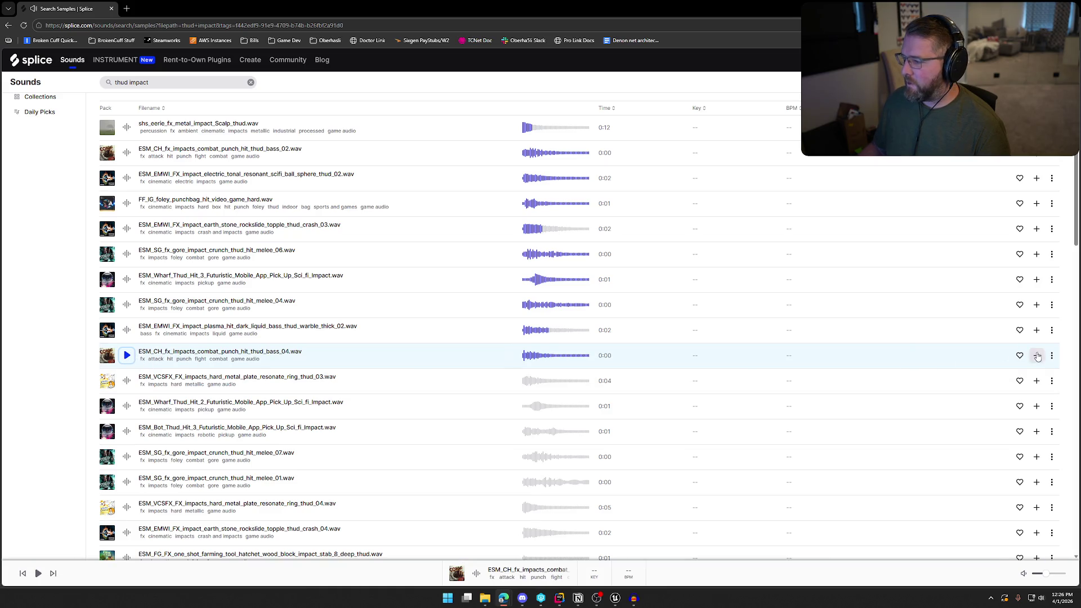
Step: Download combat_punch_hit_thud_bass_04 and save it as HammerDrop
{"action": "left_click", "coordinate": [1002, 357]}
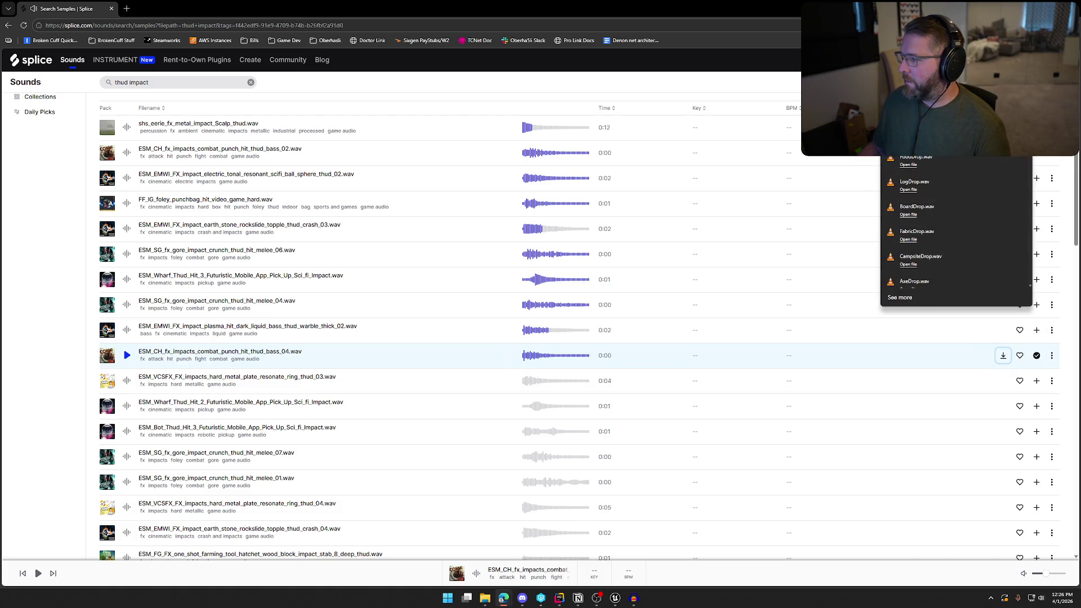
{"action": "type", "text": "HammerD"}
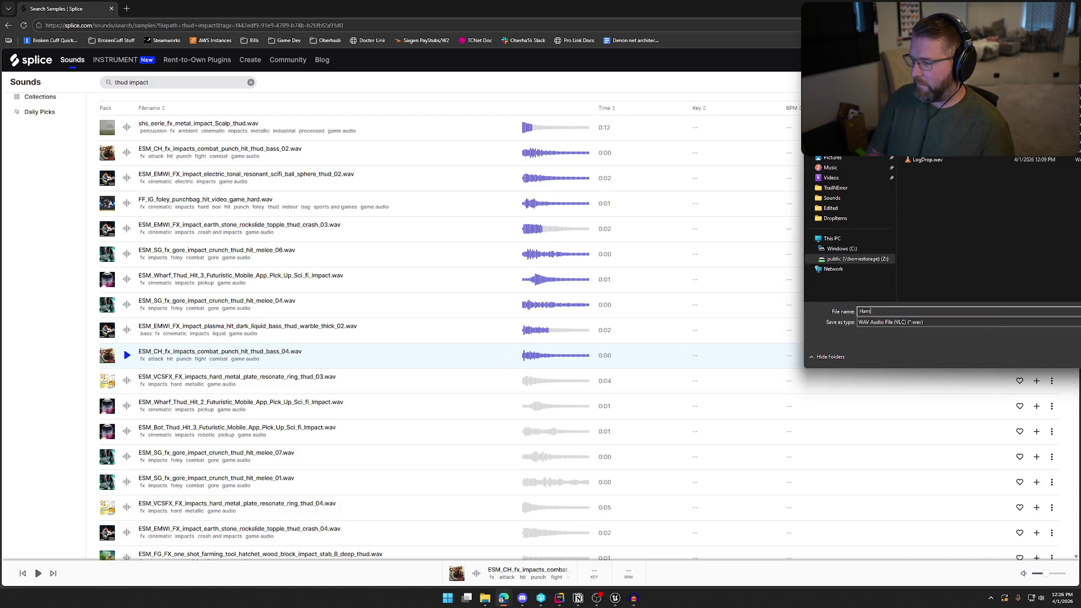
{"action": "key", "text": "Return"}
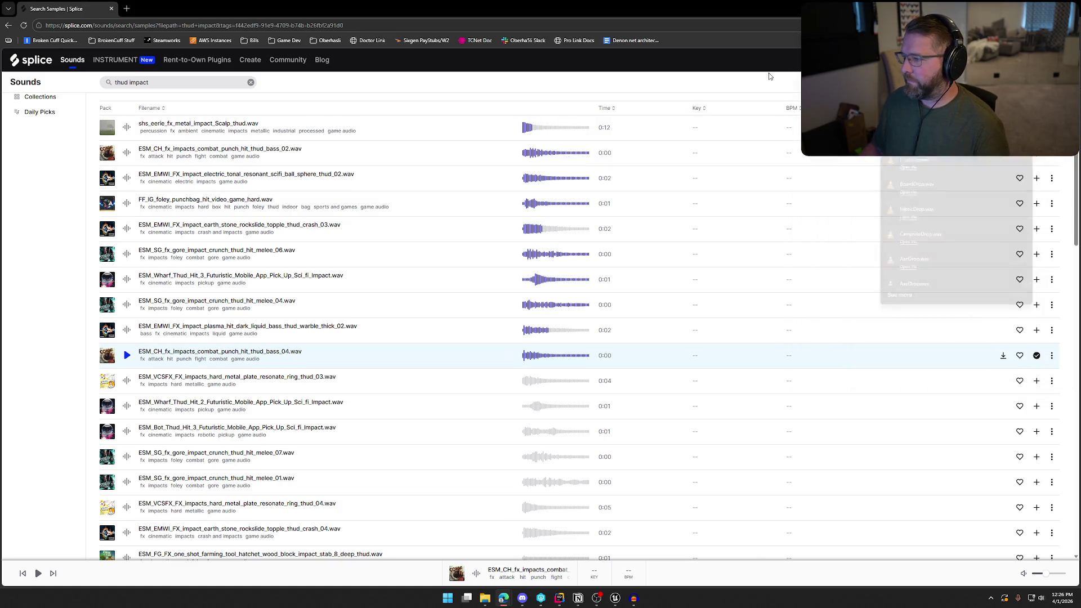
{"action": "left_click", "coordinate": [615, 599]}
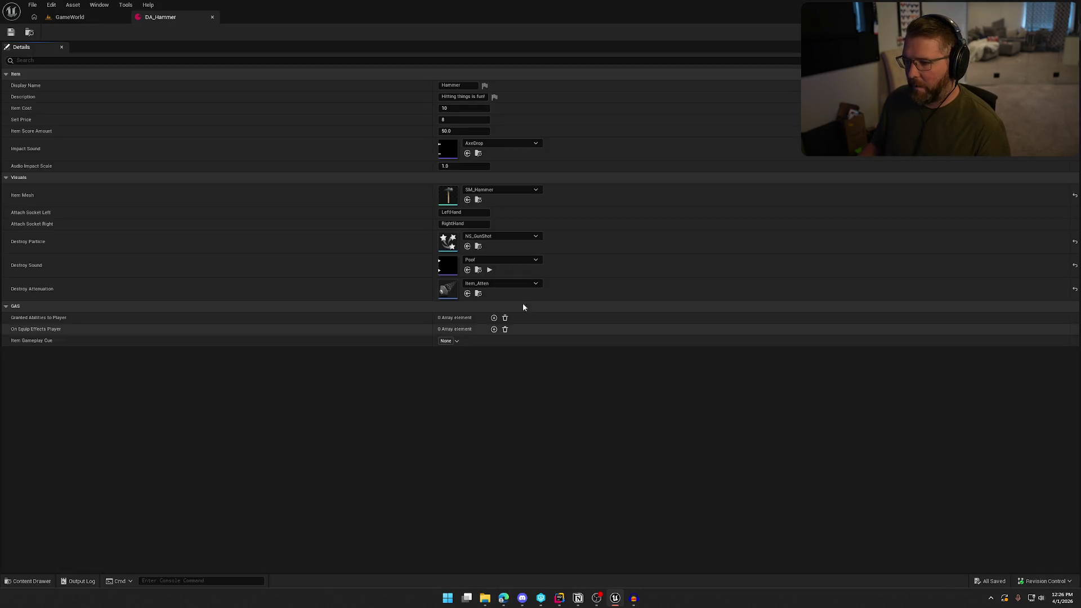
Step: Import HammerDrop into ItemDrops with SFX sound class and Item_Atten attenuation
{"action": "key", "text": "ctrl+space"}
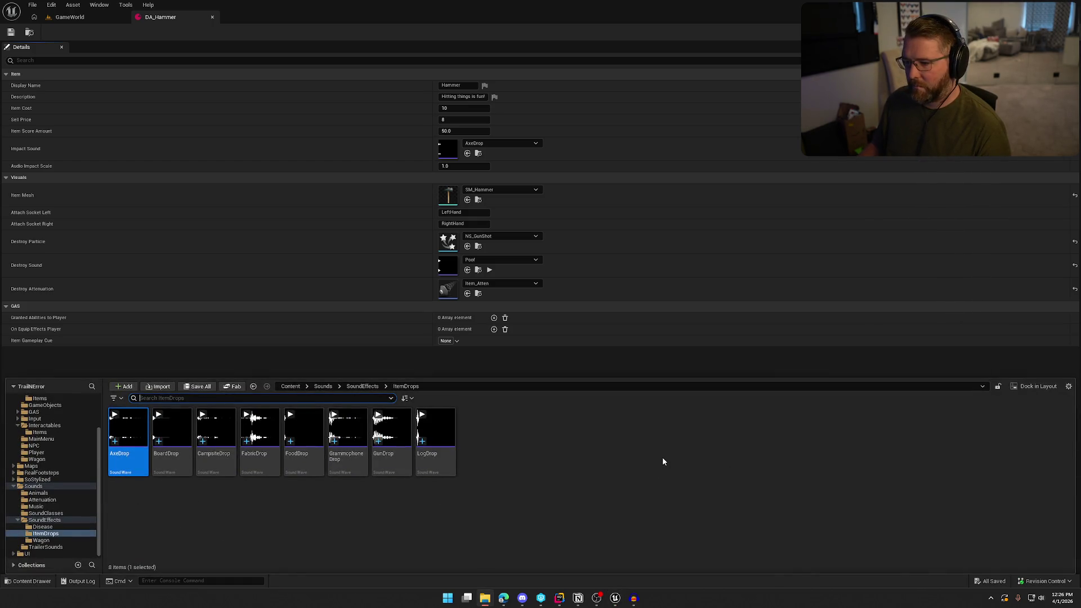
{"action": "left_click", "coordinate": [474, 508]}
{"action": "mouse_move", "coordinate": [437, 440]}
{"action": "left_mouse_down"}
{"action": "mouse_move", "coordinate": [444, 463]}
{"action": "mouse_move", "coordinate": [445, 394]}
{"action": "left_mouse_up"}
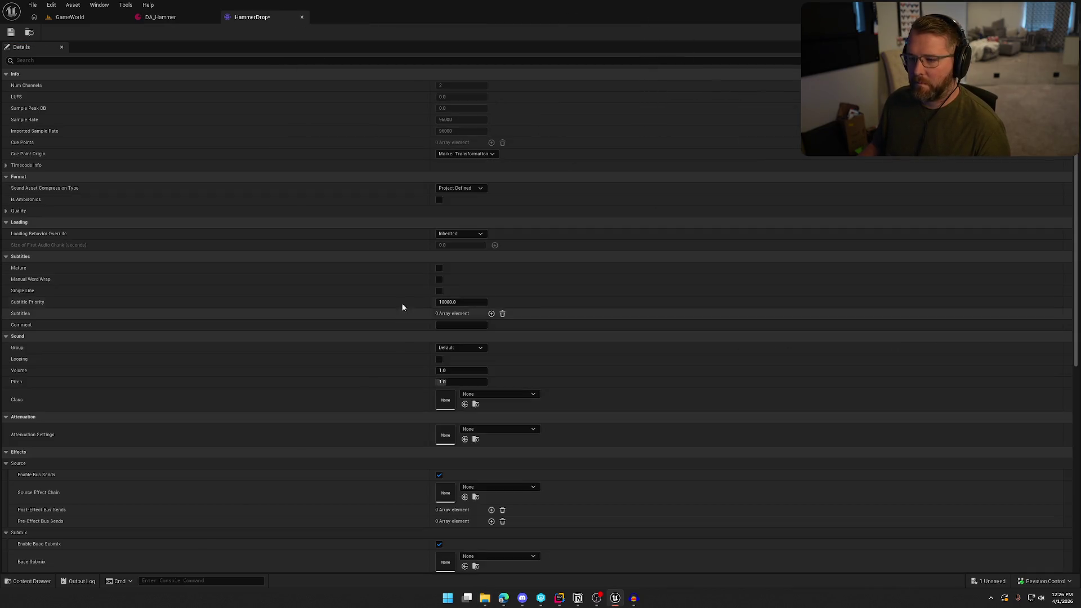
{"action": "left_click", "coordinate": [498, 394]}
{"action": "left_click", "coordinate": [509, 321]}
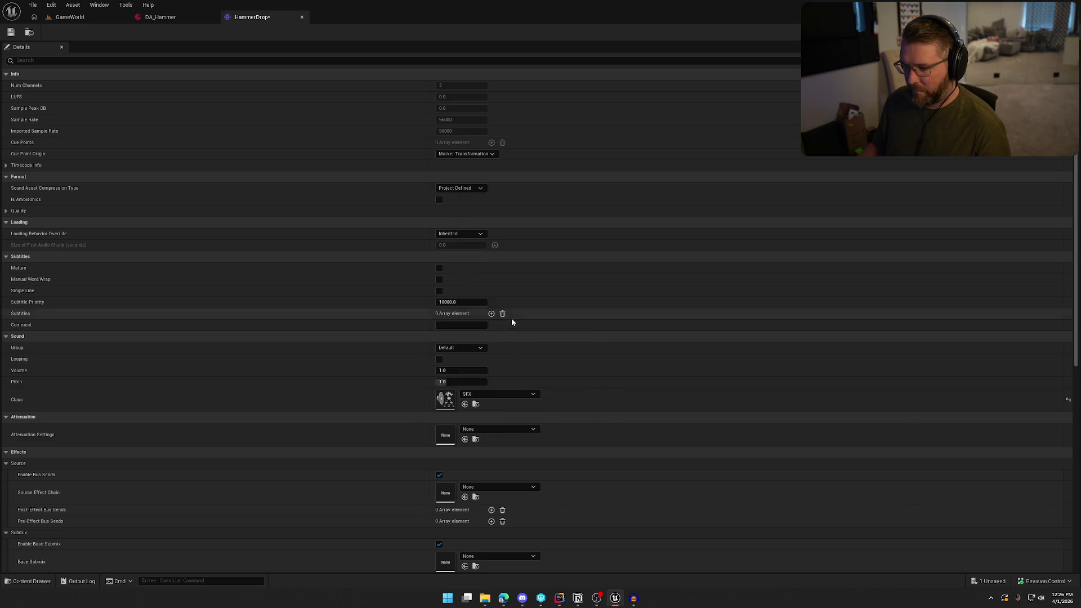
{"action": "left_click", "coordinate": [496, 432]}
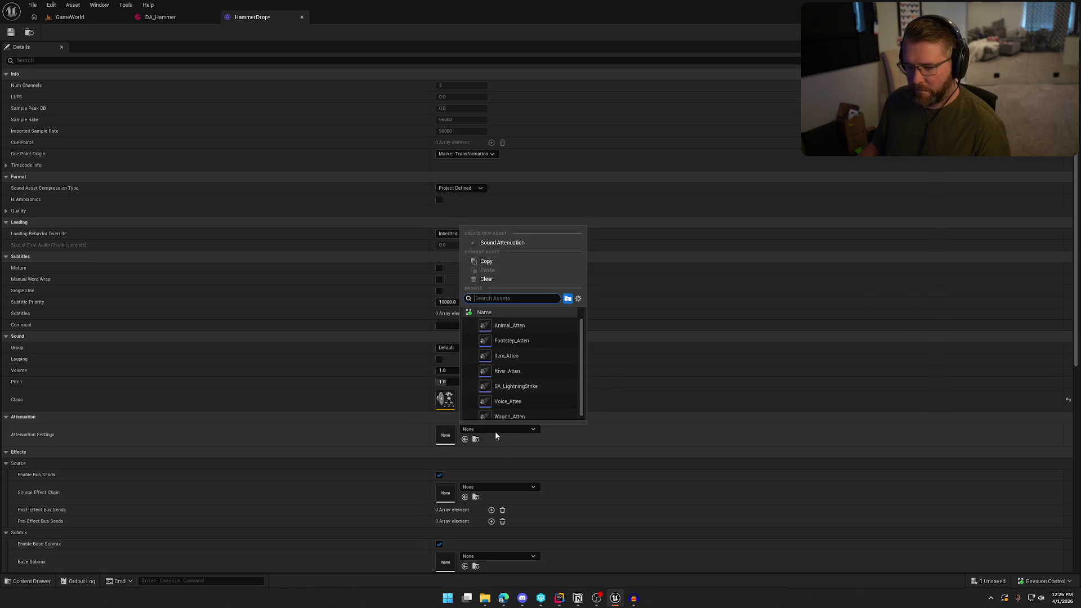
{"action": "left_click", "coordinate": [511, 369]}
Step: Set HammerDrop's virtualization to Play when Silent and save the sound
{"action": "scroll", "coordinate": [489, 550], "scroll_direction": "down", "scroll_amount": 2}
{"action": "left_click", "coordinate": [468, 560]}
{"action": "left_click", "coordinate": [468, 536]}
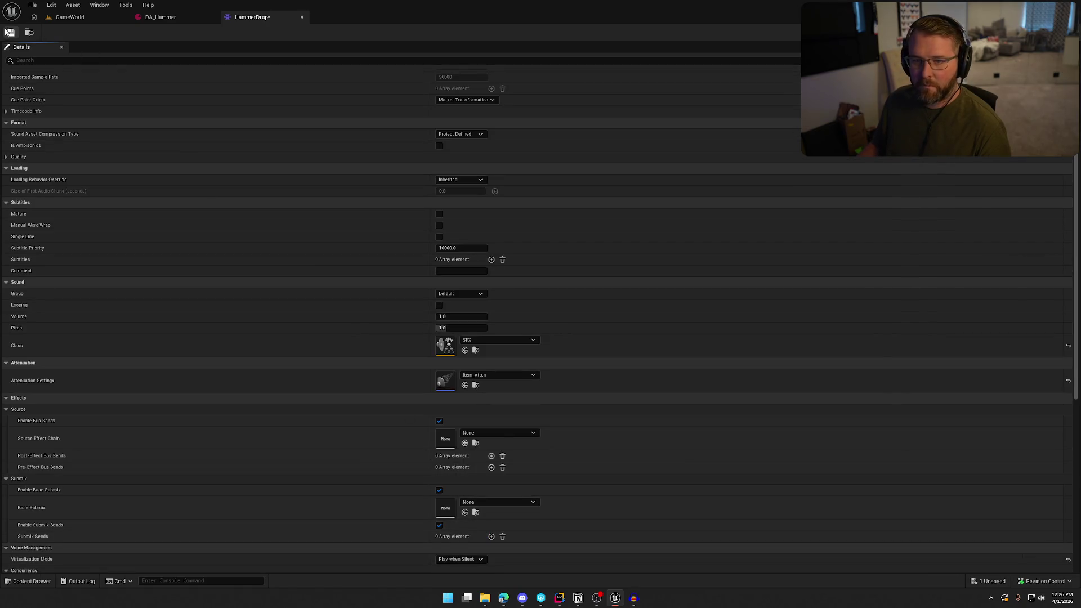
{"action": "key", "text": "ctrl+s"}
{"action": "middle_click", "coordinate": [276, 18]}
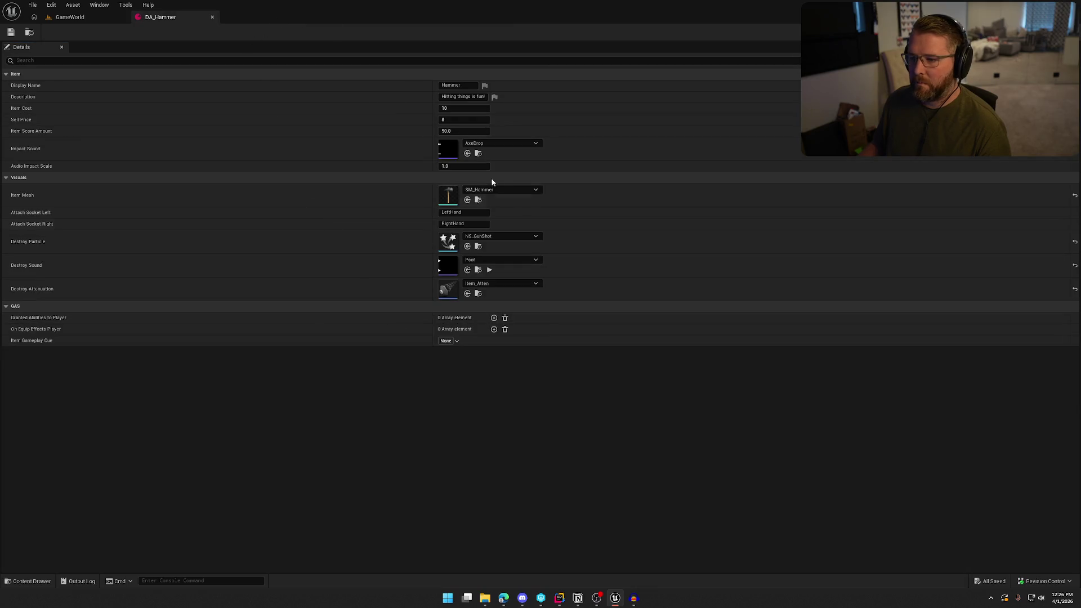
Step: Assign HammerDrop as DA_Hammer's Impact Sound and start playing GameWorld
{"action": "left_click", "coordinate": [492, 143]}
{"action": "type", "text": "hammer"}
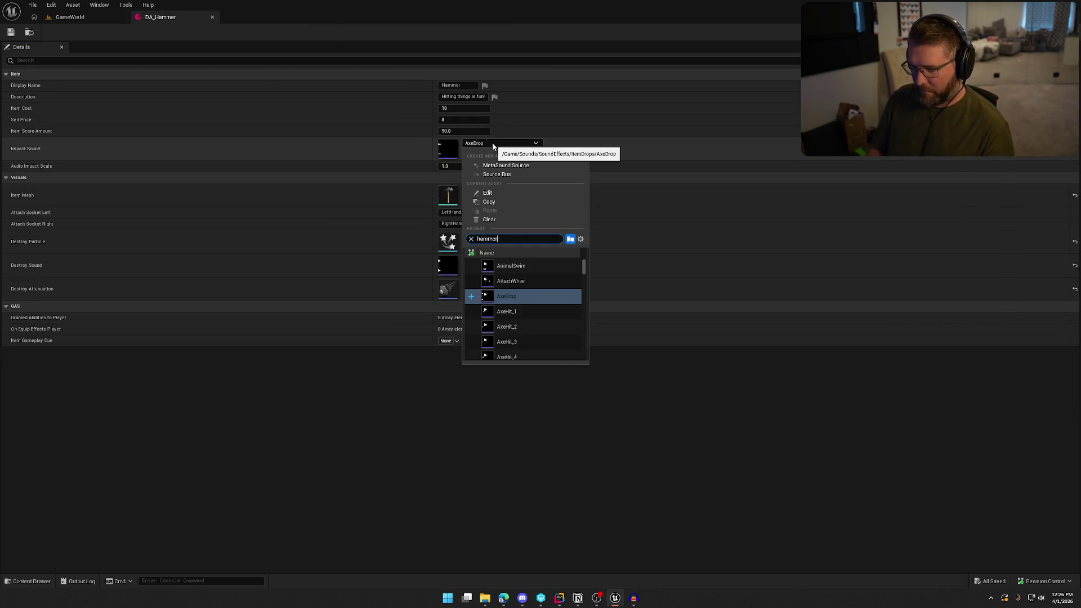
{"action": "left_click", "coordinate": [524, 266]}
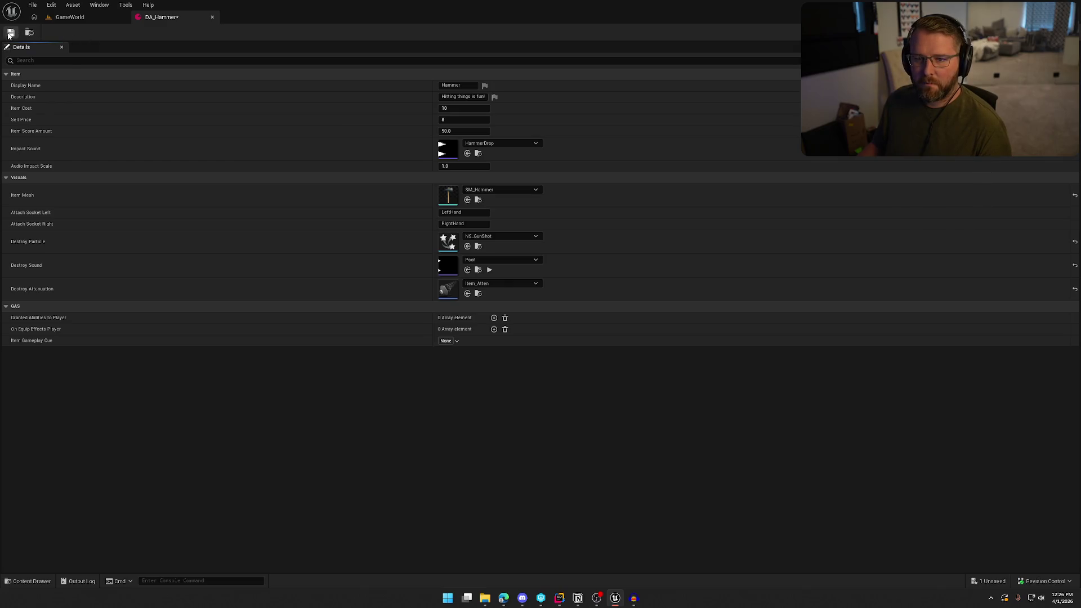
{"action": "left_click", "coordinate": [74, 18]}
{"action": "key", "text": "alt+p"}
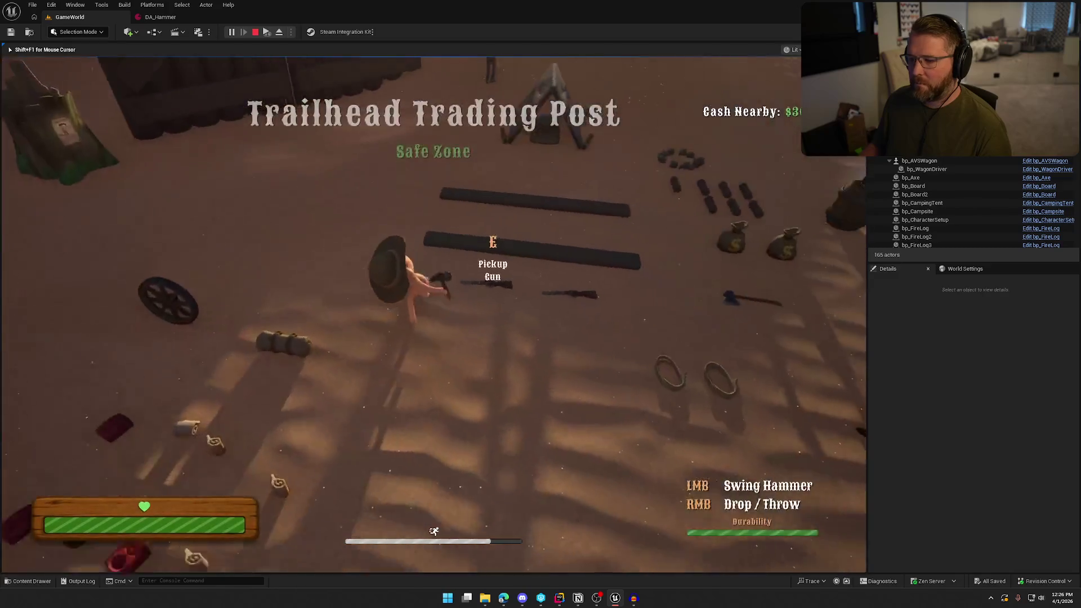
Step: Drop the hammer on the sand three times, picking it up between drops, then stop playing
{"action": "key", "text": "w"}
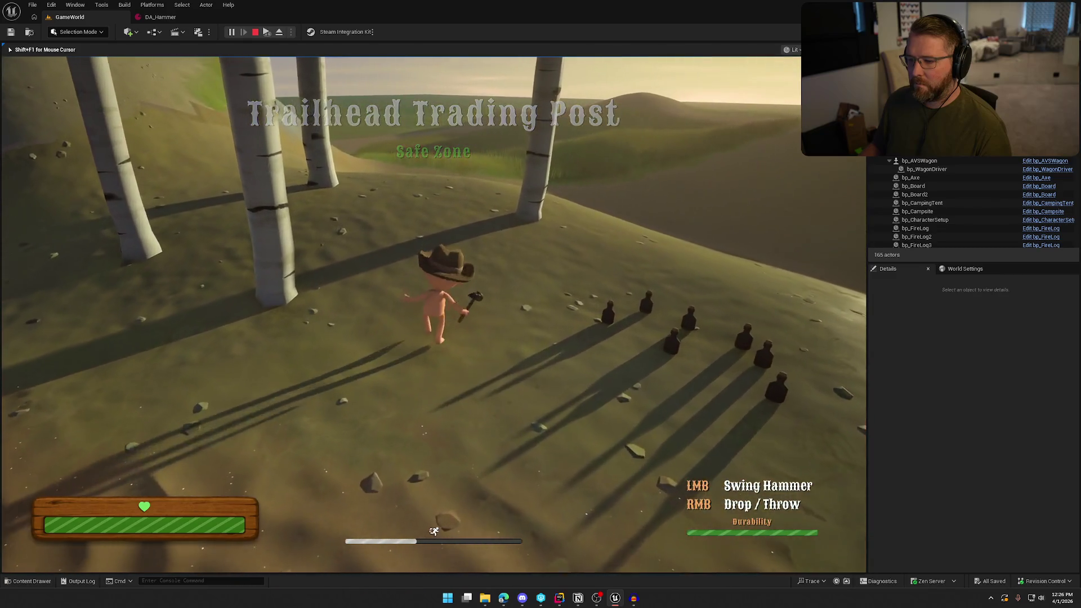
{"action": "right_click", "coordinate": [433, 304]}
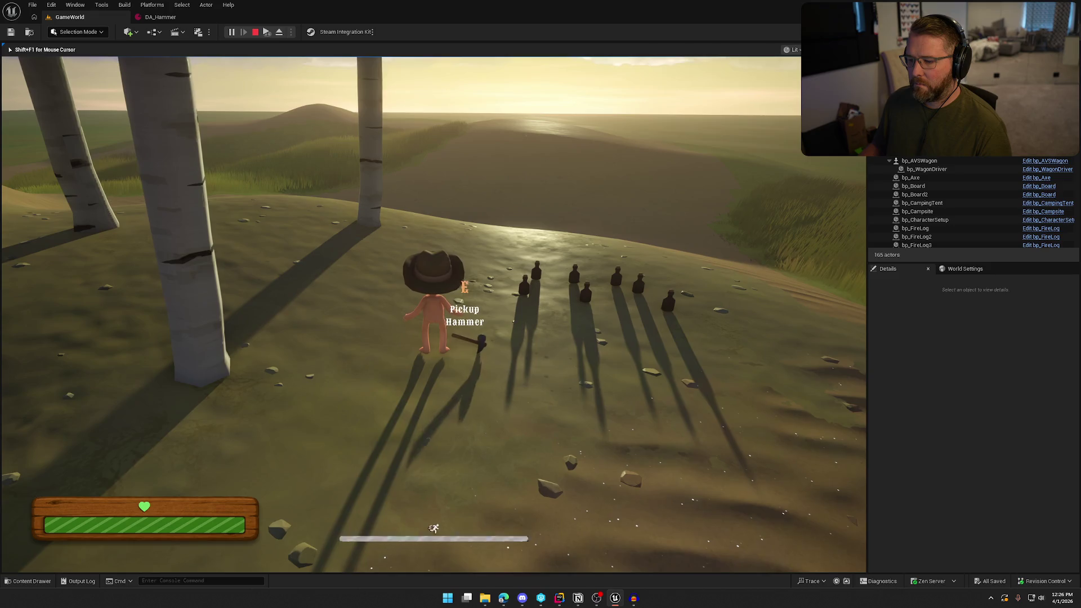
{"action": "key", "text": "e"}
{"action": "key", "text": "w"}
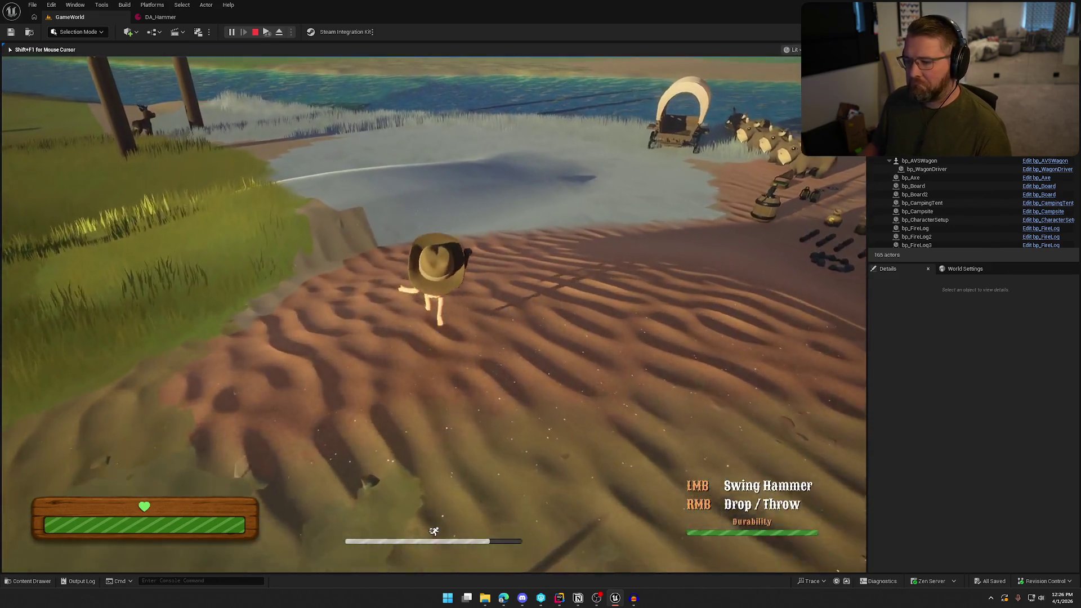
{"action": "right_click", "coordinate": [433, 304]}
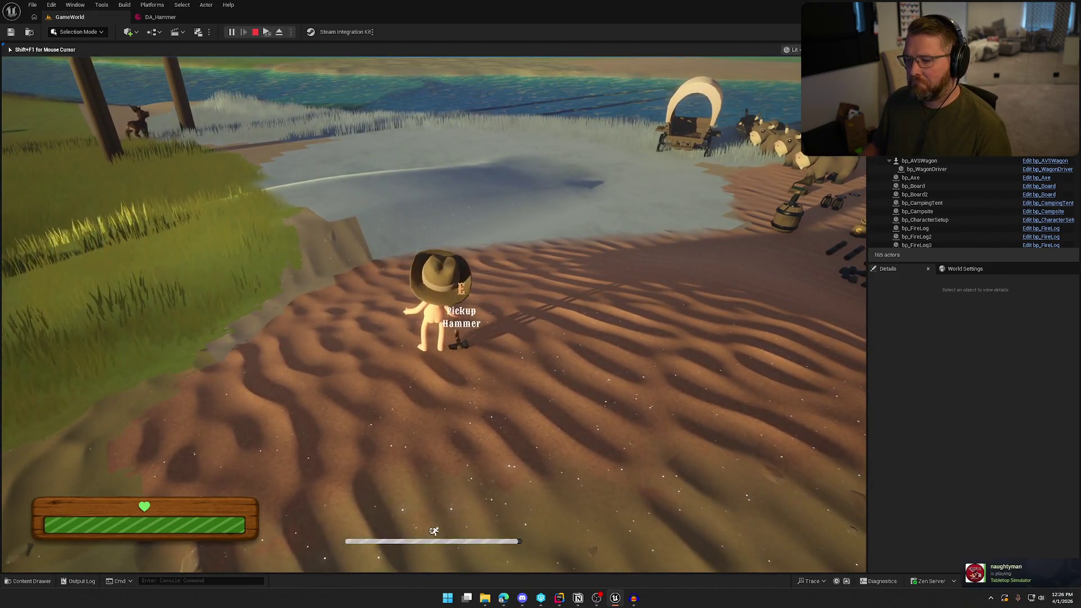
{"action": "key", "text": "e"}
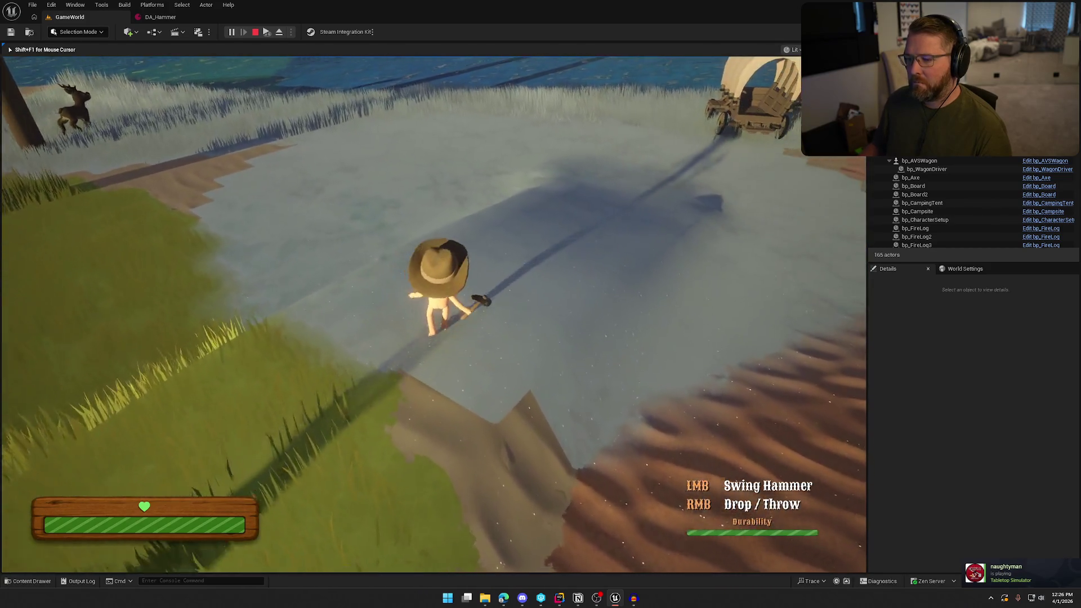
{"action": "right_click", "coordinate": [433, 304]}
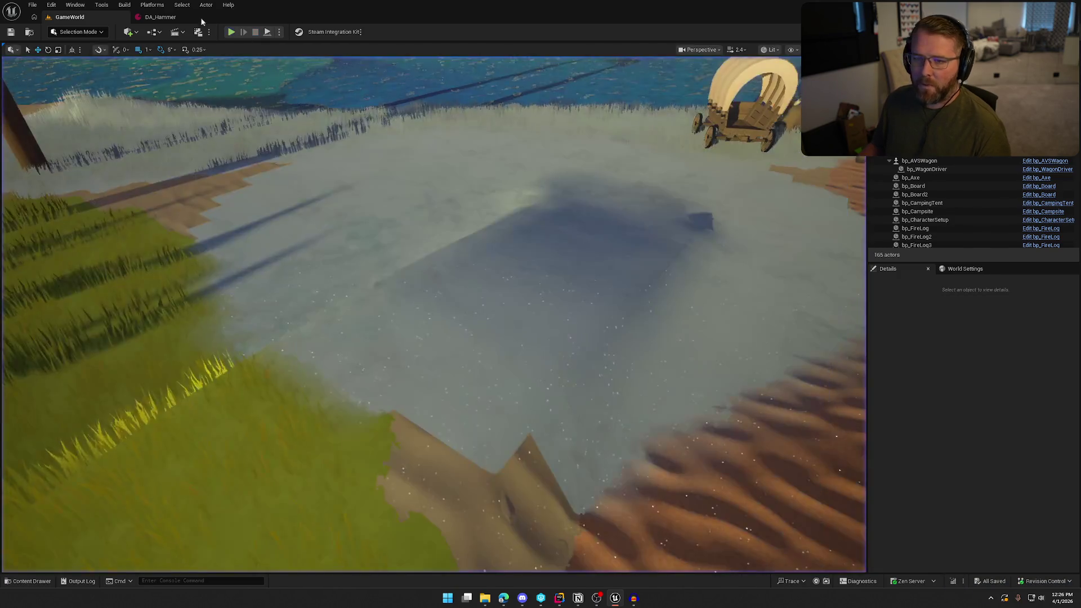
{"action": "key", "text": "shift+F1"}
{"action": "left_click", "coordinate": [161, 17]}
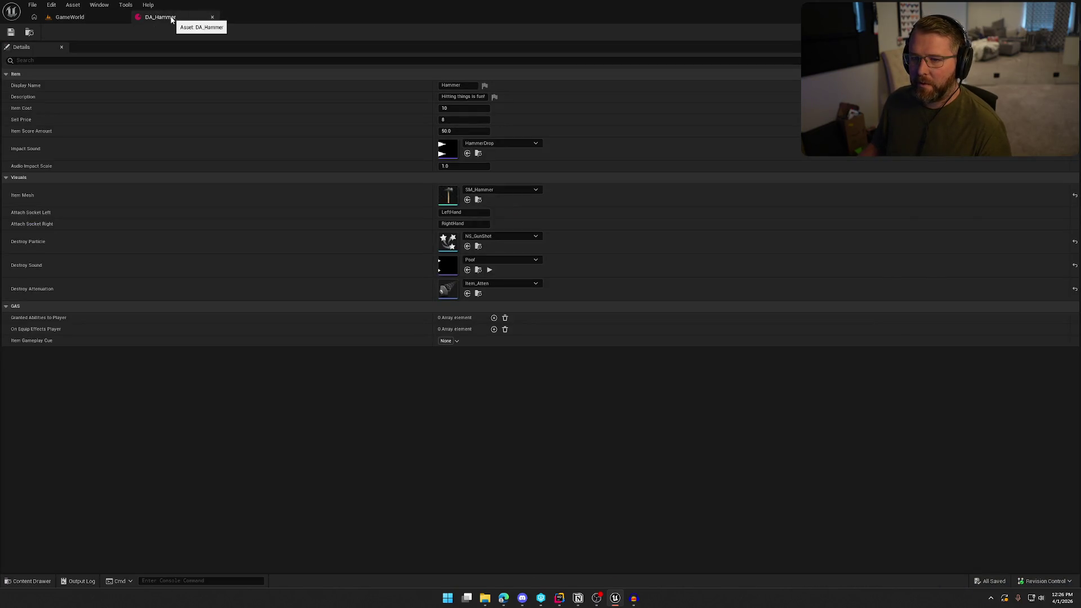
Step: Close DA_Hammer and open DA_Hatchet from the Logic/Data/Items folder
{"action": "middle_click", "coordinate": [160, 17]}
{"action": "key", "text": "ctrl+space"}
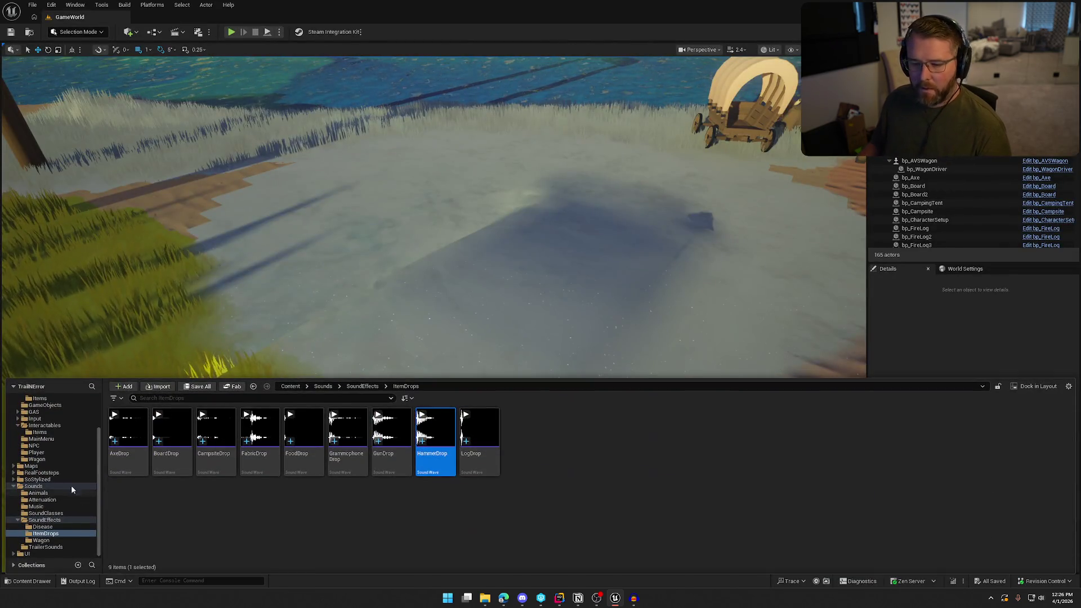
{"action": "scroll", "coordinate": [36, 422], "scroll_direction": "up", "scroll_amount": 1}
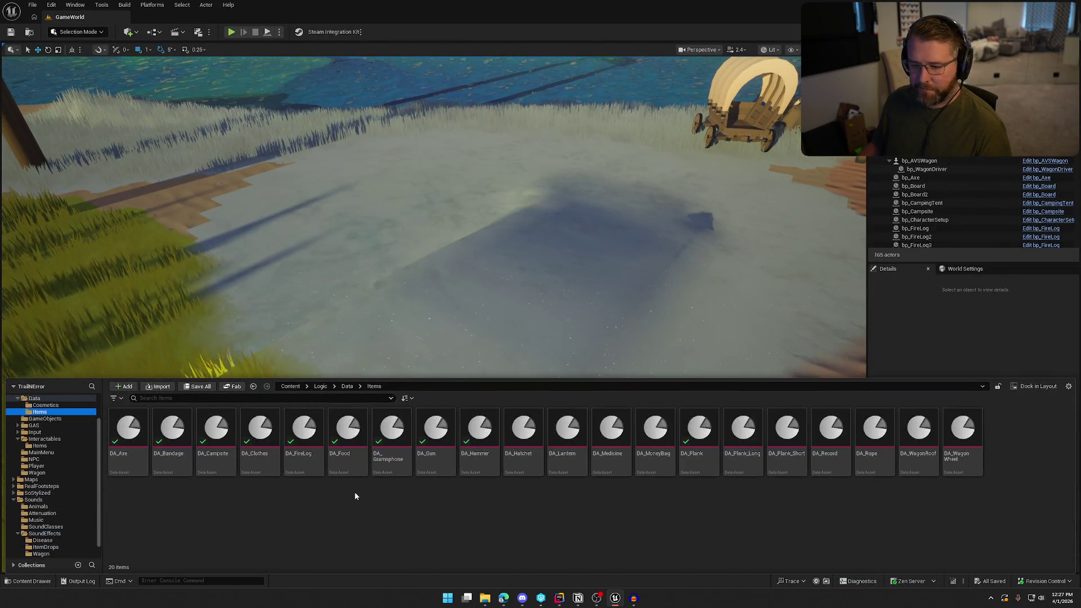
{"action": "left_click", "coordinate": [541, 437]}
{"action": "double_click", "coordinate": [544, 438]}
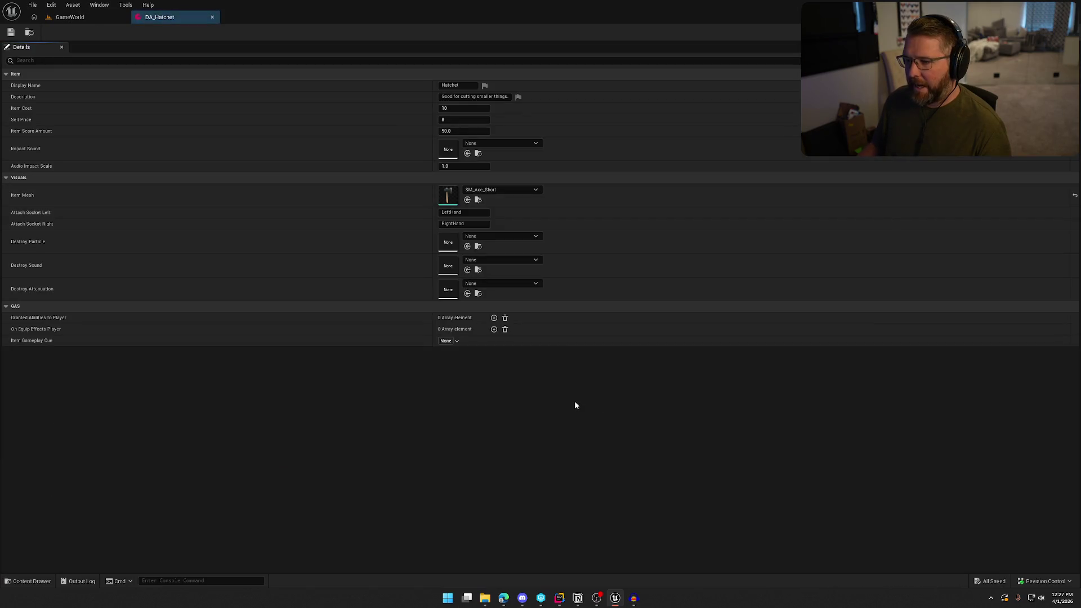
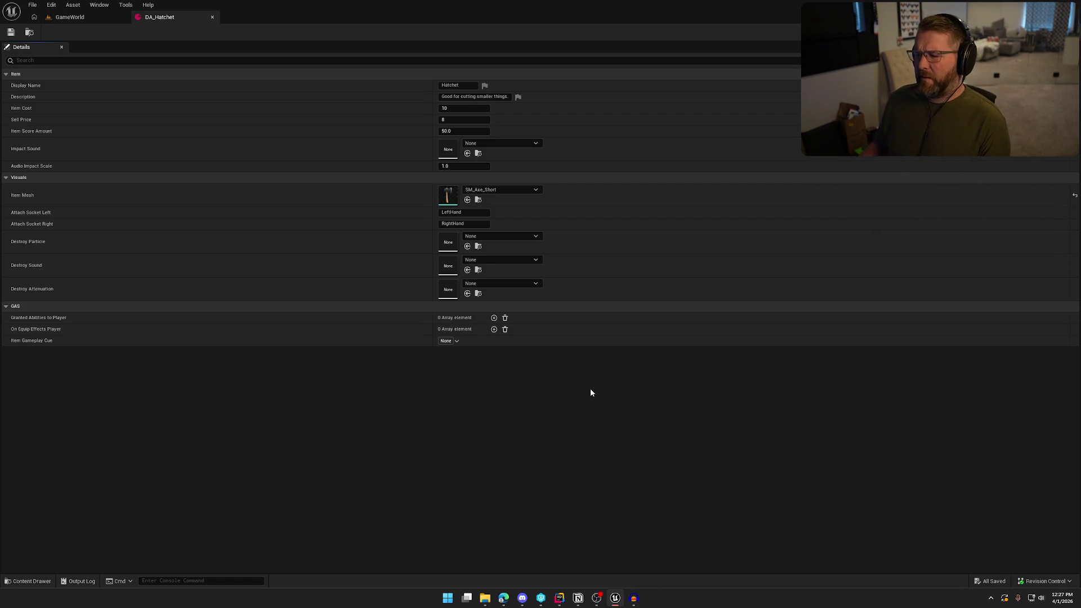
Step: Set DA_Hatchet's Impact Sound to AxeDrop, save it with check-out, and close the tab
{"action": "left_click", "coordinate": [509, 142]}
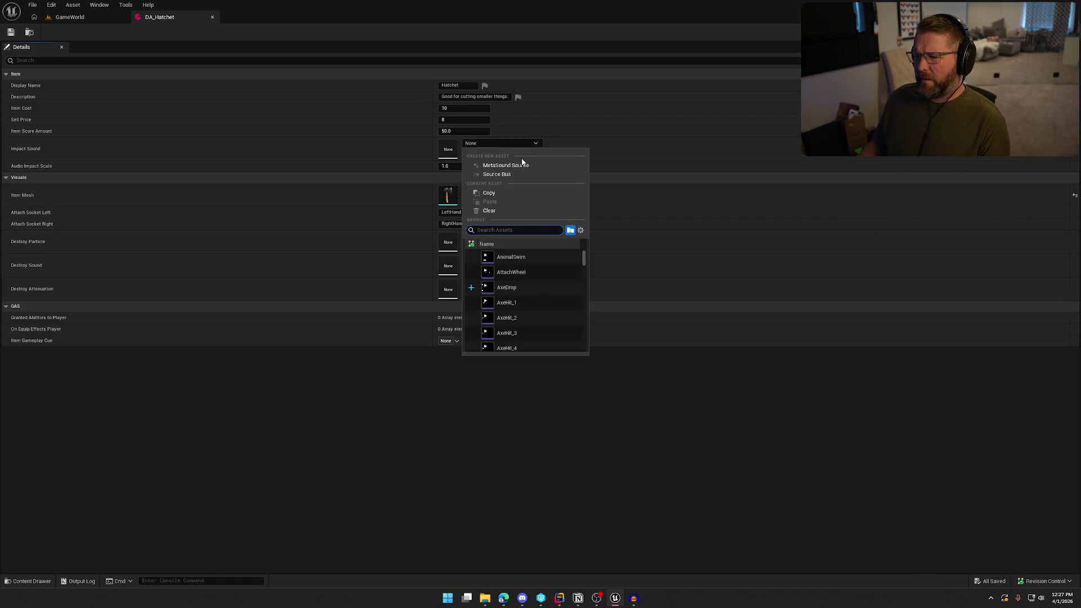
{"action": "left_click", "coordinate": [534, 289]}
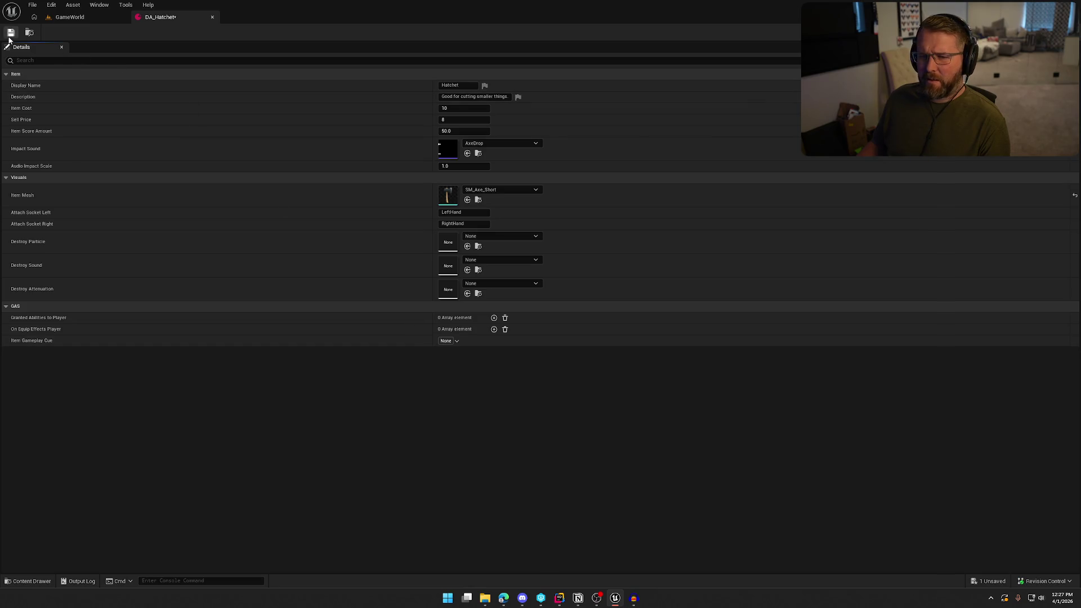
{"action": "left_click", "coordinate": [10, 34]}
{"action": "left_click", "coordinate": [549, 395]}
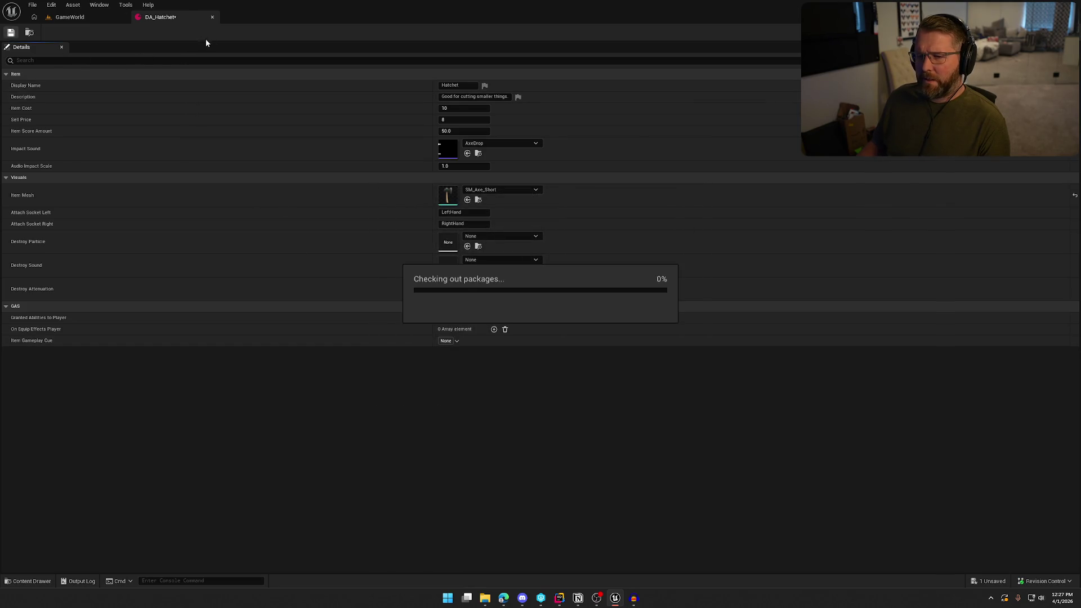
{"action": "left_click", "coordinate": [212, 17]}
Step: Open the DA_Lantern item data asset from the Content Drawer and switch to Splice
{"action": "key", "text": "ctrl+space"}
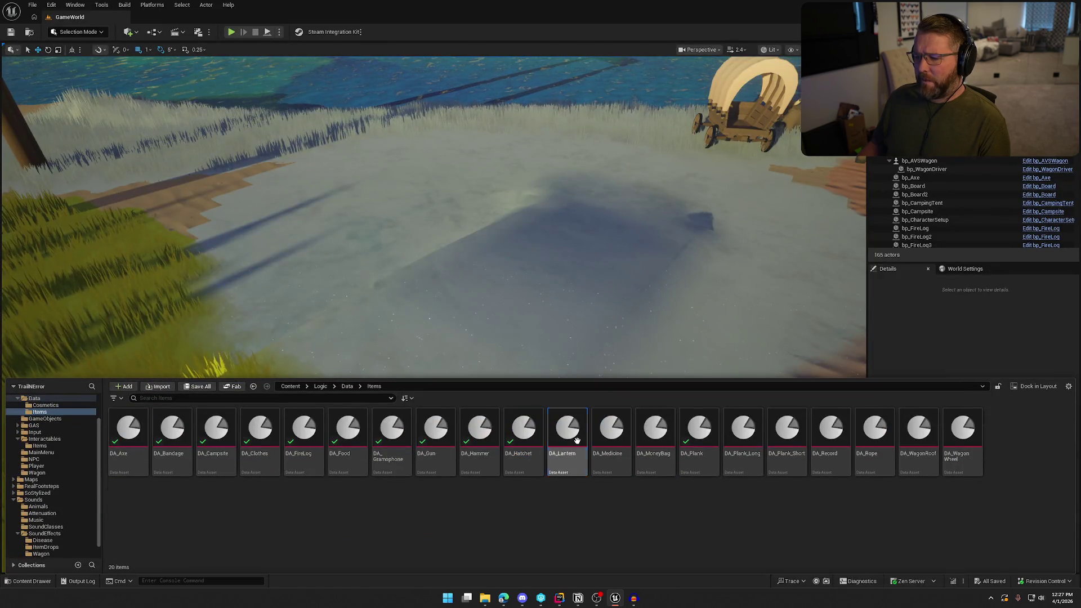
{"action": "double_click", "coordinate": [568, 434]}
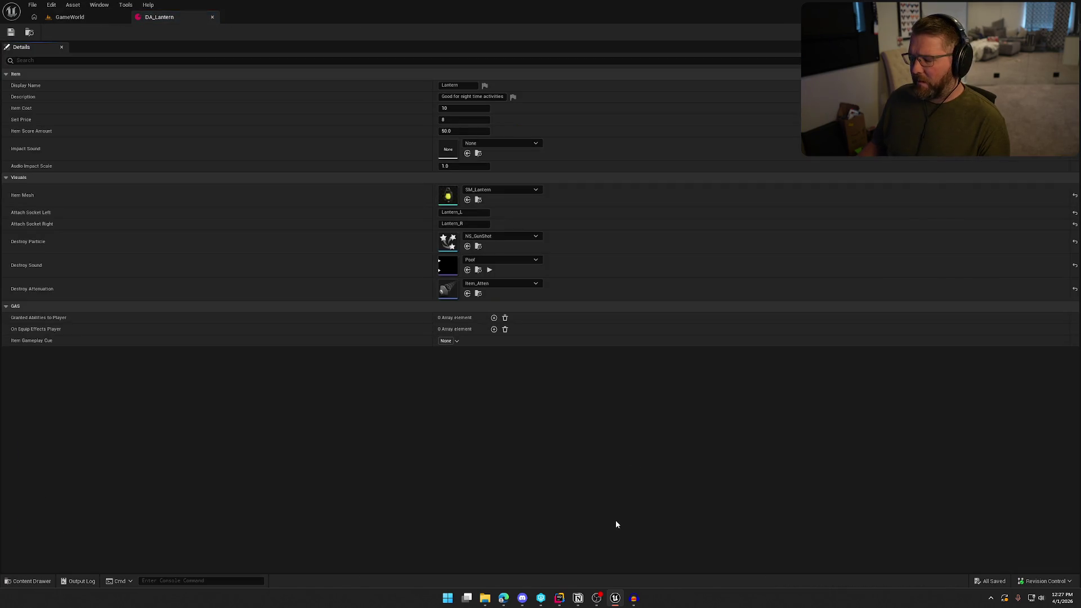
{"action": "mouse_move", "coordinate": [511, 600]}
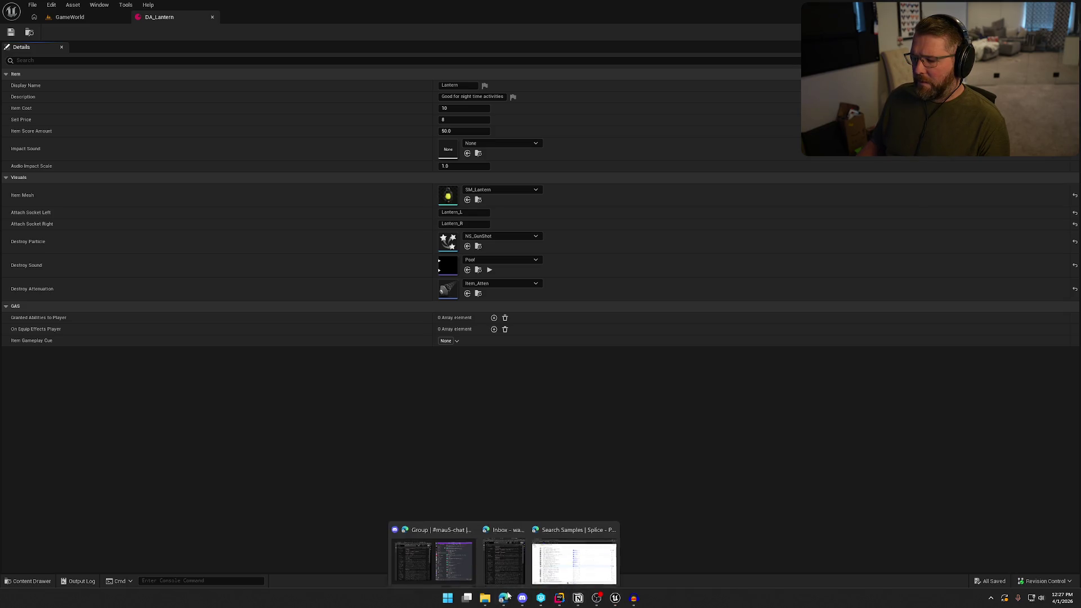
{"action": "left_click", "coordinate": [574, 555]}
Step: Audition thud samples such as metal plate ring, Wharf Thud Hit 2, hatchet wood block and Dungeon metal
{"action": "scroll", "coordinate": [253, 269], "scroll_direction": "down", "scroll_amount": 2}
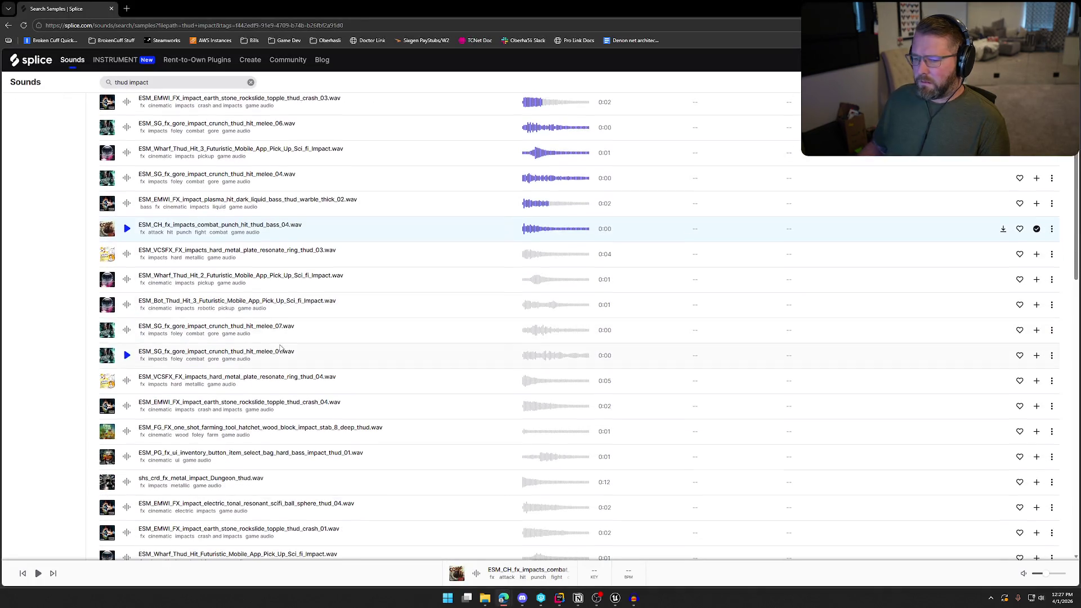
{"action": "left_click", "coordinate": [128, 257]}
{"action": "left_click", "coordinate": [129, 280]}
{"action": "left_click", "coordinate": [129, 307]}
{"action": "left_click", "coordinate": [129, 334]}
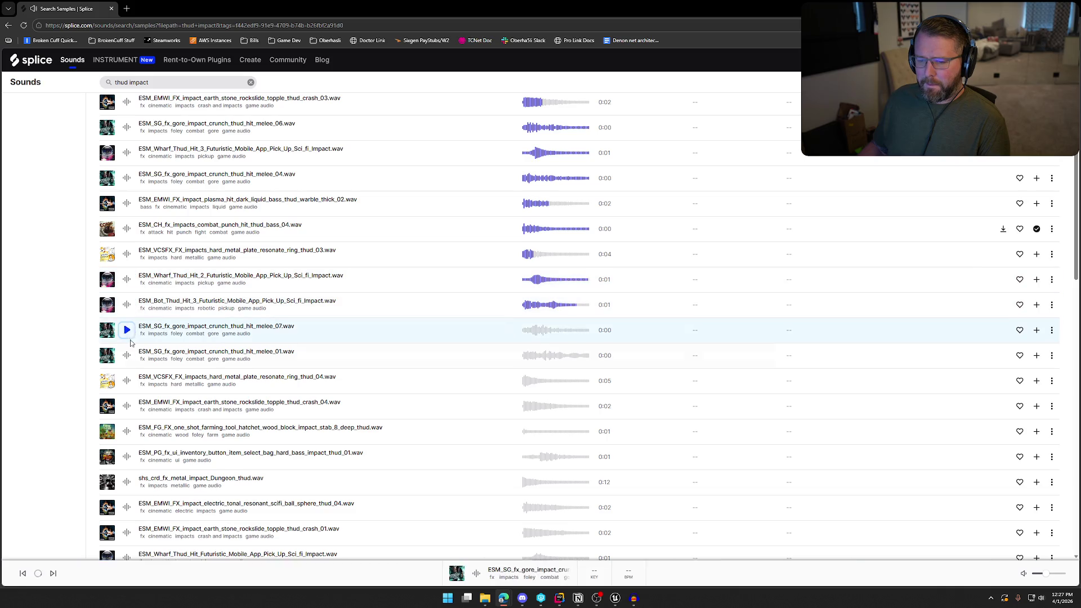
{"action": "left_click", "coordinate": [129, 357]}
{"action": "scroll", "coordinate": [127, 380], "scroll_direction": "down", "scroll_amount": 3}
{"action": "left_click", "coordinate": [128, 297]}
{"action": "left_click", "coordinate": [127, 321]}
{"action": "left_click", "coordinate": [127, 347]}
{"action": "left_click", "coordinate": [127, 373]}
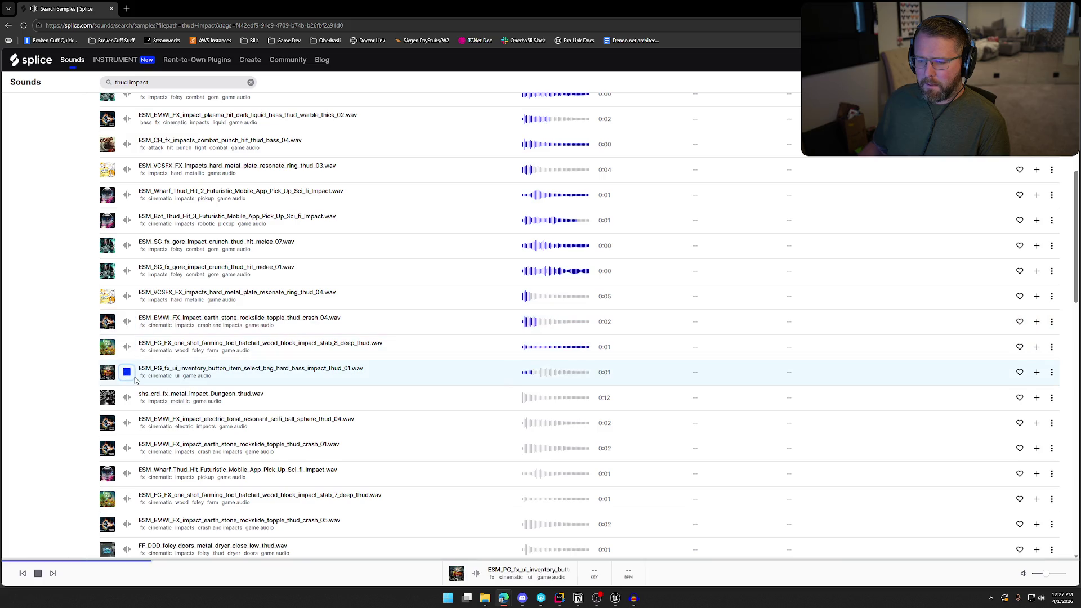
{"action": "left_click", "coordinate": [127, 398]}
Step: Audition further thuds, including hatchet wood block thud_7, metal dryer close and Cinematic Big Dark Thud
{"action": "scroll", "coordinate": [129, 394], "scroll_direction": "down", "scroll_amount": 3}
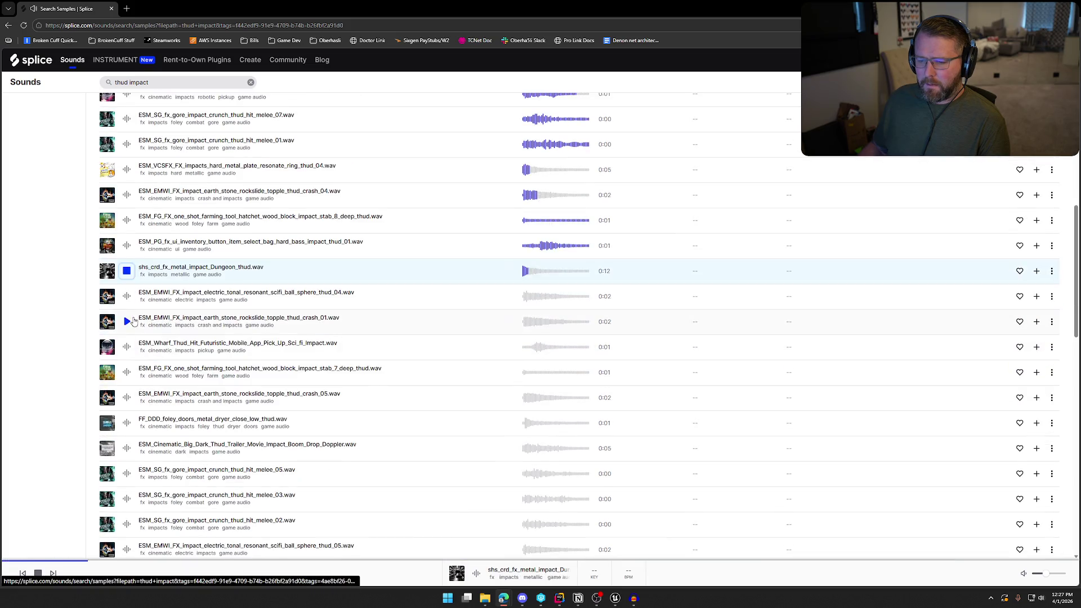
{"action": "left_click", "coordinate": [127, 297]}
{"action": "left_click", "coordinate": [127, 322]}
{"action": "left_click", "coordinate": [127, 347]}
{"action": "left_click", "coordinate": [127, 373]}
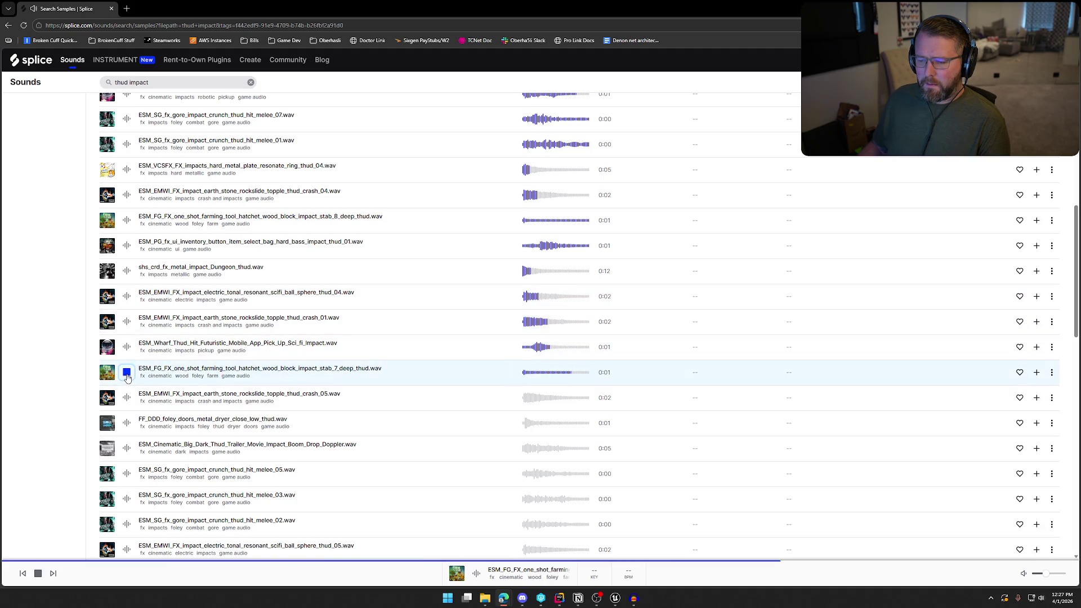
{"action": "scroll", "coordinate": [128, 376], "scroll_direction": "down", "scroll_amount": 2}
{"action": "left_click", "coordinate": [127, 339]}
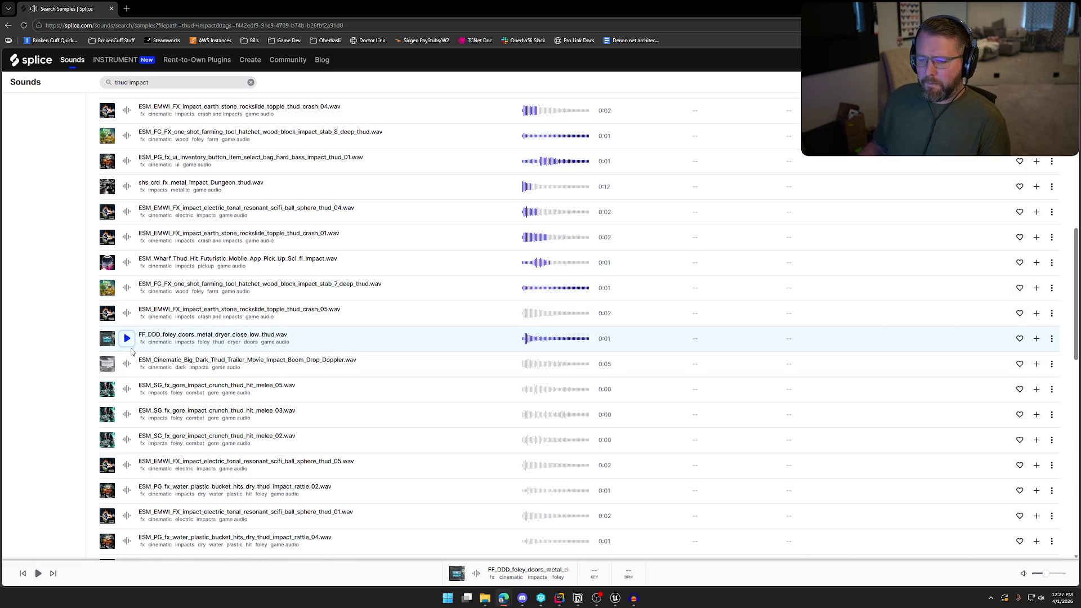
{"action": "left_click", "coordinate": [127, 339]}
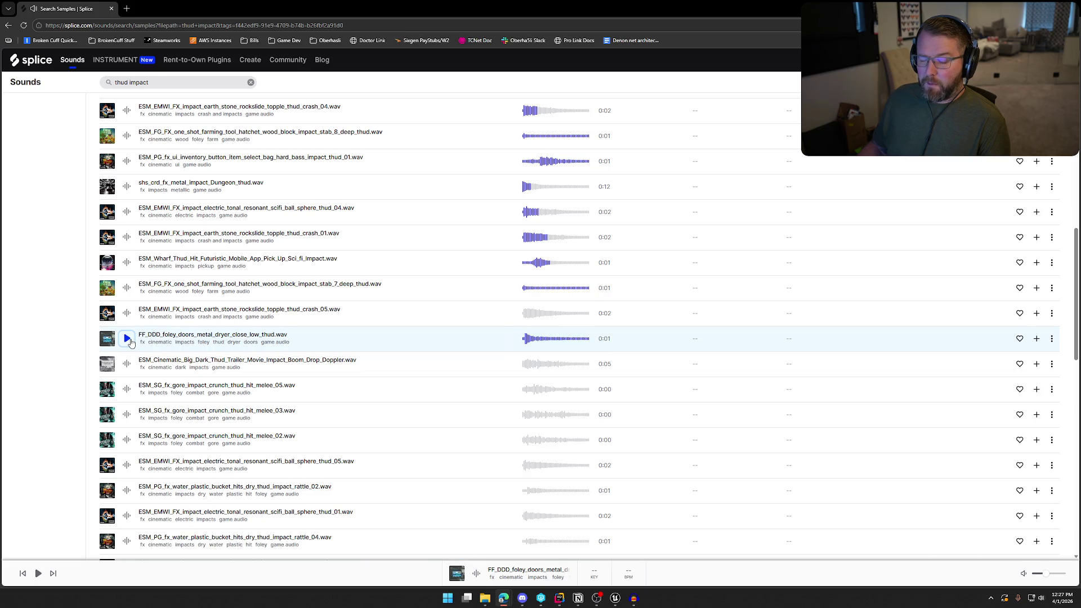
{"action": "scroll", "coordinate": [141, 355], "scroll_direction": "down", "scroll_amount": 2}
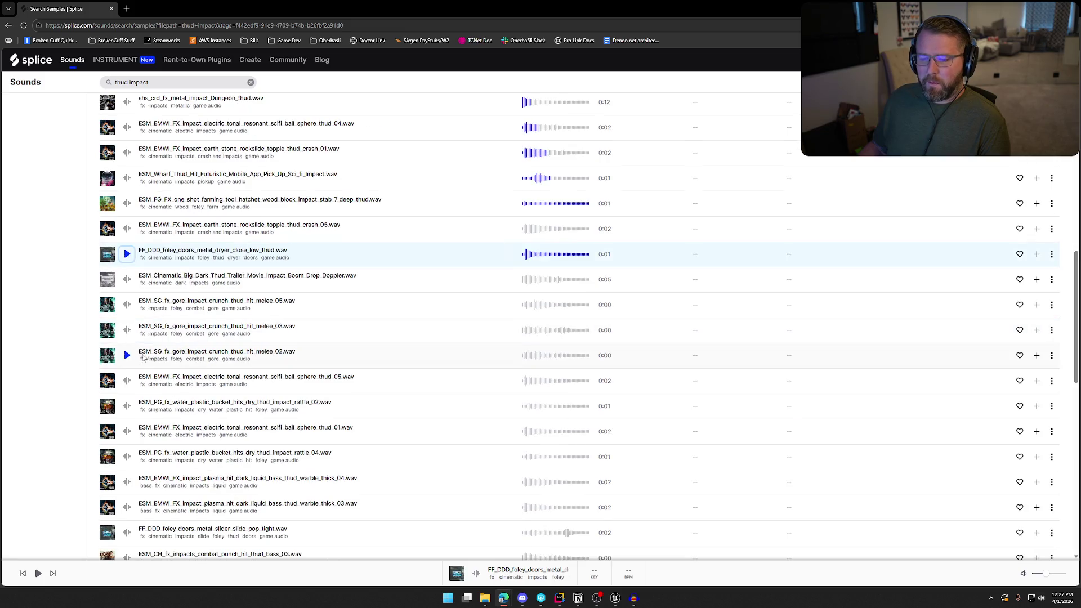
{"action": "left_click", "coordinate": [128, 282]}
{"action": "left_click", "coordinate": [128, 305]}
{"action": "left_click", "coordinate": [127, 330]}
{"action": "left_click", "coordinate": [127, 355]}
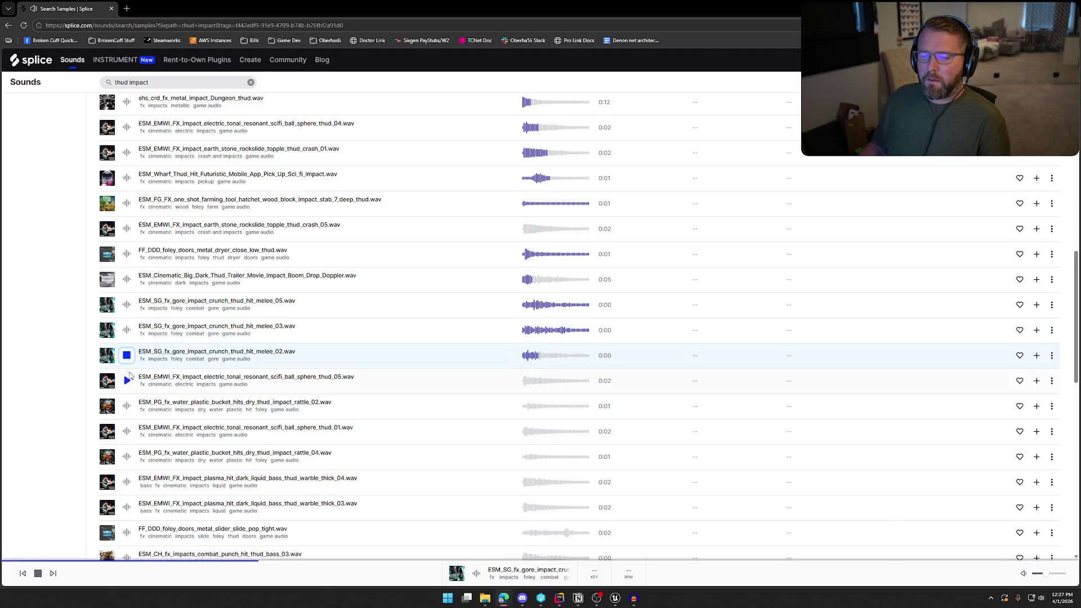
{"action": "left_click", "coordinate": [128, 381]}
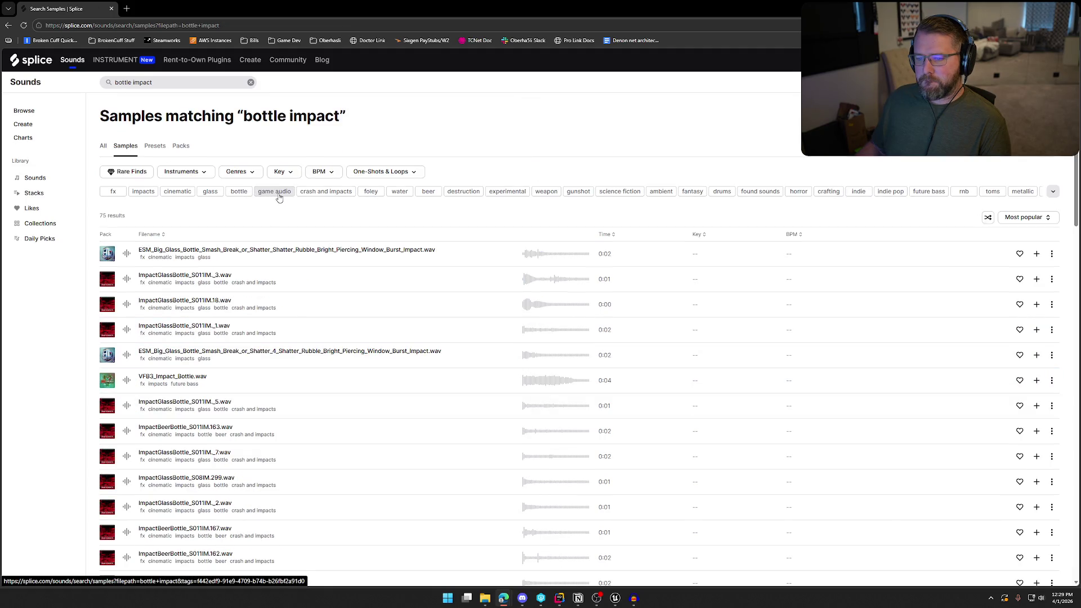
Step: Limit bottle impact results to game audio and audition samples through Ding_Only bottle tink
{"action": "left_click", "coordinate": [276, 191]}
{"action": "left_click", "coordinate": [127, 254]}
{"action": "left_click", "coordinate": [127, 279]}
{"action": "left_click", "coordinate": [127, 305]}
{"action": "left_click", "coordinate": [127, 330]}
{"action": "scroll", "coordinate": [125, 336], "scroll_direction": "down", "scroll_amount": 2}
{"action": "left_click", "coordinate": [126, 271]}
{"action": "left_click", "coordinate": [127, 296]}
{"action": "left_click", "coordinate": [127, 322]}
{"action": "left_click", "coordinate": [127, 347]}
{"action": "left_click", "coordinate": [127, 373]}
Step: Replay Ding_Only and audition glass bottle shatter, water splash and Metal Junk Bottle Clink samples
{"action": "scroll", "coordinate": [124, 250], "scroll_direction": "down", "scroll_amount": 3}
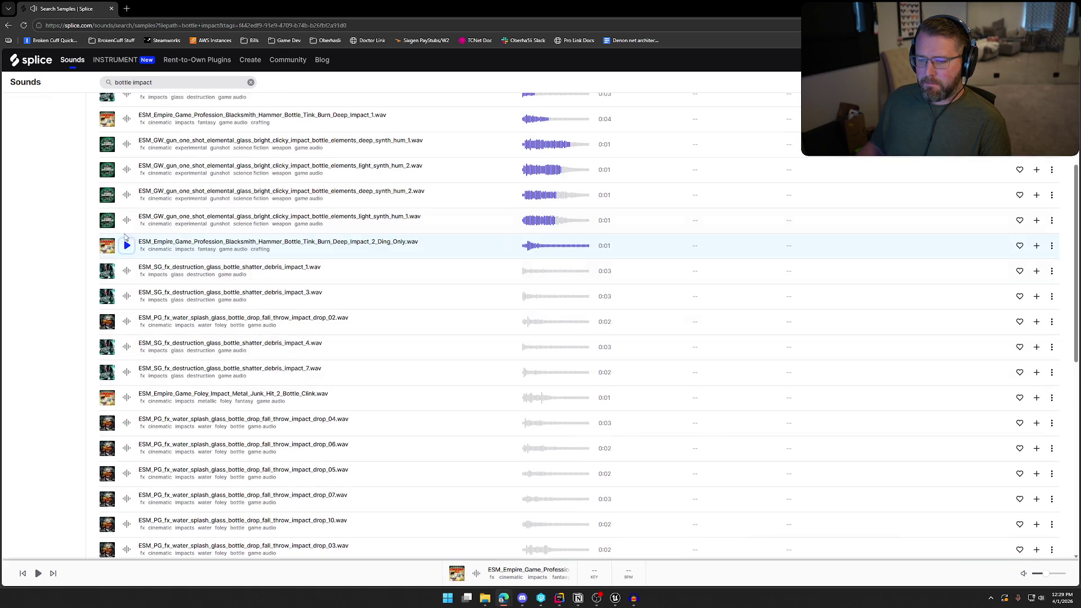
{"action": "left_click", "coordinate": [126, 246]}
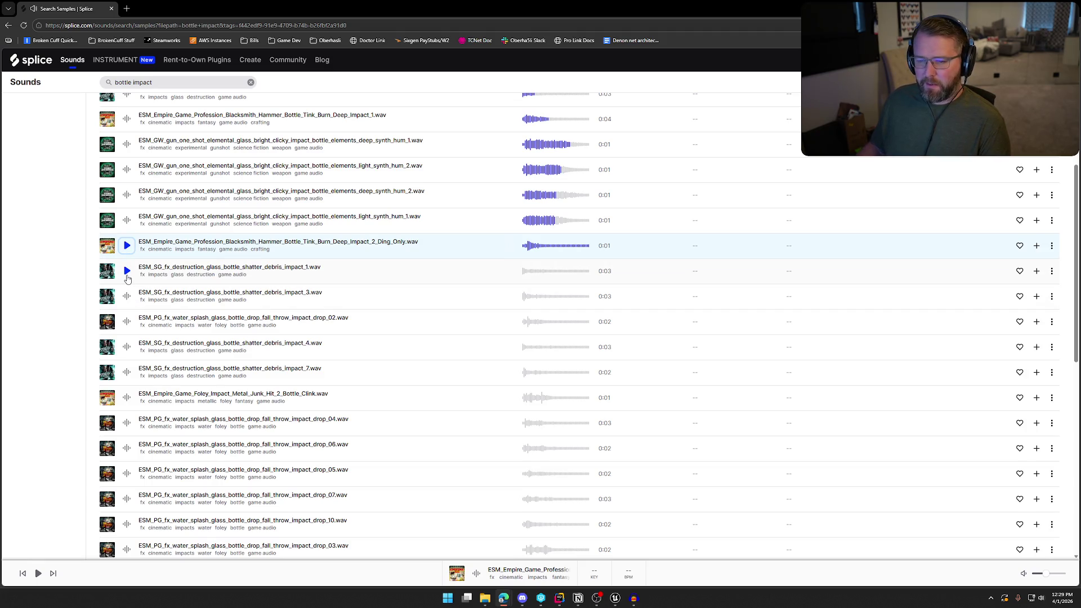
{"action": "left_click", "coordinate": [127, 271]}
{"action": "left_click", "coordinate": [127, 296]}
{"action": "left_click", "coordinate": [127, 321]}
{"action": "left_click", "coordinate": [127, 346]}
{"action": "left_click", "coordinate": [127, 372]}
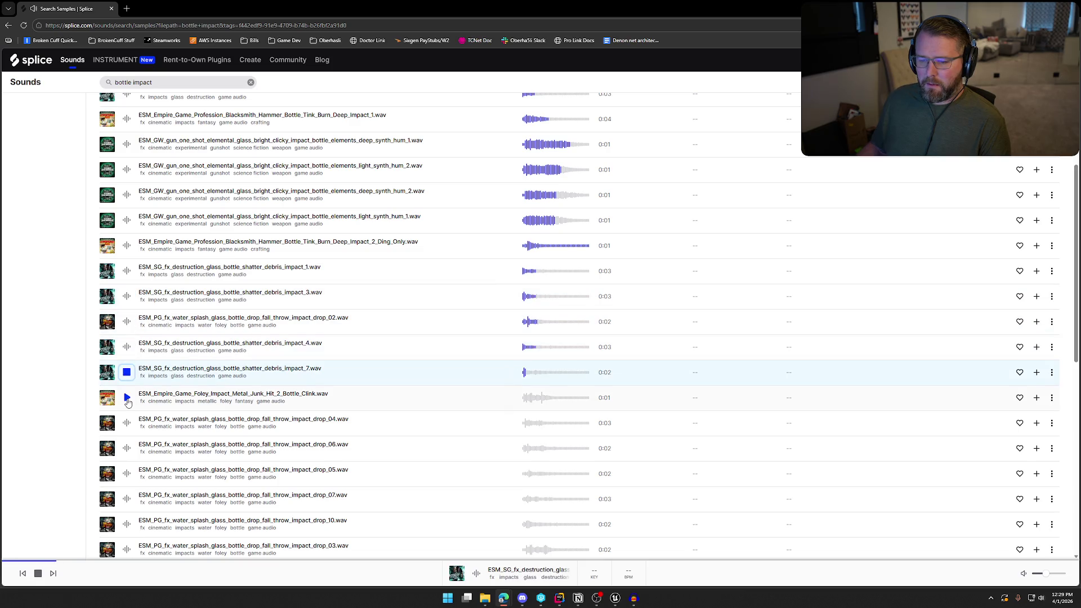
{"action": "left_click", "coordinate": [127, 398]}
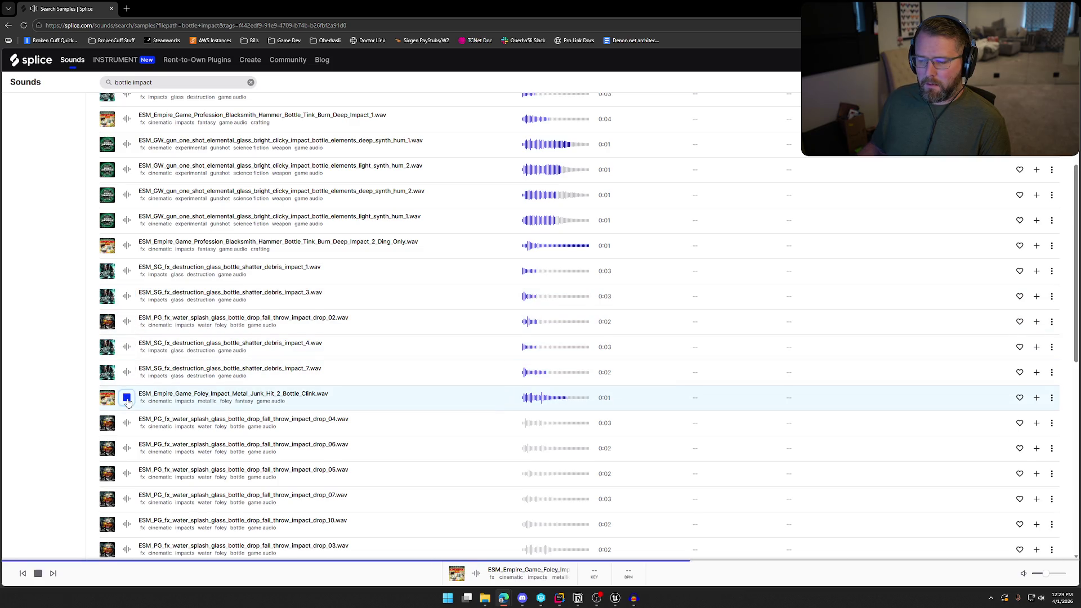
{"action": "scroll", "coordinate": [141, 389], "scroll_direction": "down", "scroll_amount": 2}
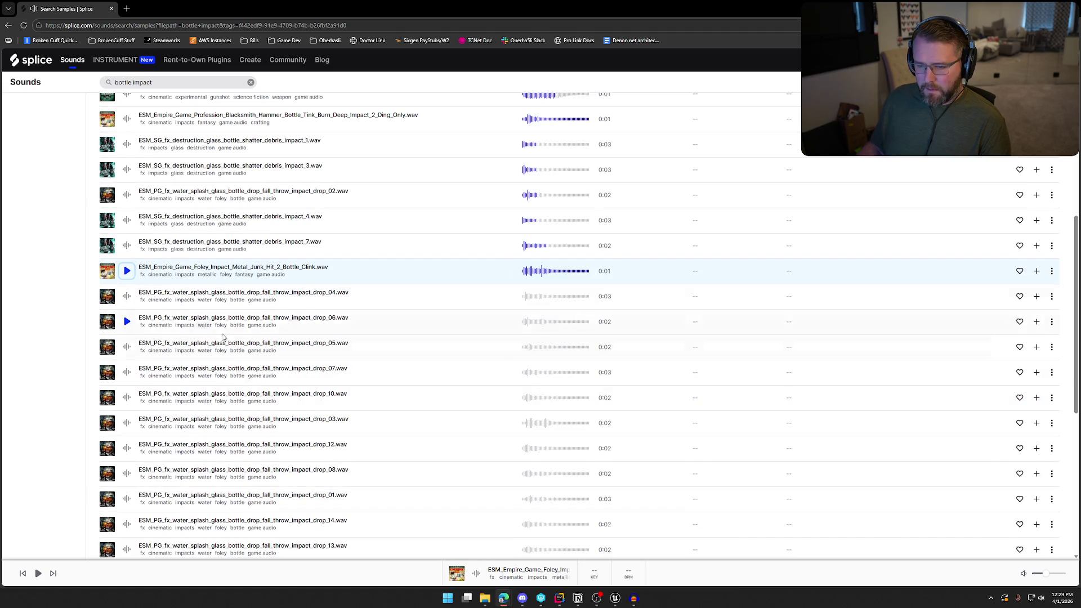
{"action": "scroll", "coordinate": [209, 333], "scroll_direction": "down", "scroll_amount": 5}
{"action": "scroll", "coordinate": [485, 396], "scroll_direction": "up", "scroll_amount": 10}
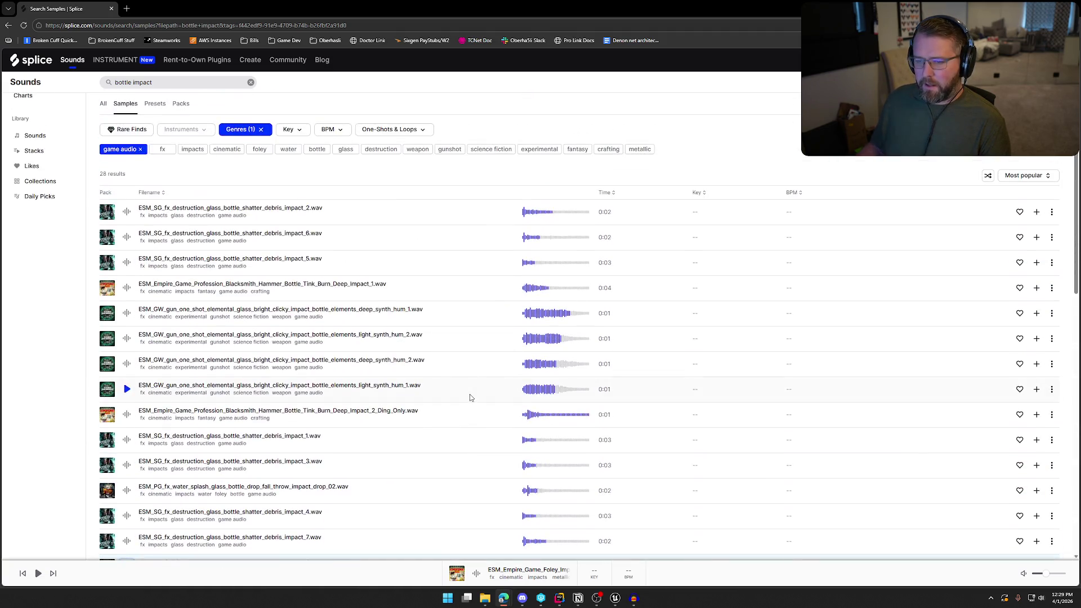
{"action": "left_click", "coordinate": [126, 82]}
{"action": "type", "text": "ink"}
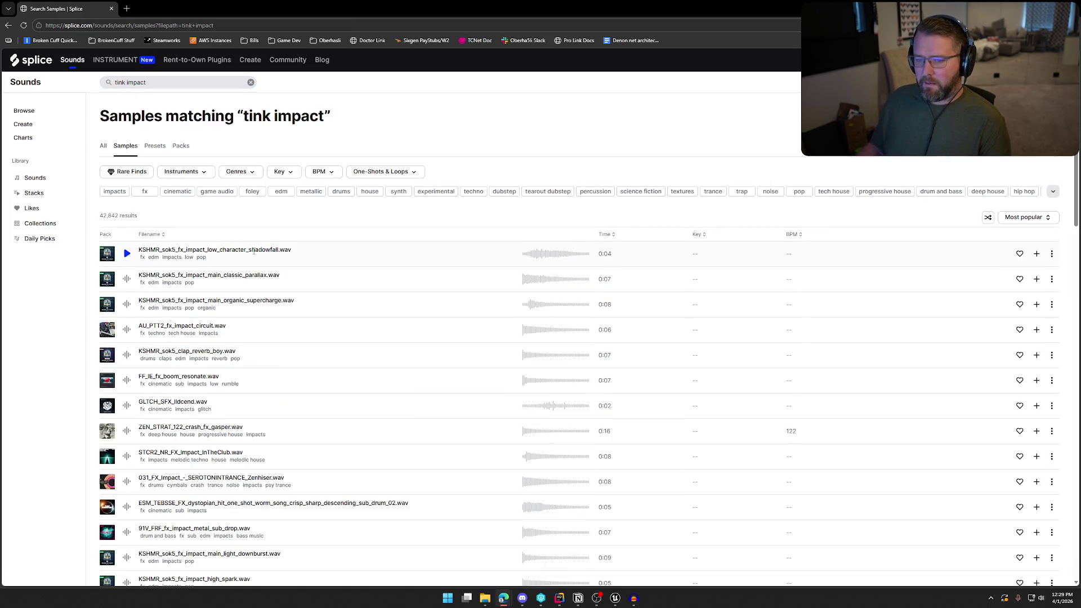
Step: Narrow tink impact results to game audio and audition the top seven, Polypropylene6a to vintage power punch
{"action": "left_click", "coordinate": [216, 191]}
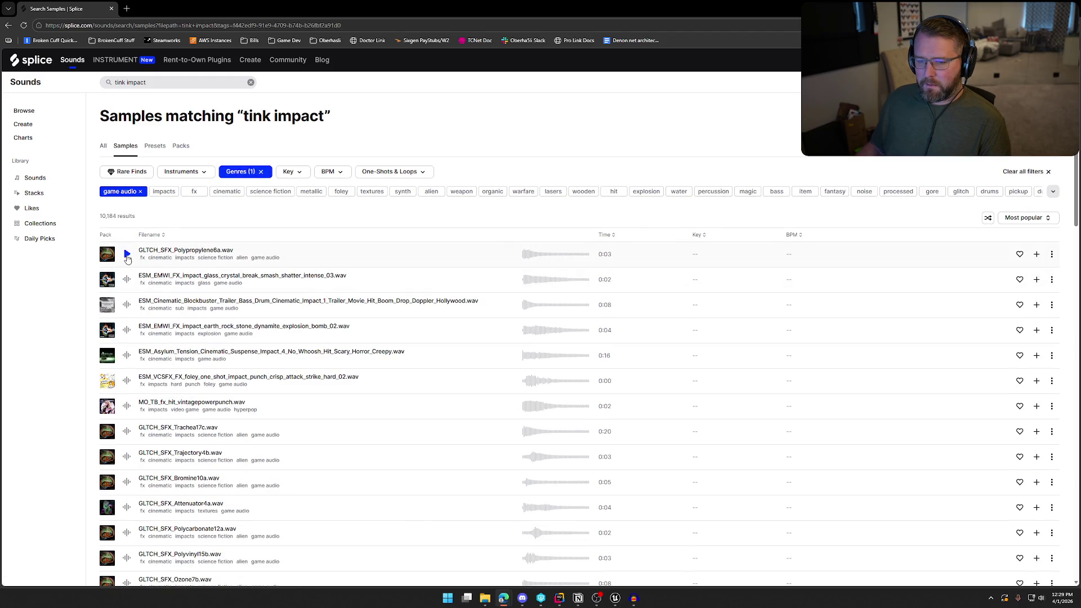
{"action": "left_click", "coordinate": [126, 256]}
{"action": "left_click", "coordinate": [127, 279]}
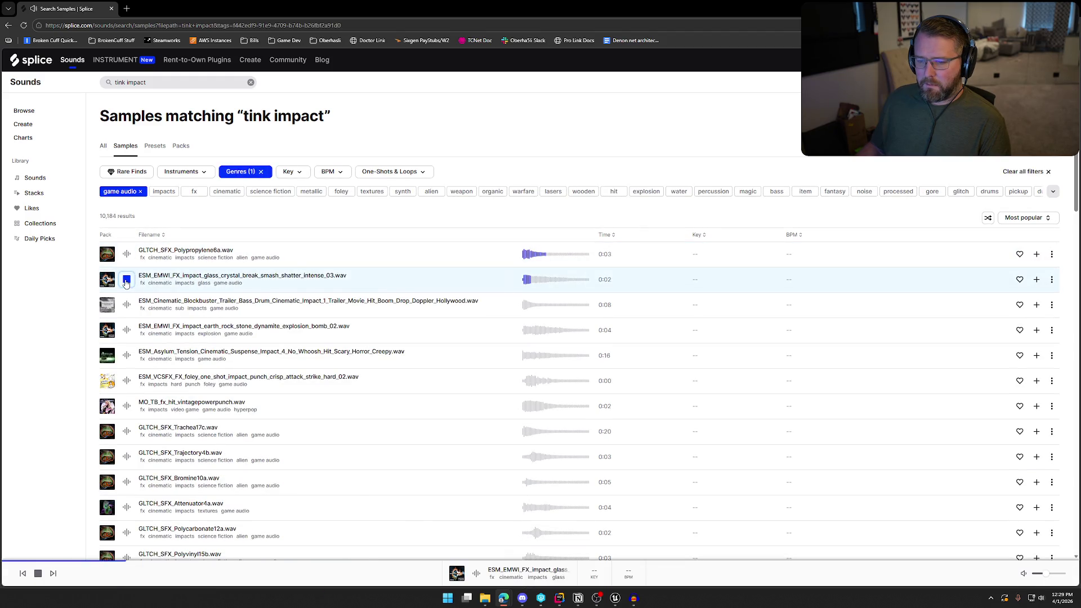
{"action": "left_click", "coordinate": [127, 305]}
{"action": "left_click", "coordinate": [127, 331]}
{"action": "left_click", "coordinate": [127, 355]}
{"action": "left_click", "coordinate": [127, 381]}
{"action": "left_click", "coordinate": [127, 406]}
Step: Scroll through the remaining tink impact results and begin a new search
{"action": "scroll", "coordinate": [128, 408], "scroll_direction": "down", "scroll_amount": 7}
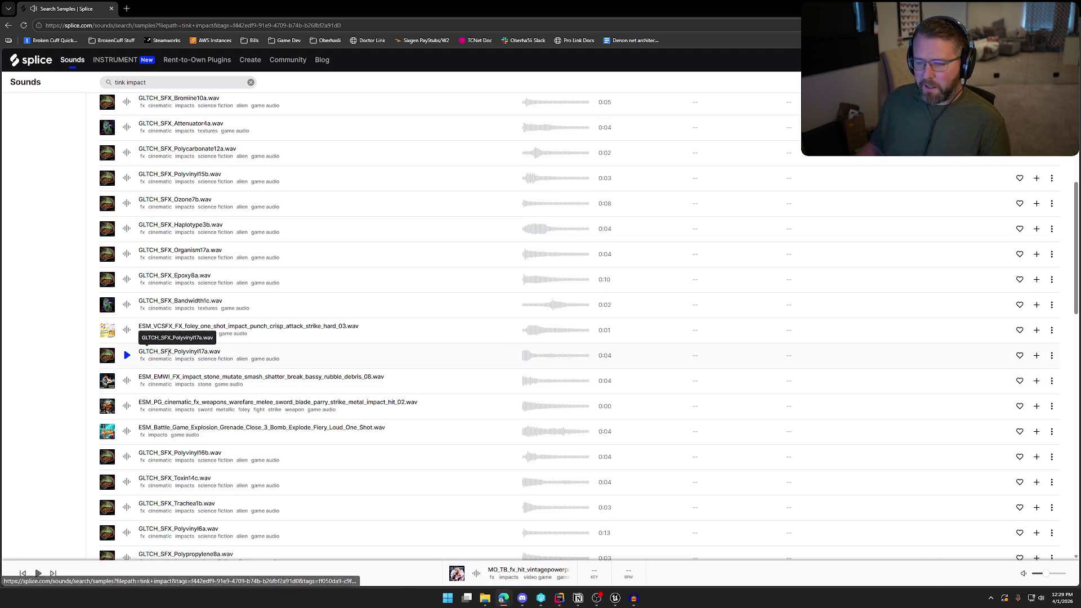
{"action": "scroll", "coordinate": [366, 393], "scroll_direction": "down", "scroll_amount": 10}
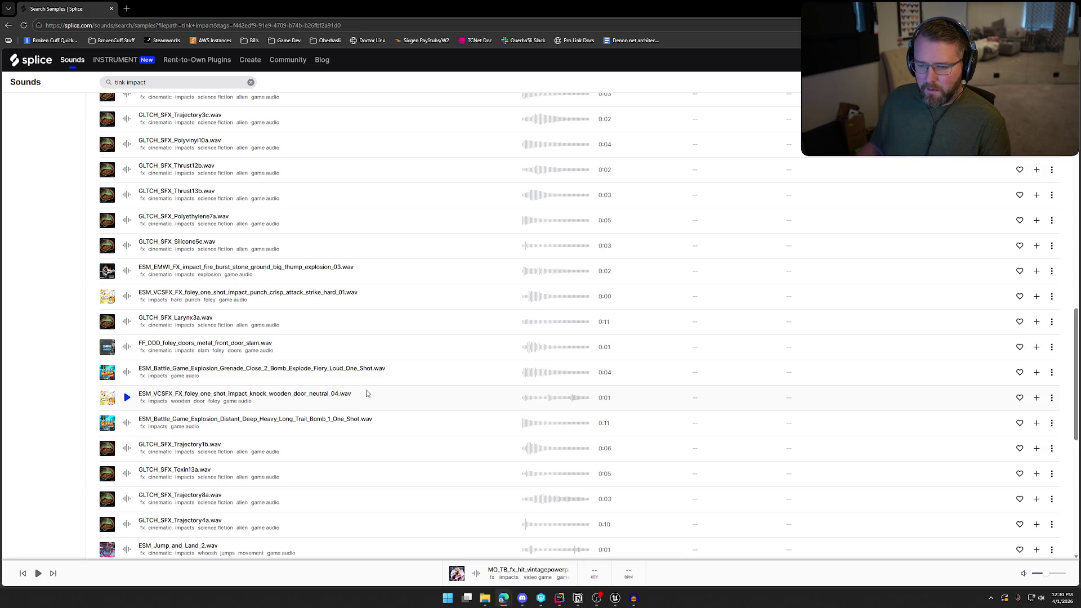
{"action": "scroll", "coordinate": [367, 393], "scroll_direction": "down", "scroll_amount": 5}
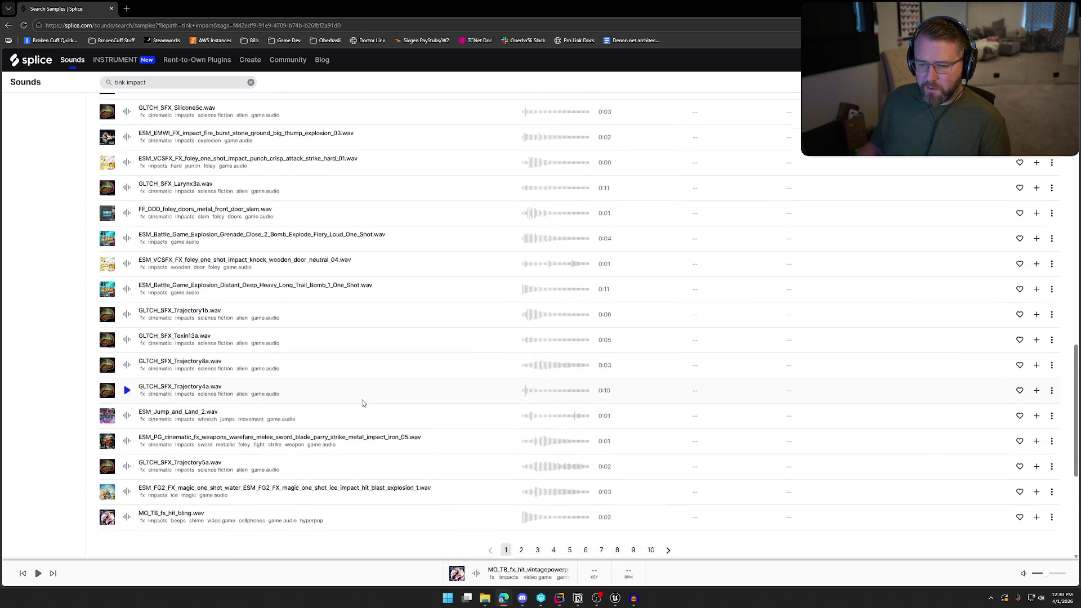
{"action": "scroll", "coordinate": [363, 402], "scroll_direction": "up", "scroll_amount": 20}
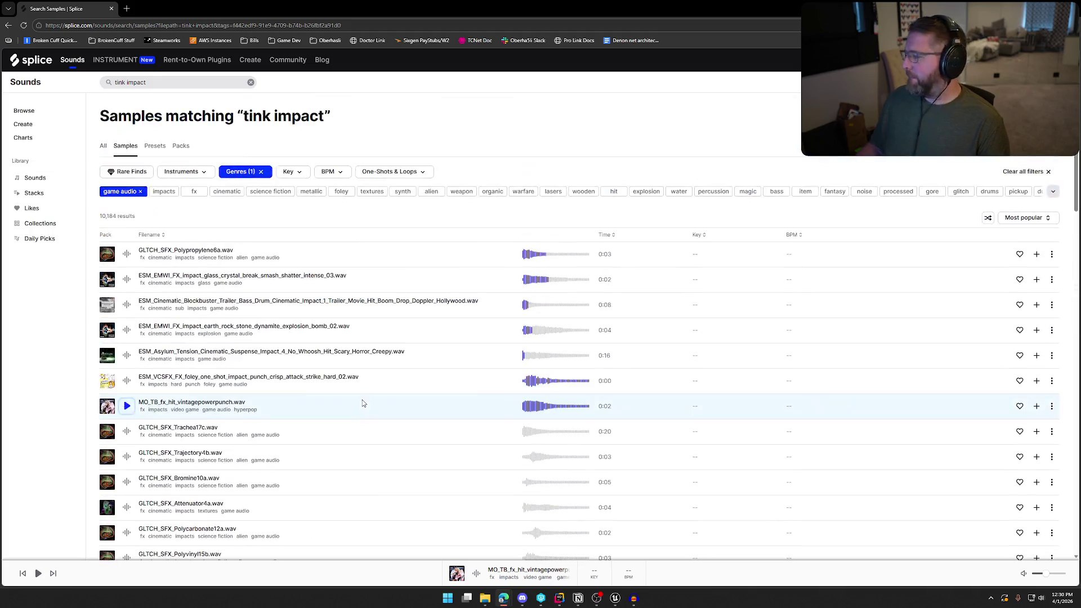
{"action": "left_click", "coordinate": [123, 82]}
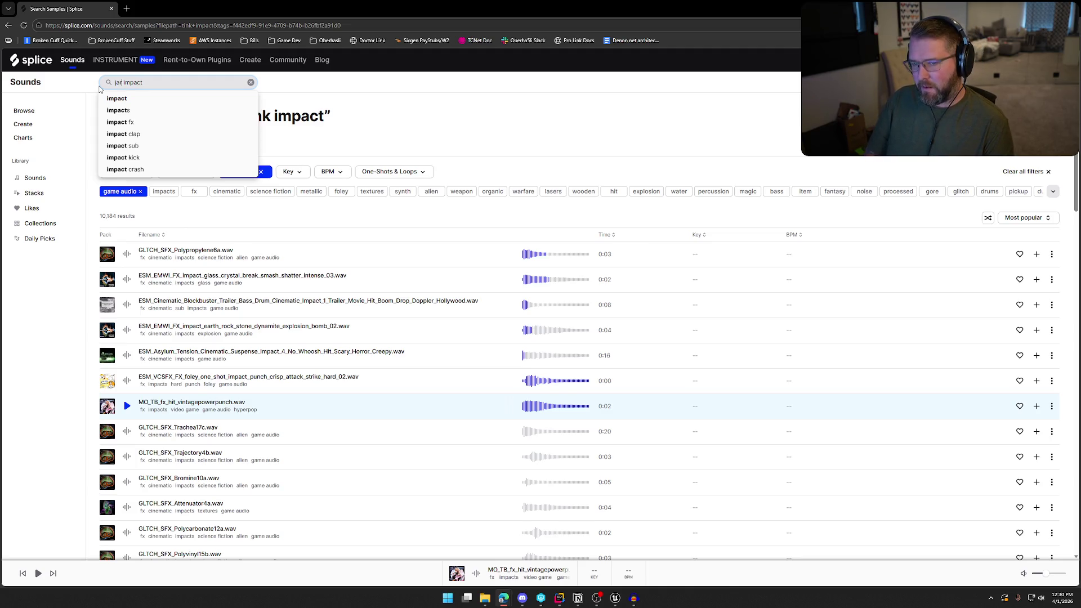
Step: Search 'jar impact' and audition the Coin Jar Touch and Snatch Gold Coin Jar samples
{"action": "key", "text": "Return"}
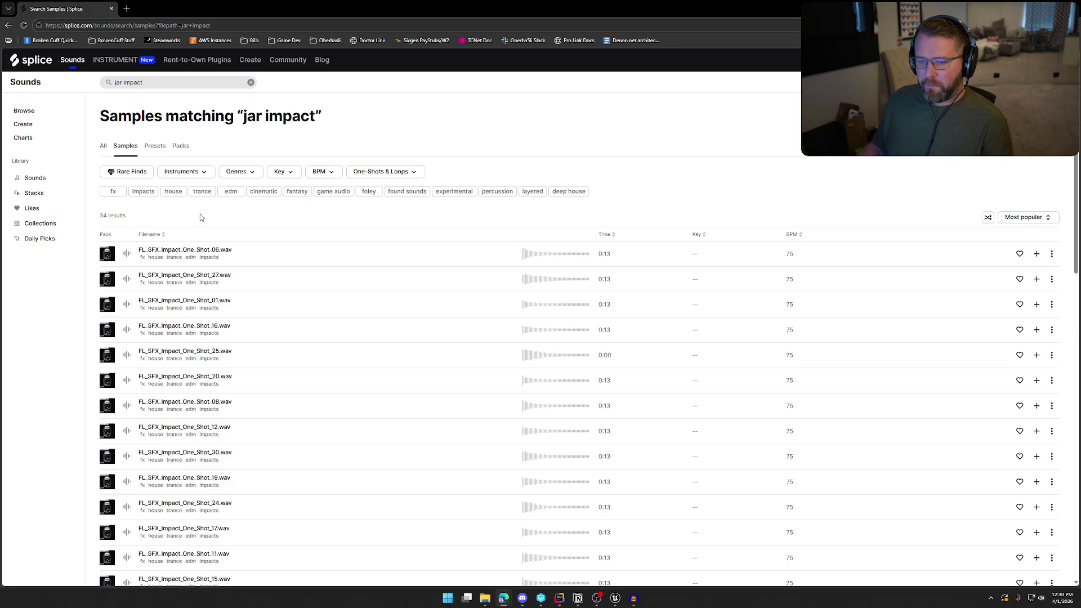
{"action": "left_click", "coordinate": [128, 255]}
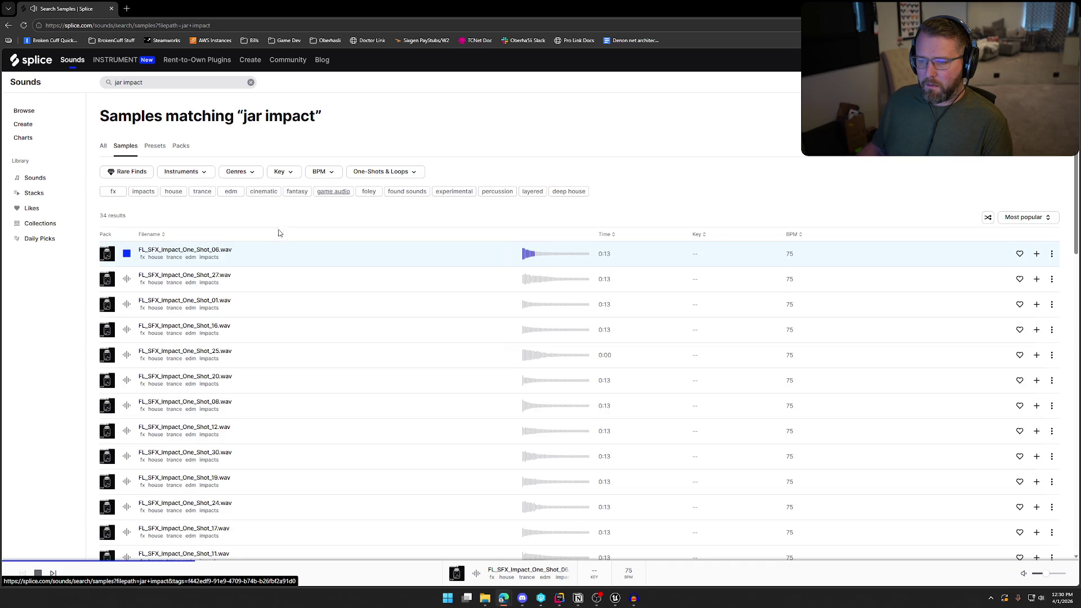
{"action": "left_click", "coordinate": [126, 254]}
{"action": "left_click", "coordinate": [127, 279]}
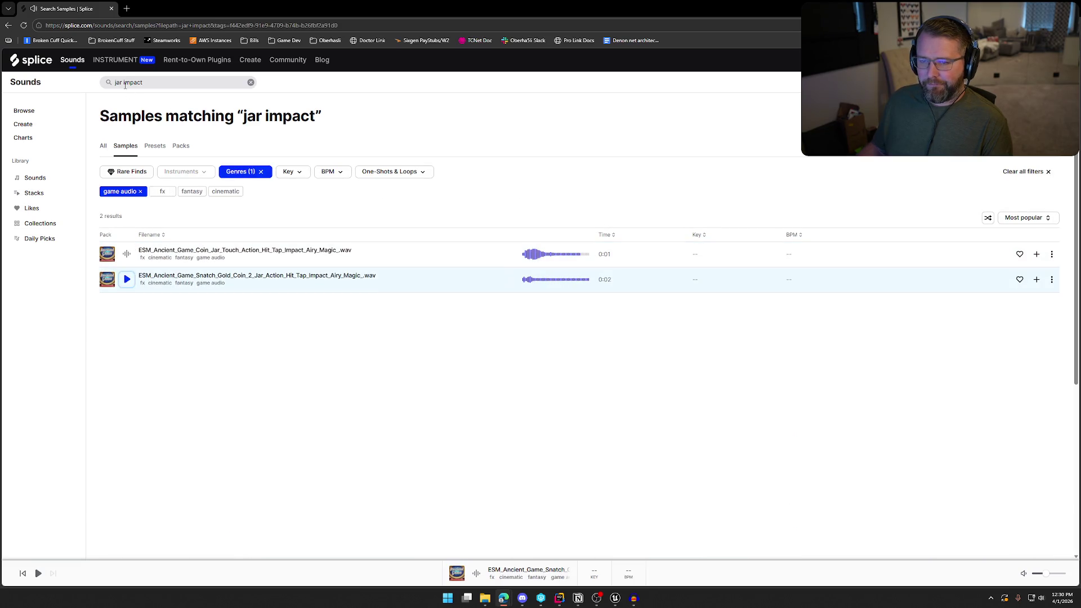
Step: Change the search text to 'glass bounce'
{"action": "double_click", "coordinate": [124, 83]}
{"action": "type", "text": "glass boun"}
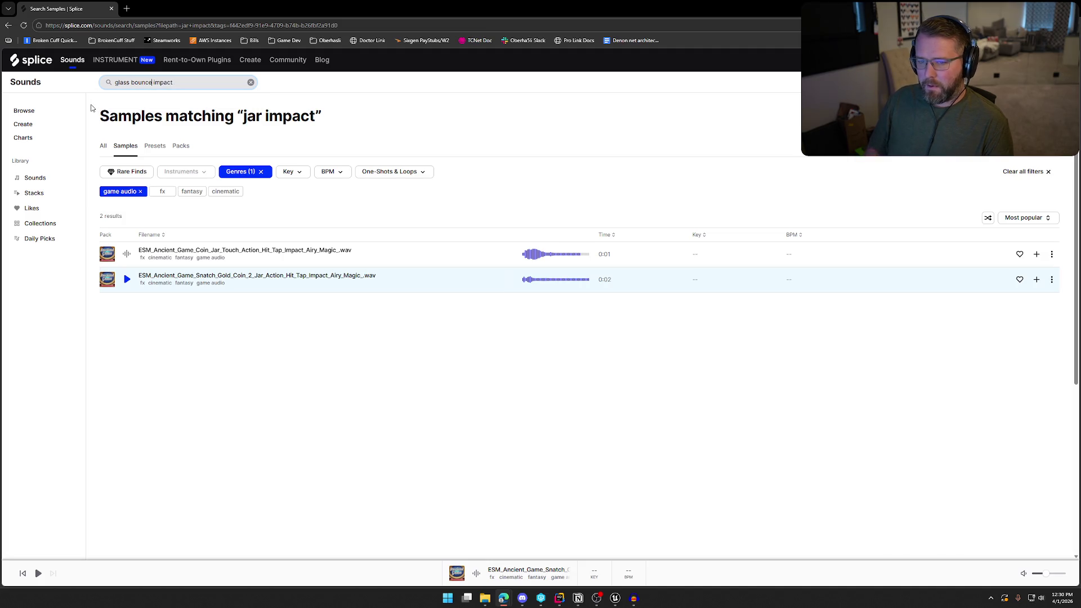
{"action": "type", "text": "ce"}
{"action": "key", "text": "Delete"}
{"action": "key", "text": "Delete"}
{"action": "key", "text": "Delete"}
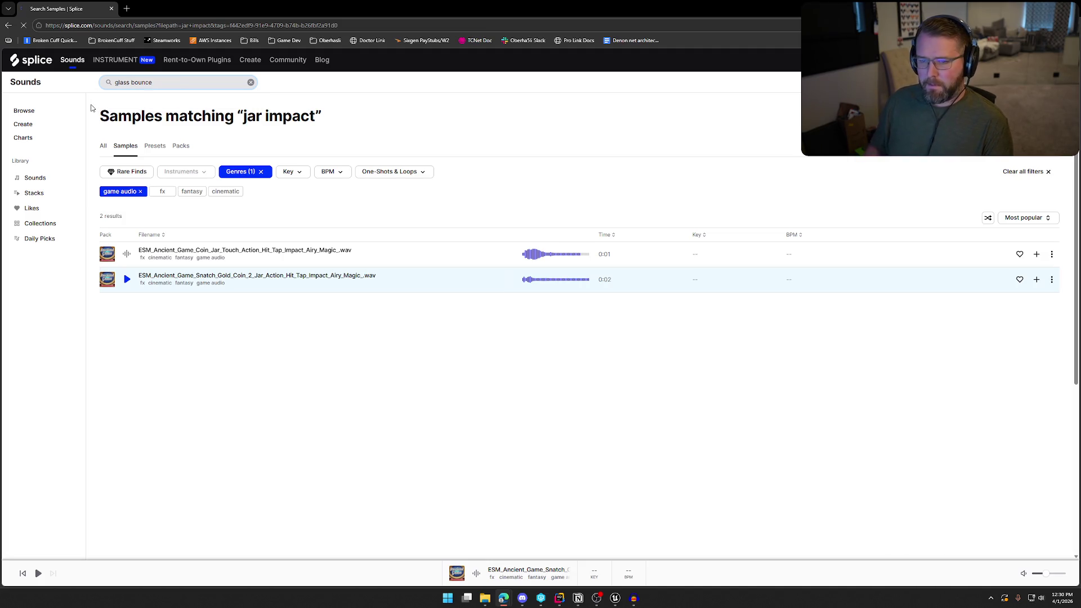
Step: Search glass bounce limited to game audio and audition the empty_dry and wet bottle samples
{"action": "key", "text": "Return"}
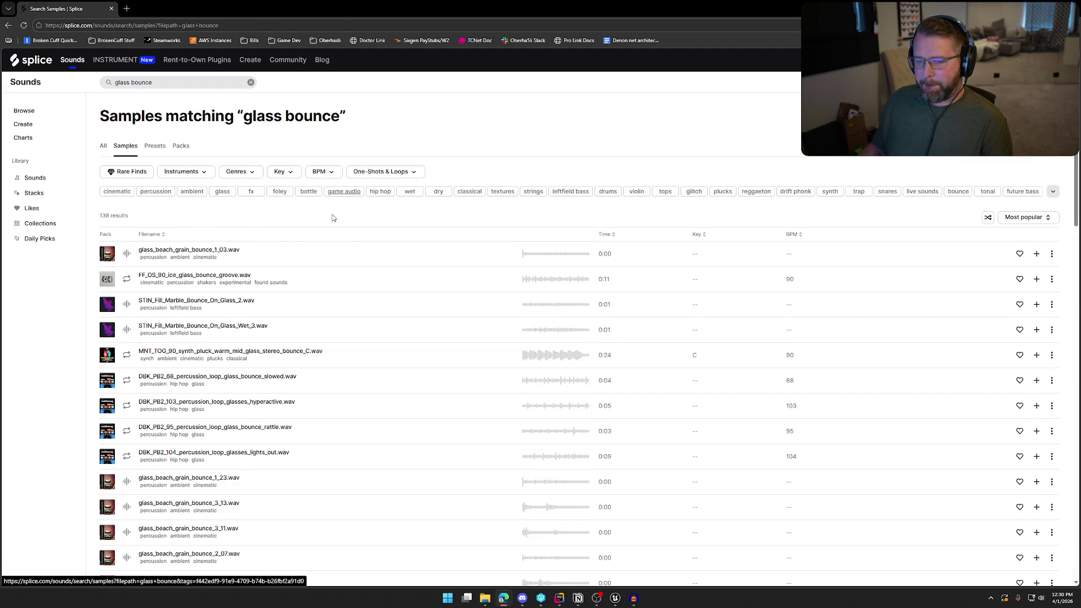
{"action": "left_click", "coordinate": [344, 192]}
{"action": "left_click", "coordinate": [127, 254]}
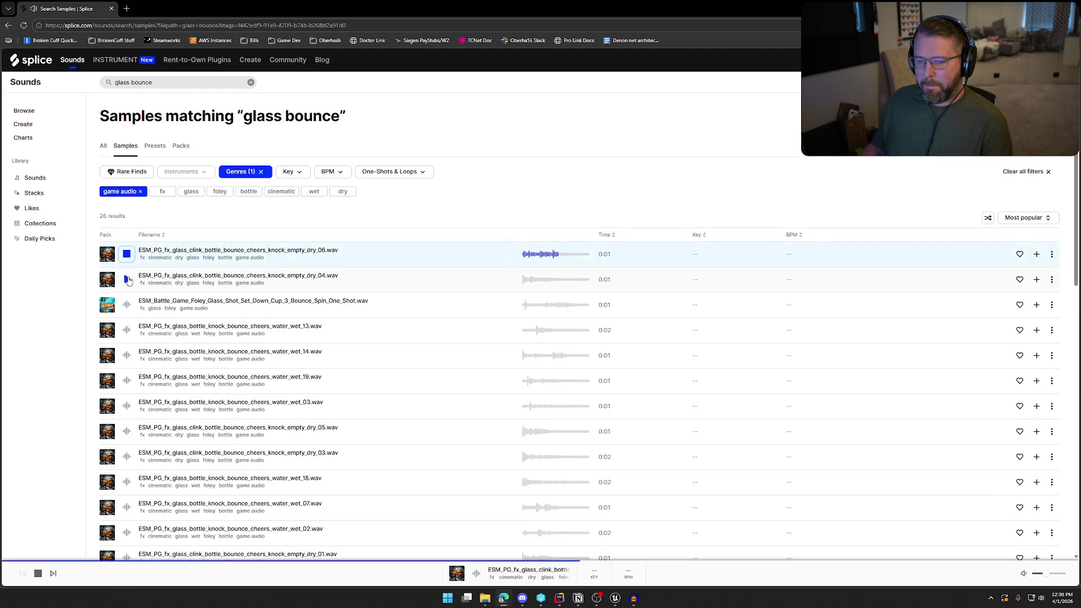
{"action": "left_click", "coordinate": [126, 279]}
{"action": "left_click", "coordinate": [126, 305]}
{"action": "left_click", "coordinate": [126, 333]}
{"action": "left_click", "coordinate": [127, 355]}
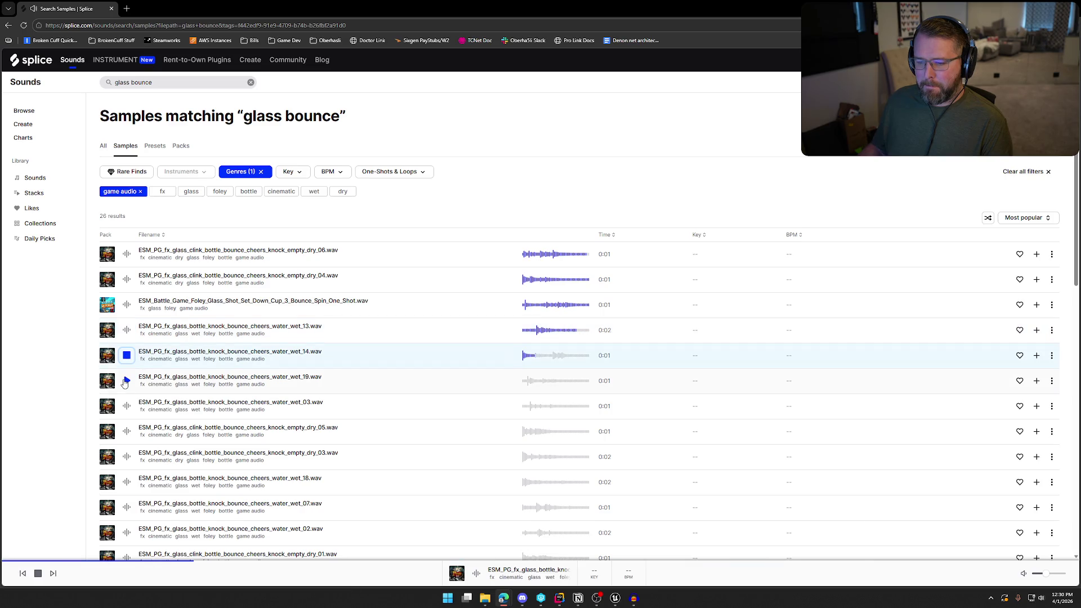
{"action": "left_click", "coordinate": [126, 381]}
{"action": "left_click", "coordinate": [127, 406]}
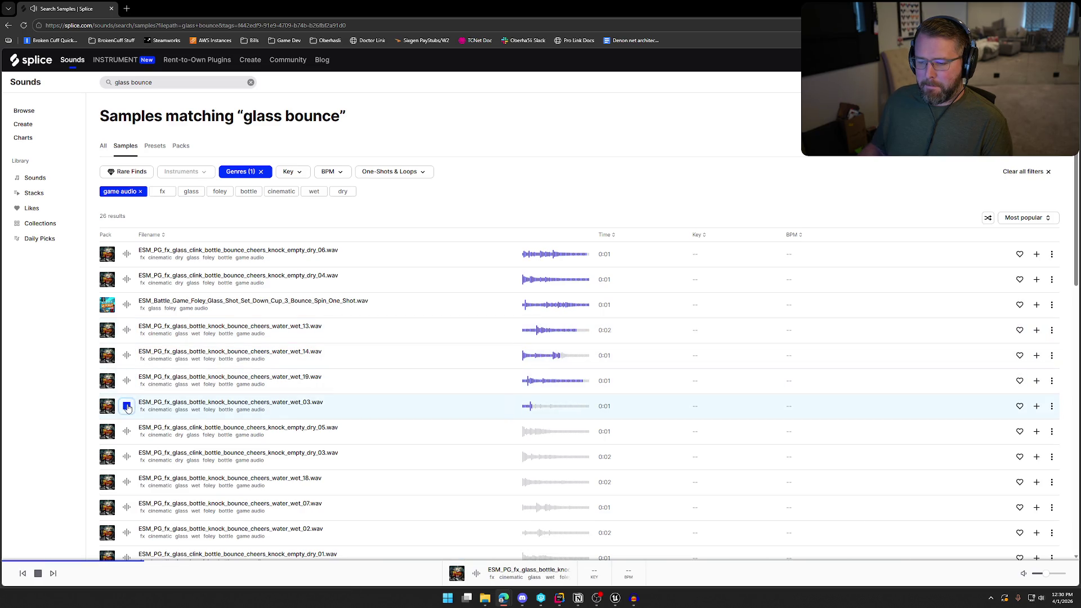
{"action": "left_click", "coordinate": [126, 432]}
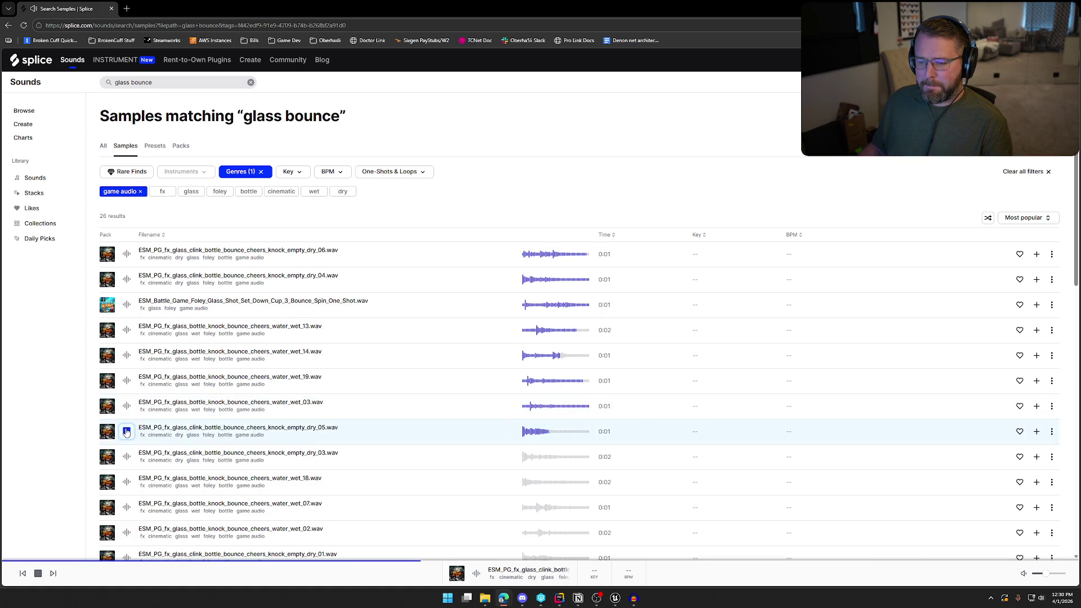
Step: Audition more bottle clinks further down, ending on empty_dry_02
{"action": "scroll", "coordinate": [134, 406], "scroll_direction": "down", "scroll_amount": 2}
{"action": "left_click", "coordinate": [128, 373]}
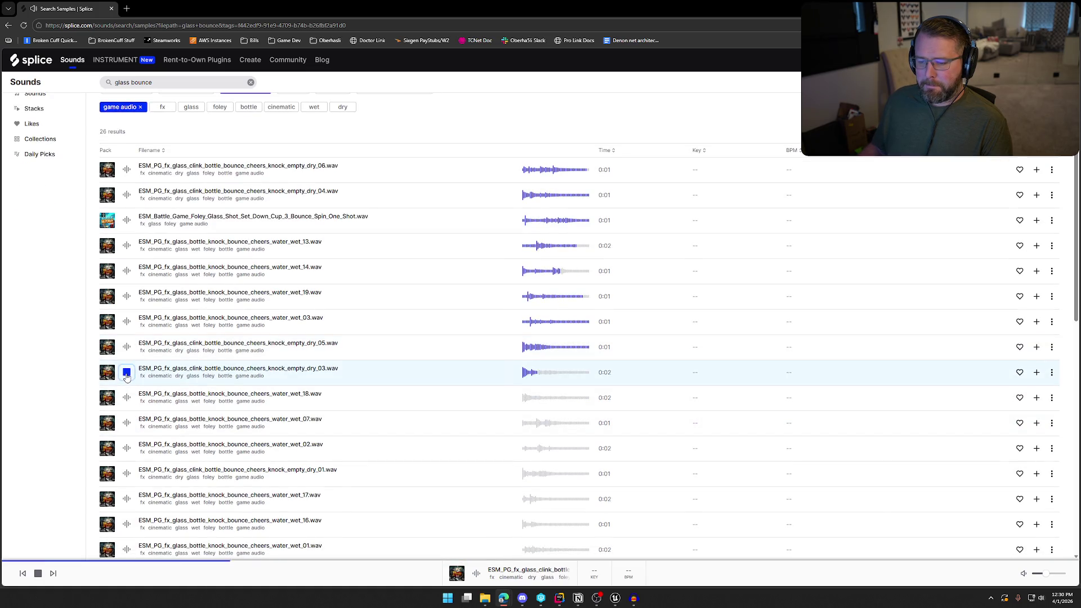
{"action": "left_click", "coordinate": [126, 399]}
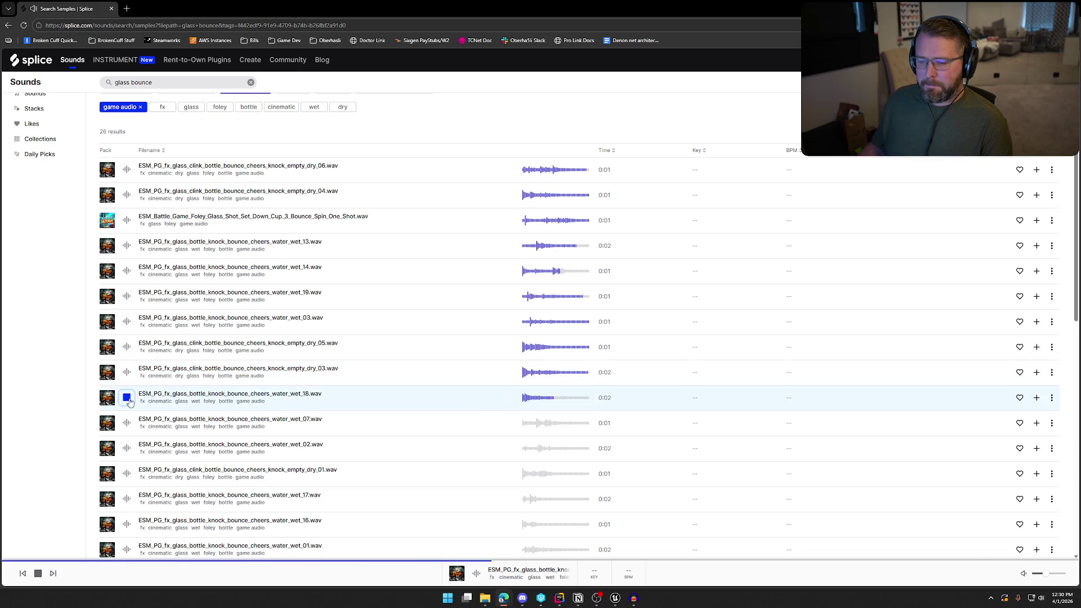
{"action": "scroll", "coordinate": [129, 401], "scroll_direction": "down", "scroll_amount": 2}
{"action": "left_click", "coordinate": [126, 339]}
{"action": "left_click", "coordinate": [128, 366]}
{"action": "left_click", "coordinate": [127, 390]}
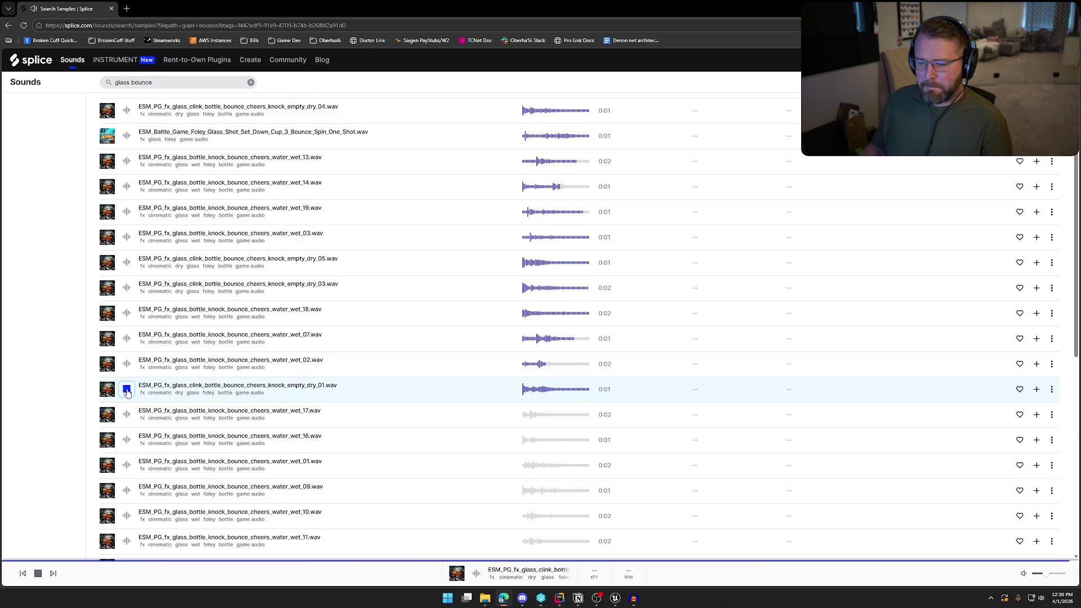
{"action": "scroll", "coordinate": [128, 371], "scroll_direction": "down", "scroll_amount": 2}
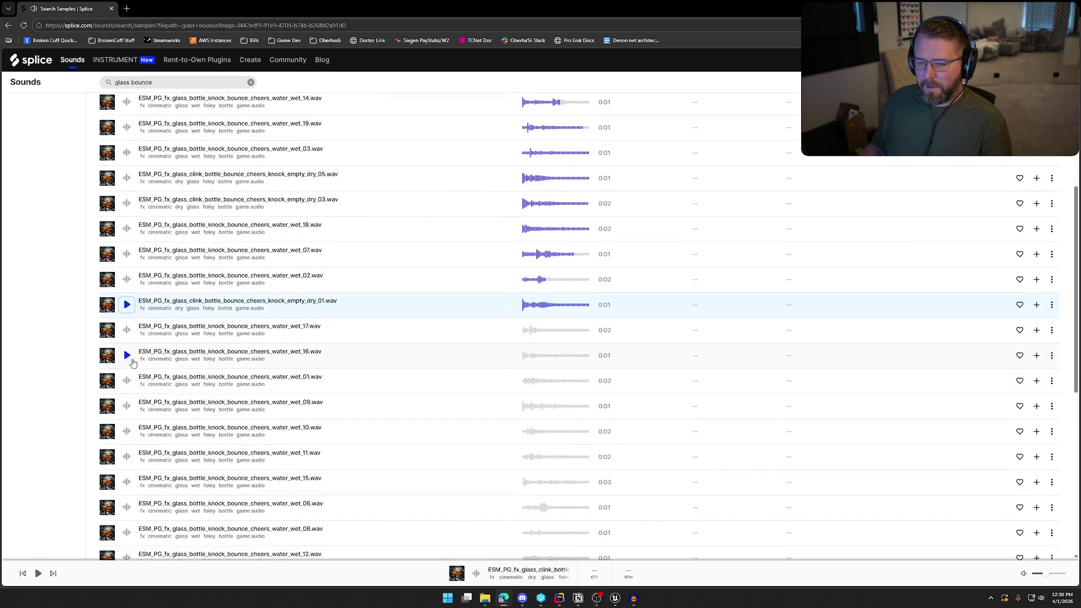
{"action": "scroll", "coordinate": [134, 365], "scroll_direction": "down", "scroll_amount": 2}
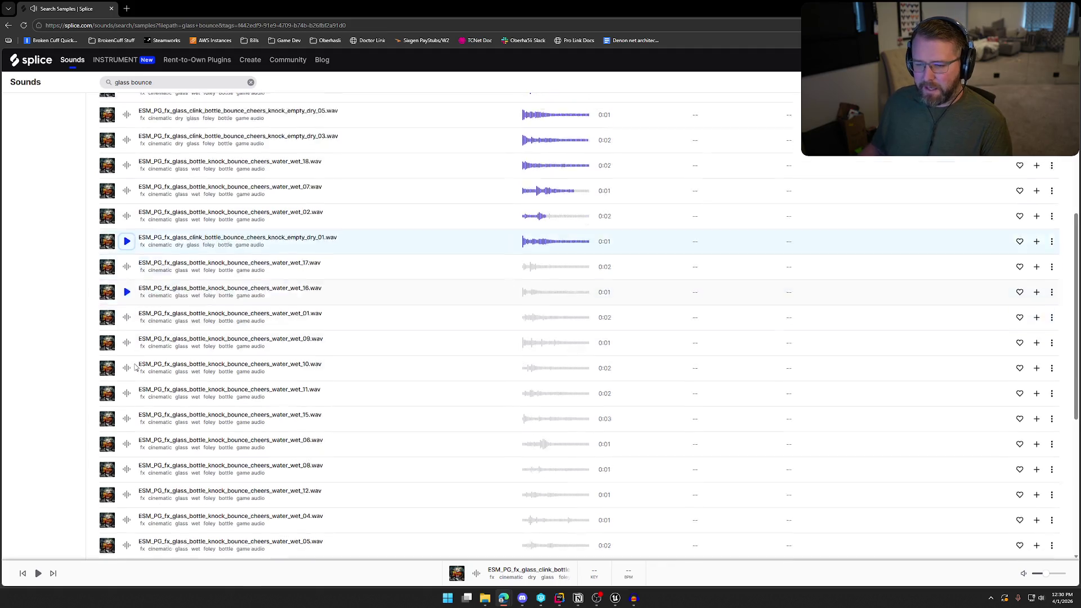
{"action": "scroll", "coordinate": [425, 438], "scroll_direction": "down", "scroll_amount": 3}
{"action": "scroll", "coordinate": [414, 425], "scroll_direction": "down", "scroll_amount": 1}
{"action": "left_click", "coordinate": [129, 423]}
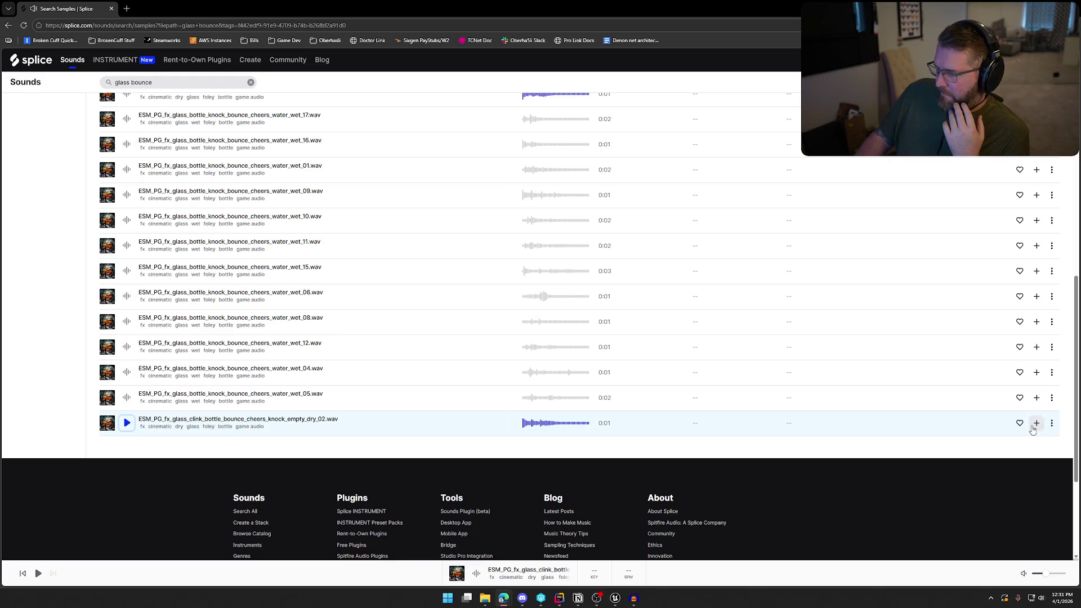
Step: Add the empty_dry_02 sample to the library and download it
{"action": "left_click", "coordinate": [1034, 427]}
{"action": "left_click", "coordinate": [1003, 423]}
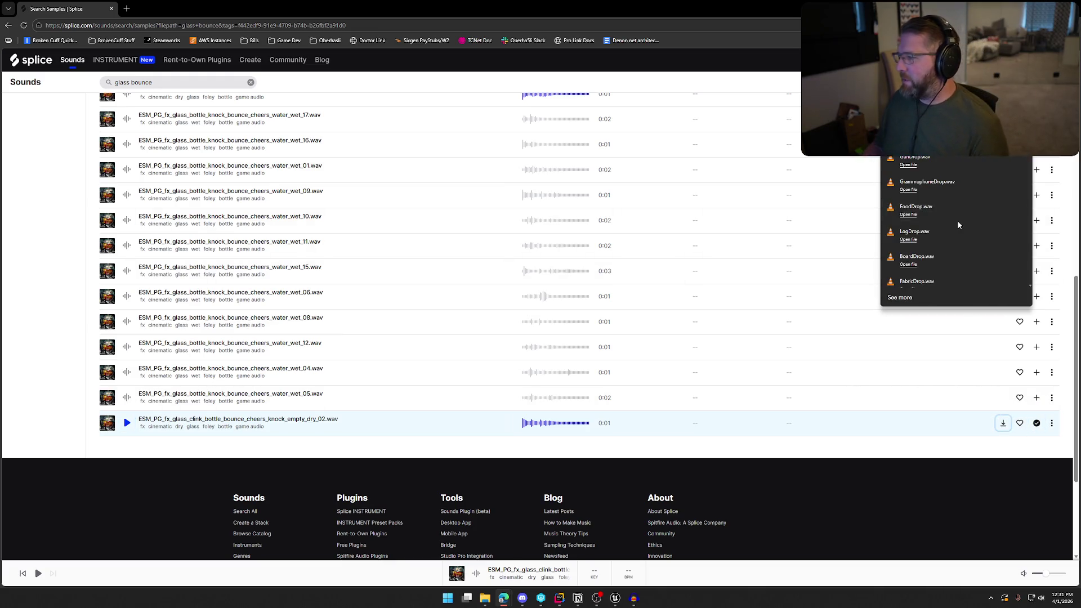
{"action": "type", "text": "MedicineDrop"}
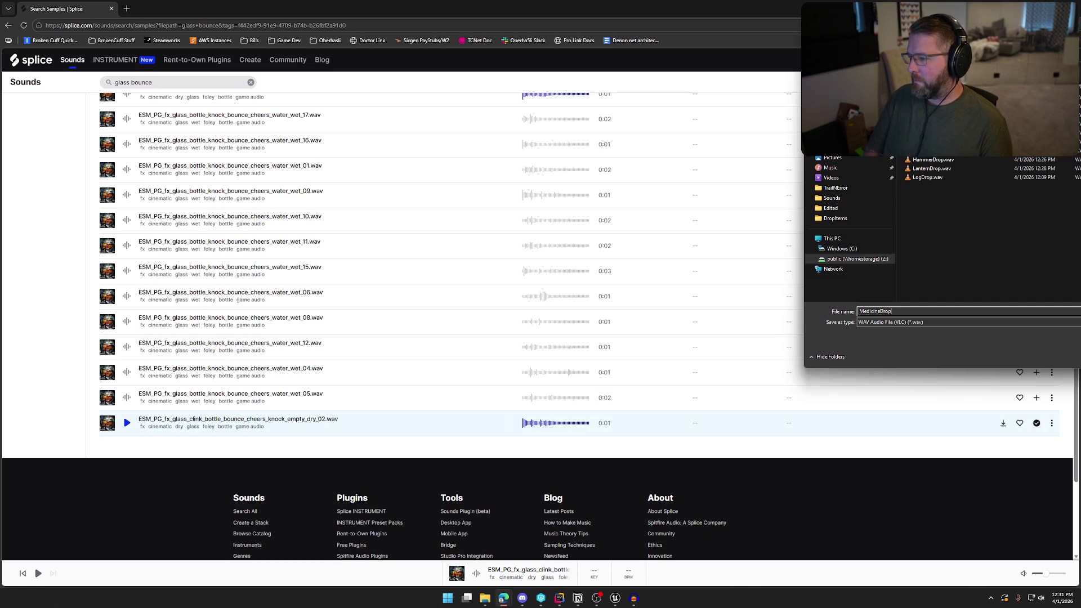
{"action": "key", "text": "Return"}
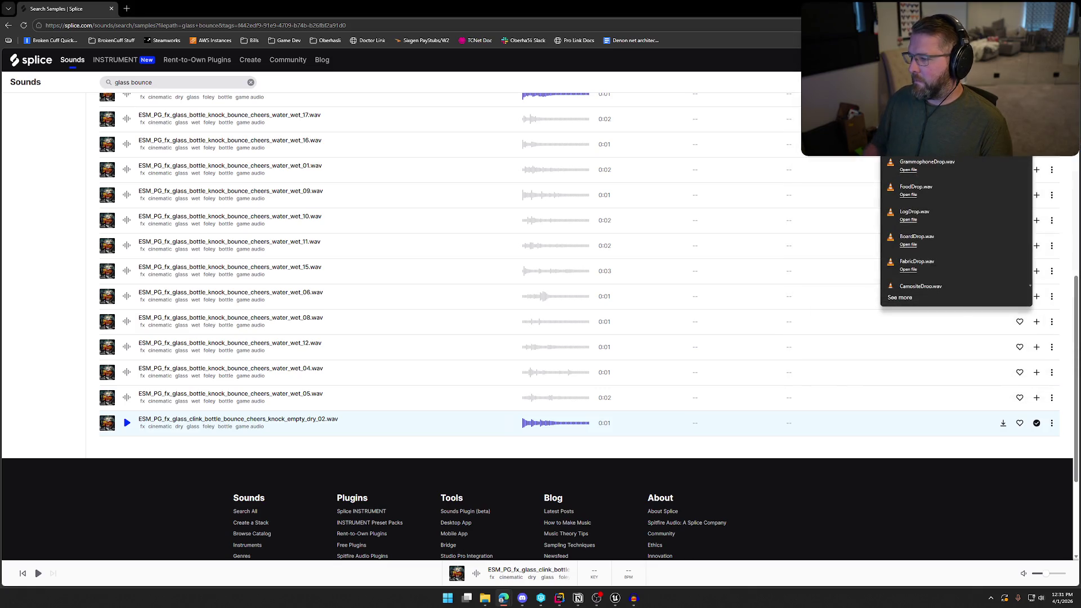
{"action": "left_click", "coordinate": [639, 600]}
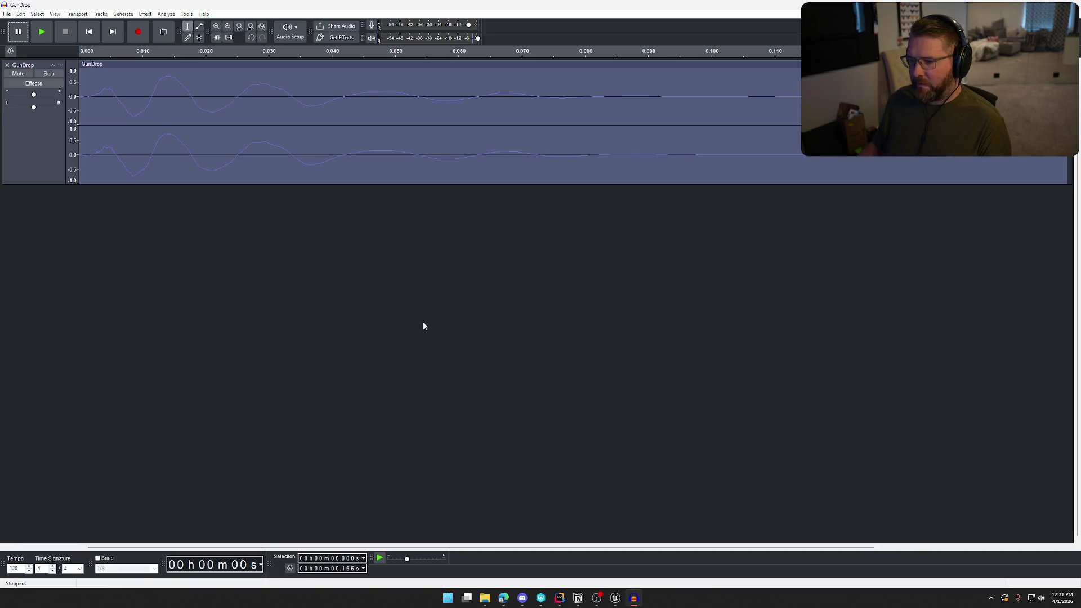
Step: Replace the GunDrop track with MedicineDrop and trim it to its first 0.165 s
{"action": "left_click", "coordinate": [7, 66]}
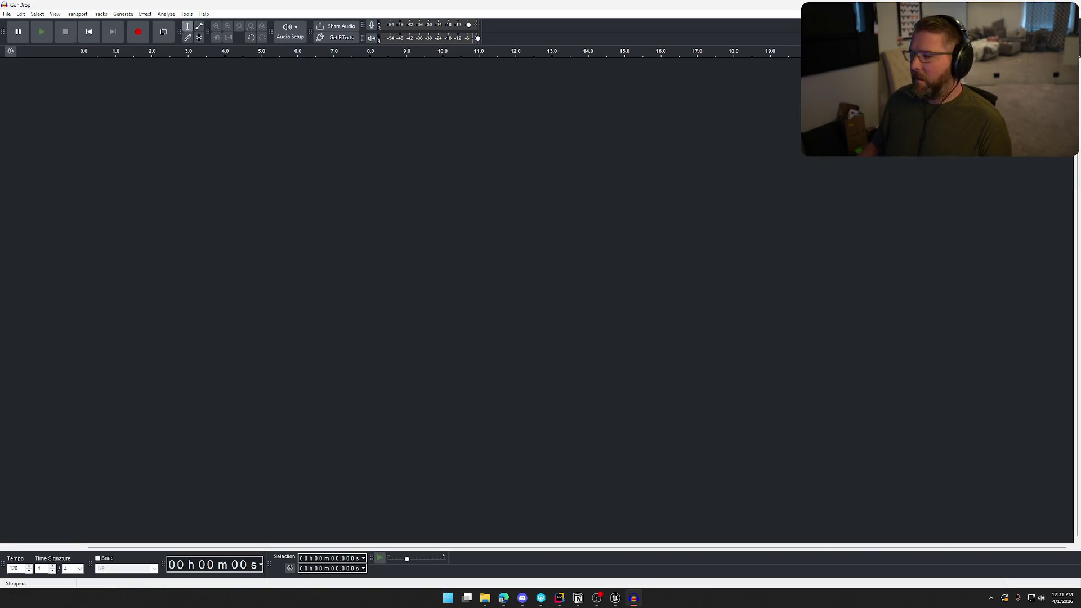
{"action": "key", "text": "super+e"}
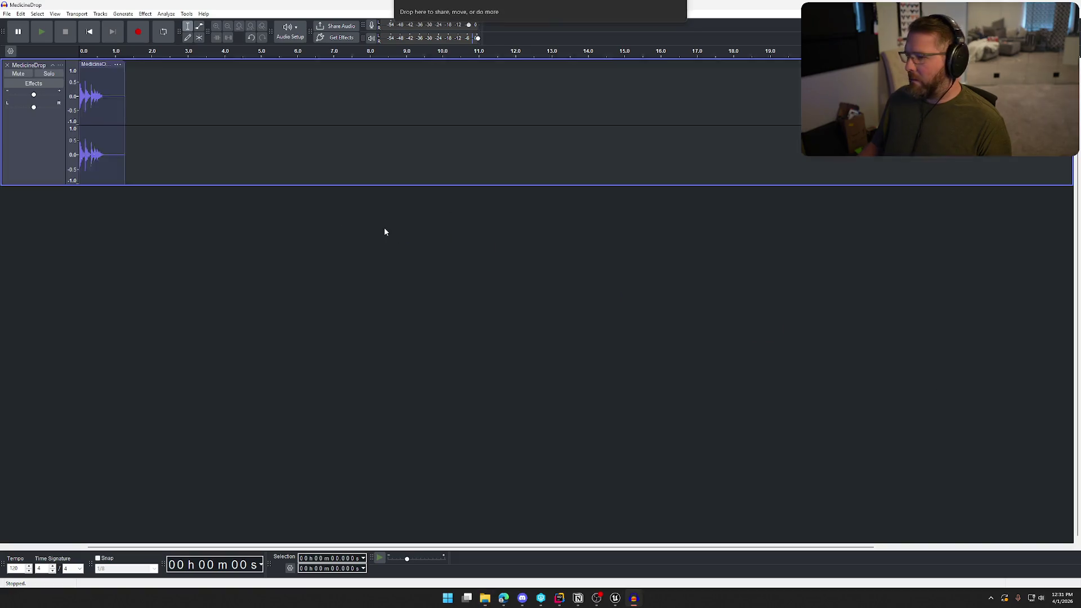
{"action": "left_click_drag", "start_coordinate": [210, 96], "coordinate": [1070, 169]}
{"action": "key", "text": "Delete"}
{"action": "key", "text": "Home"}
{"action": "key", "text": "space"}
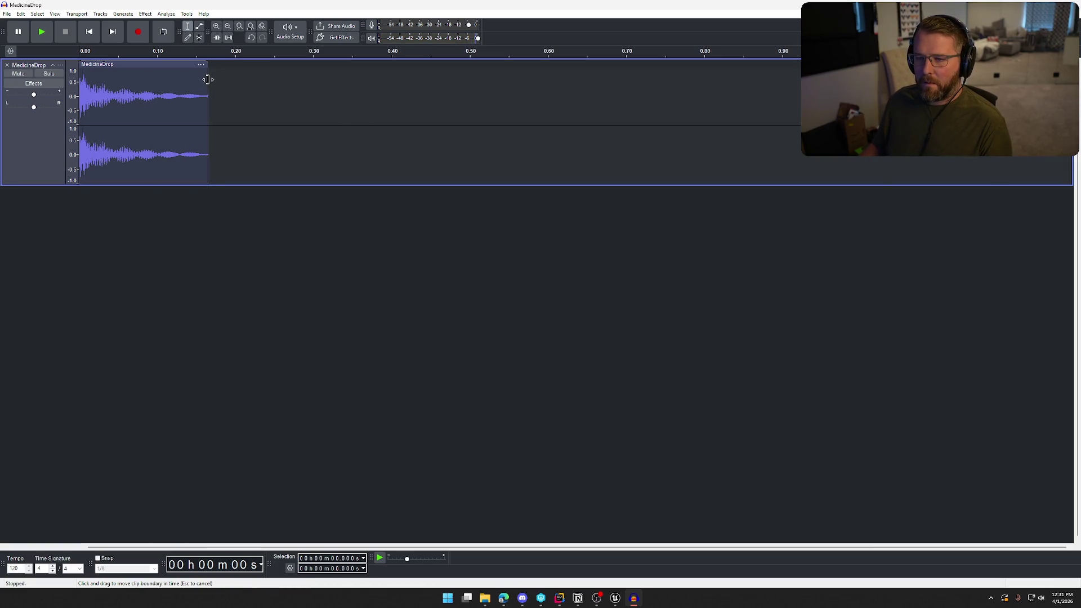
{"action": "key", "text": "space"}
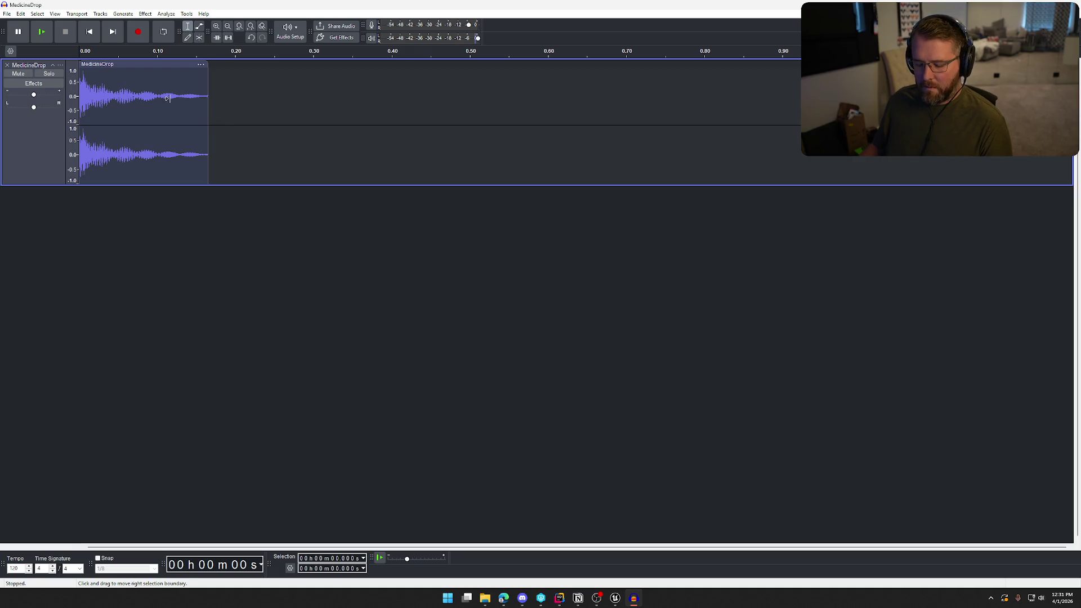
Step: Lower the whole MedicineDrop clip's pitch by 10%, from D to C
{"action": "key", "text": "ctrl+a"}
{"action": "left_click", "coordinate": [145, 13]}
{"action": "mouse_move", "coordinate": [180, 91]}
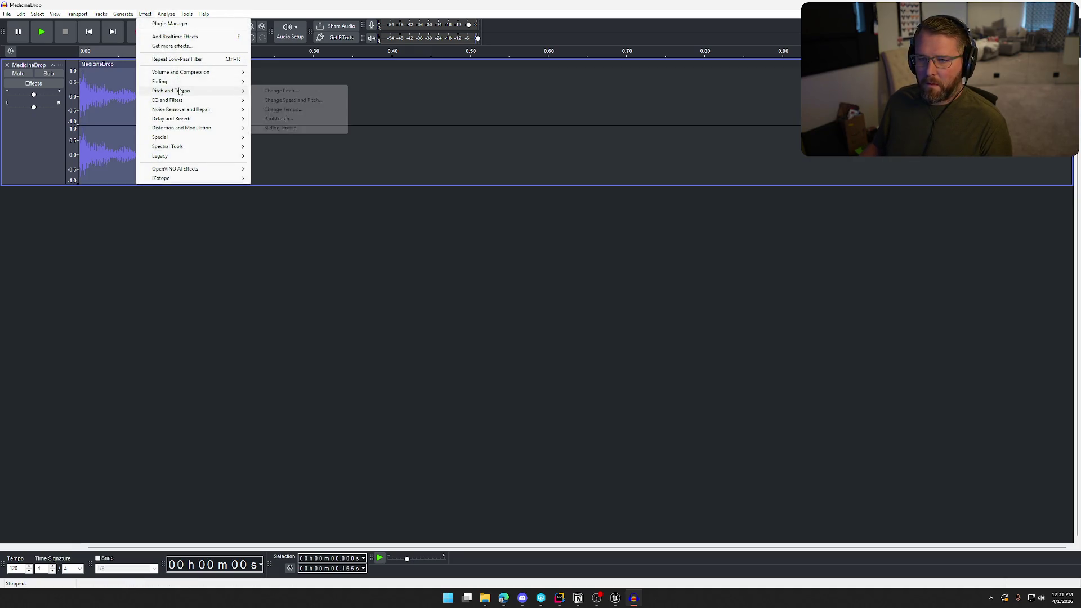
{"action": "left_click", "coordinate": [280, 91]}
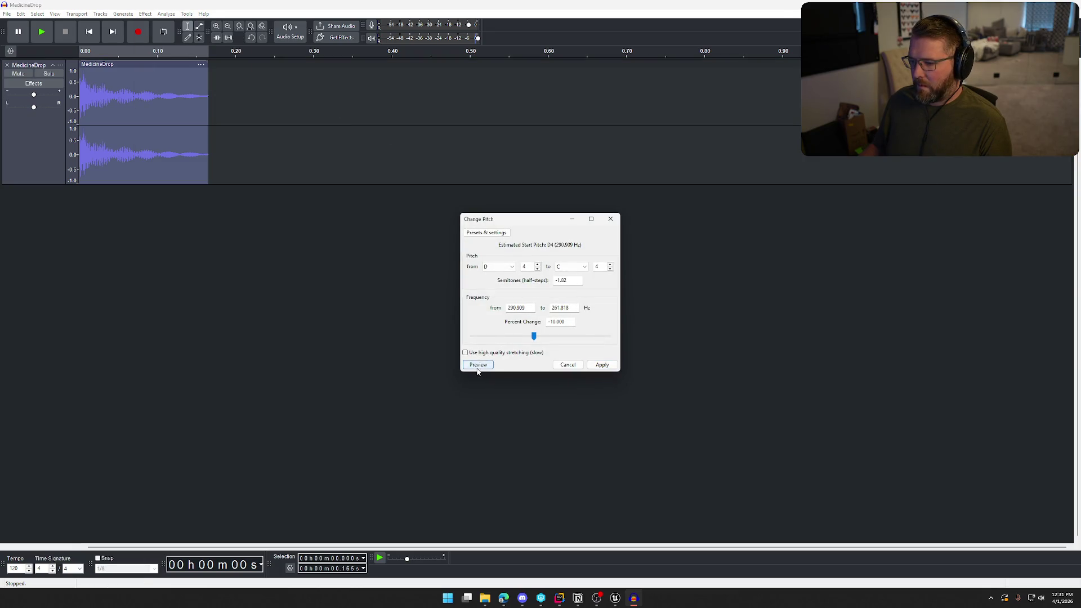
{"action": "left_click", "coordinate": [602, 365]}
Step: Apply Bass and Treble with +4 dB bass and −1 dB treble to MedicineDrop
{"action": "key", "text": "space"}
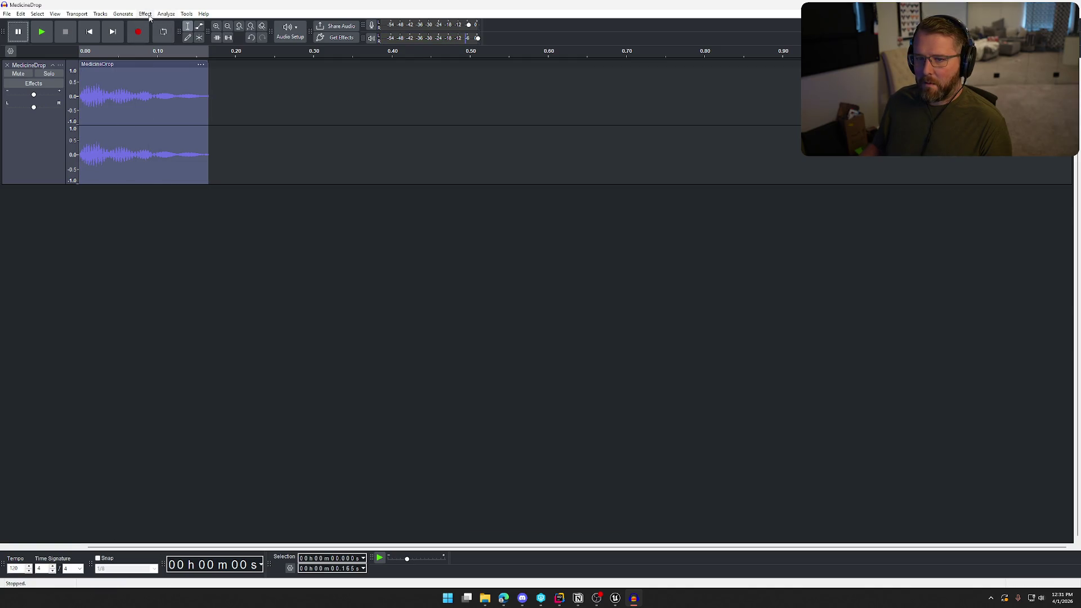
{"action": "left_click", "coordinate": [145, 13]}
{"action": "mouse_move", "coordinate": [199, 102]}
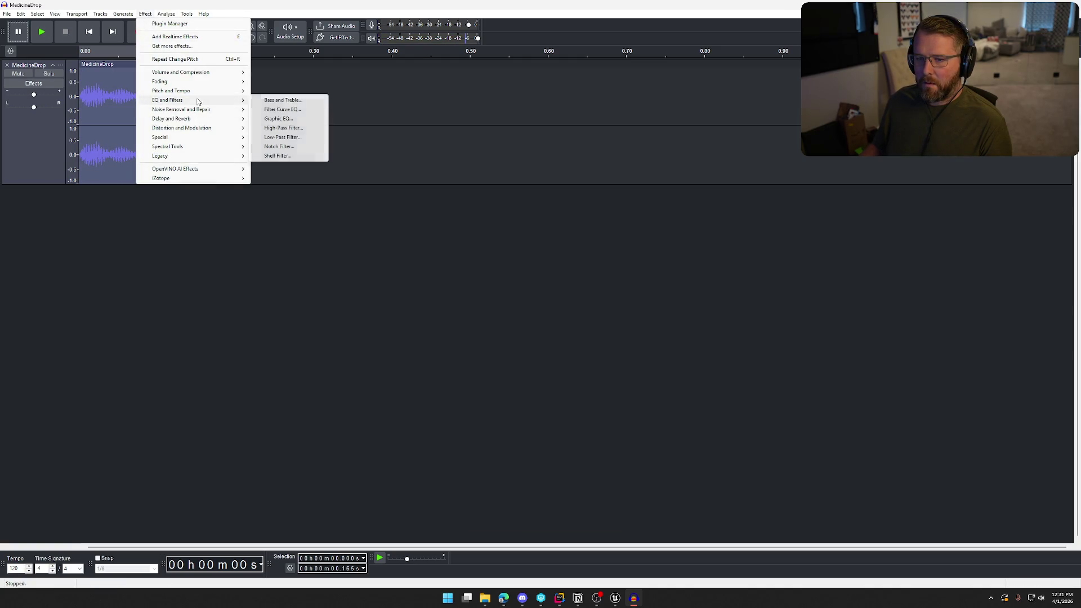
{"action": "left_click", "coordinate": [293, 100]}
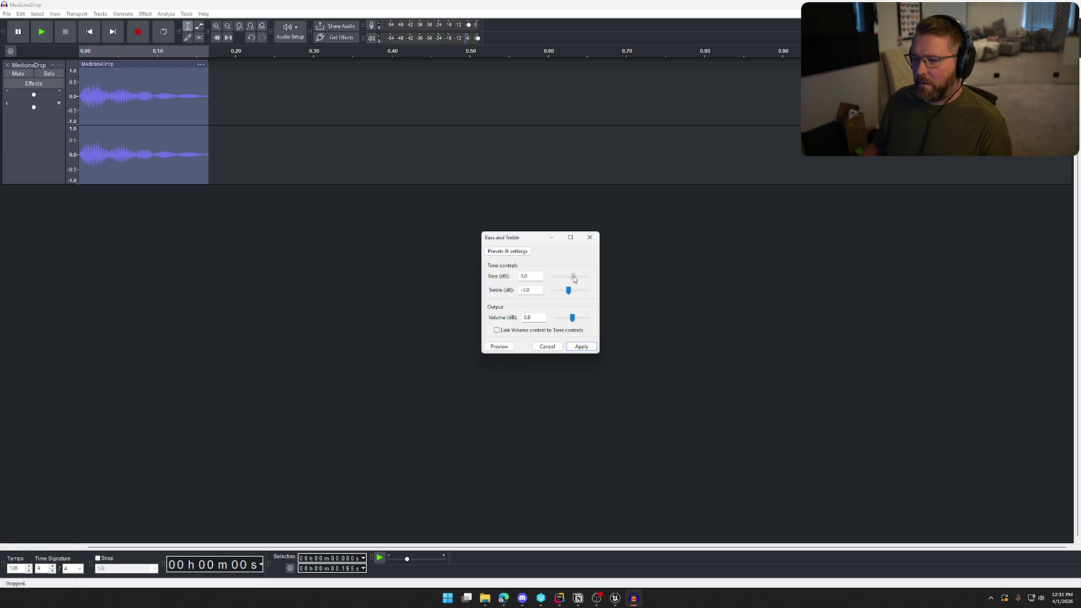
{"action": "left_click", "coordinate": [580, 347]}
{"action": "key", "text": "space"}
Step: Apply the Filter Curve EQ Bass Boost factory preset to the clip
{"action": "left_click", "coordinate": [145, 14]}
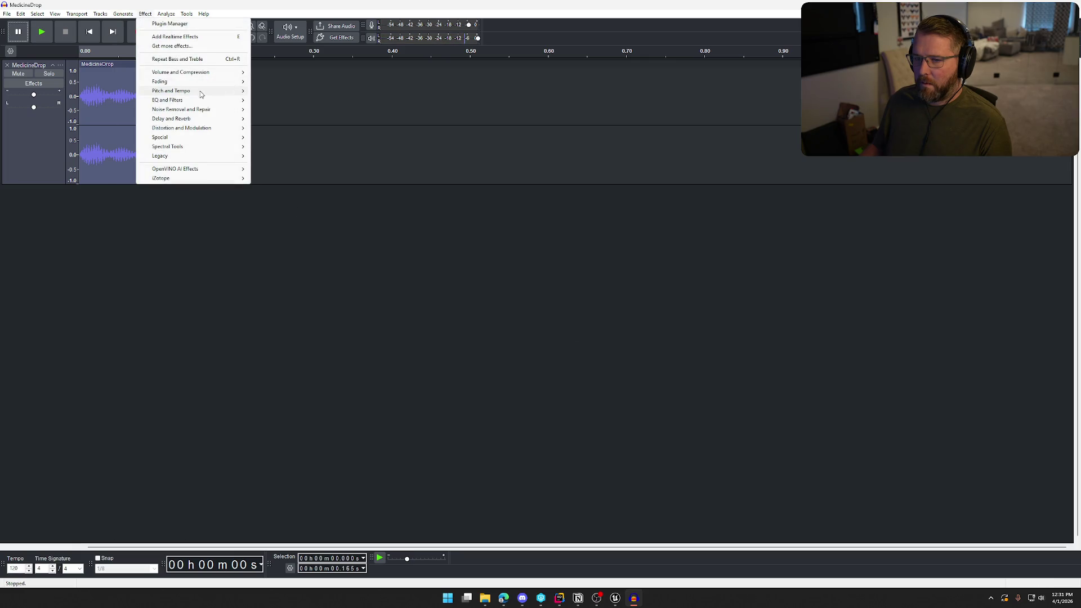
{"action": "mouse_move", "coordinate": [205, 101]}
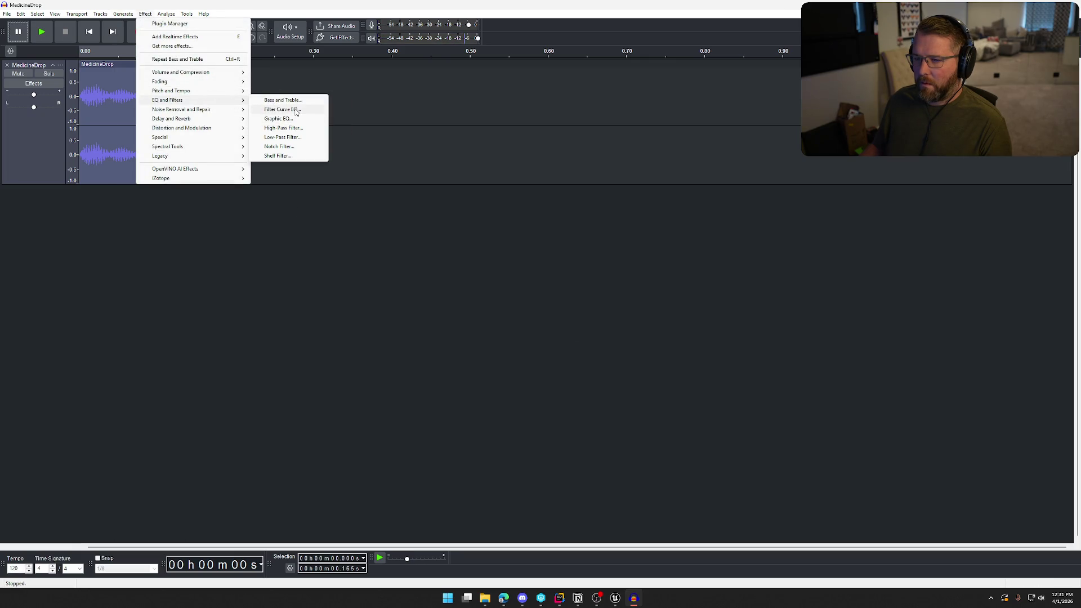
{"action": "left_click", "coordinate": [296, 111]}
{"action": "left_click", "coordinate": [387, 206]}
{"action": "mouse_move", "coordinate": [420, 247]}
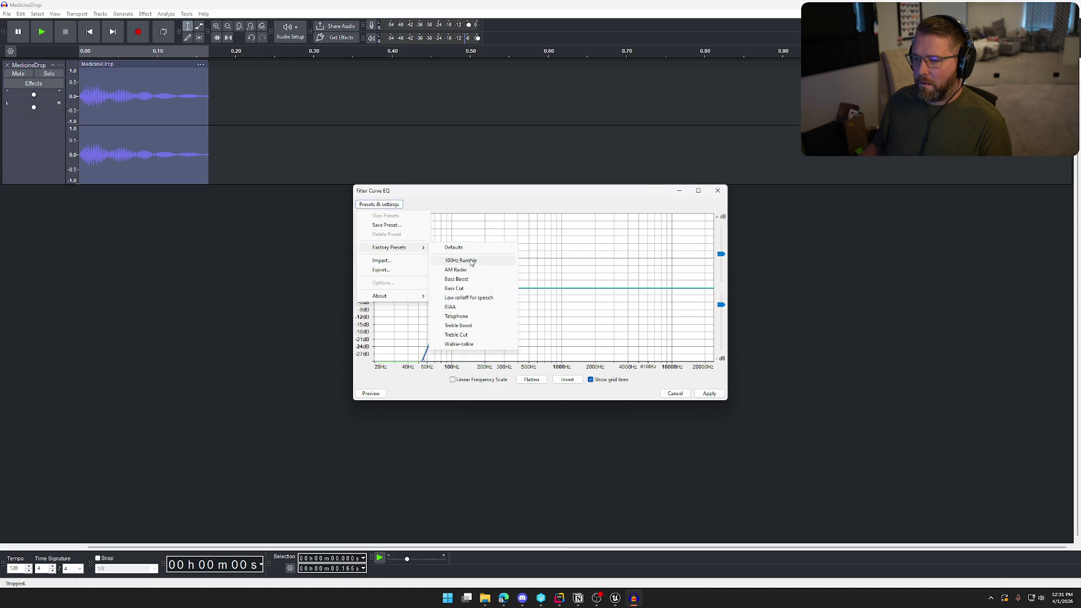
{"action": "left_click", "coordinate": [479, 279]}
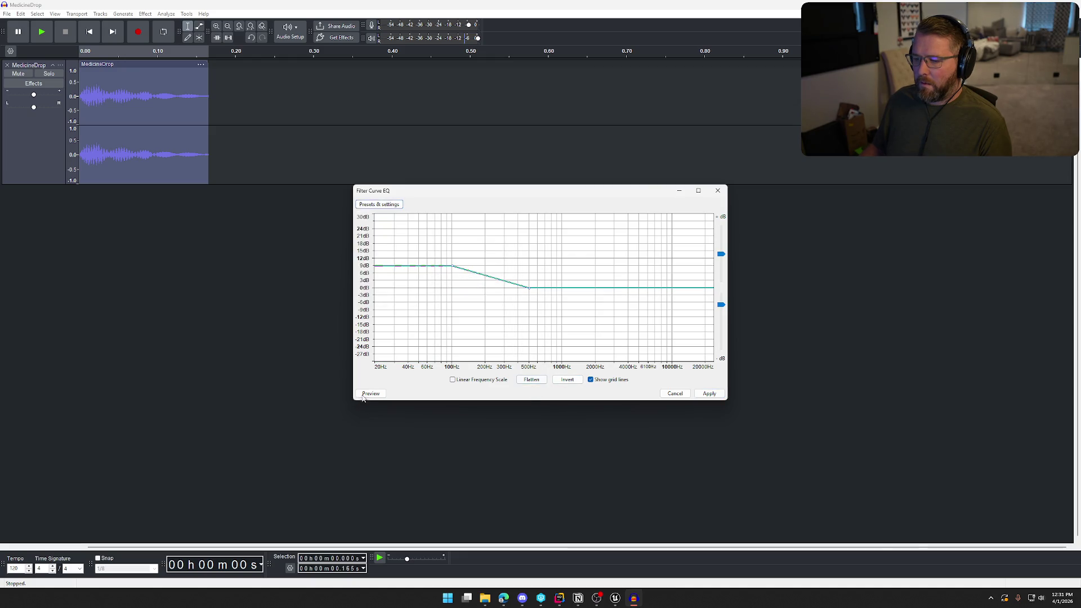
{"action": "left_click", "coordinate": [709, 393]}
{"action": "key", "text": "space"}
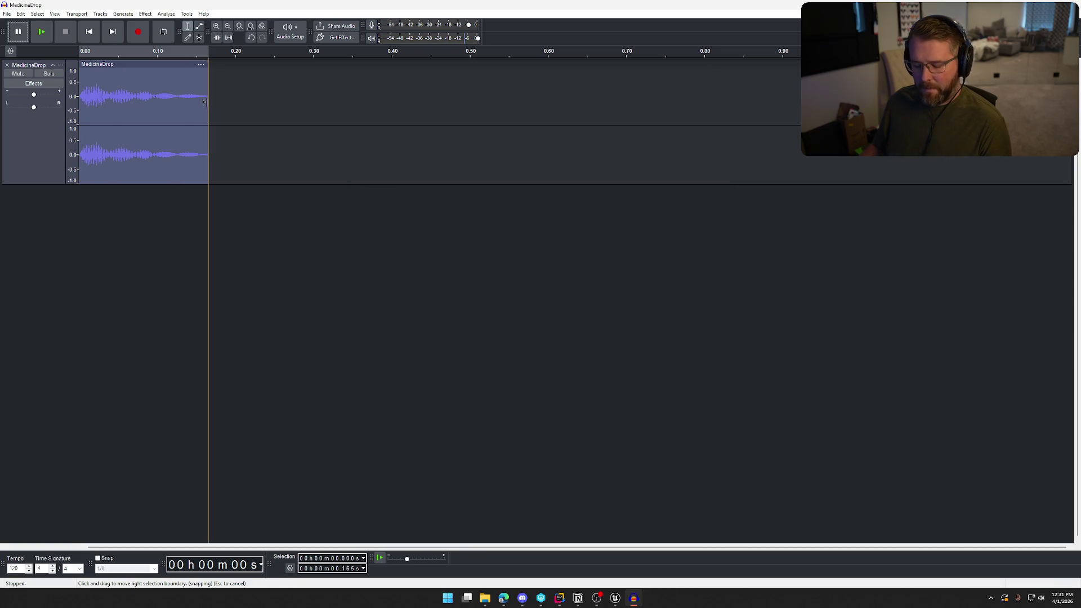
Step: Undo and redo the last edit, then preview the MedicineDrop clip from the start
{"action": "key", "text": "ctrl+z"}
{"action": "key", "text": "ctrl+z"}
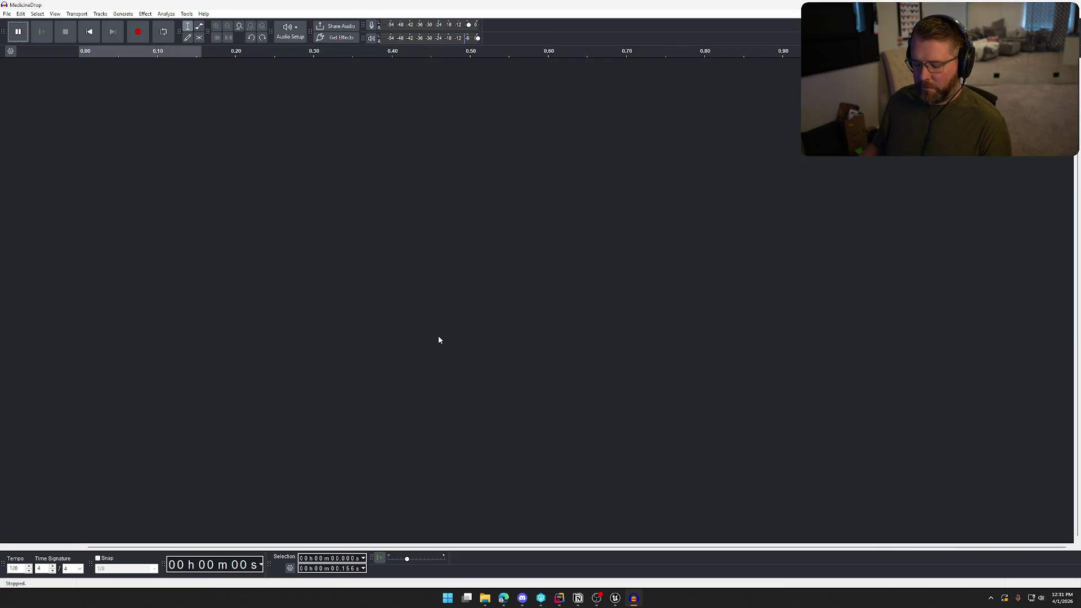
{"action": "key", "text": "ctrl+y"}
{"action": "key", "text": "ctrl+y"}
{"action": "key", "text": "space"}
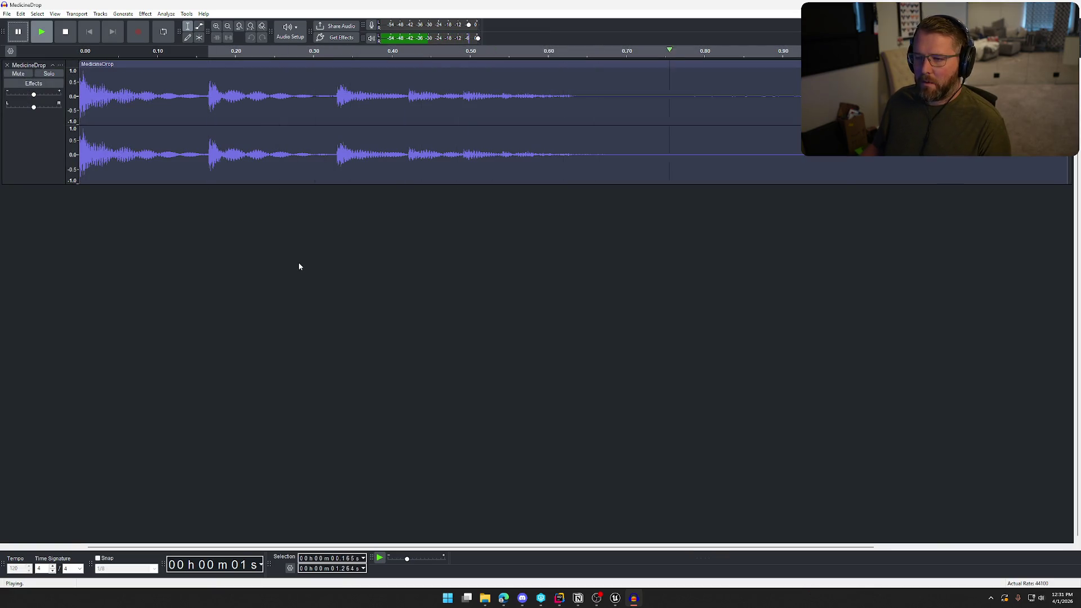
{"action": "left_click", "coordinate": [298, 262]}
{"action": "key", "text": "space"}
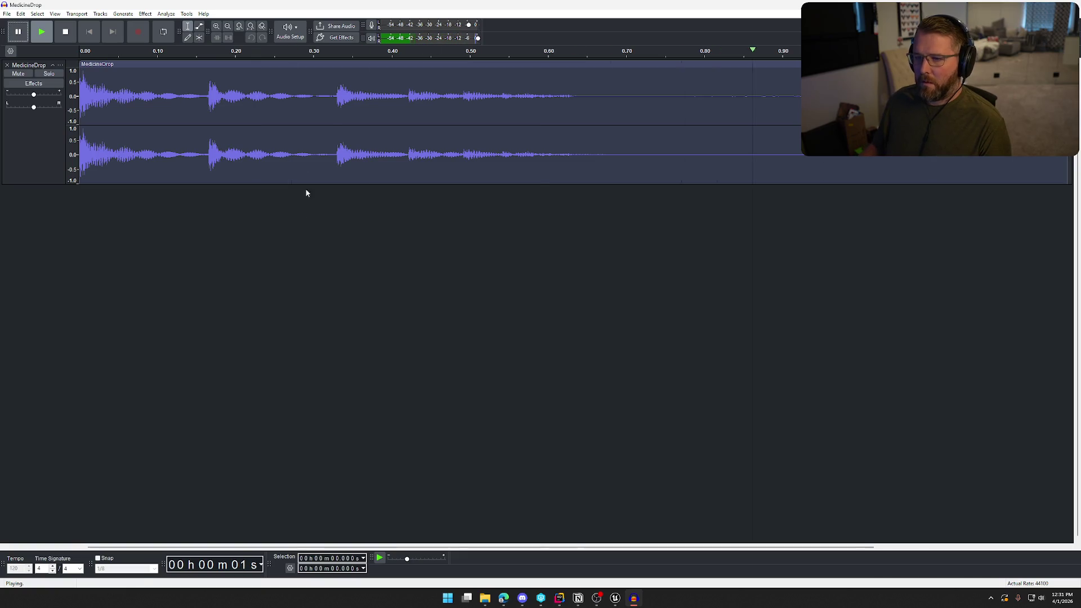
Step: Delete the audio from 0.331 s to the end and replay the trimmed clip
{"action": "left_click_drag", "start_coordinate": [338, 141], "coordinate": [1070, 140]}
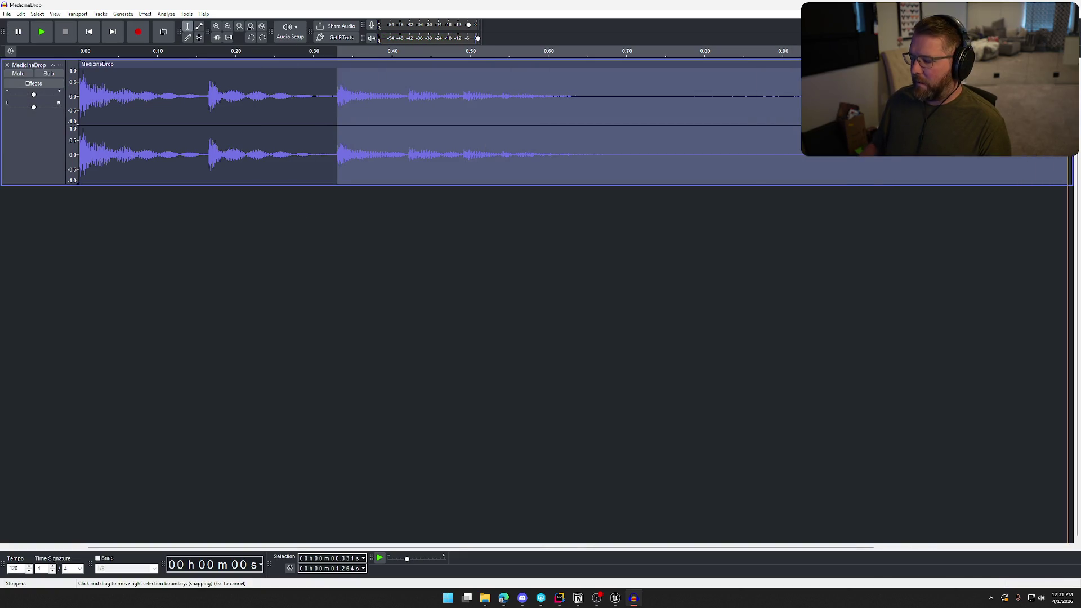
{"action": "key", "text": "Delete"}
{"action": "key", "text": "space"}
{"action": "key", "text": "space"}
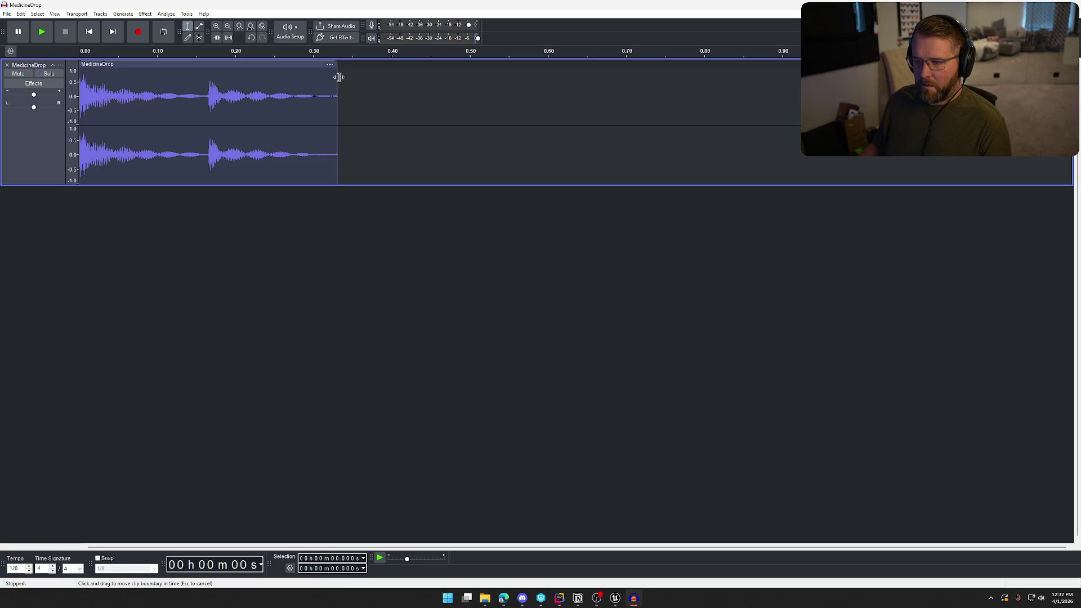
{"action": "key", "text": "space"}
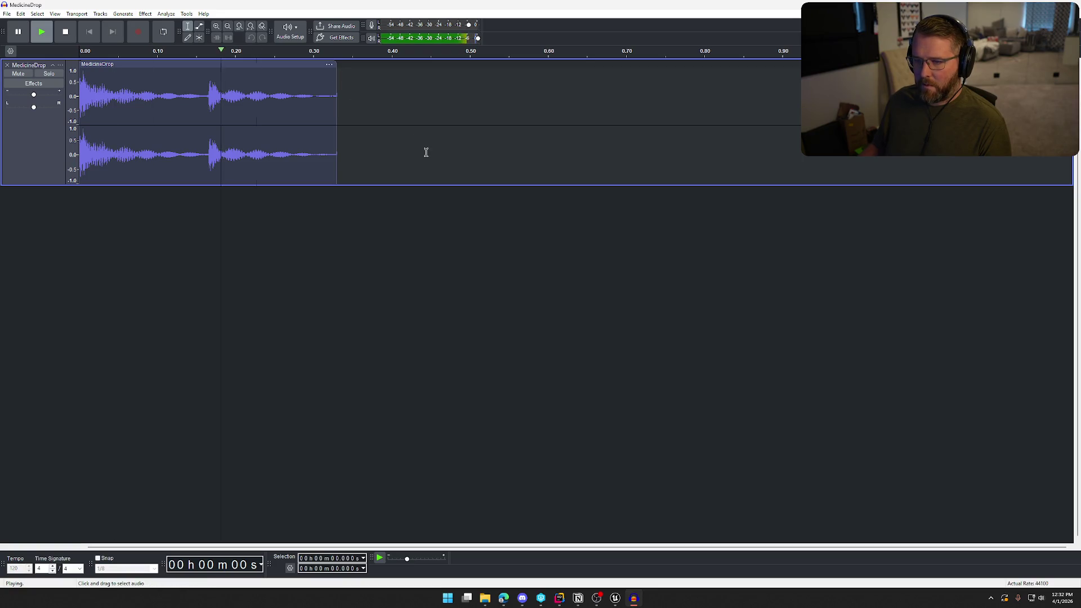
{"action": "key", "text": "space"}
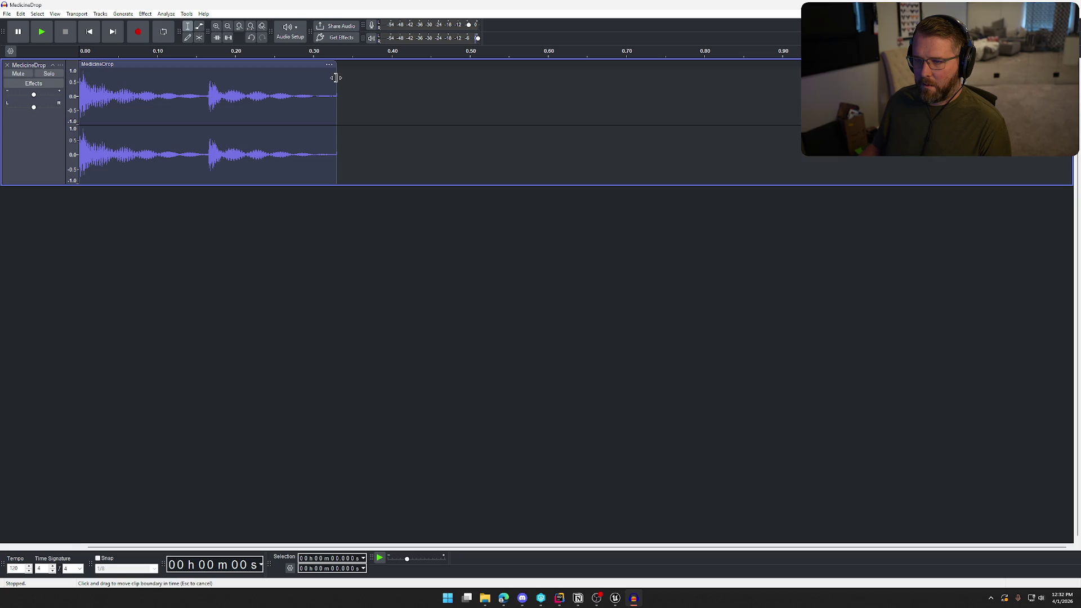
{"action": "key", "text": "space"}
{"action": "key", "text": "space"}
{"action": "key", "text": "space"}
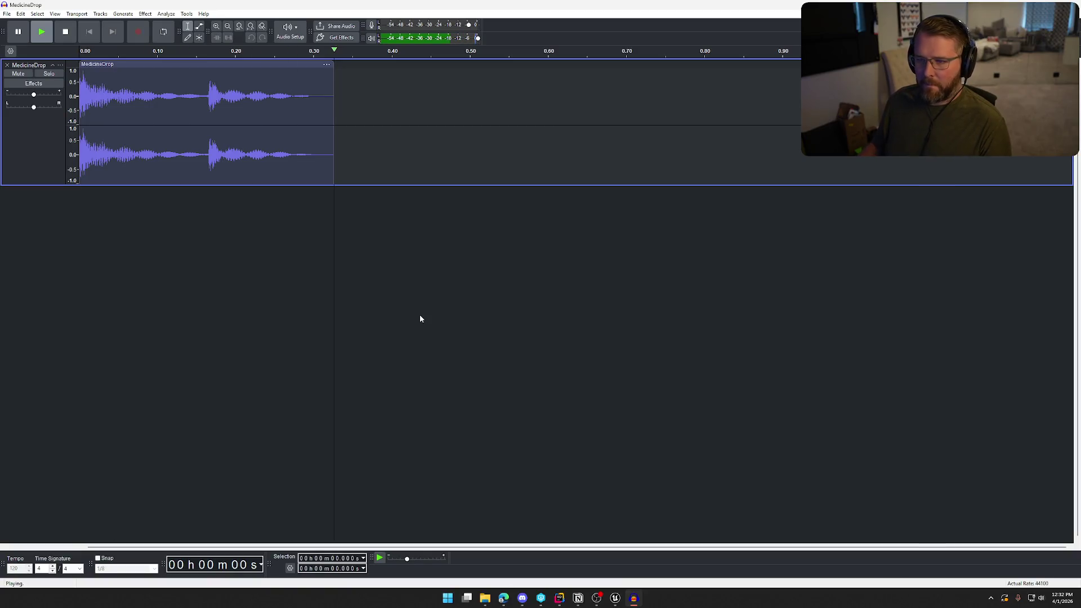
{"action": "key", "text": "space"}
{"action": "key", "text": "space"}
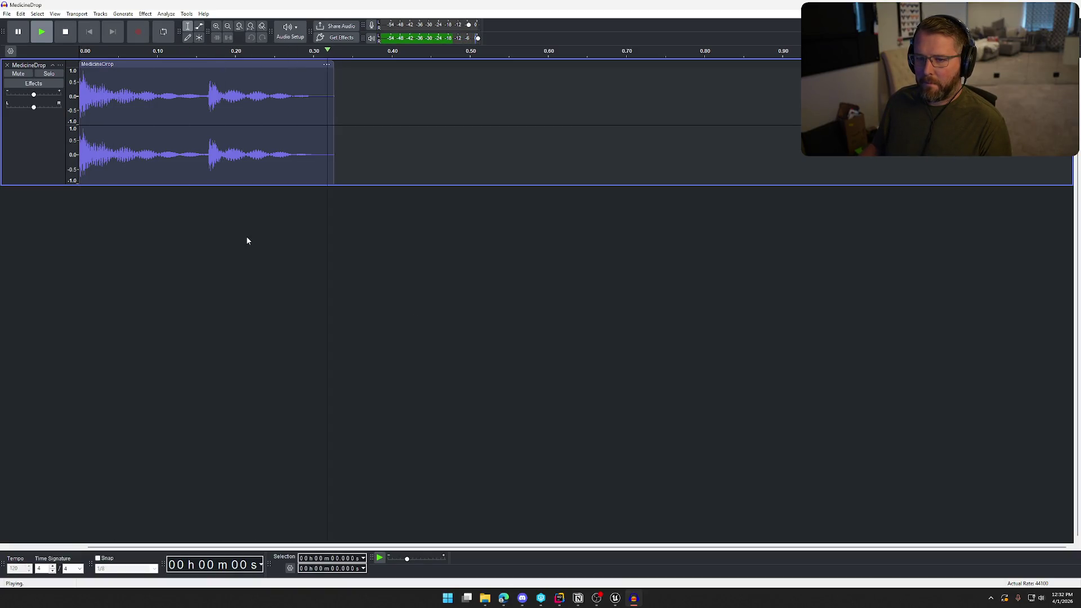
{"action": "key", "text": "ctrl+a"}
{"action": "left_click", "coordinate": [145, 13]}
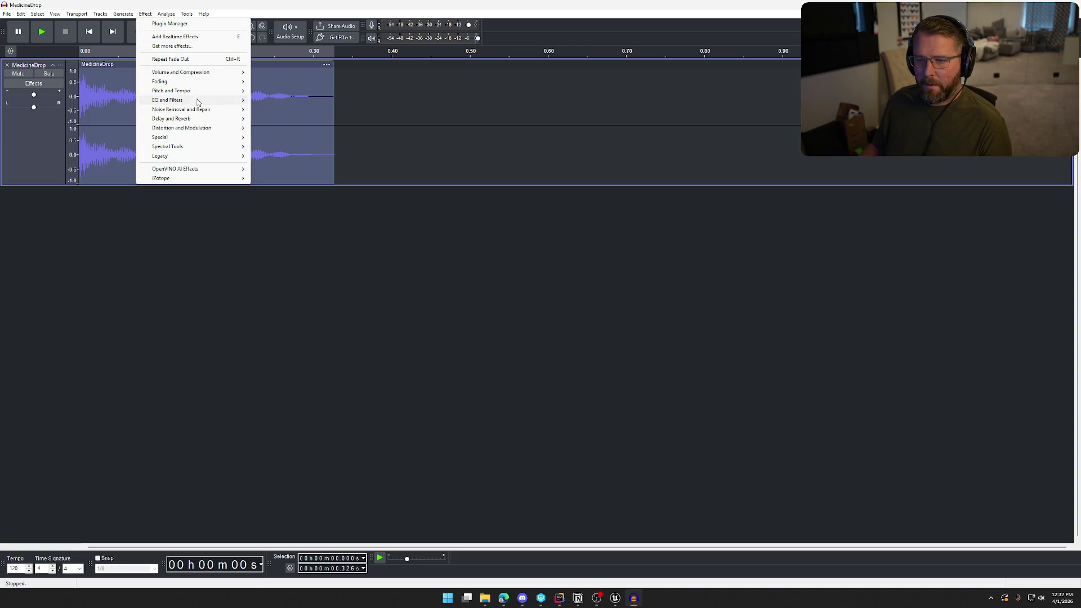
Step: Reapply the bass-boost Filter Curve EQ to the clip and preview it
{"action": "mouse_move", "coordinate": [214, 100]}
{"action": "left_click", "coordinate": [296, 112]}
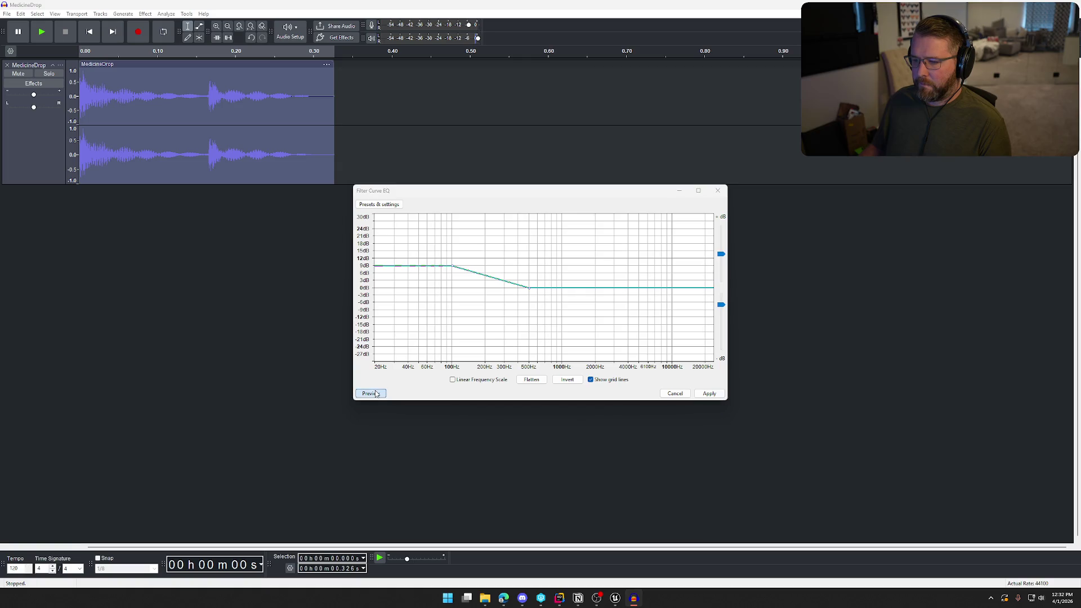
{"action": "left_click", "coordinate": [709, 394]}
{"action": "key", "text": "space"}
Step: Apply a Low-Pass Filter to the clip and listen to the result
{"action": "left_click", "coordinate": [145, 14]}
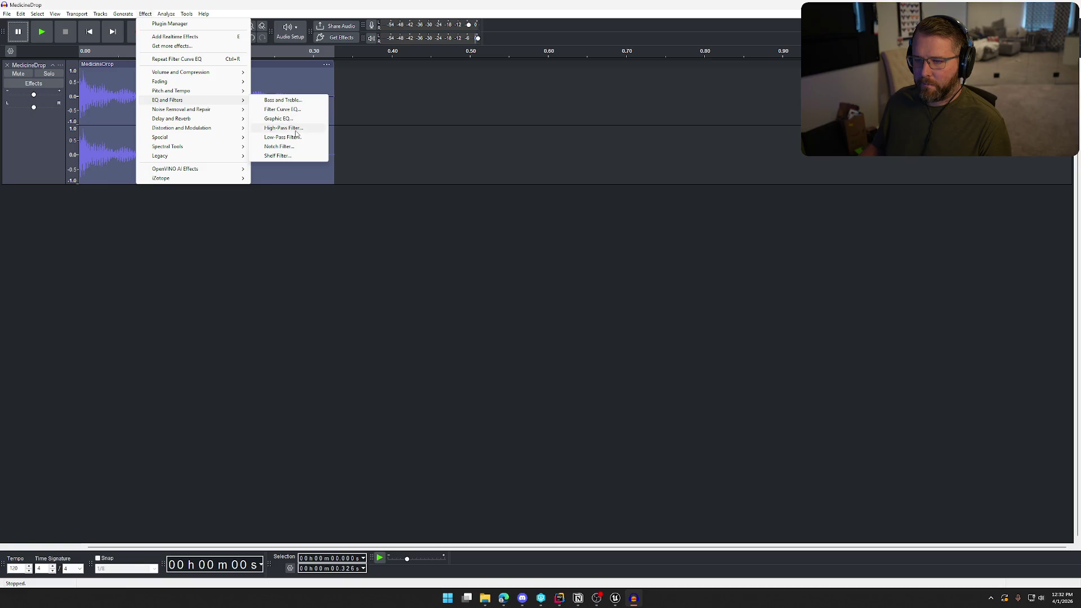
{"action": "left_click", "coordinate": [296, 139]}
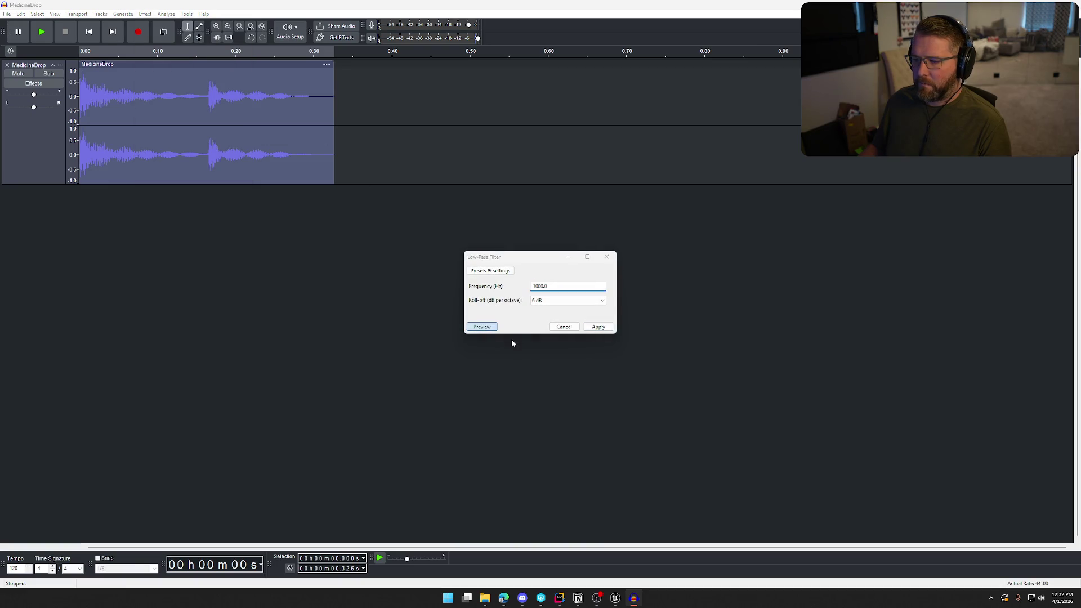
{"action": "left_click", "coordinate": [589, 331]}
{"action": "key", "text": "space"}
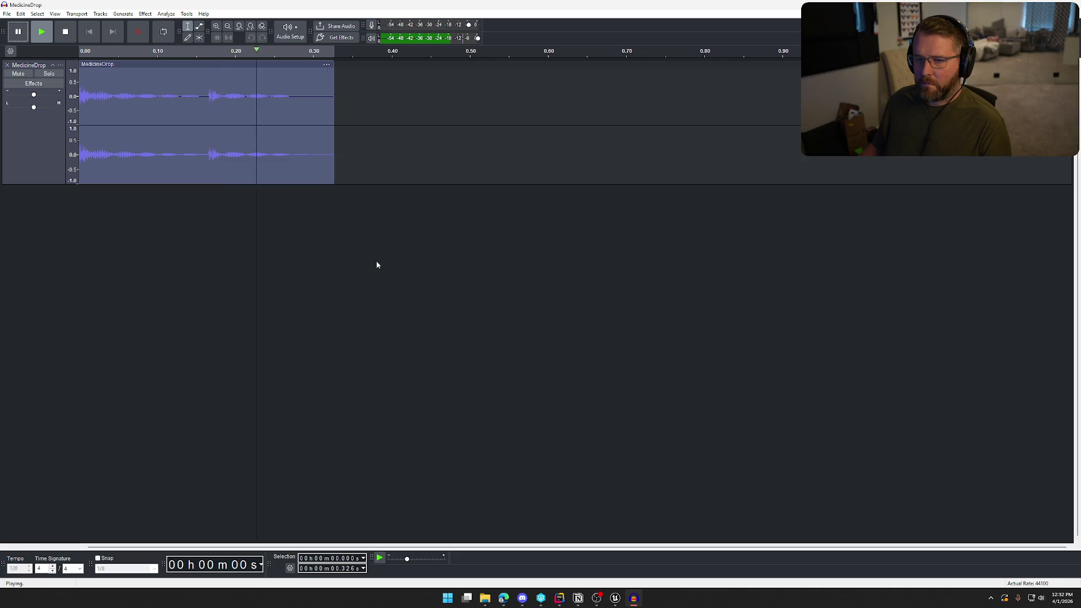
{"action": "key", "text": "space"}
Step: Delete a tiny sliver from the clip's end and replay it
{"action": "left_click", "coordinate": [366, 101]}
{"action": "left_click_drag", "start_coordinate": [335, 102], "coordinate": [331, 101]}
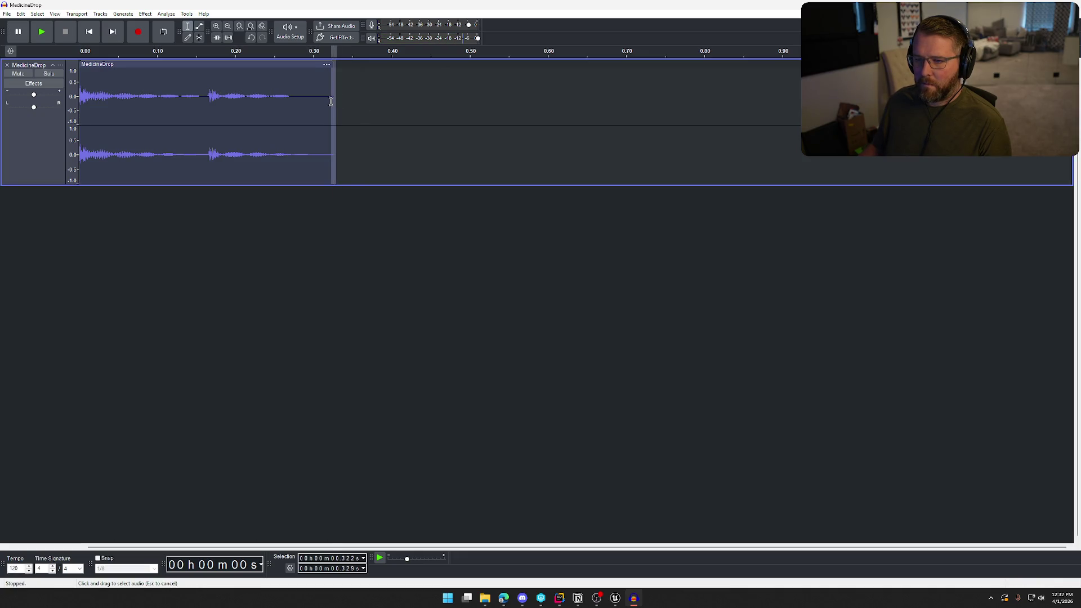
{"action": "key", "text": "Delete"}
{"action": "key", "text": "space"}
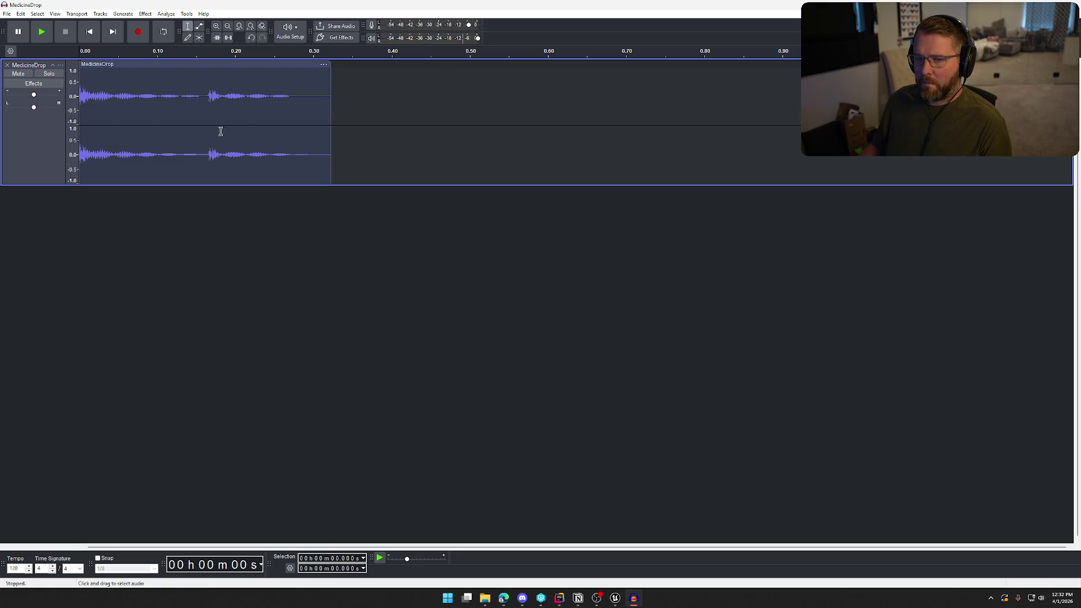
{"action": "key", "text": "space"}
Step: Cut everything after the first hit, from 0.165 s, and replay the single-hit clip
{"action": "left_click_drag", "start_coordinate": [208, 96], "coordinate": [352, 110]}
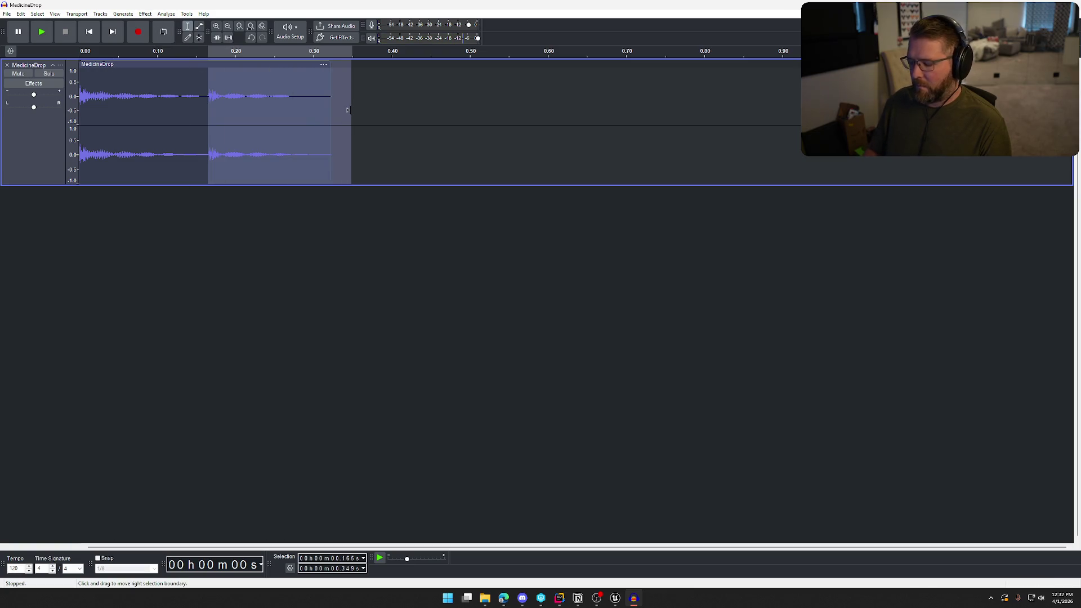
{"action": "key", "text": "Delete"}
{"action": "key", "text": "space"}
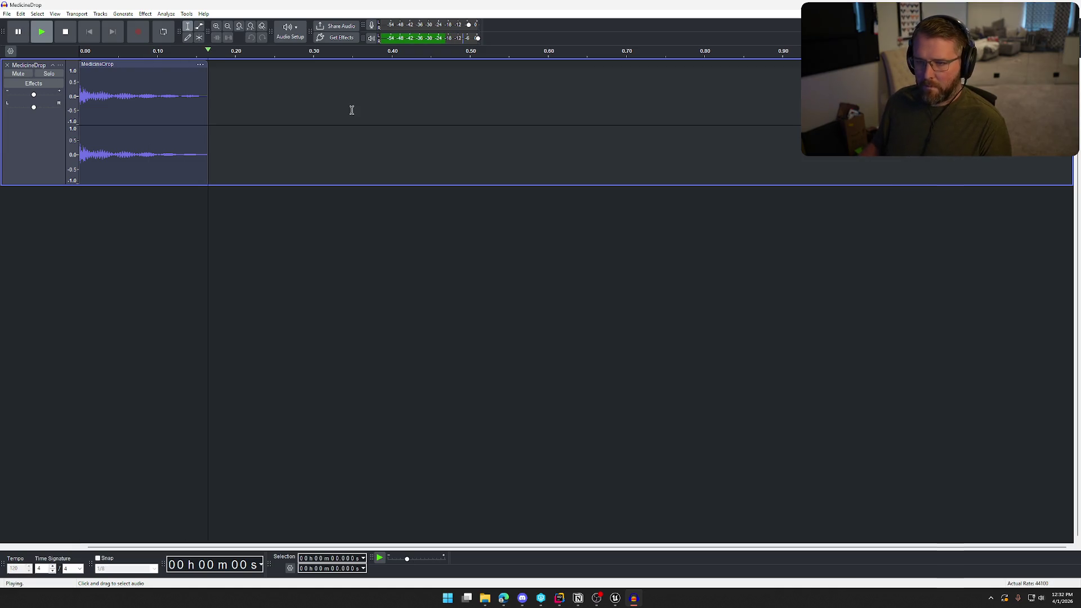
{"action": "key", "text": "space"}
{"action": "key", "text": "space"}
{"action": "key", "text": "space"}
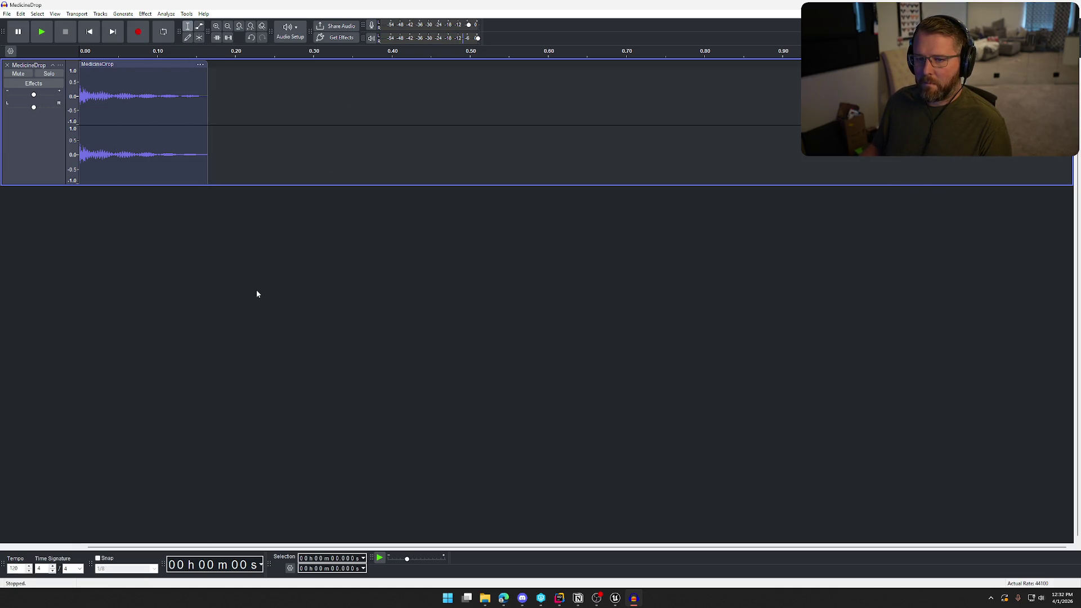
{"action": "left_click_drag", "start_coordinate": [212, 99], "coordinate": [205, 100]}
{"action": "left_click", "coordinate": [206, 100]}
{"action": "key", "text": "space"}
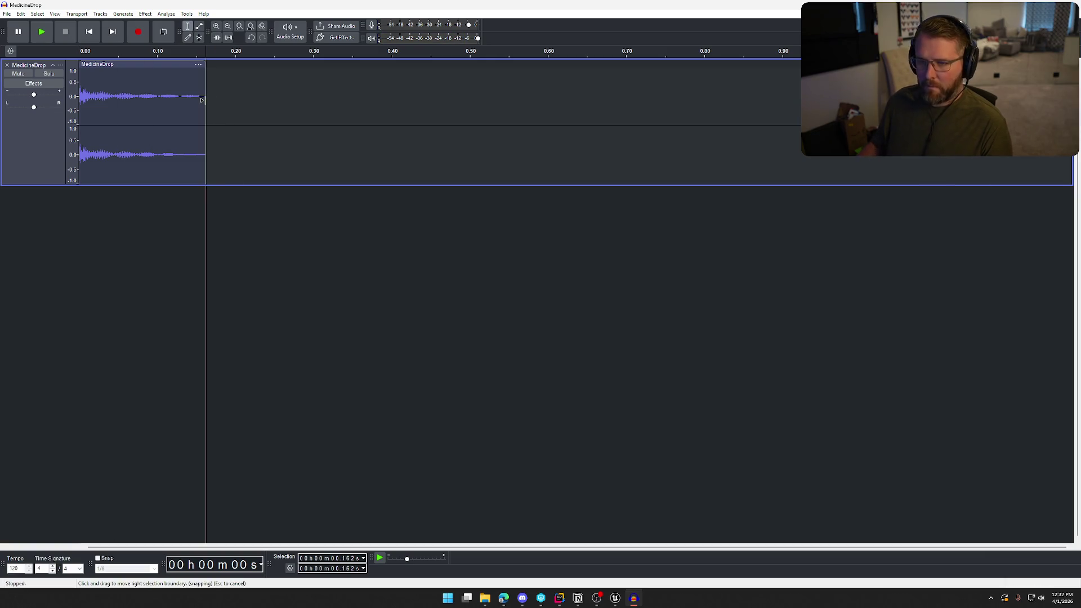
{"action": "key", "text": "space"}
{"action": "key", "text": "space"}
{"action": "key", "text": "space"}
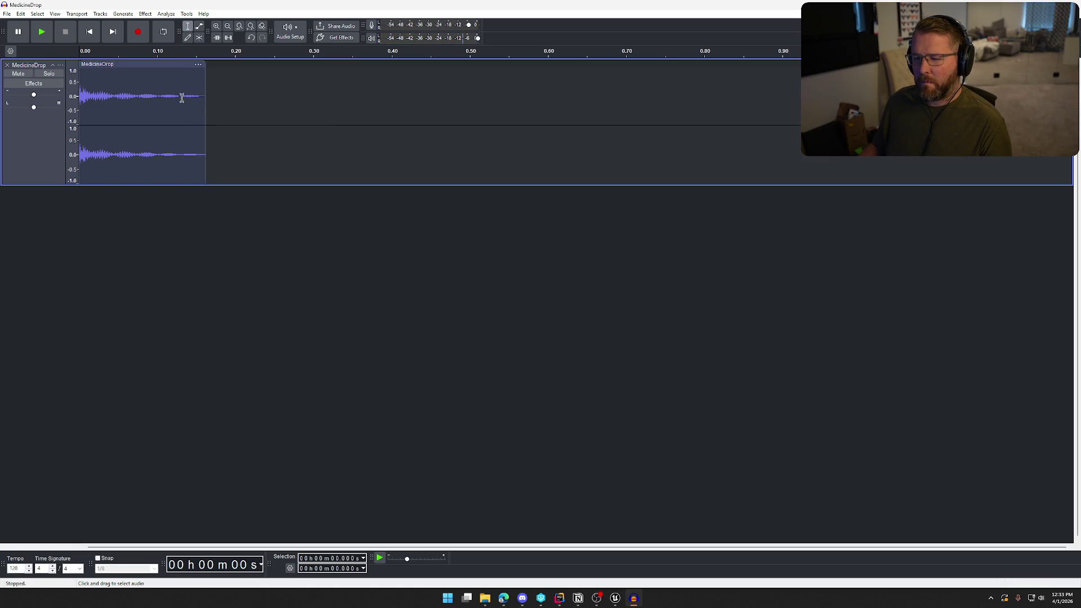
{"action": "left_click_drag", "start_coordinate": [182, 98], "coordinate": [253, 100]}
{"action": "key", "text": "Delete"}
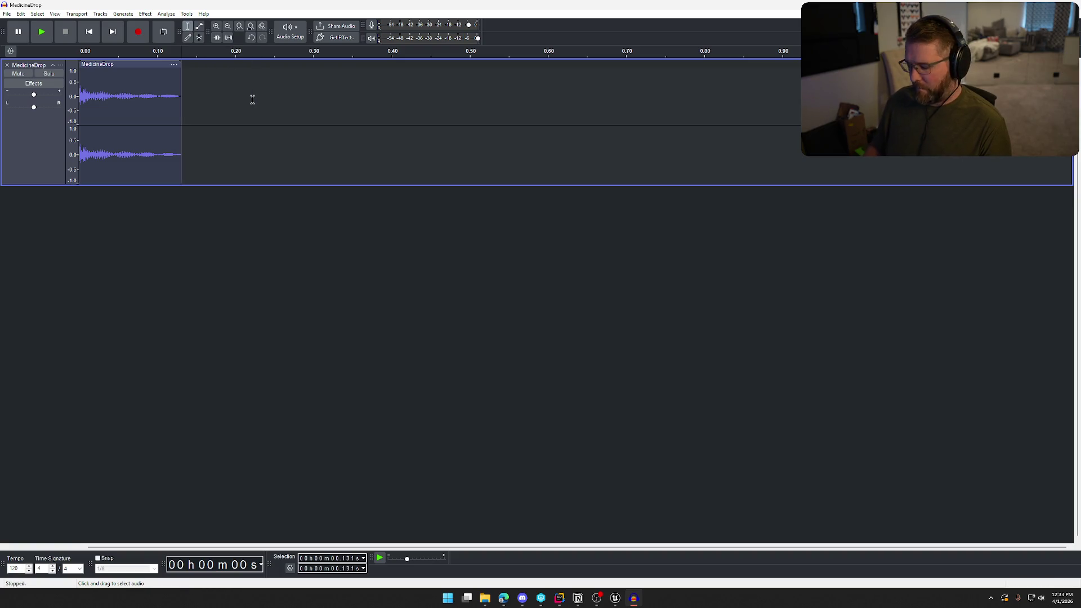
{"action": "key", "text": "space"}
{"action": "key", "text": "space"}
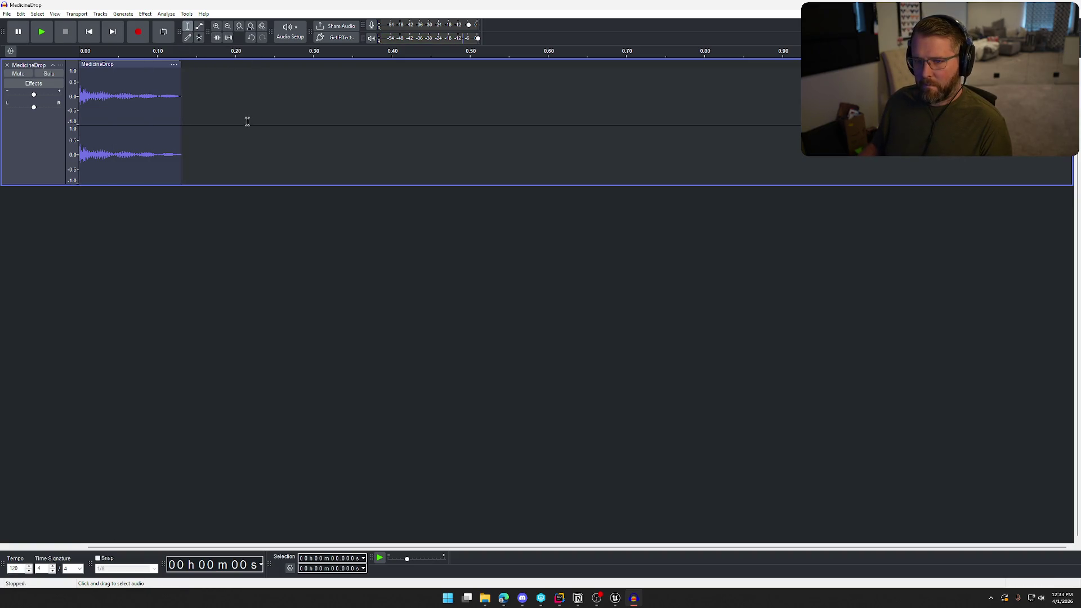
{"action": "key", "text": "space"}
{"action": "key", "text": "ctrl+a"}
{"action": "left_click", "coordinate": [144, 14]}
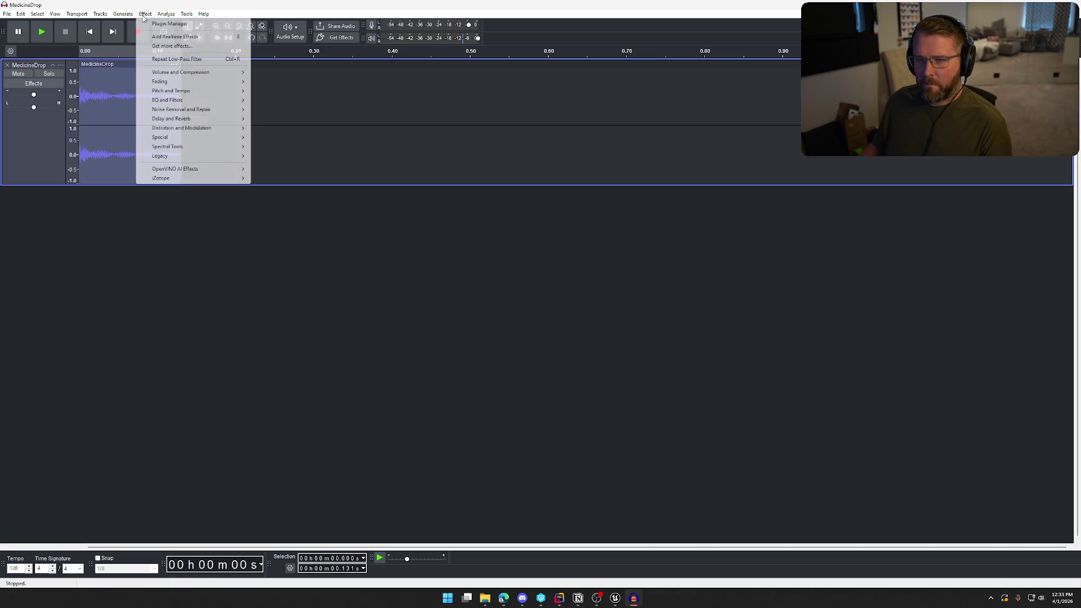
{"action": "mouse_move", "coordinate": [201, 95]}
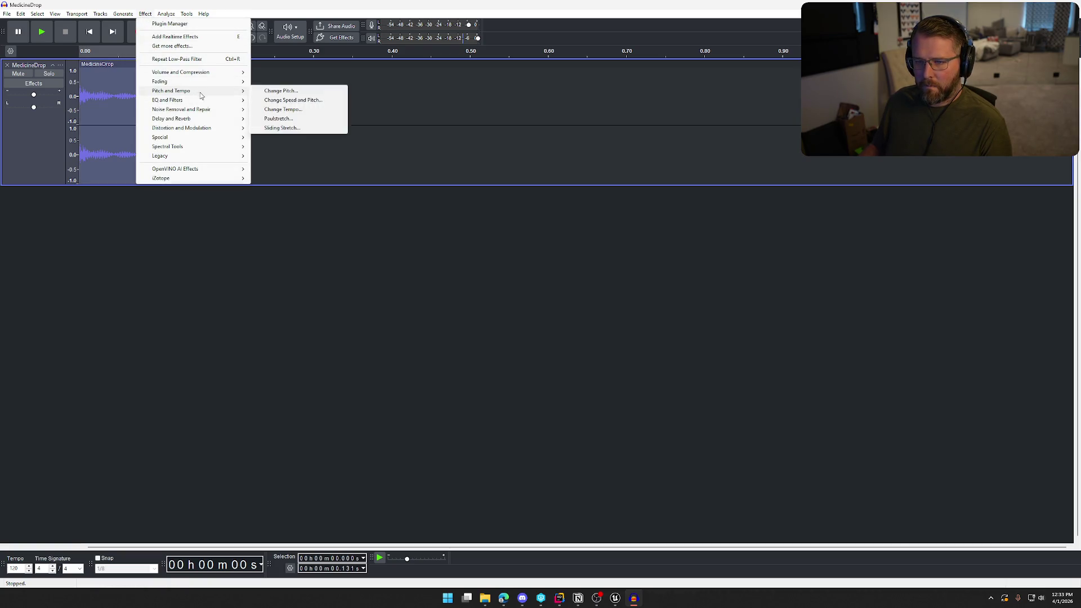
{"action": "left_click", "coordinate": [299, 94]}
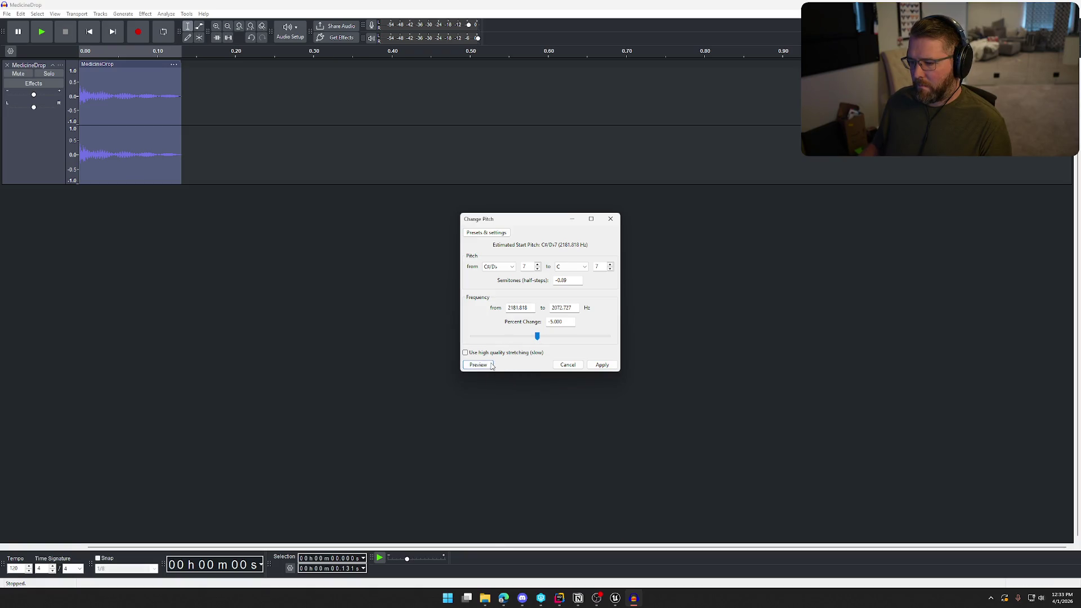
{"action": "left_click", "coordinate": [568, 366]}
{"action": "left_click", "coordinate": [136, 14]}
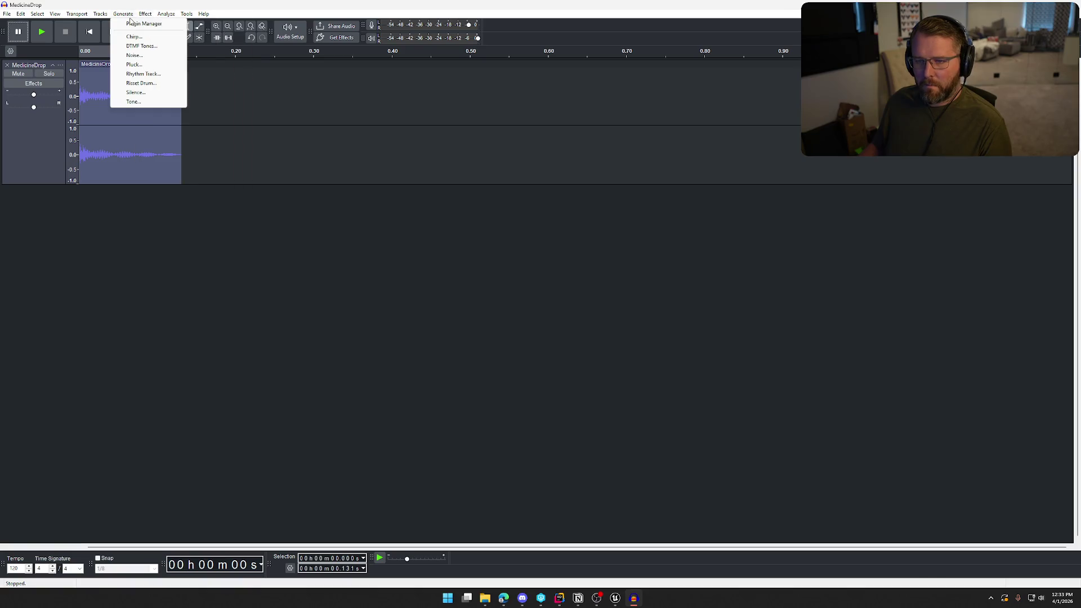
{"action": "left_click", "coordinate": [171, 65]}
{"action": "left_click", "coordinate": [144, 14]}
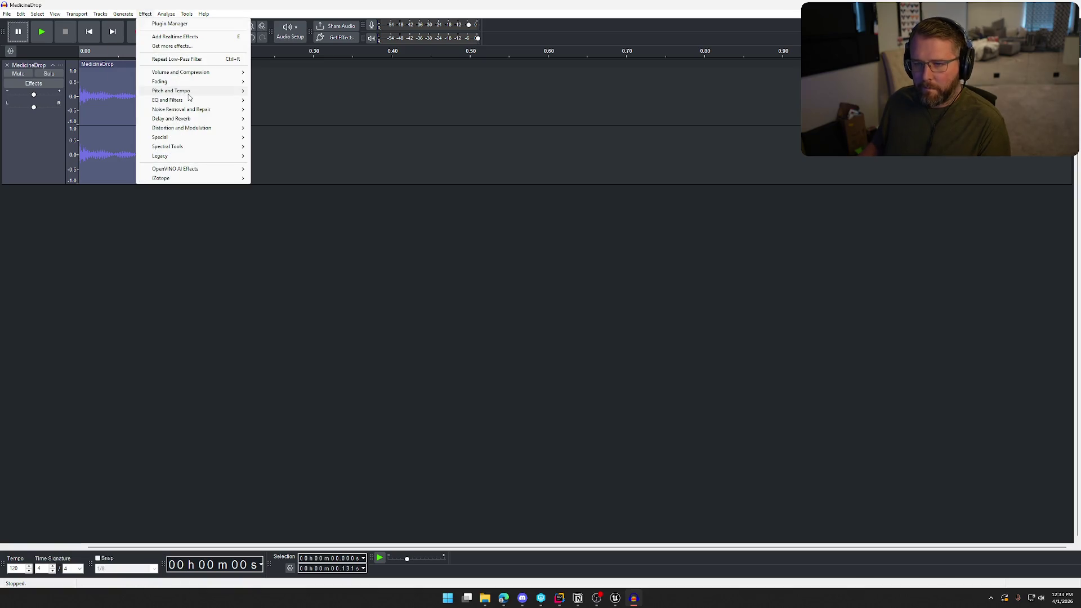
{"action": "mouse_move", "coordinate": [209, 94]}
{"action": "left_click", "coordinate": [308, 110]}
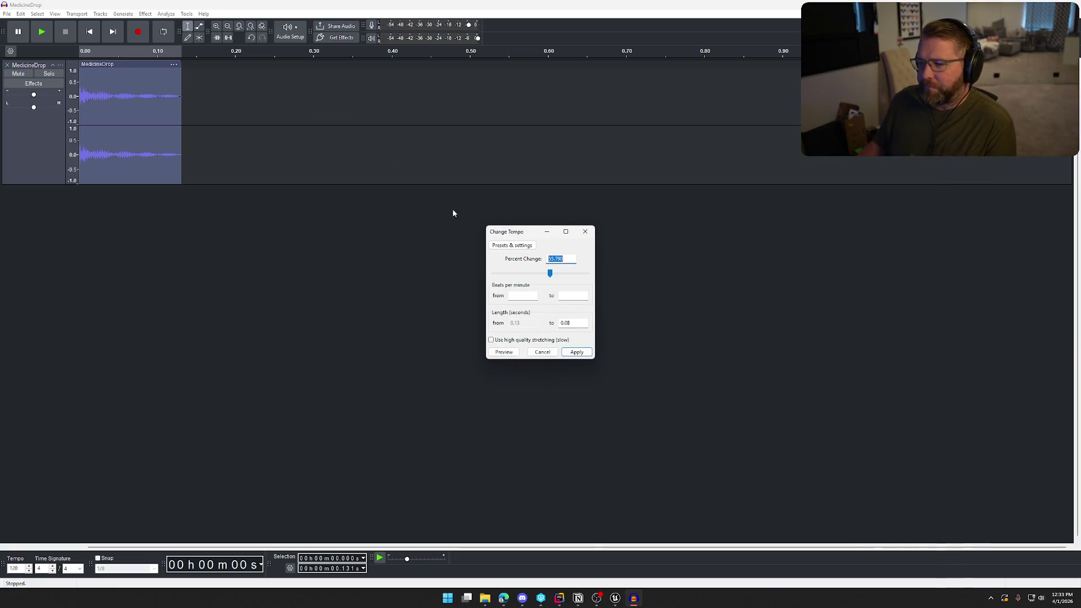
{"action": "type", "text": "50"}
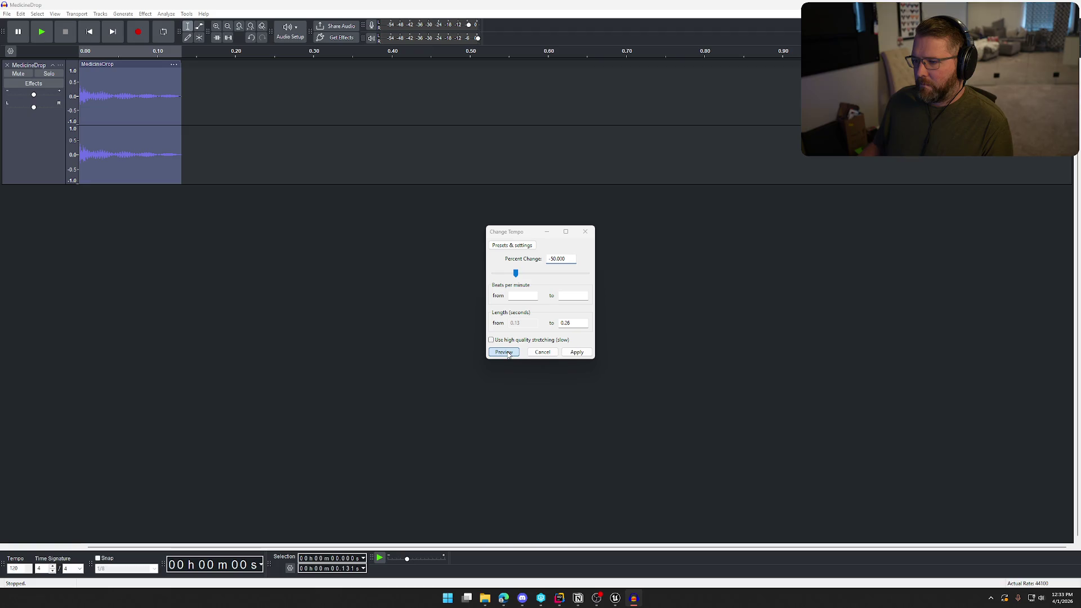
{"action": "left_click", "coordinate": [576, 352]}
{"action": "key", "text": "space"}
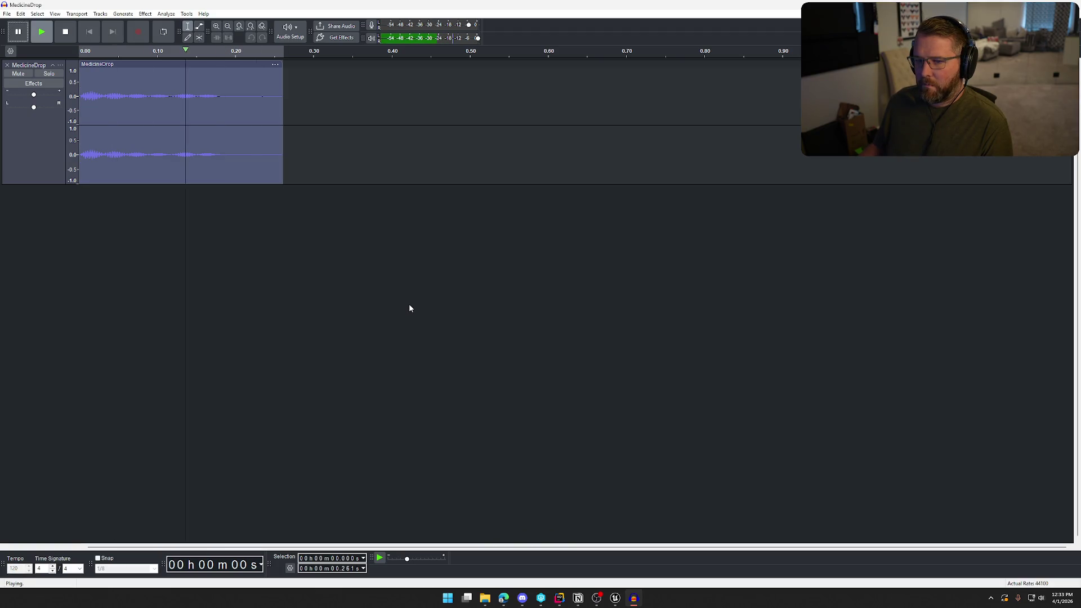
{"action": "key", "text": "space"}
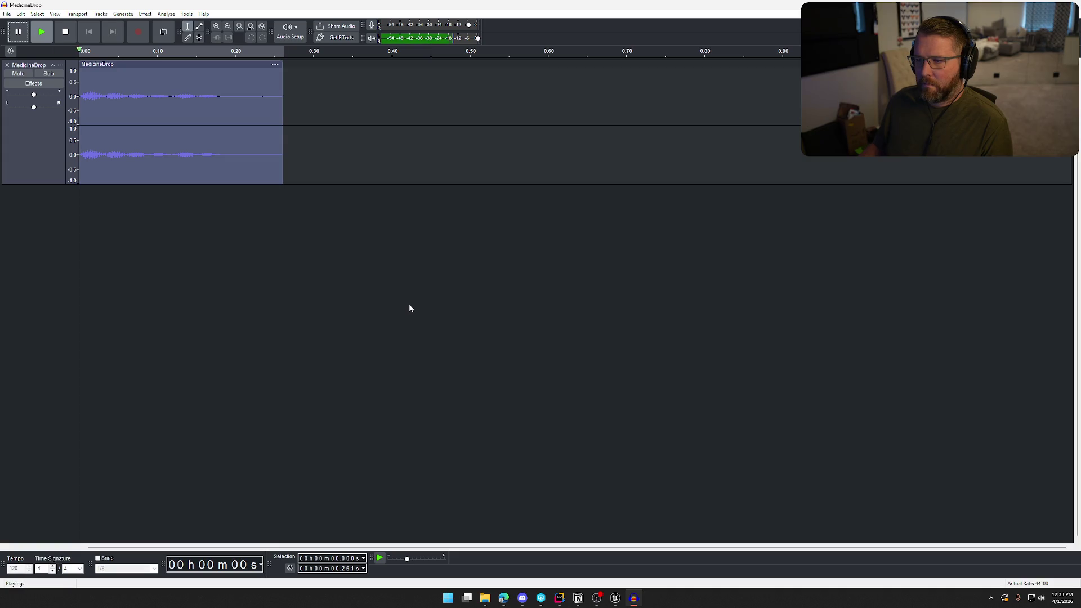
{"action": "key", "text": "ctrl+z"}
{"action": "key", "text": "space"}
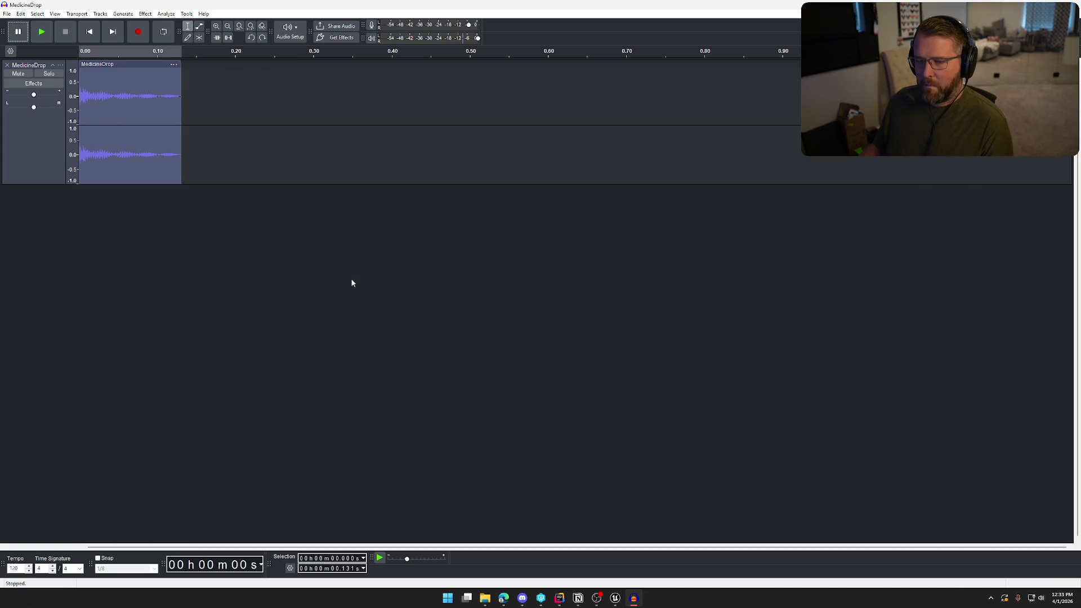
{"action": "key", "text": "space"}
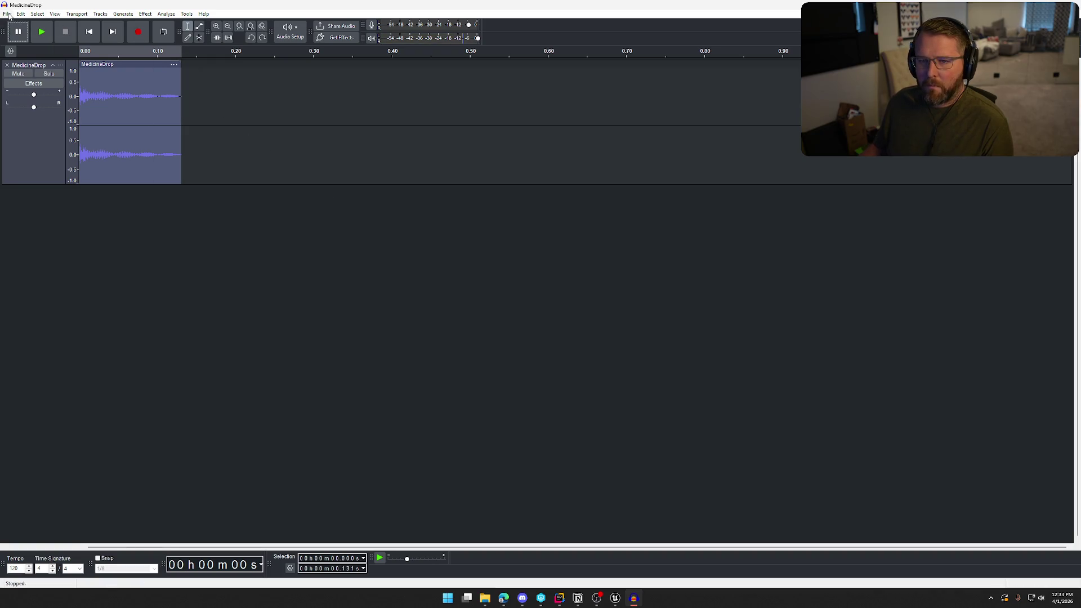
{"action": "left_click", "coordinate": [142, 14]}
Step: Boost bass by 4 dB and cut treble by 6 dB with Bass and Treble
{"action": "mouse_move", "coordinate": [217, 92]}
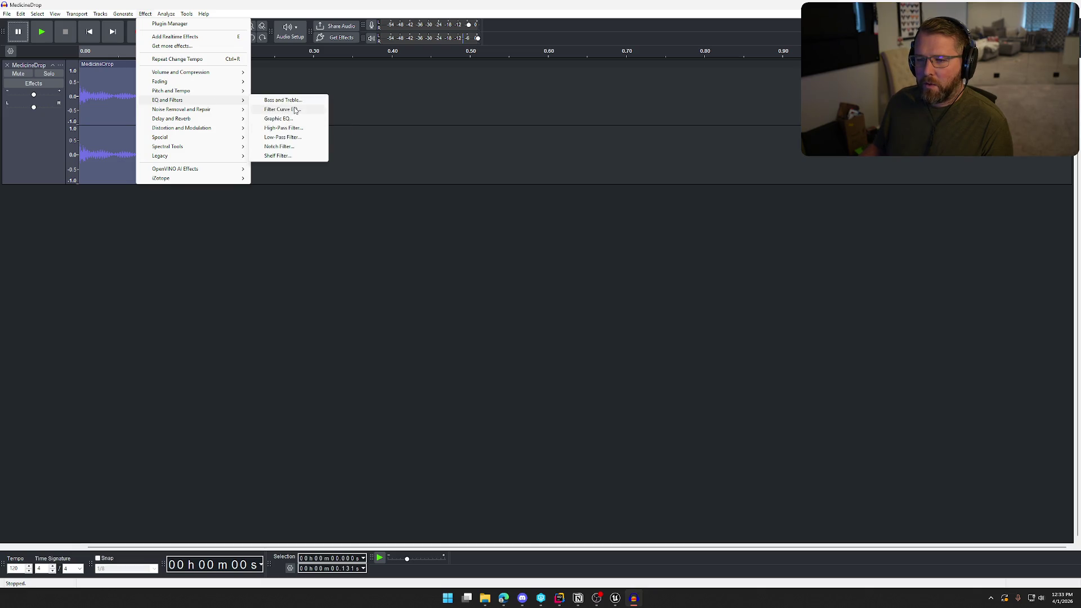
{"action": "left_click", "coordinate": [297, 101]}
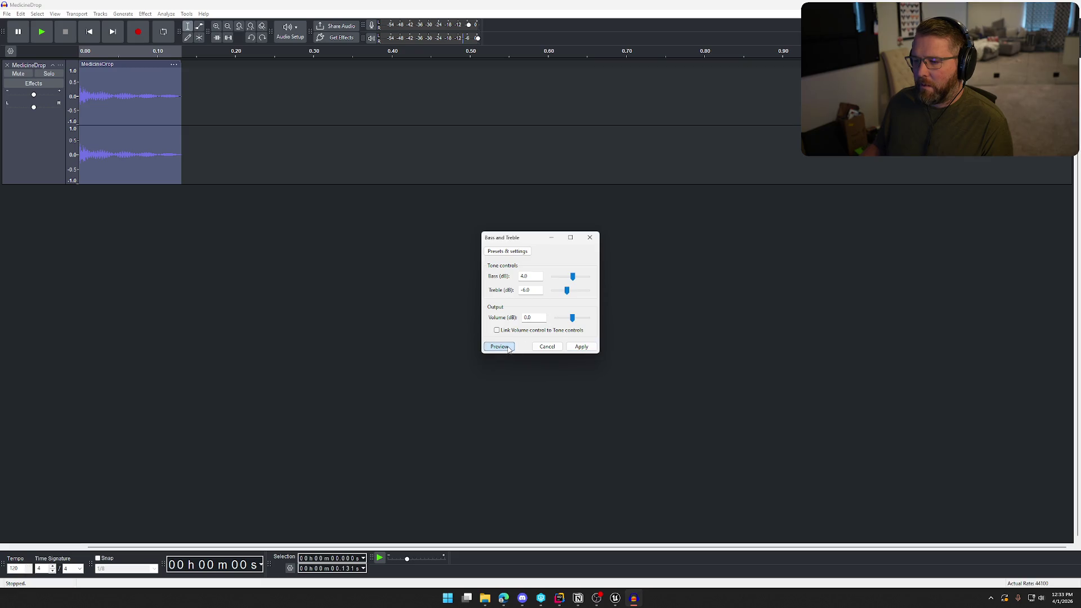
{"action": "left_click", "coordinate": [582, 347]}
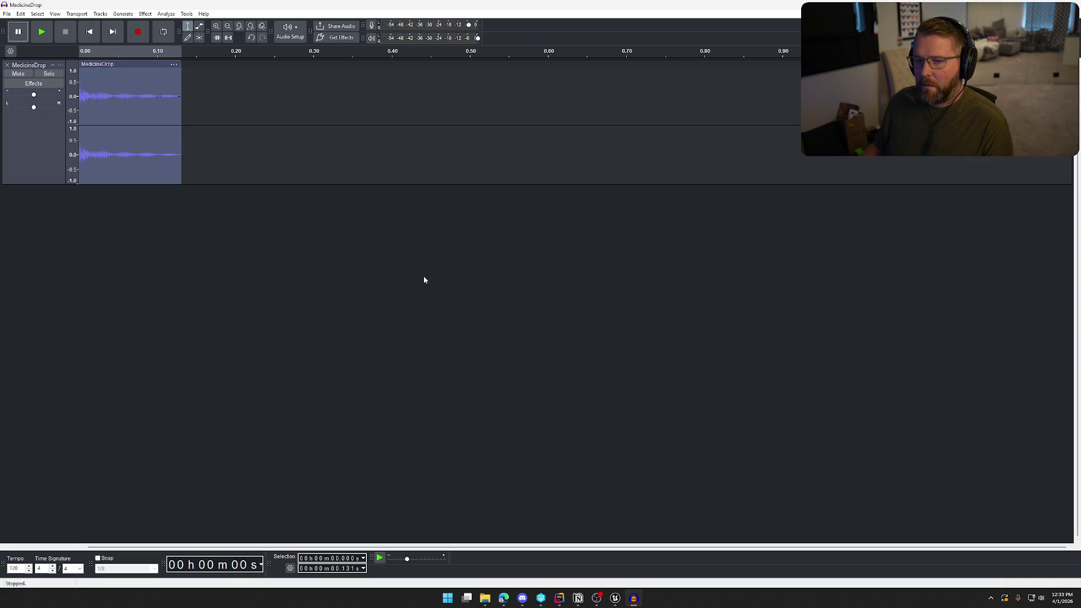
Step: Export the clip as MedicineDrop.wav, replacing the existing file
{"action": "left_click", "coordinate": [7, 13]}
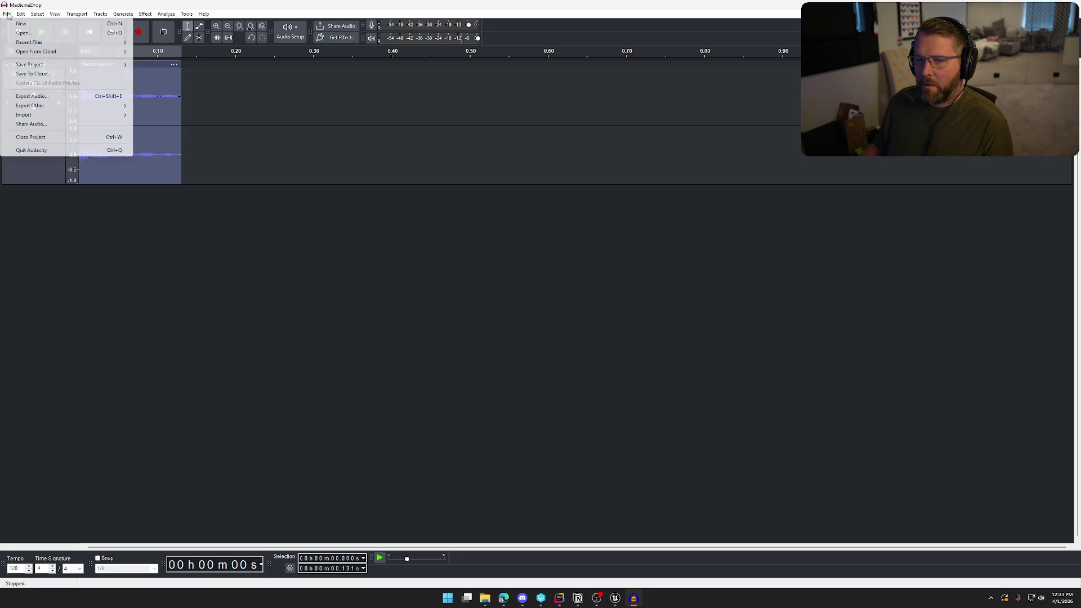
{"action": "left_click", "coordinate": [39, 97]}
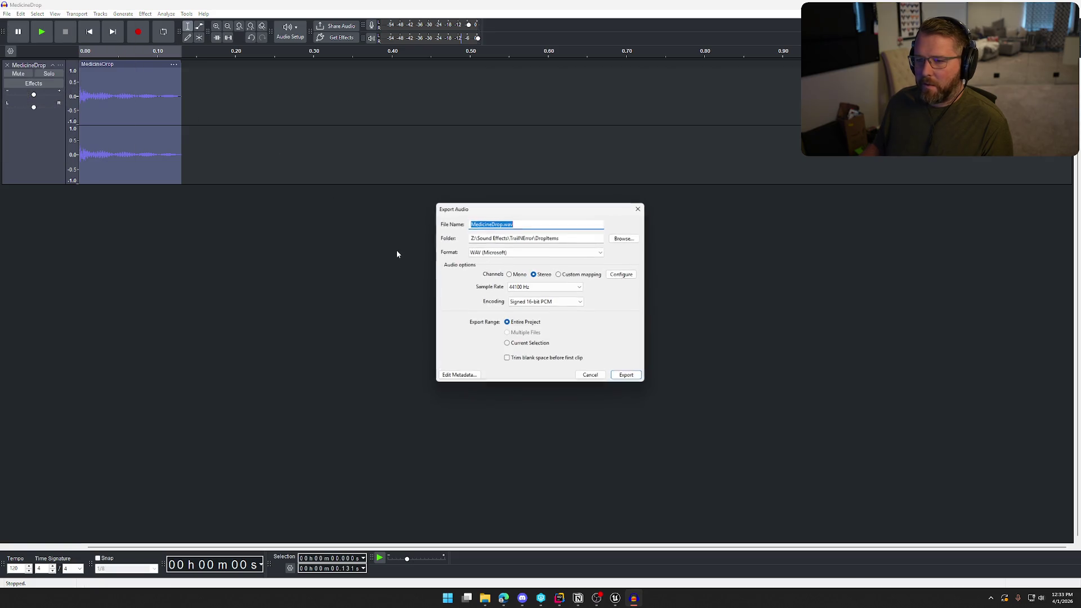
{"action": "left_click", "coordinate": [619, 377]}
{"action": "left_click", "coordinate": [605, 297]}
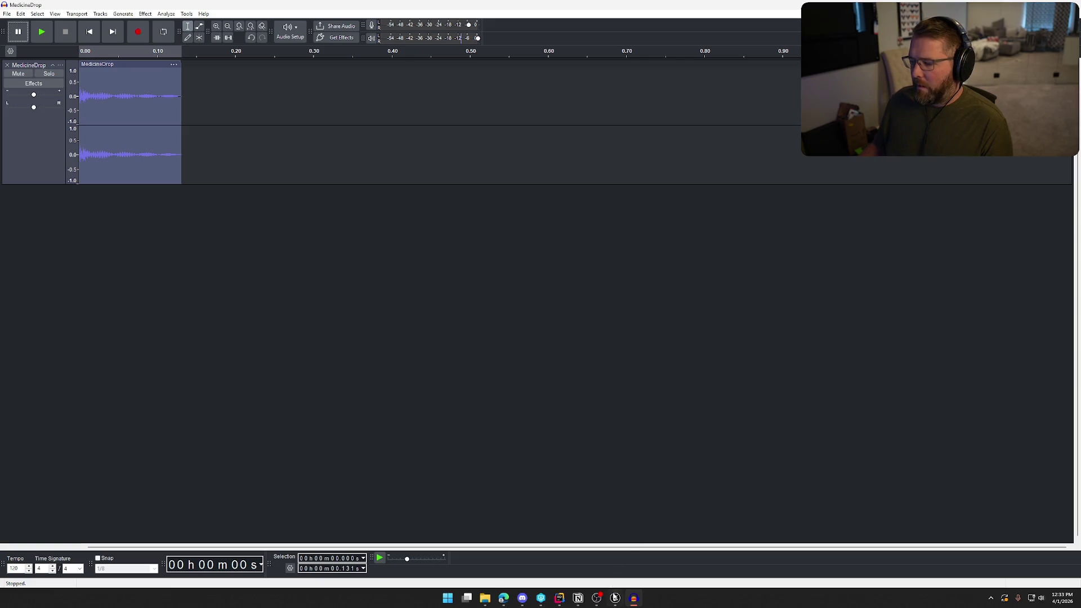
{"action": "left_click", "coordinate": [615, 598]}
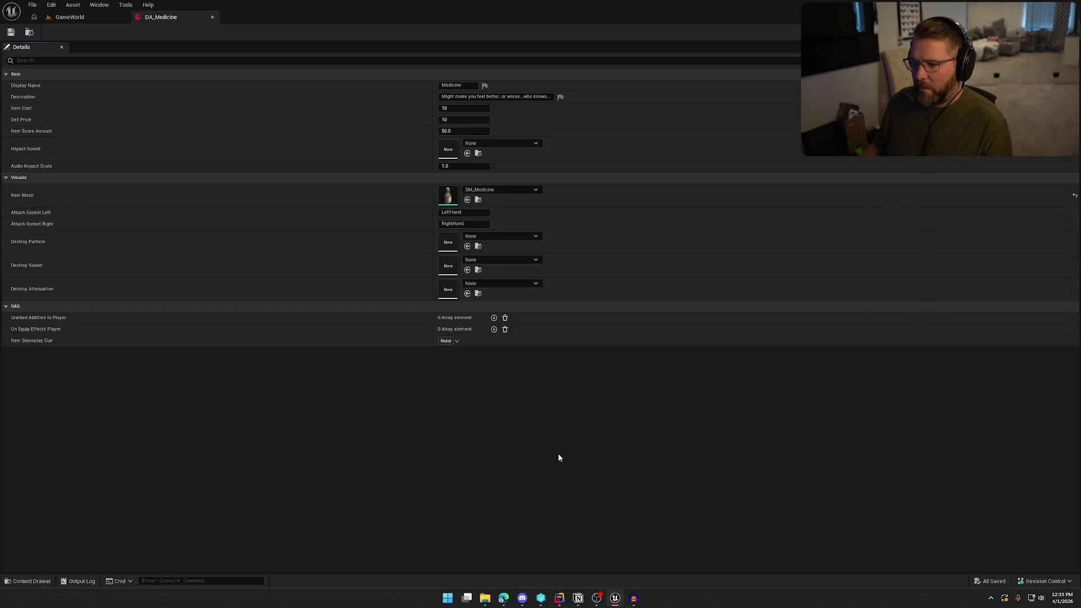
Step: Set DA_Medicine's destroy particle to NS_GunShot, sound to Poof and attenuation to Item_Atten
{"action": "left_click", "coordinate": [502, 237]}
{"action": "type", "text": "gun"}
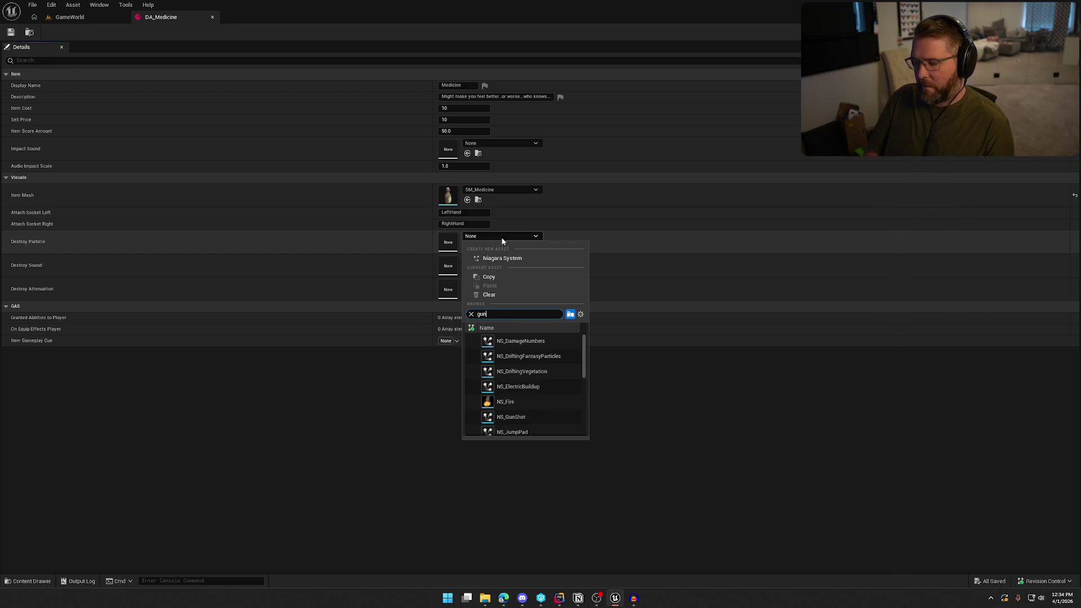
{"action": "key", "text": "Return"}
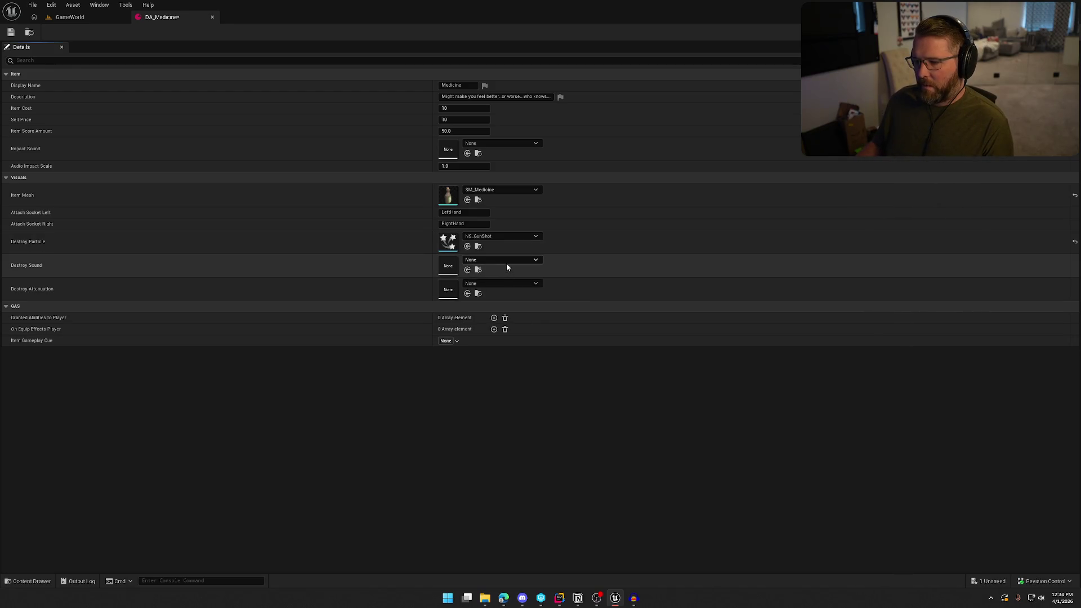
{"action": "left_click", "coordinate": [506, 264]}
{"action": "type", "text": "poof"}
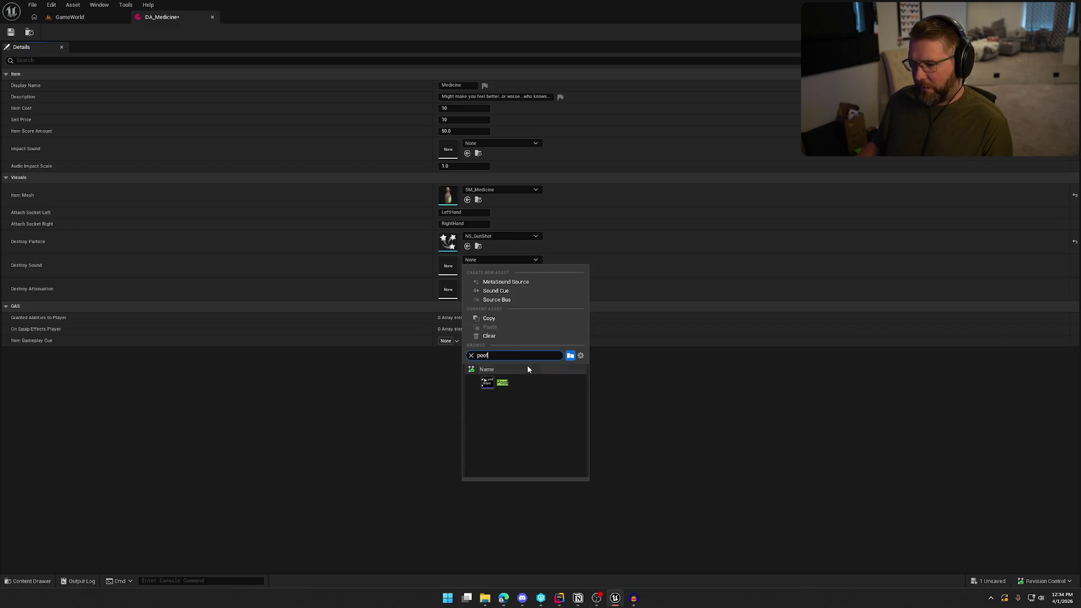
{"action": "left_click", "coordinate": [527, 382]}
{"action": "left_click", "coordinate": [500, 284]}
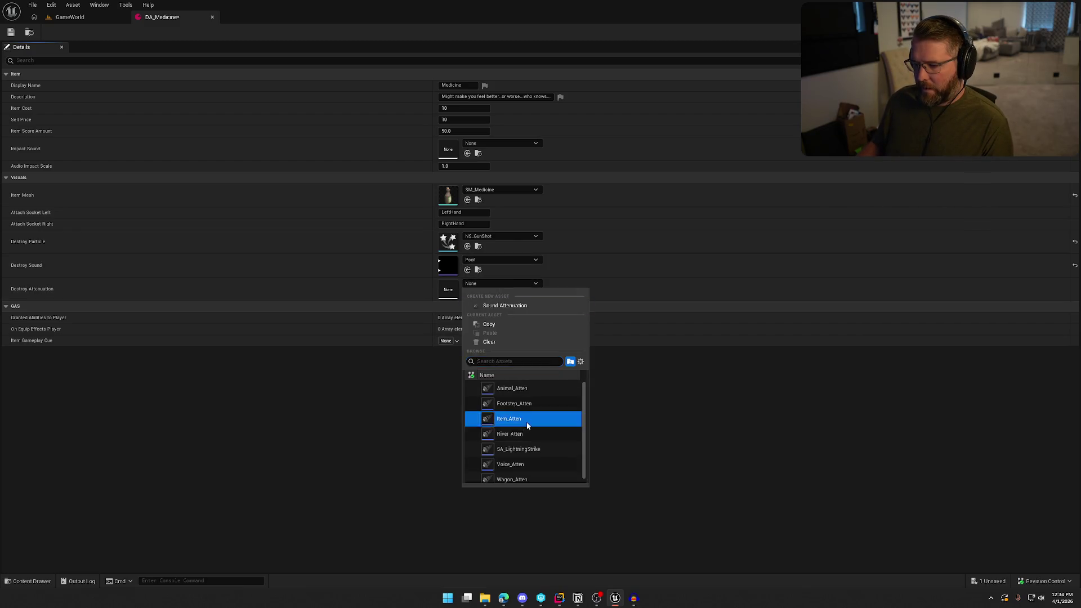
{"action": "left_click", "coordinate": [526, 422]}
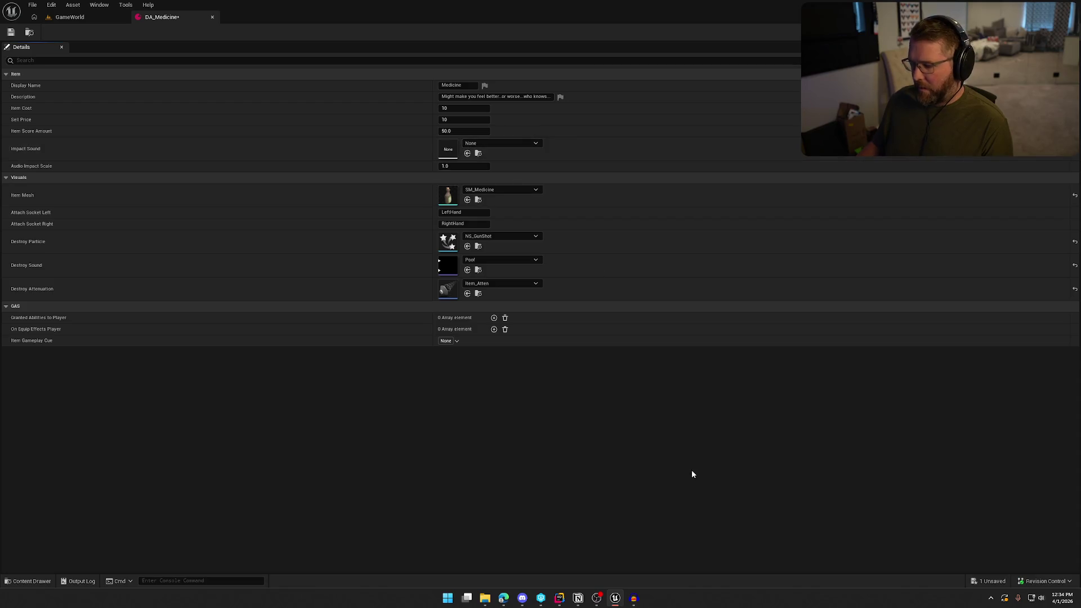
Step: Import MedicineDrop.wav into the ItemDrops folder through the Content Drawer
{"action": "key", "text": "ctrl+space"}
{"action": "left_click", "coordinate": [45, 534]}
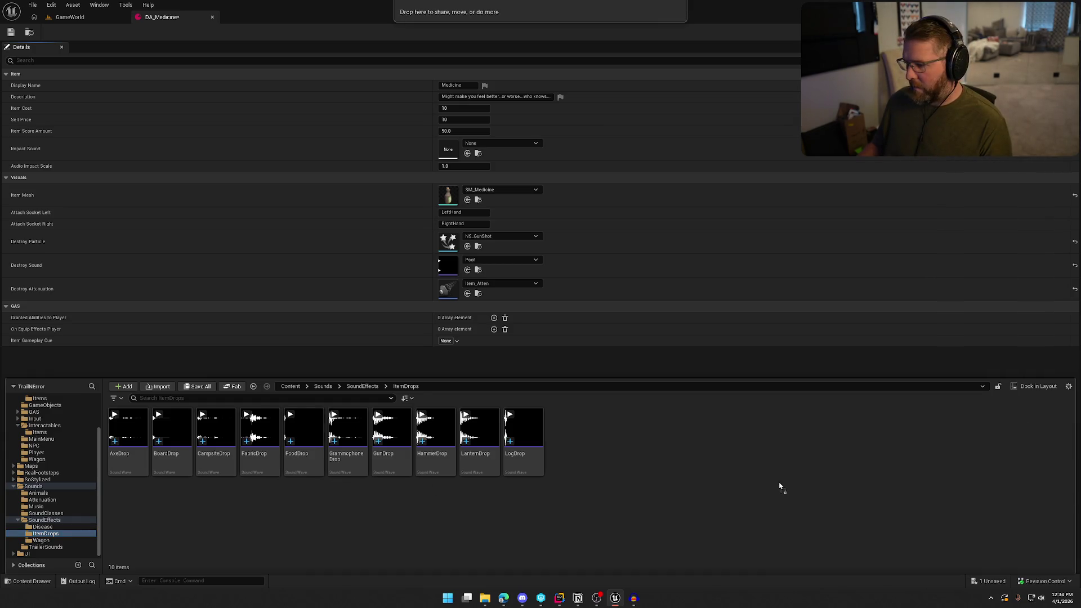
{"action": "left_click_drag", "start_coordinate": [780, 486], "coordinate": [729, 504]}
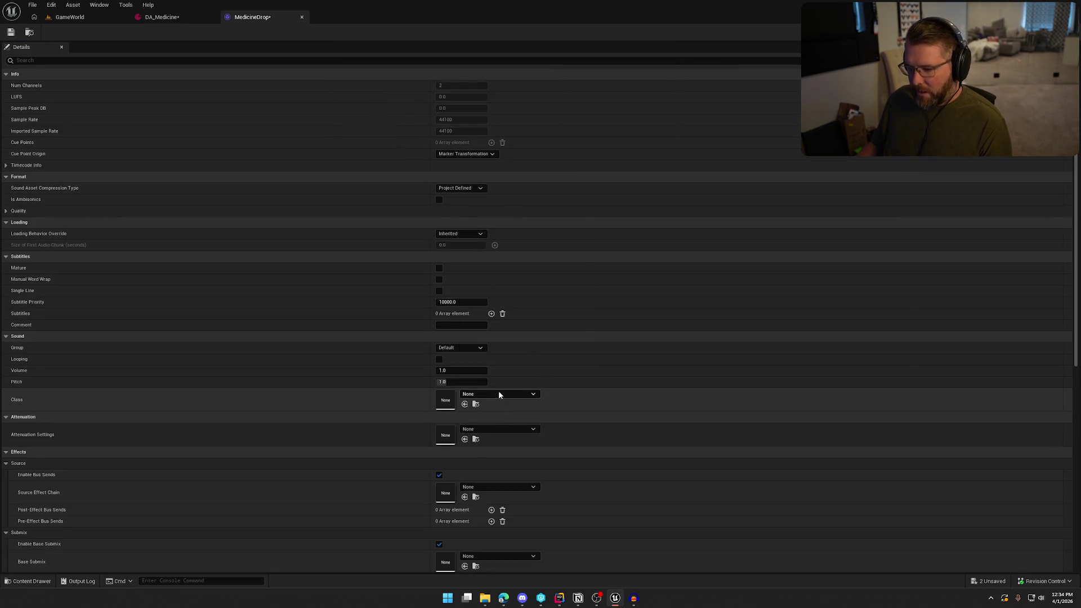
{"action": "left_click", "coordinate": [499, 393]}
Step: Give MedicineDrop SFX class, Item_Atten attenuation and Play when Silent, then save and close it
{"action": "left_click", "coordinate": [505, 335]}
{"action": "left_click", "coordinate": [496, 393]}
{"action": "left_click", "coordinate": [499, 320]}
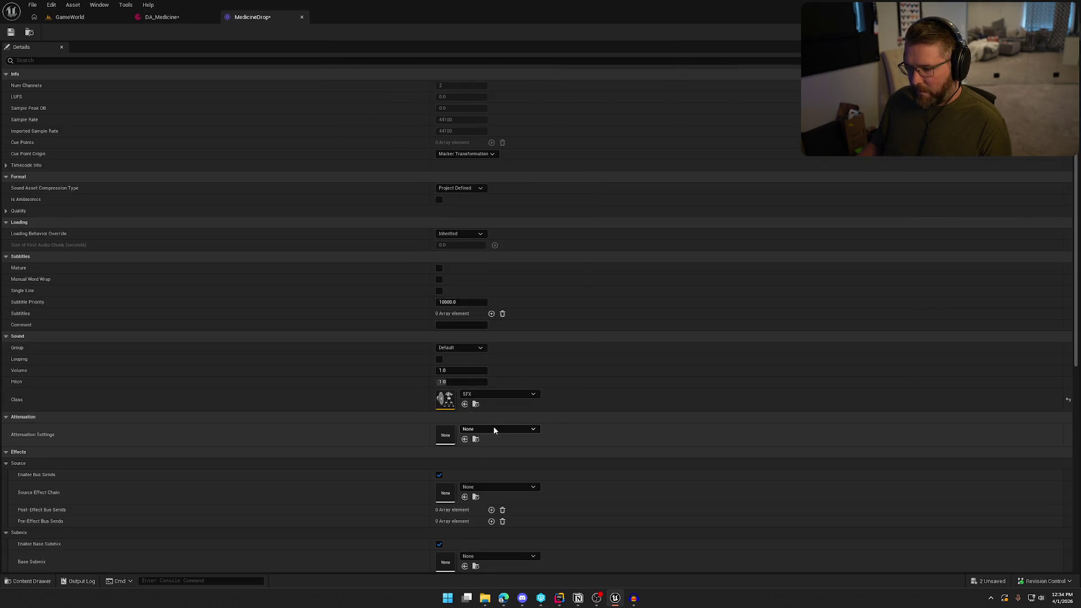
{"action": "left_click", "coordinate": [493, 430]}
{"action": "left_click", "coordinate": [509, 355]}
{"action": "scroll", "coordinate": [482, 557], "scroll_direction": "down", "scroll_amount": 1}
{"action": "scroll", "coordinate": [481, 556], "scroll_direction": "down", "scroll_amount": 1}
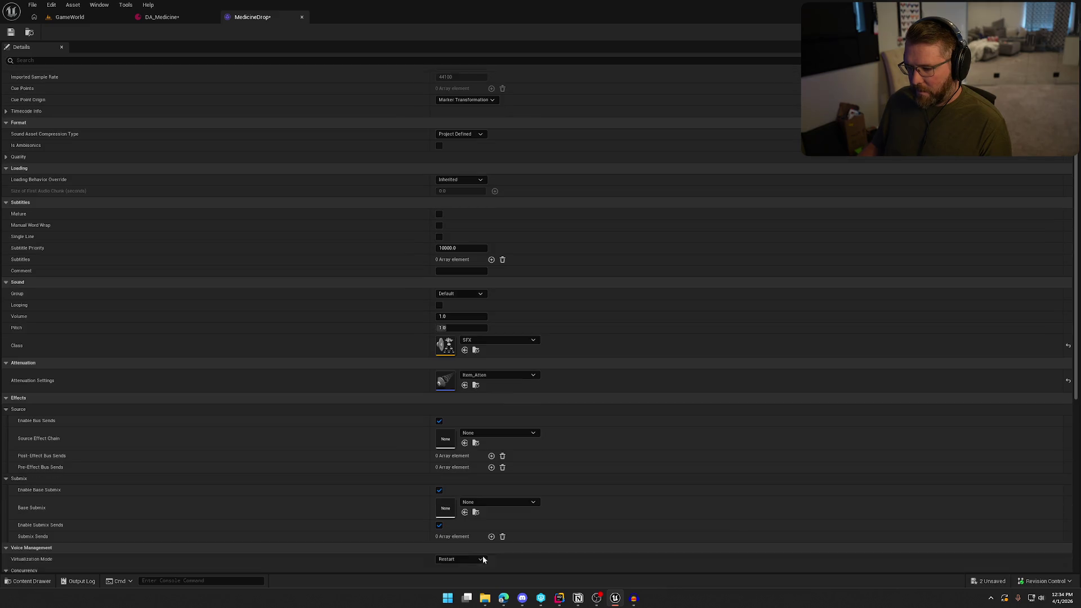
{"action": "left_click", "coordinate": [456, 559]}
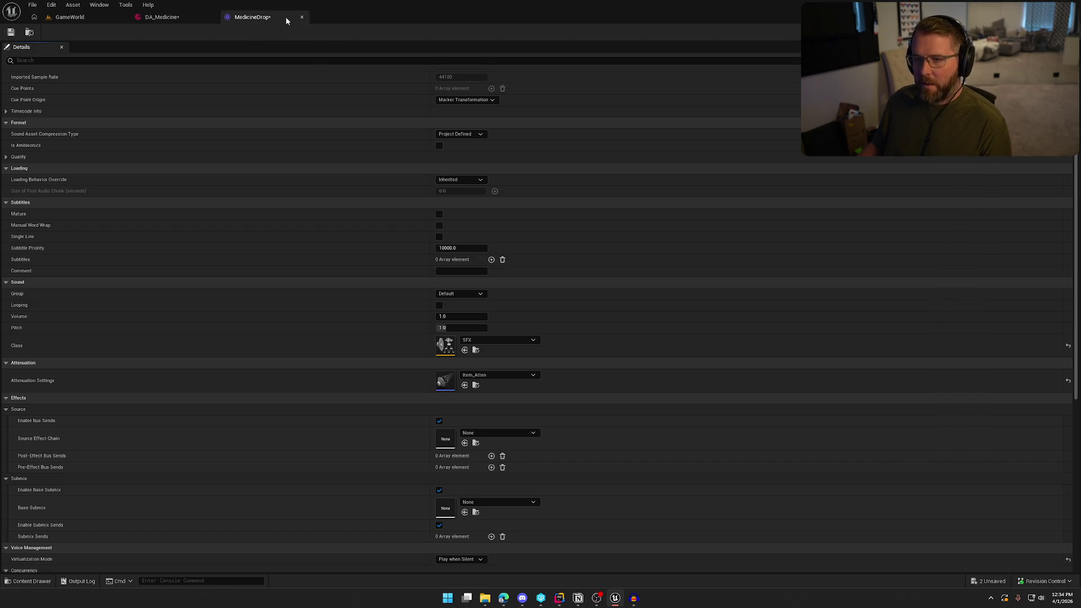
{"action": "key", "text": "ctrl+shift+s"}
{"action": "left_click", "coordinate": [545, 395]}
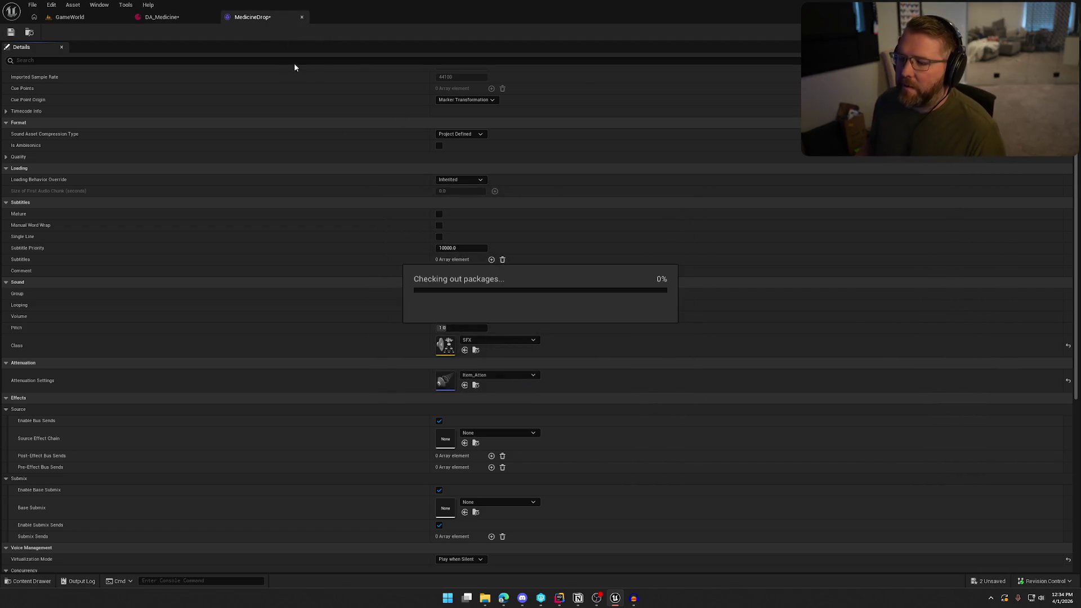
{"action": "left_click", "coordinate": [302, 17]}
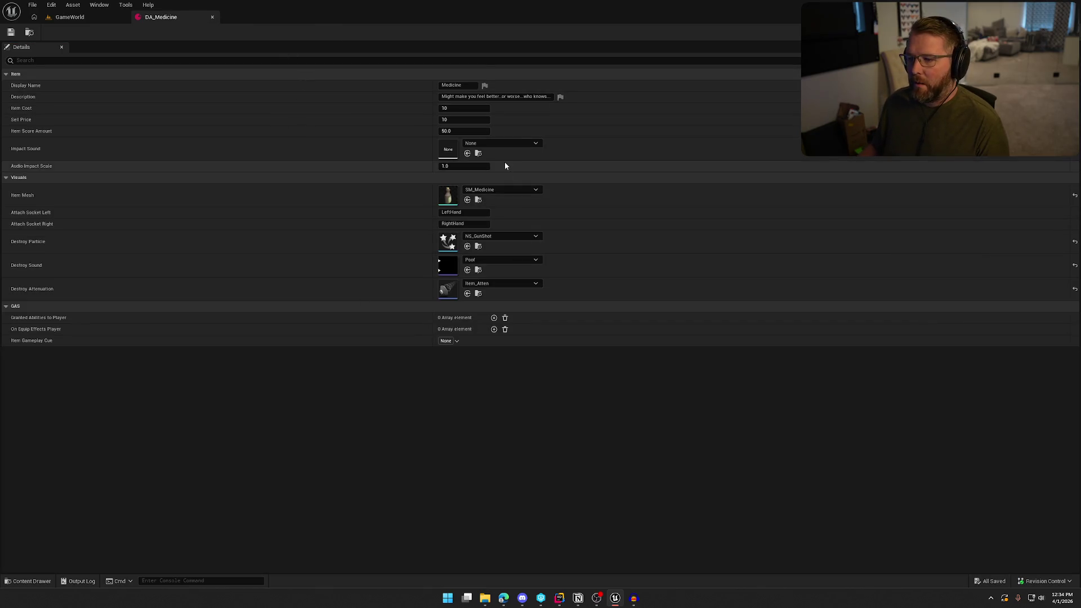
Step: Set DA_Medicine's Impact Sound to MedicineDrop
{"action": "left_click", "coordinate": [508, 143]}
{"action": "type", "text": "med"}
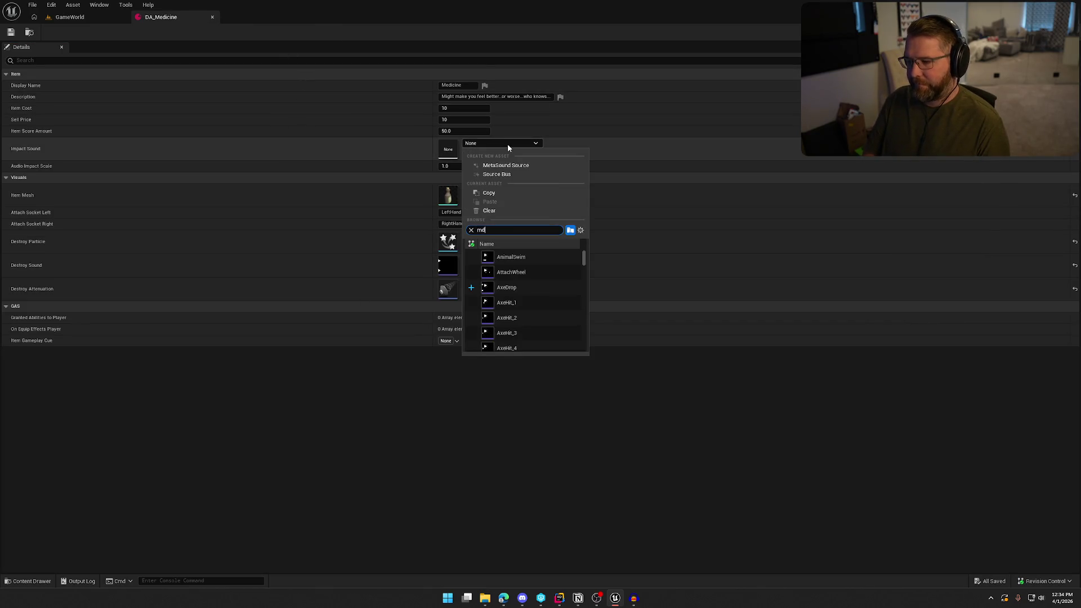
{"action": "left_click", "coordinate": [532, 272]}
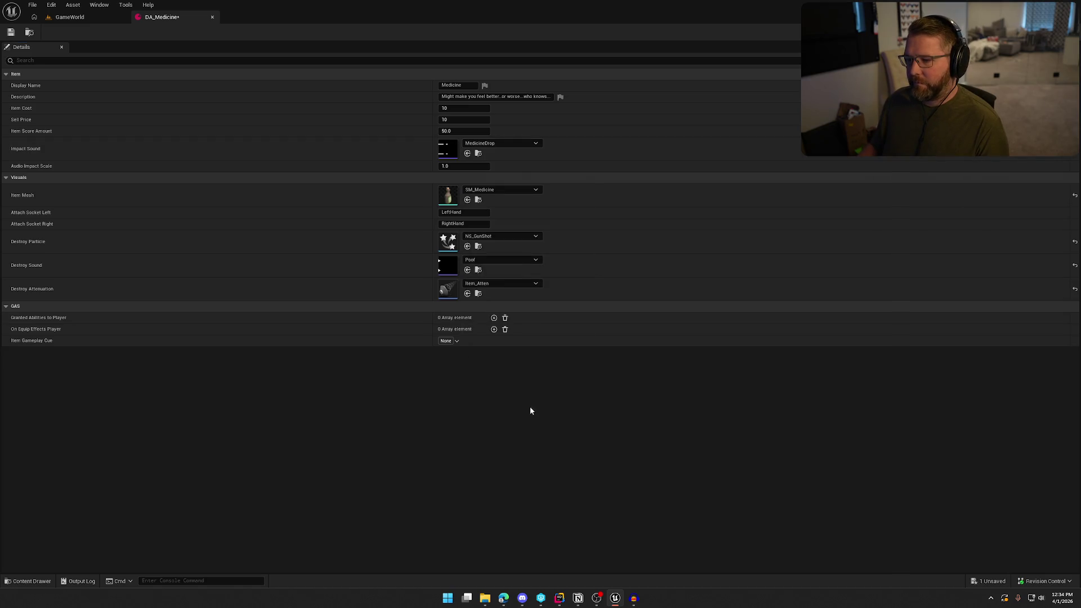
{"action": "left_click", "coordinate": [83, 18]}
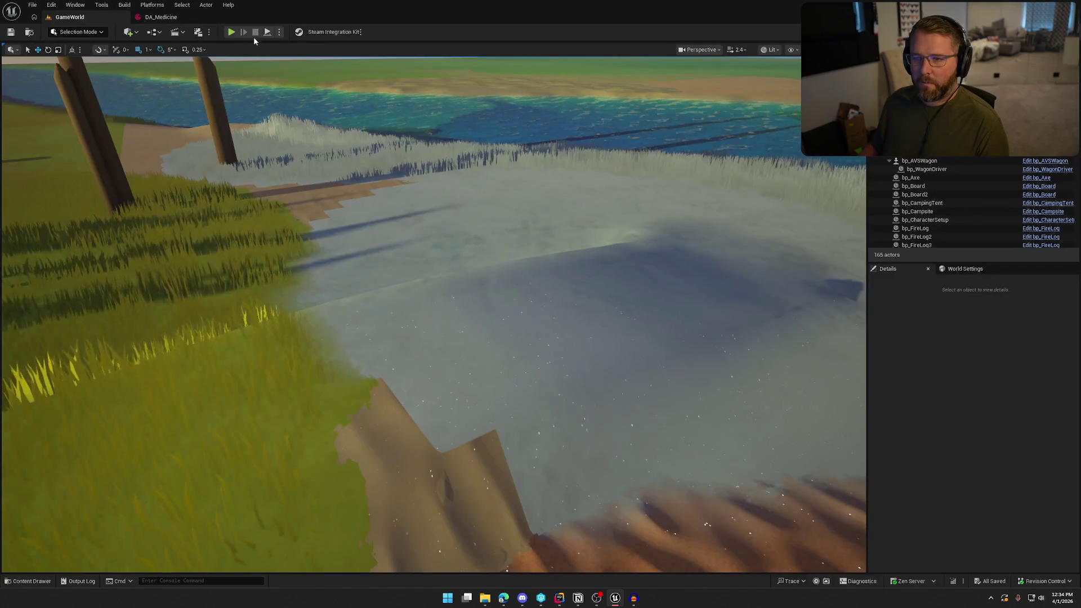
Step: In play mode, run to the Trading Post and pick up a medicine bottle
{"action": "left_click", "coordinate": [378, 180]}
{"action": "key", "text": "shift+w"}
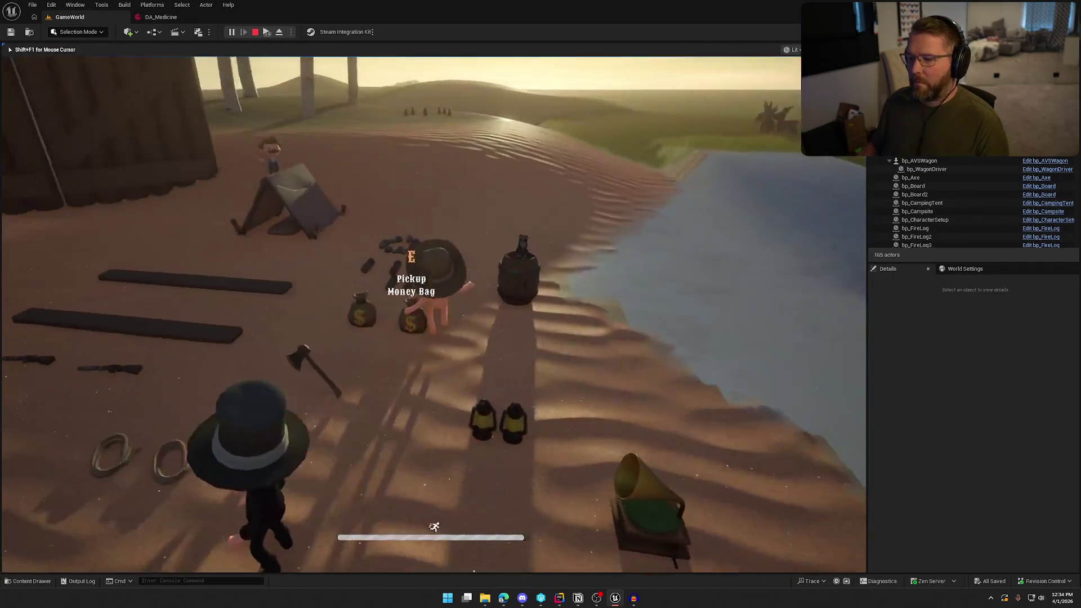
{"action": "key", "text": "shift+w"}
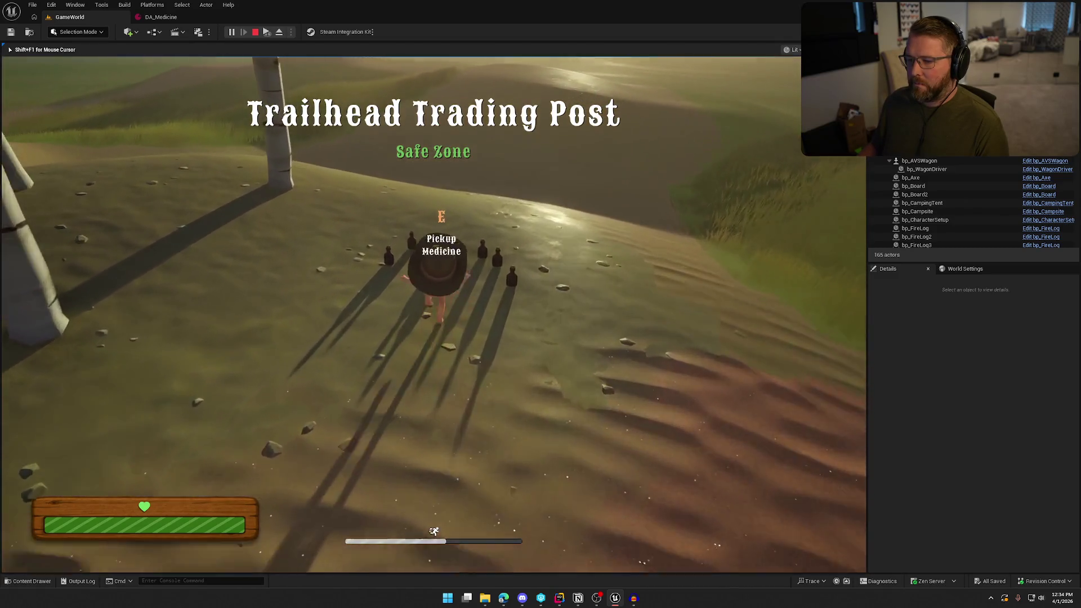
{"action": "key", "text": "e"}
{"action": "key", "text": "d"}
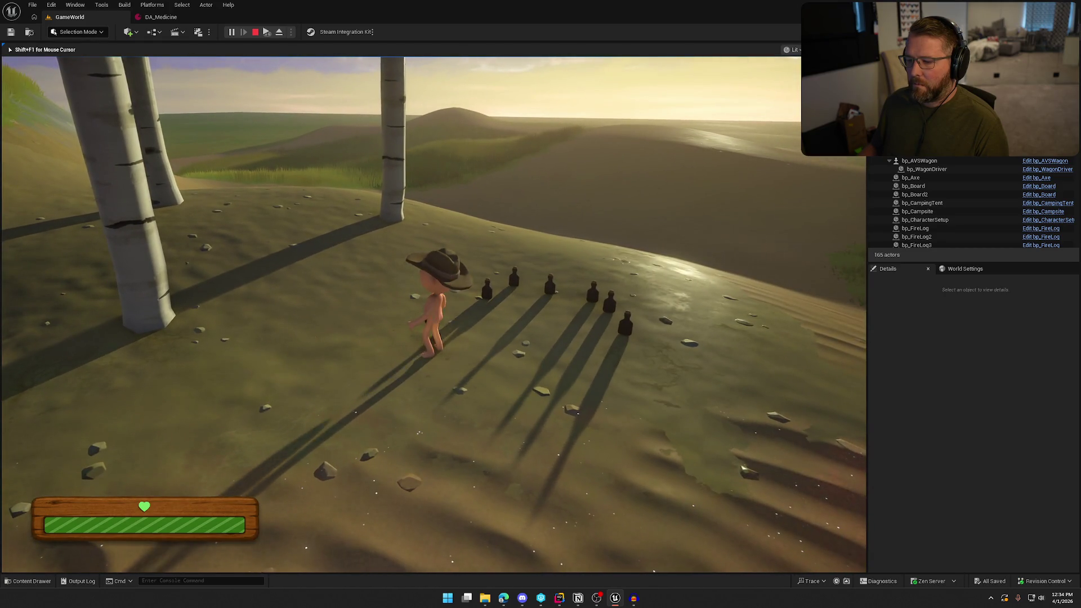
{"action": "key", "text": "e"}
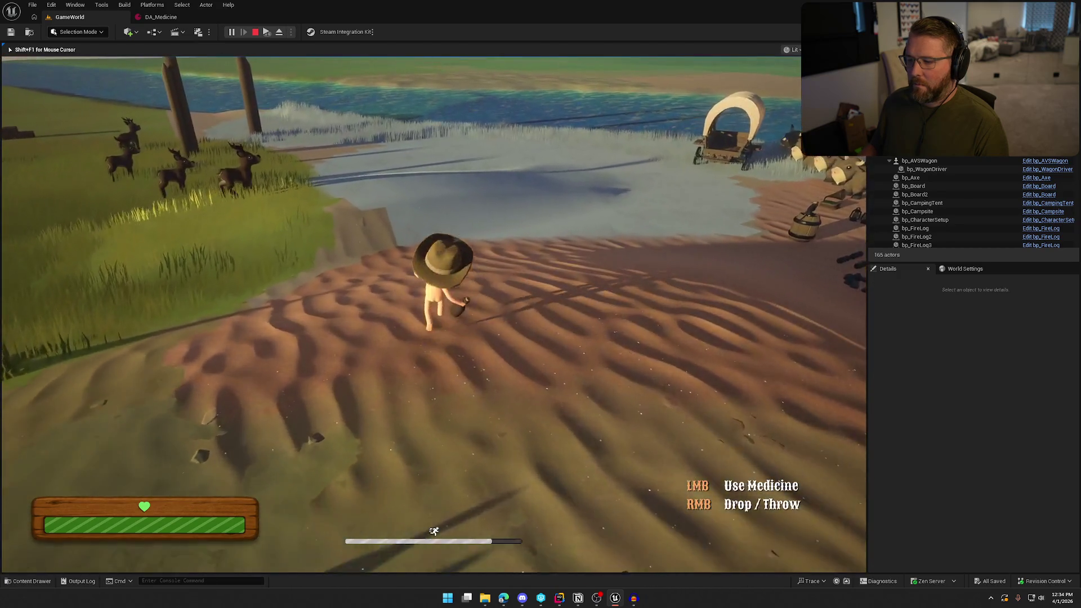
Step: Drop and re-pick the medicine bottle repeatedly on sand and grass to hear its impact
{"action": "right_click", "coordinate": [434, 314]}
{"action": "key", "text": "e"}
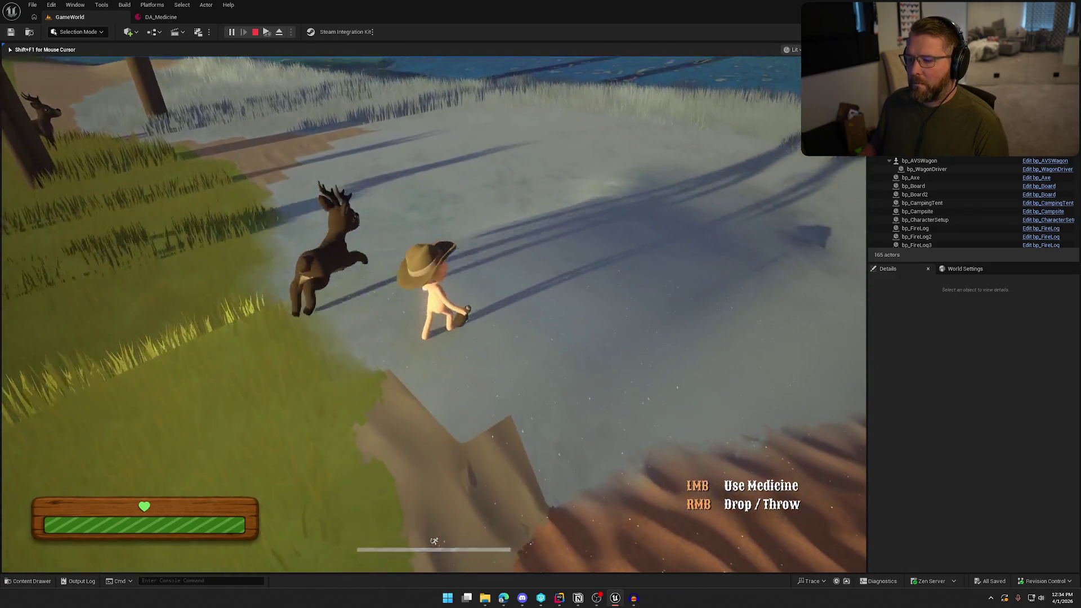
{"action": "right_click", "coordinate": [433, 314]}
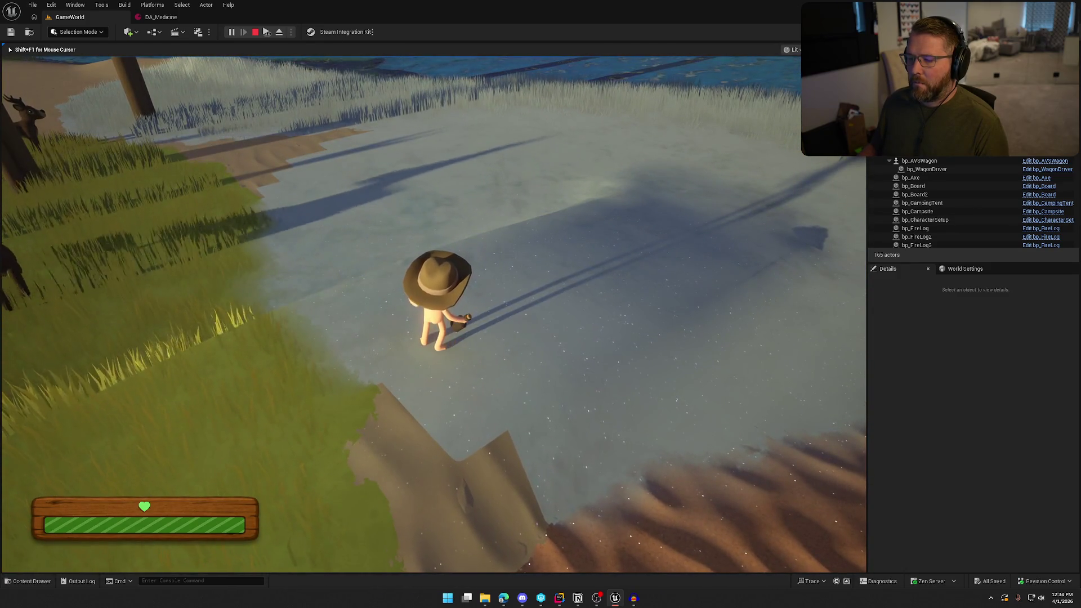
{"action": "key", "text": "e"}
{"action": "right_click", "coordinate": [434, 314]}
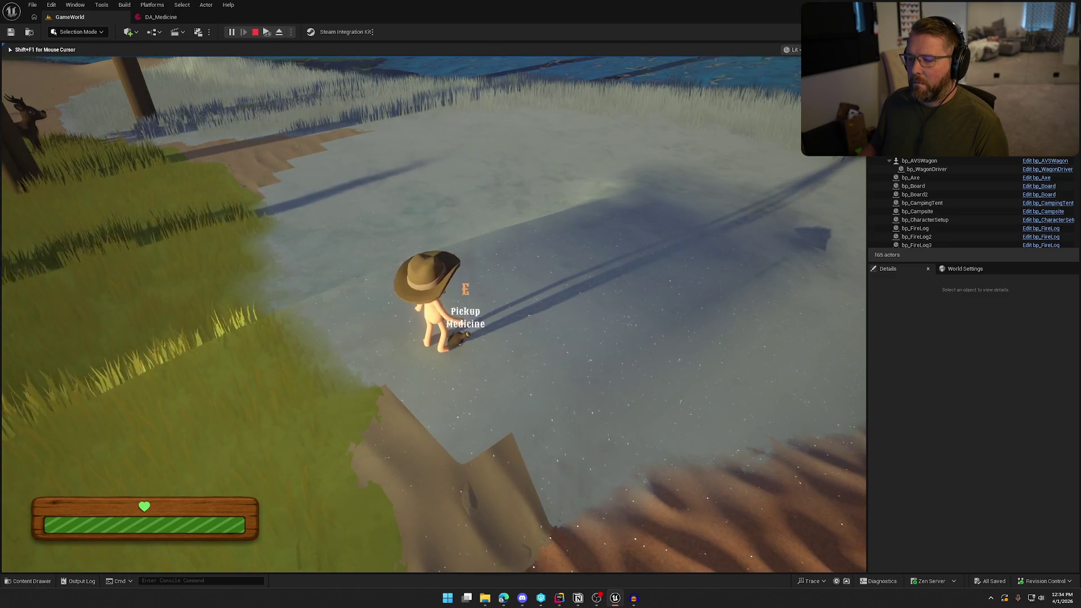
{"action": "key", "text": "e"}
{"action": "right_click", "coordinate": [433, 314]}
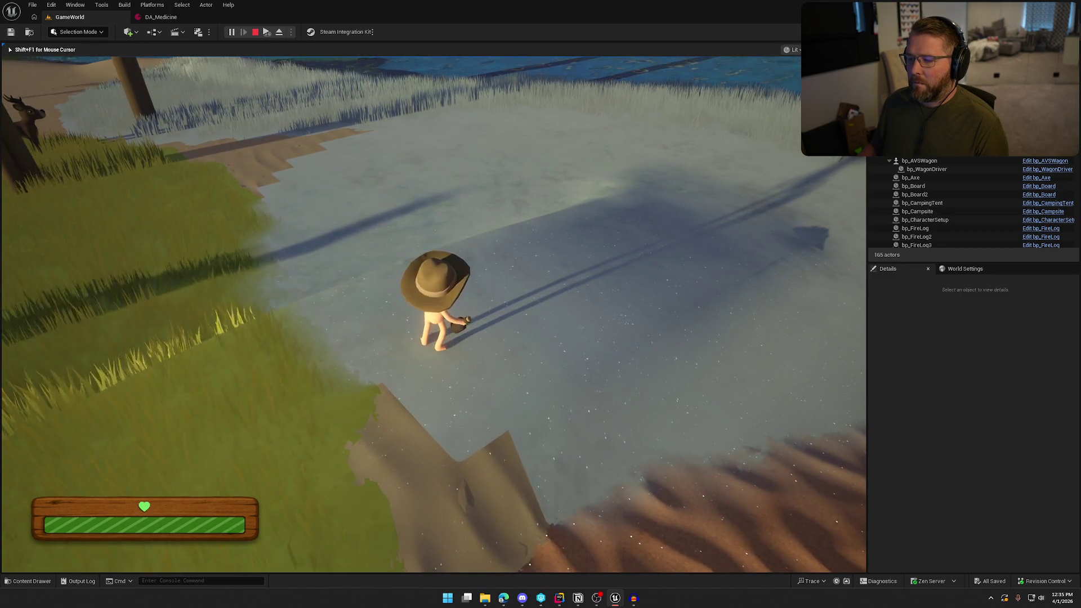
{"action": "key", "text": "e"}
{"action": "key", "text": "s"}
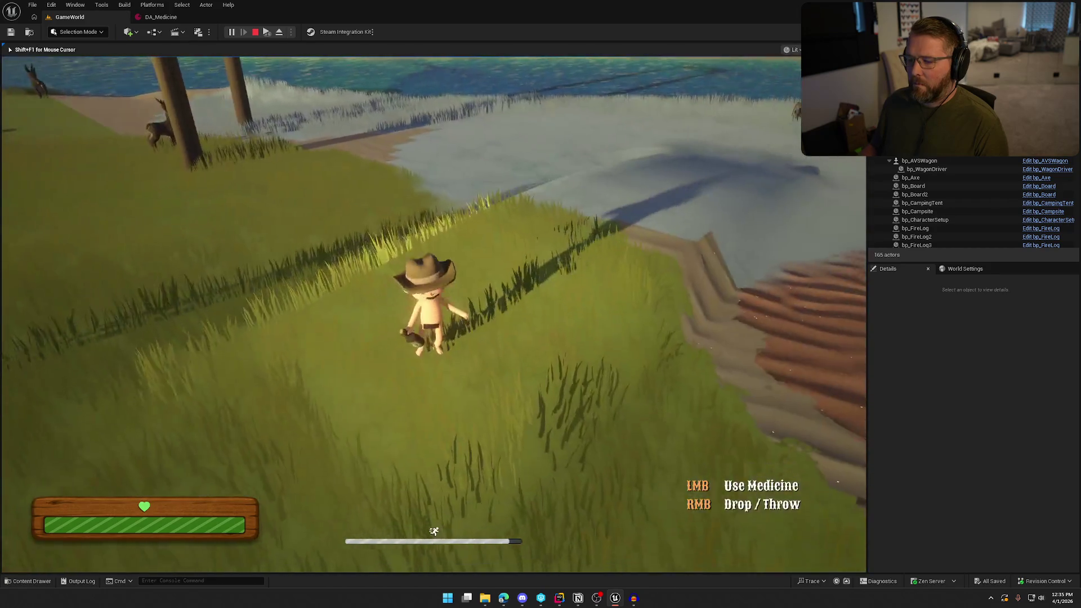
{"action": "right_click", "coordinate": [434, 313]}
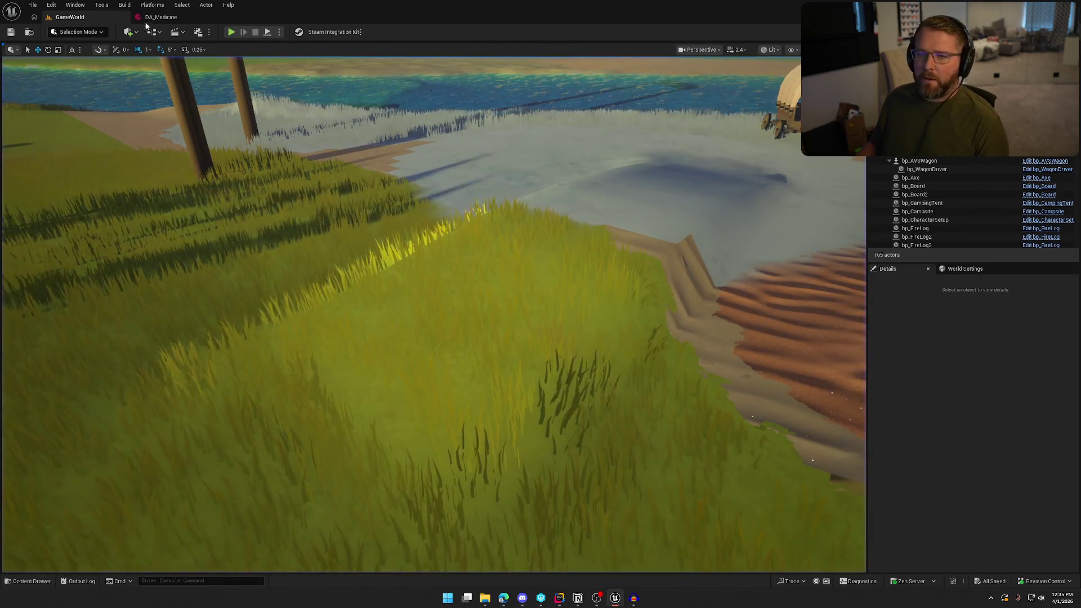
Step: Leave the game, open DA_MoneyBag from the Content Drawer and close the DA_Medicine tab
{"action": "key", "text": "shift+F1"}
{"action": "left_click", "coordinate": [158, 18]}
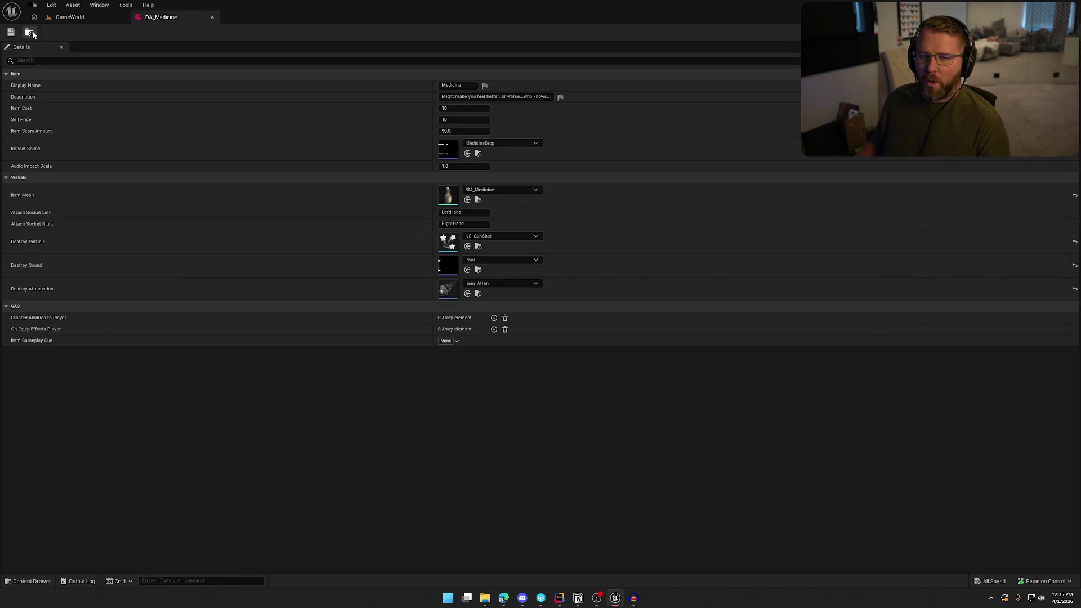
{"action": "left_click", "coordinate": [30, 33]}
{"action": "double_click", "coordinate": [654, 445]}
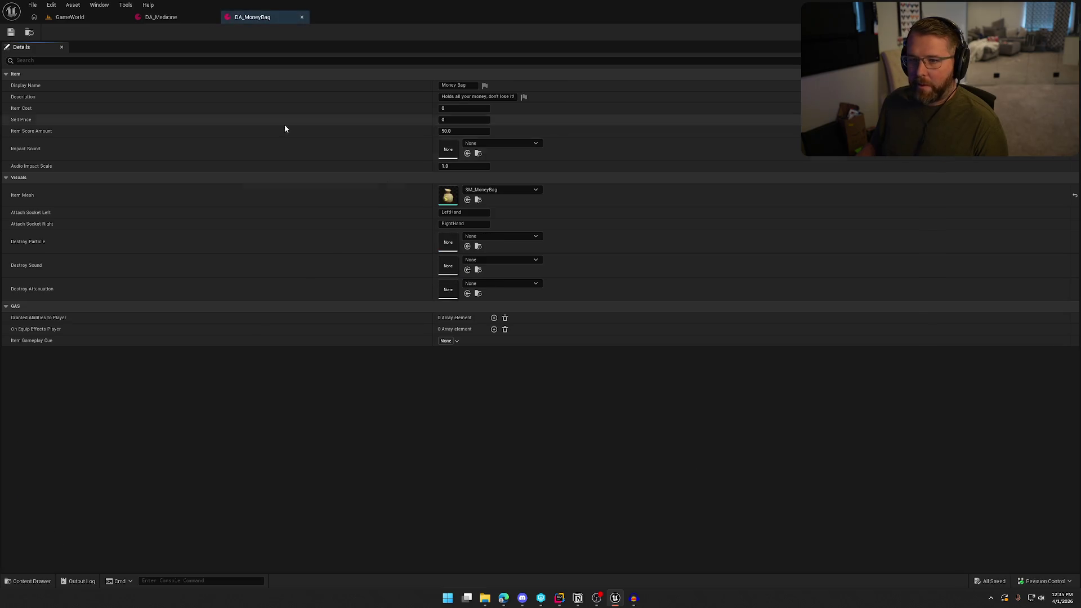
{"action": "middle_click", "coordinate": [174, 18]}
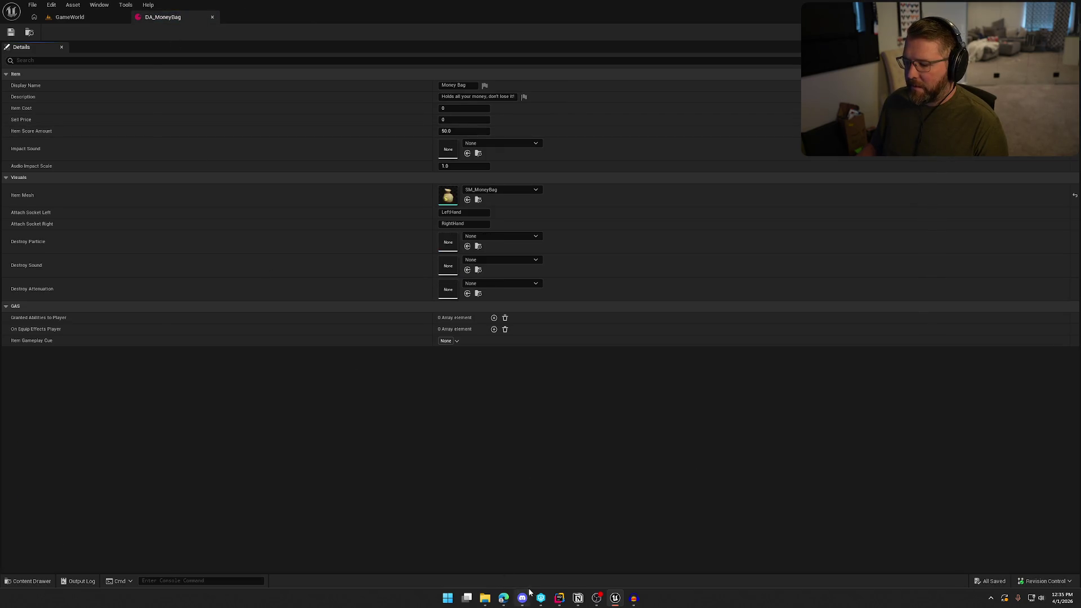
{"action": "mouse_move", "coordinate": [509, 602]}
{"action": "left_click", "coordinate": [573, 557]}
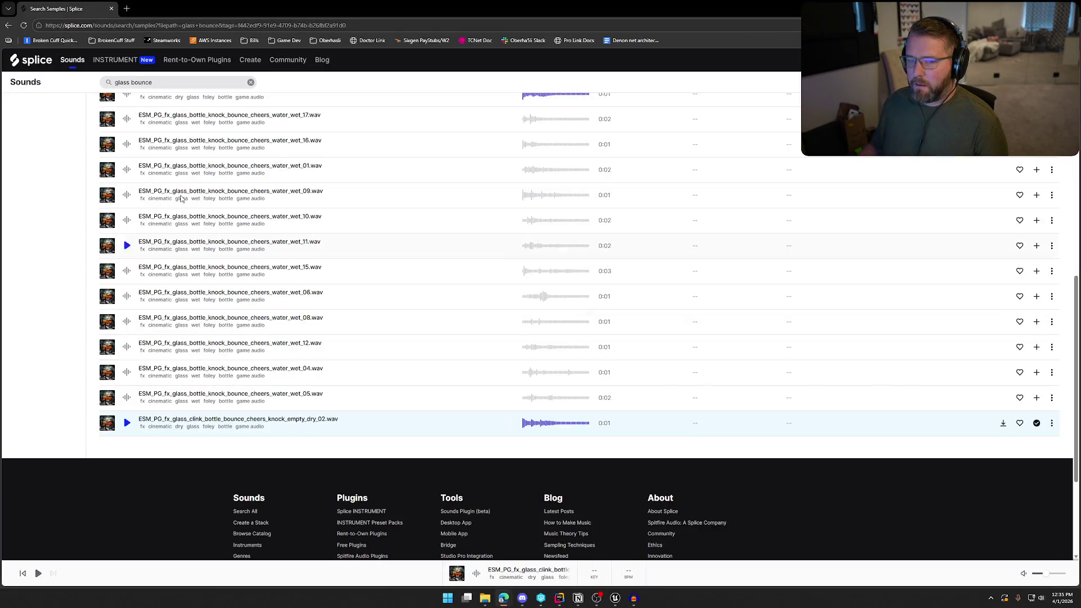
Step: Search Splice for 'bag drop', filter to game audio, and preview the samples
{"action": "left_click", "coordinate": [167, 80]}
{"action": "type", "text": "bag drop"}
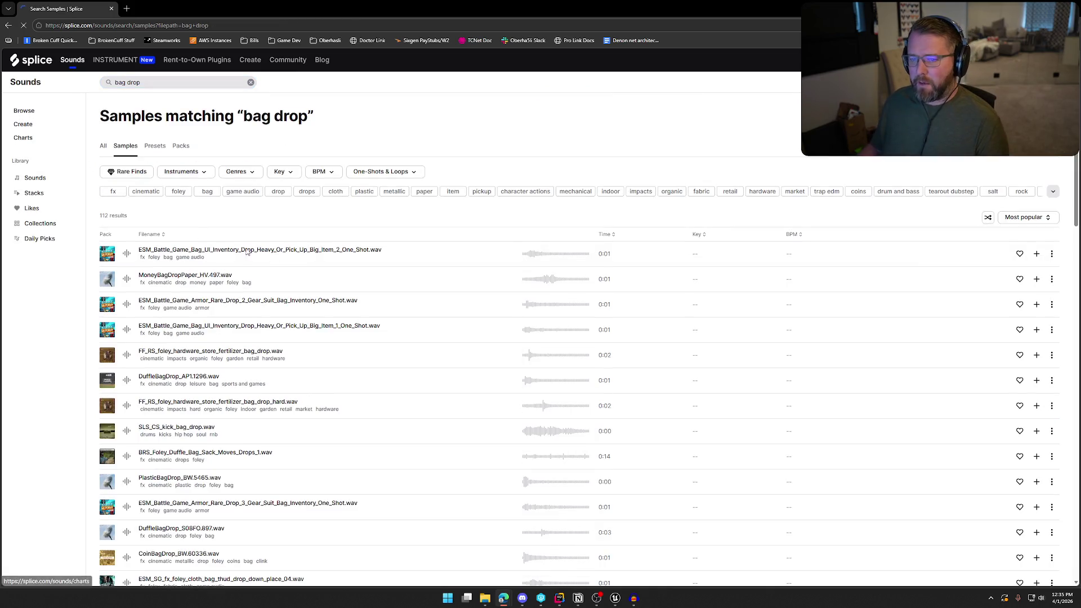
{"action": "left_click", "coordinate": [243, 192]}
{"action": "left_click", "coordinate": [127, 254]}
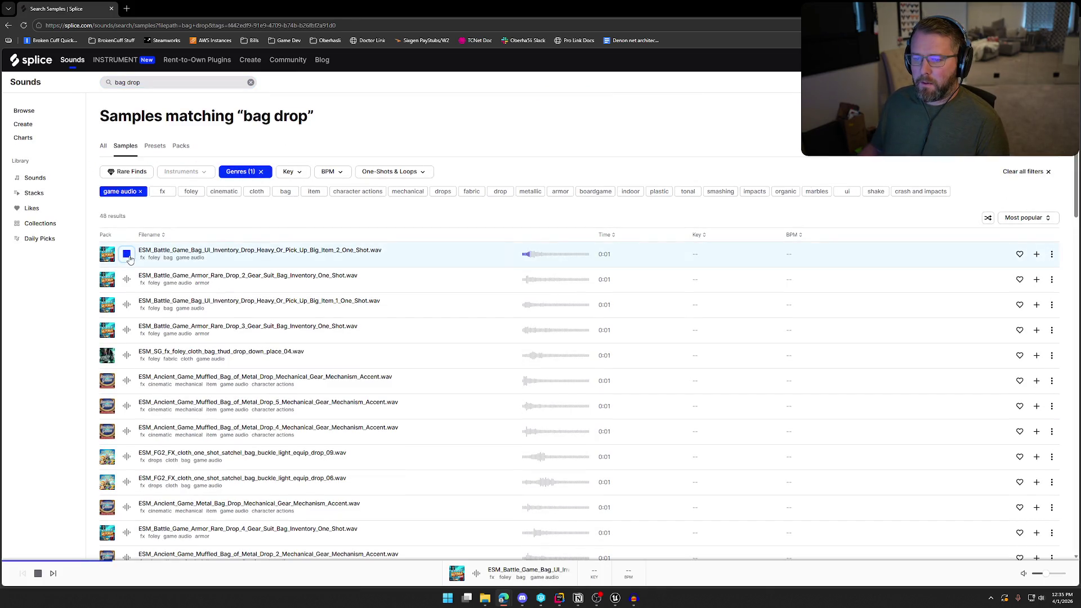
{"action": "left_click", "coordinate": [129, 257]}
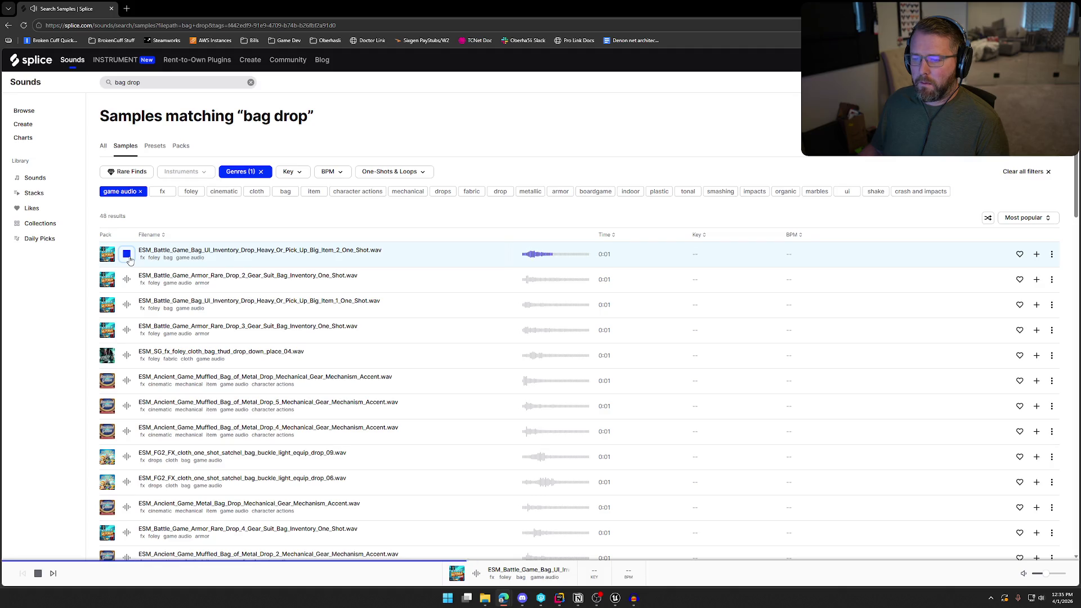
{"action": "left_click", "coordinate": [130, 286]}
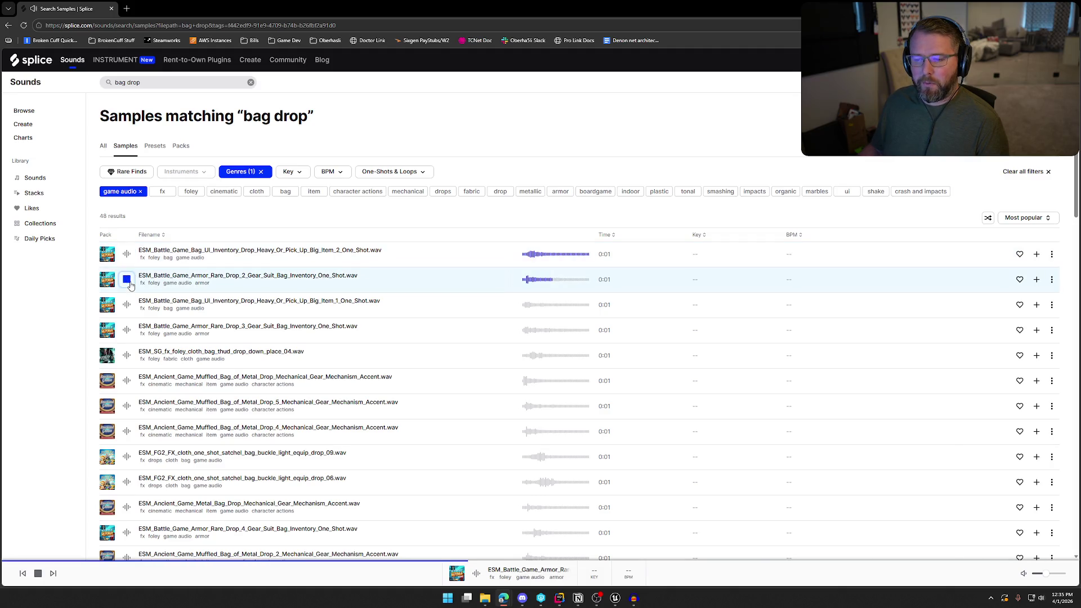
{"action": "left_click", "coordinate": [130, 285]}
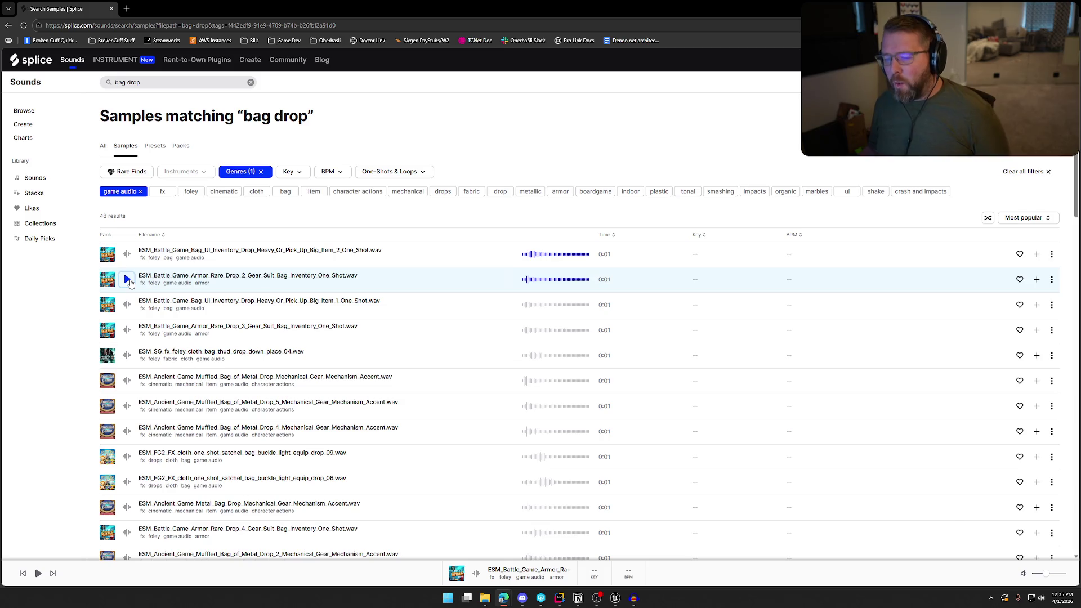
{"action": "left_click", "coordinate": [127, 305]}
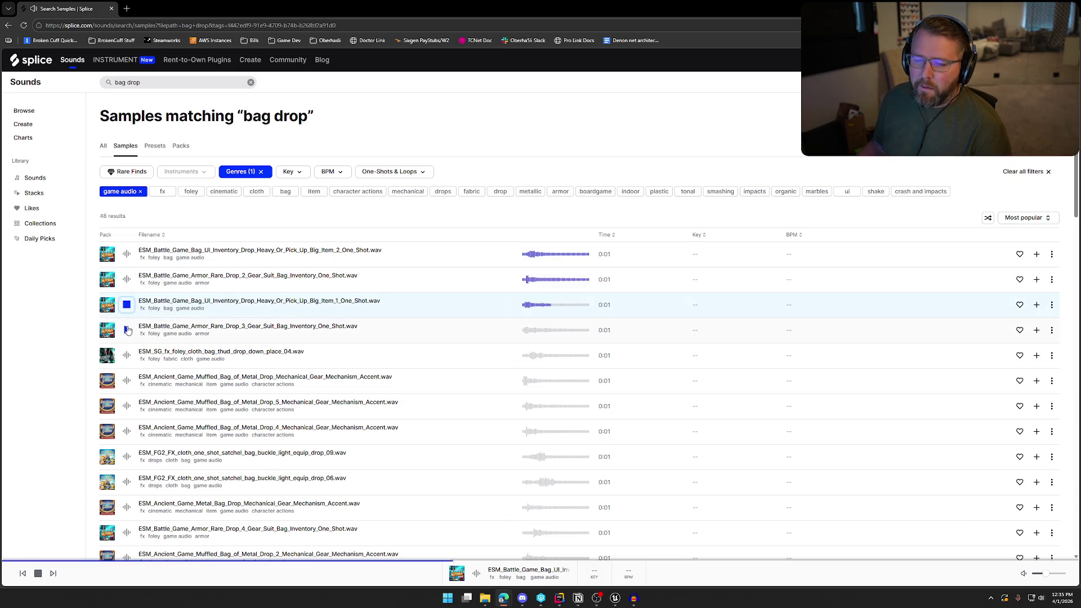
{"action": "left_click", "coordinate": [127, 332]}
{"action": "left_click", "coordinate": [129, 282]}
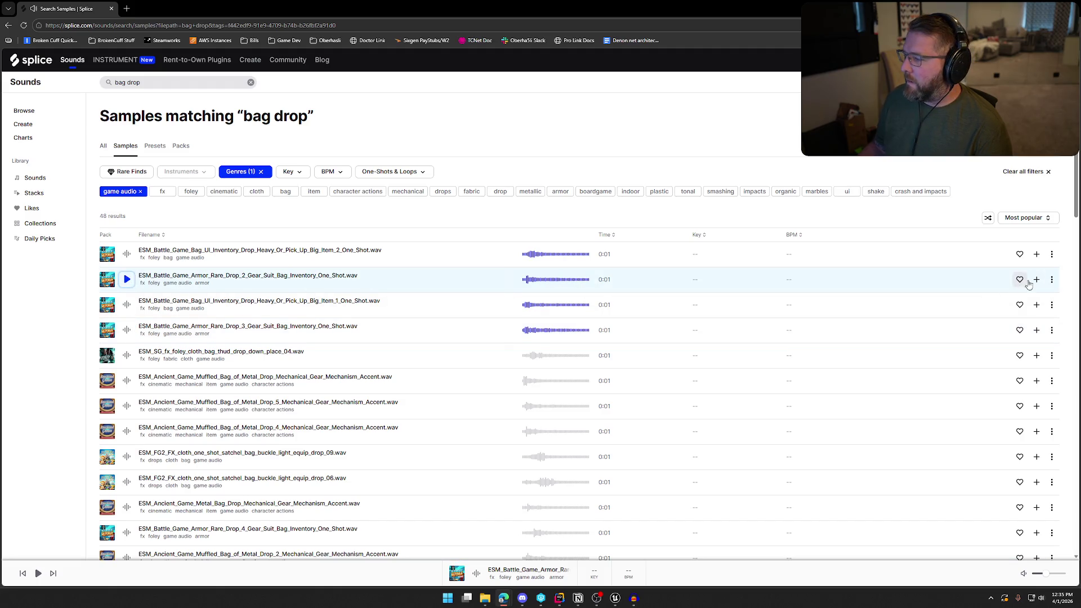
Step: Add Armor_Rare_Drop_2 to the library and download it as a MoneyBag wav
{"action": "left_click", "coordinate": [1037, 279]}
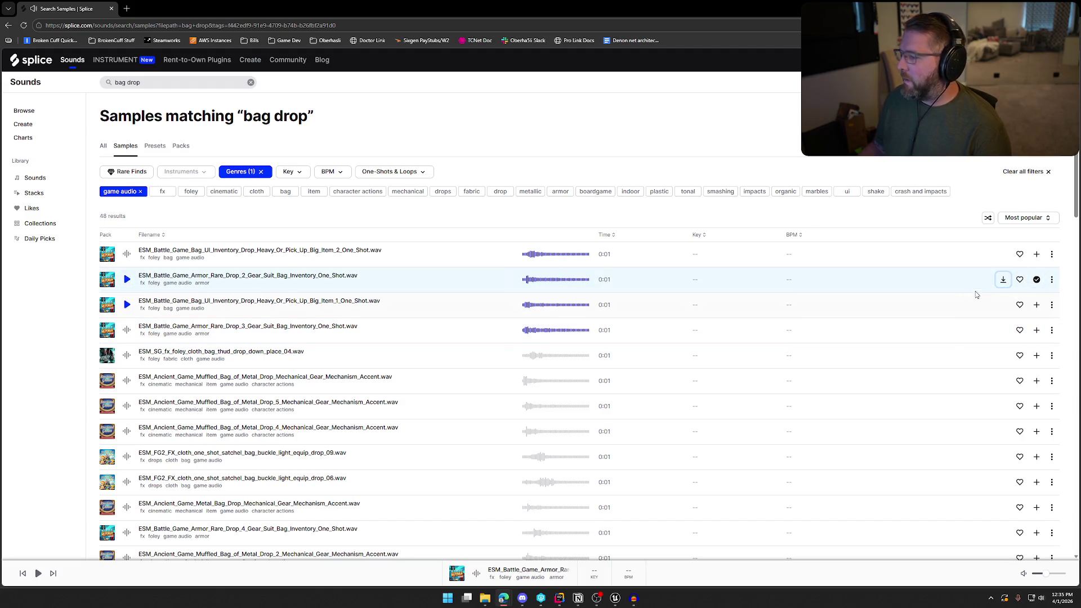
{"action": "left_click", "coordinate": [1003, 279]}
{"action": "type", "text": "MoneyBagDrop"}
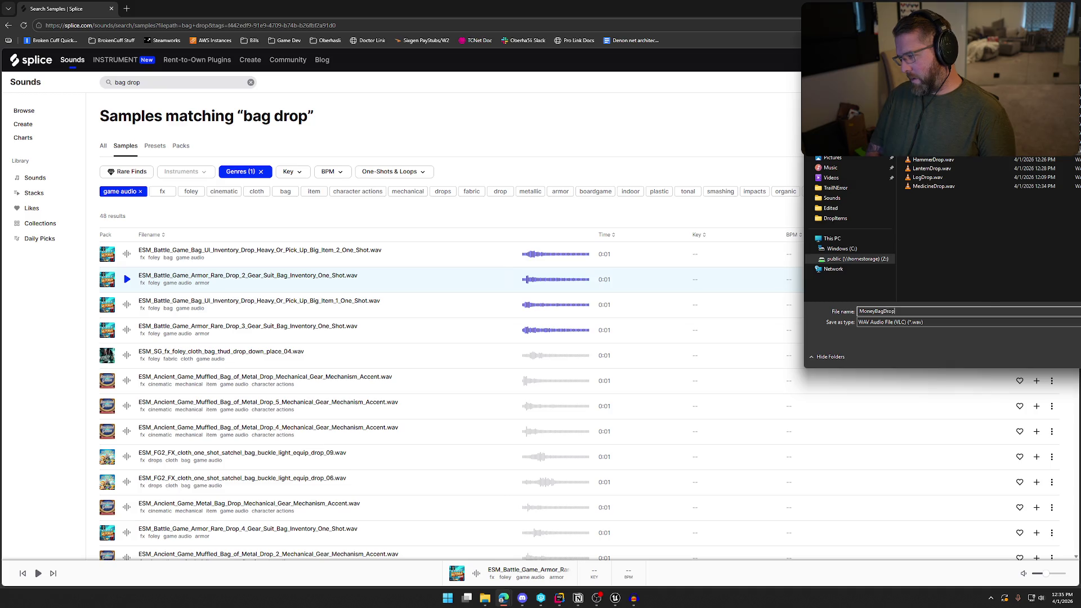
{"action": "key", "text": "Return"}
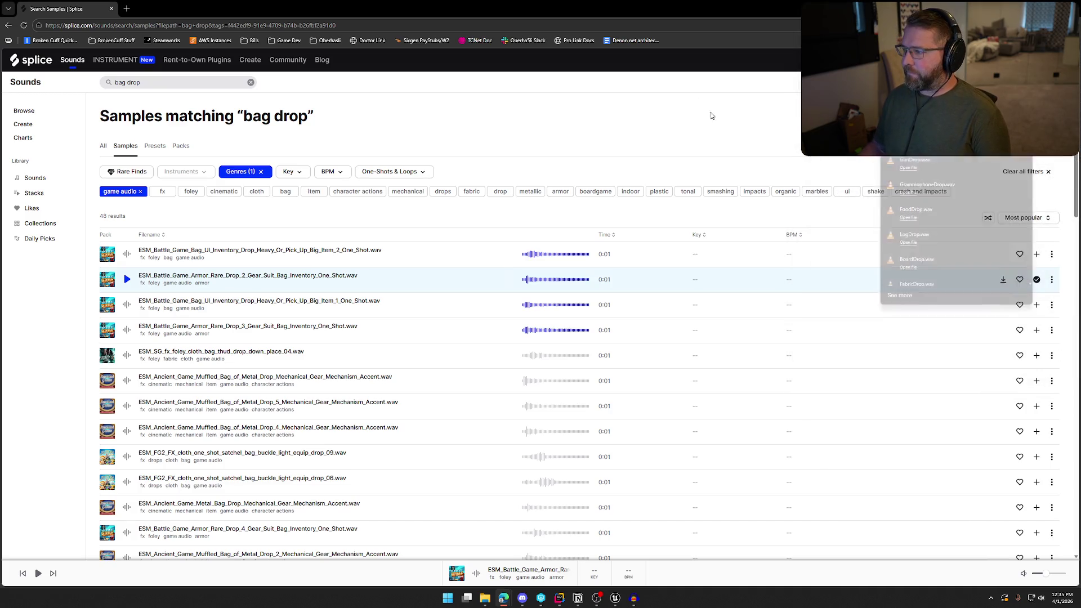
{"action": "left_click", "coordinate": [616, 598]}
{"action": "key", "text": "ctrl+space"}
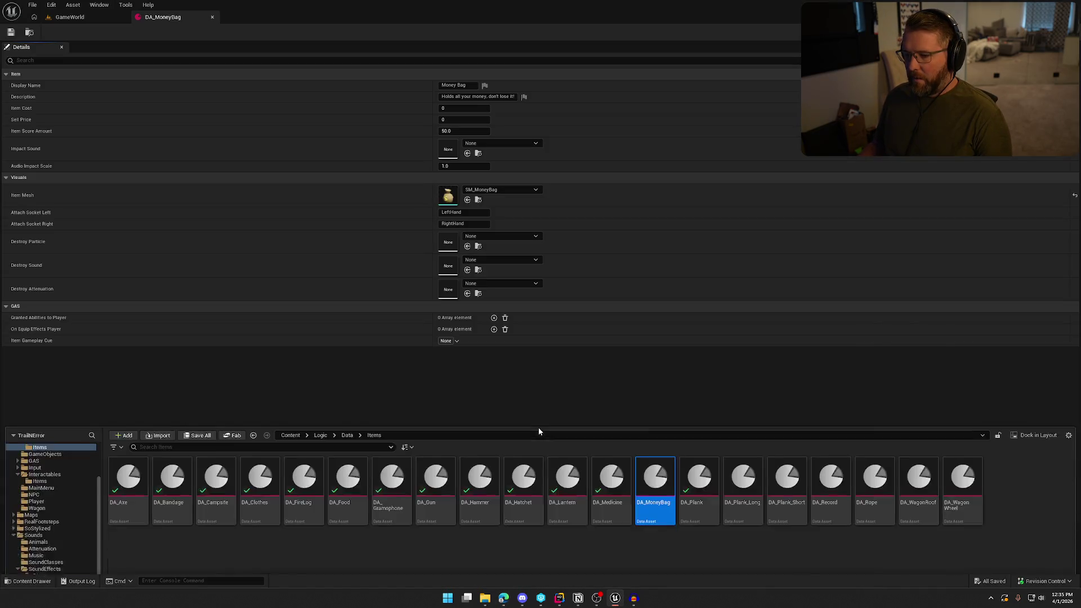
Step: Set DA_MoneyBag's destroy particle to NS_GunShot, sound to Poof and attenuation to Item_Atten
{"action": "left_click", "coordinate": [515, 236]}
{"action": "type", "text": "gun"}
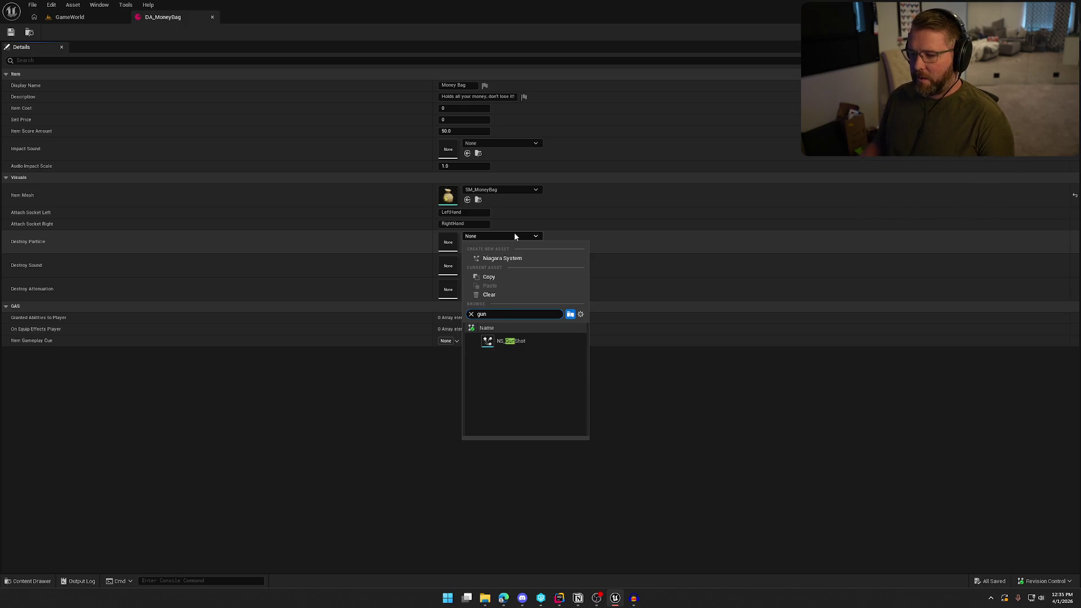
{"action": "left_click", "coordinate": [523, 342]}
{"action": "left_click", "coordinate": [489, 259]}
{"action": "type", "text": "poof"}
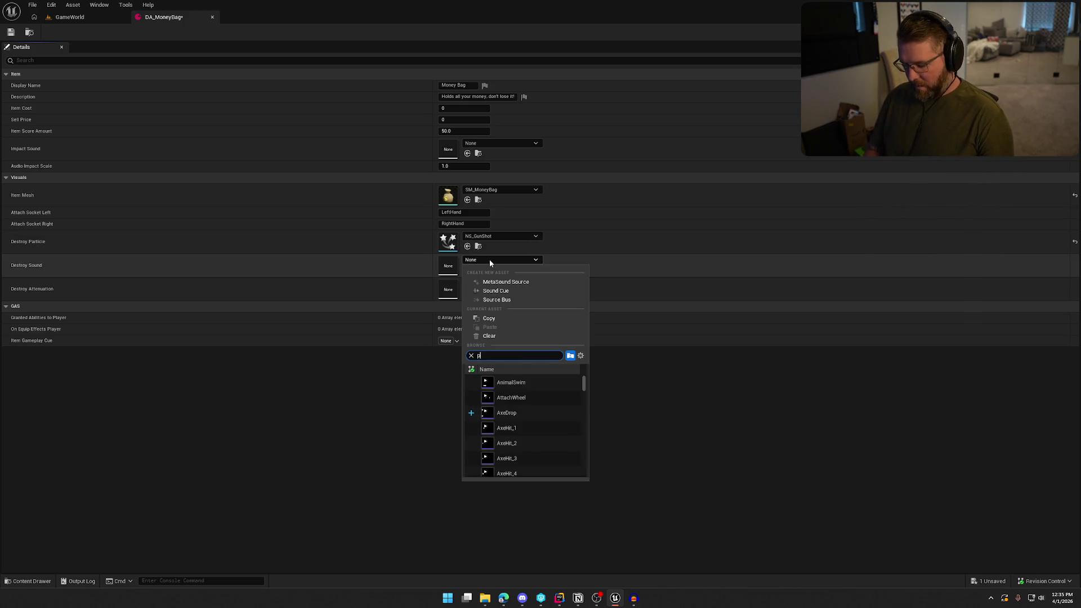
{"action": "key", "text": "Return"}
{"action": "left_click", "coordinate": [485, 283]}
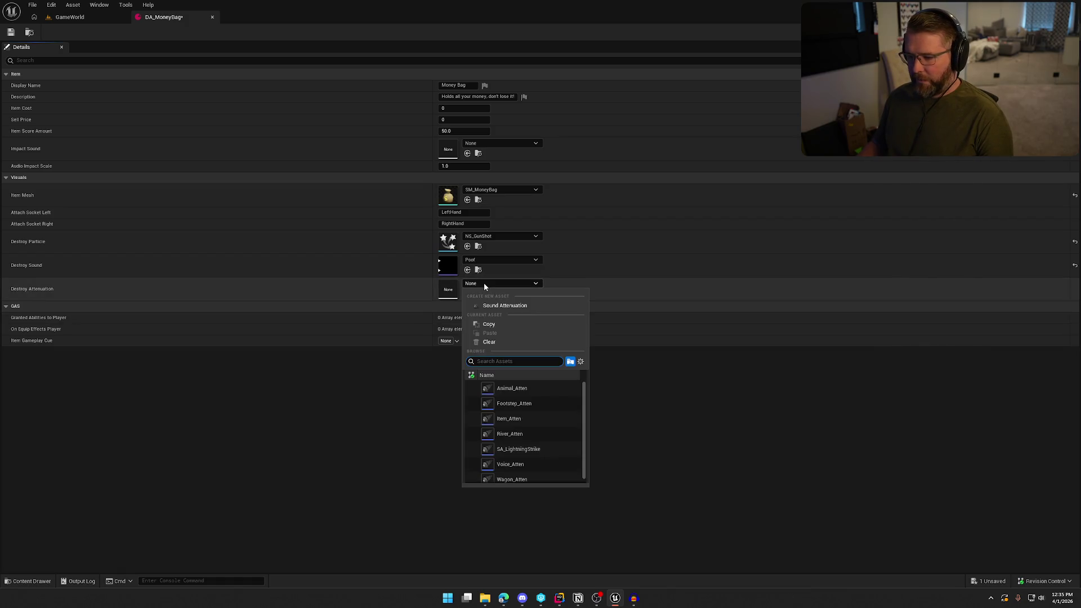
{"action": "left_click", "coordinate": [540, 418]}
Step: Import the MoneyBagDrop sound into the ItemDrops folder and open it
{"action": "key", "text": "ctrl+space"}
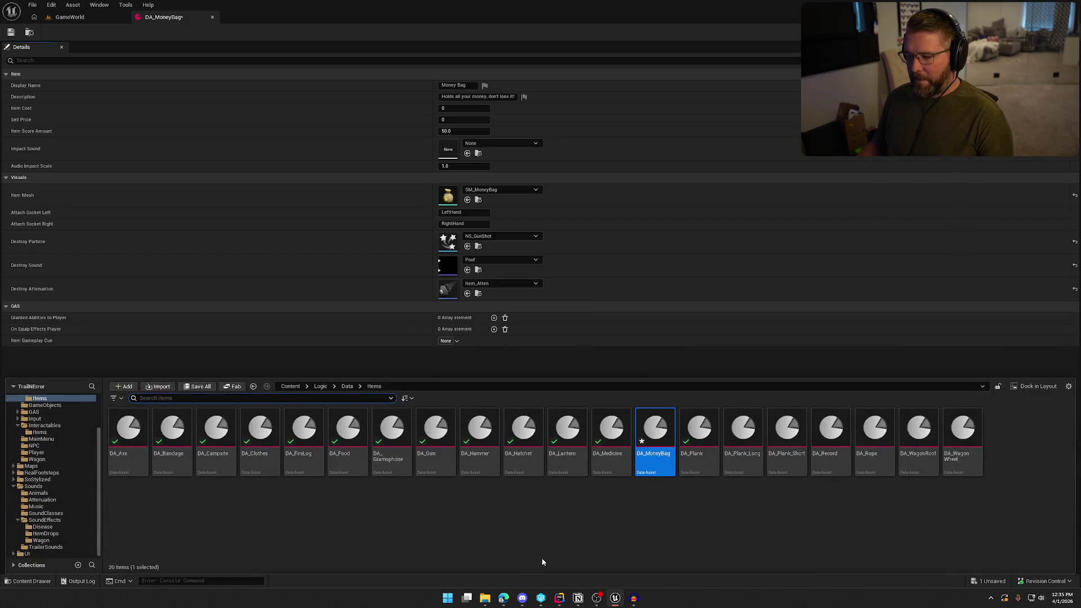
{"action": "left_click", "coordinate": [47, 534]}
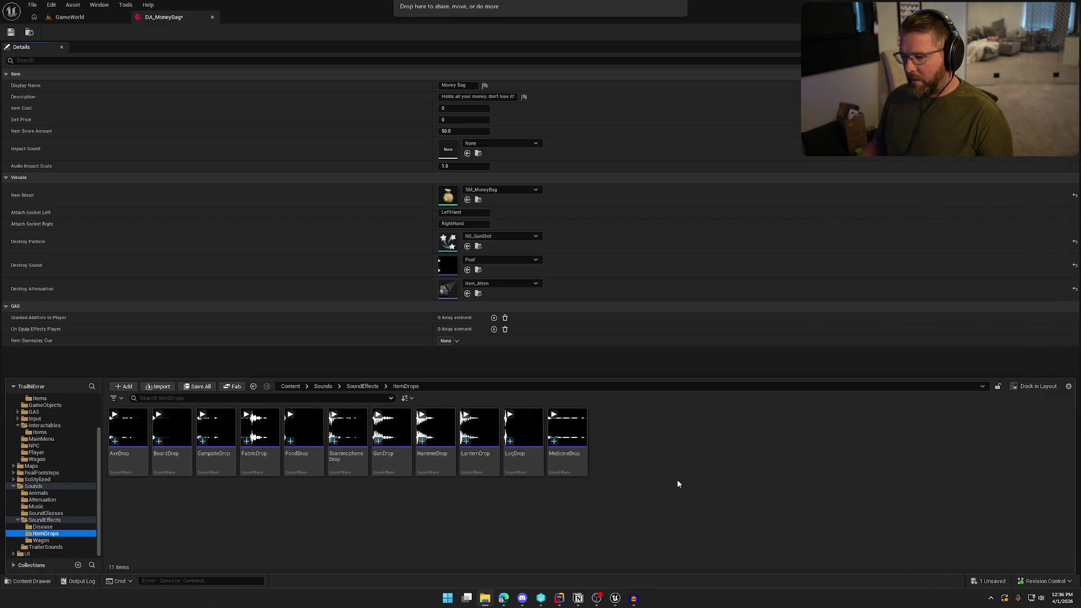
{"action": "left_click_drag", "start_coordinate": [677, 479], "coordinate": [678, 518]}
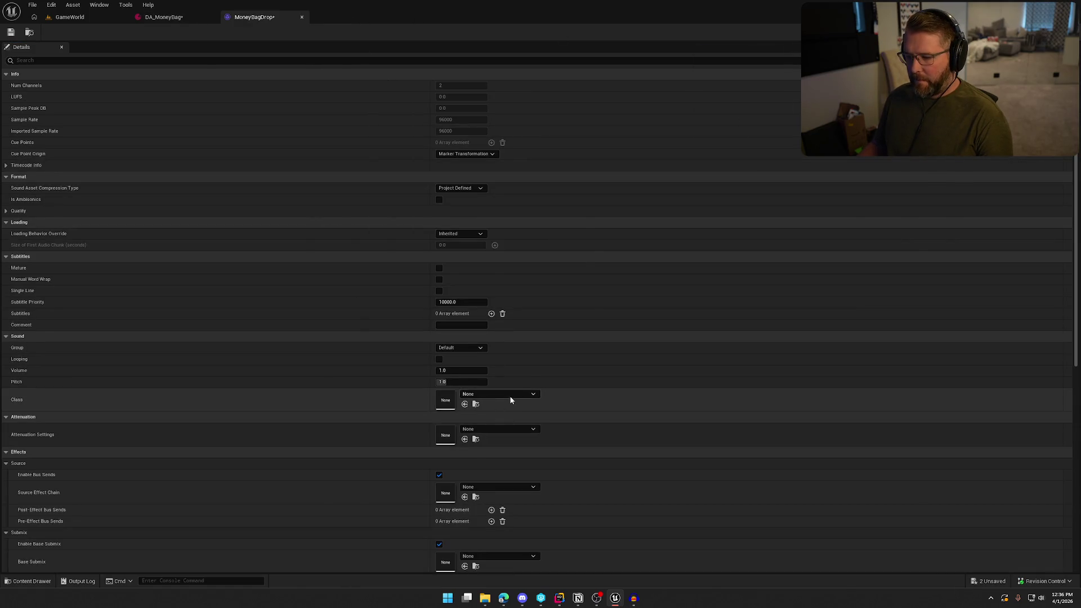
{"action": "left_click", "coordinate": [507, 394]}
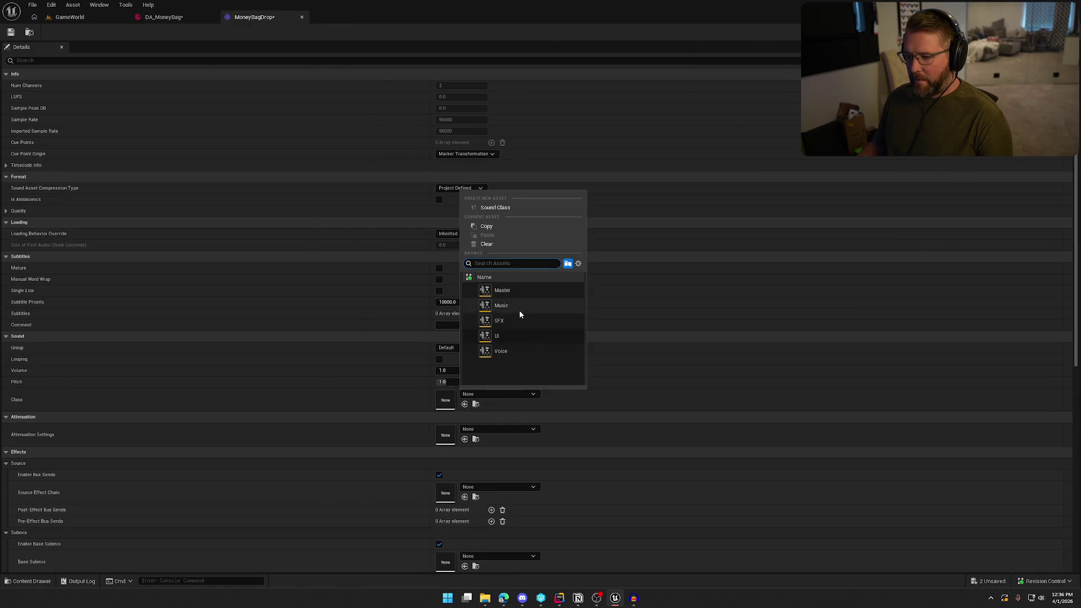
Step: Give MoneyBagDrop SFX class, Item_Atten attenuation and Play when Silent virtualization
{"action": "left_click", "coordinate": [518, 320]}
{"action": "left_click", "coordinate": [498, 429]}
{"action": "left_click", "coordinate": [563, 356]}
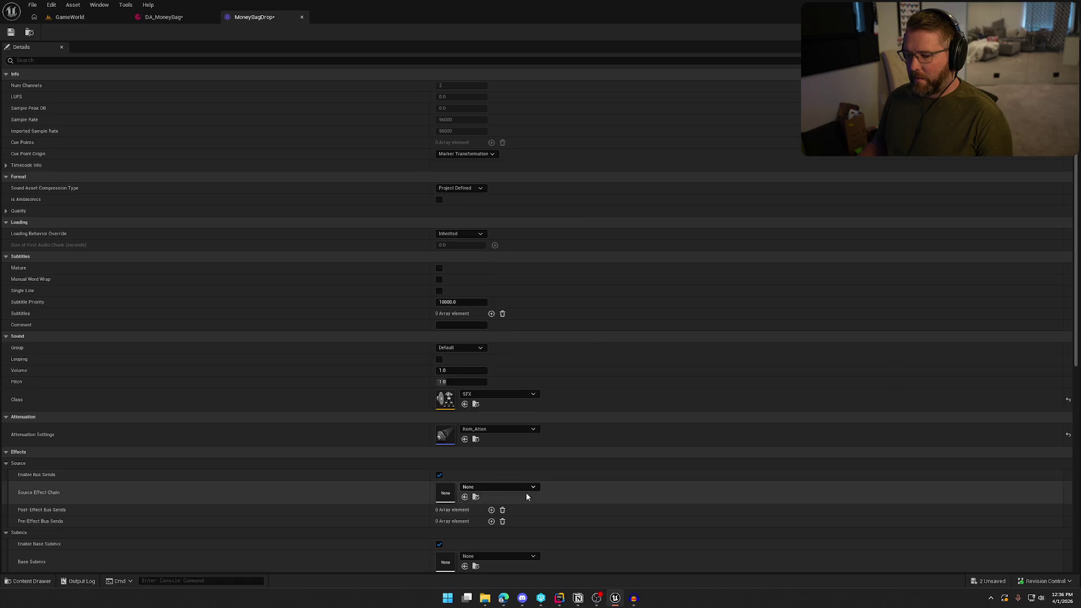
{"action": "scroll", "coordinate": [513, 507], "scroll_direction": "down", "scroll_amount": 2}
{"action": "left_click", "coordinate": [461, 546]}
{"action": "left_click", "coordinate": [456, 560]}
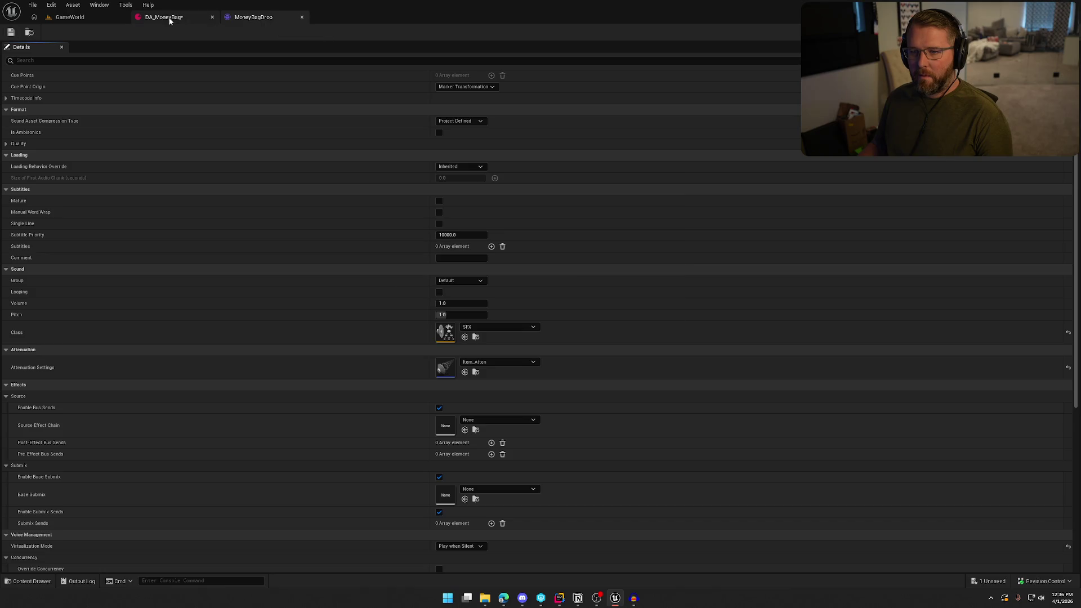
{"action": "middle_click", "coordinate": [246, 16]}
Step: Set DA_MoneyBag's Impact Sound to MoneyBagDrop and save it, checking the asset out
{"action": "left_click", "coordinate": [508, 144]}
{"action": "type", "text": "money"}
{"action": "left_click", "coordinate": [510, 257]}
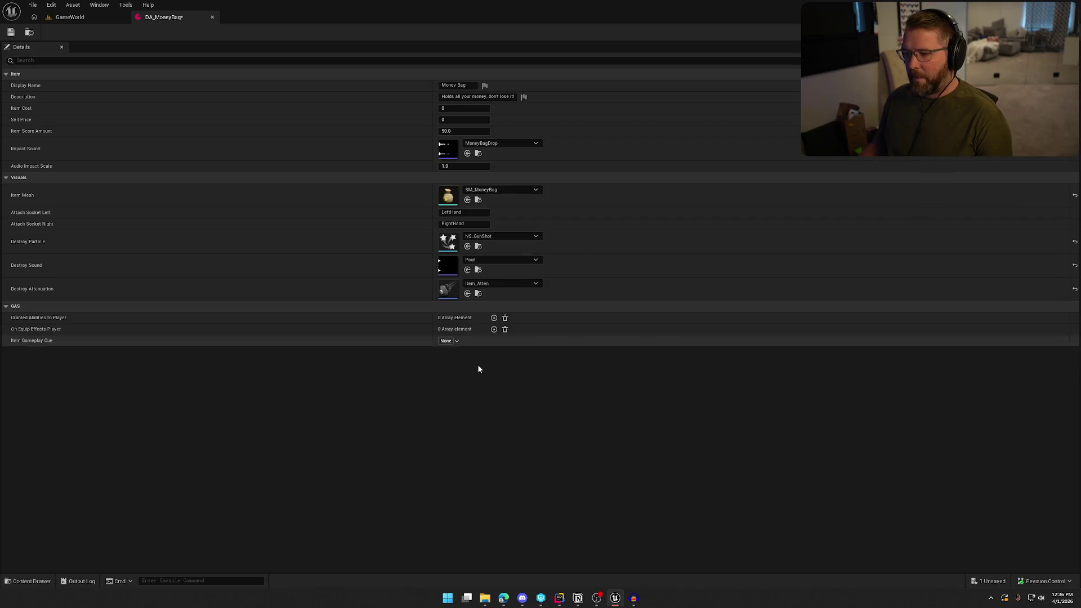
{"action": "left_click", "coordinate": [13, 34]}
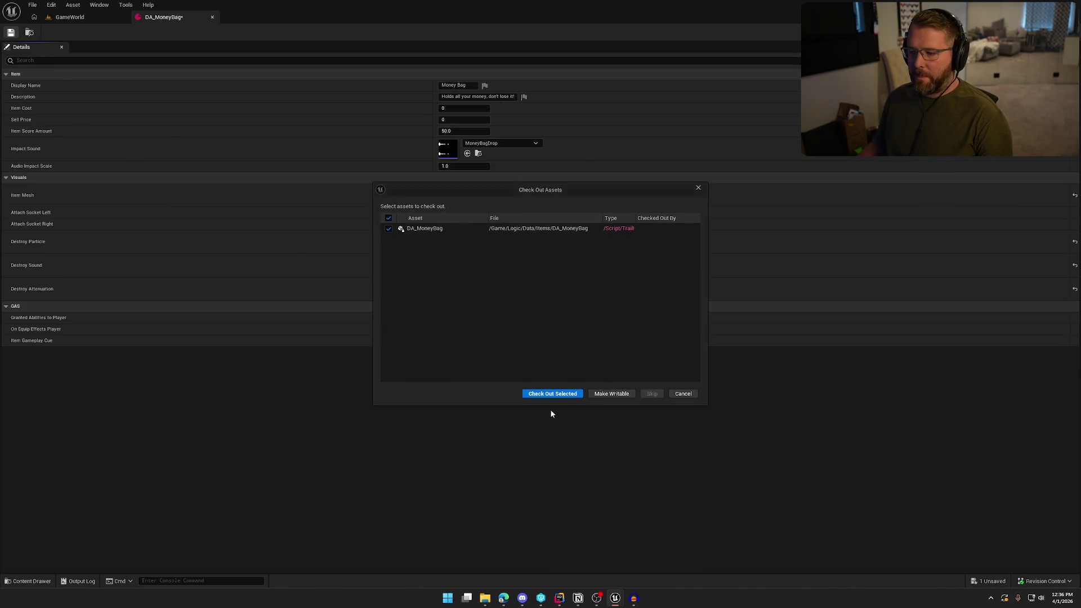
{"action": "left_click", "coordinate": [553, 393]}
{"action": "left_click", "coordinate": [89, 18]}
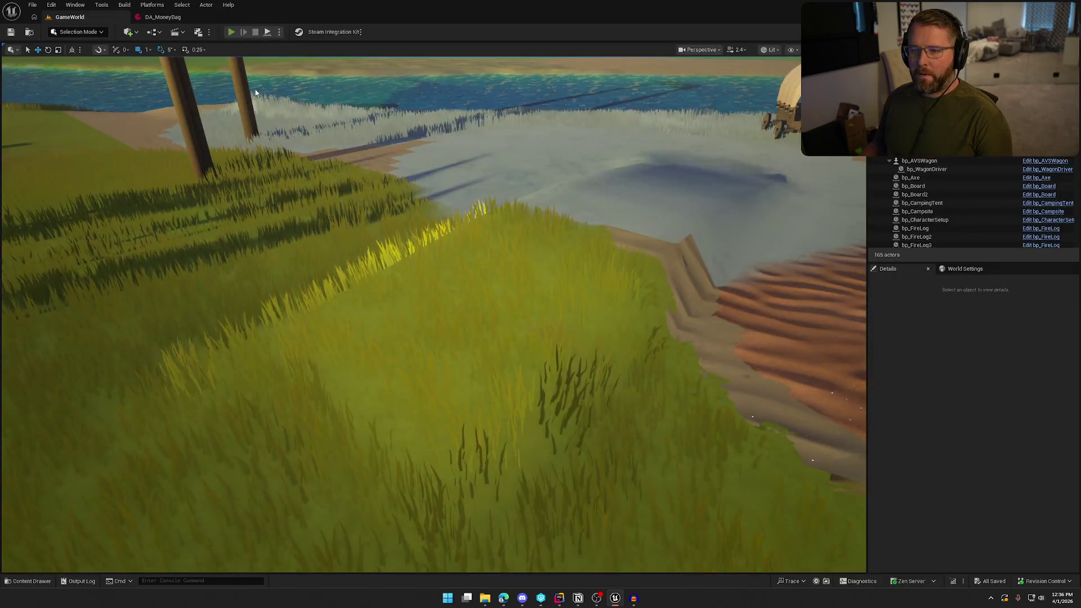
Step: Start play and drop the money bag on open terrain and on the sand beach
{"action": "left_click", "coordinate": [231, 31]}
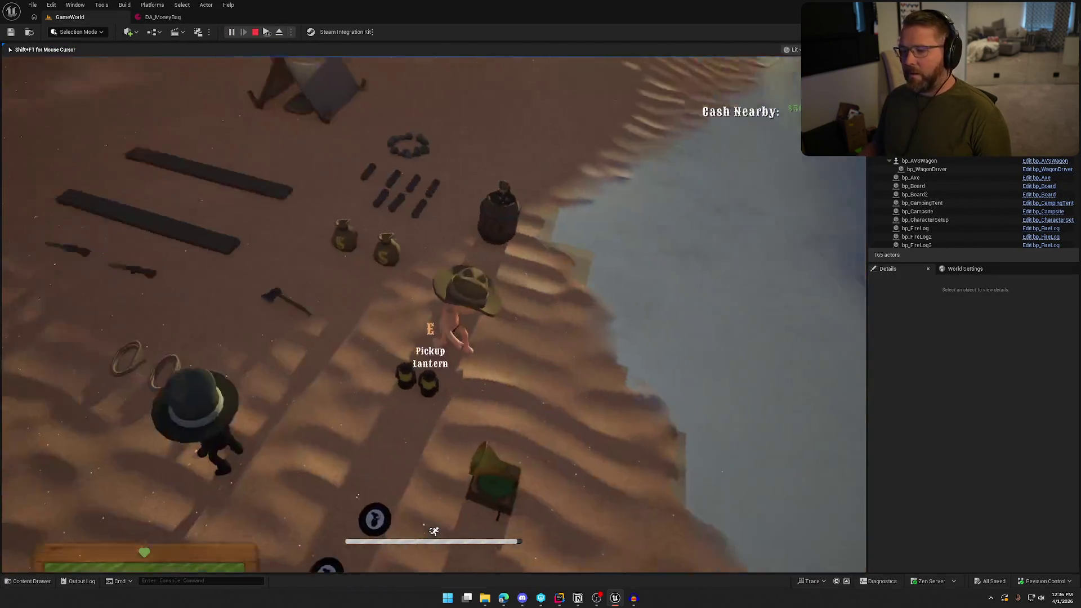
{"action": "key", "text": "e"}
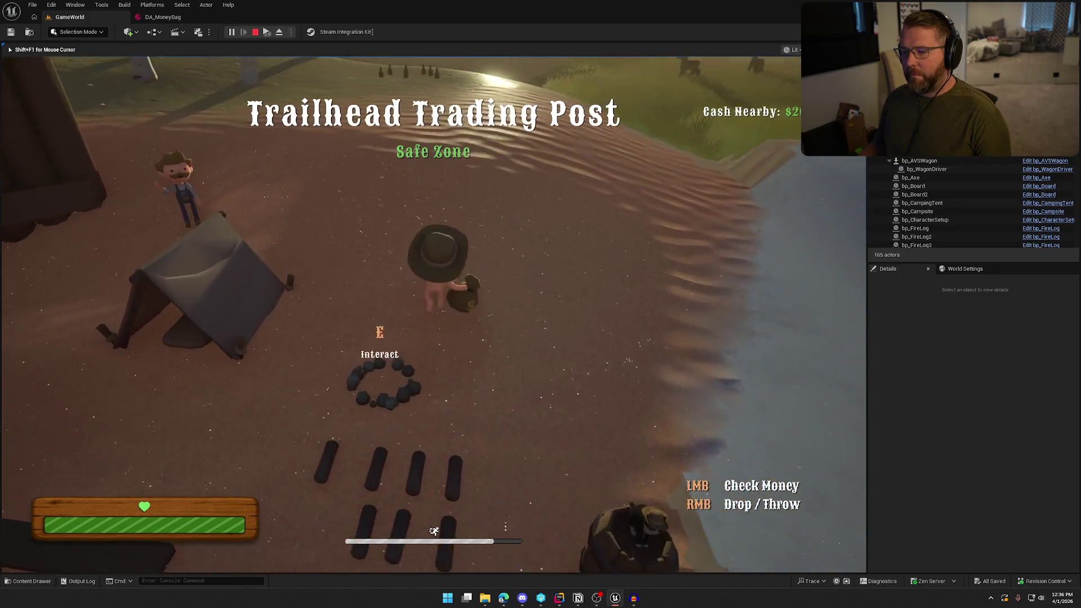
{"action": "key", "text": "shift+w"}
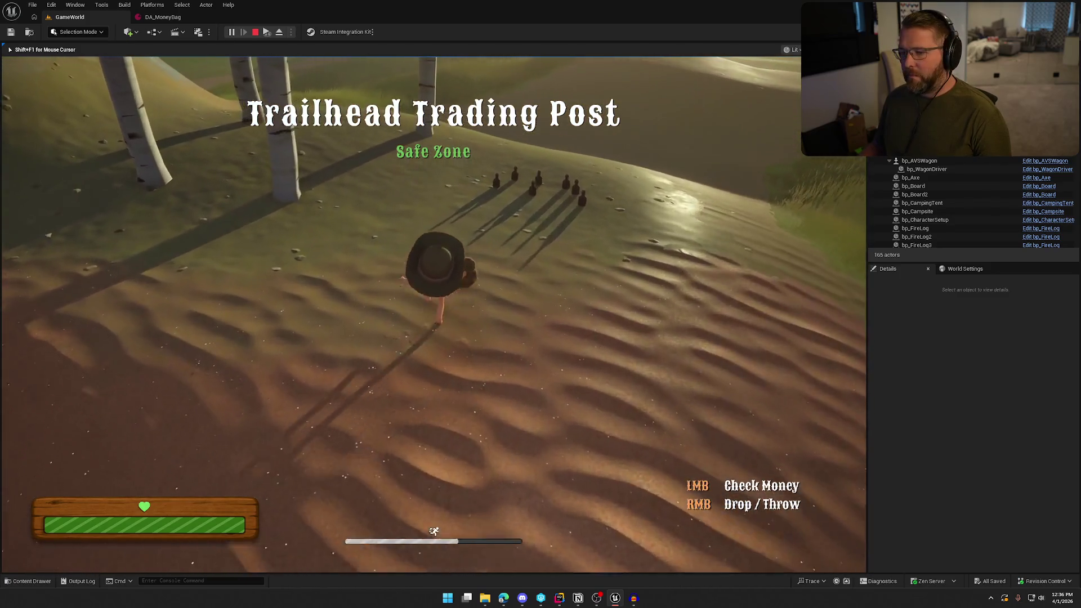
{"action": "key", "text": "w"}
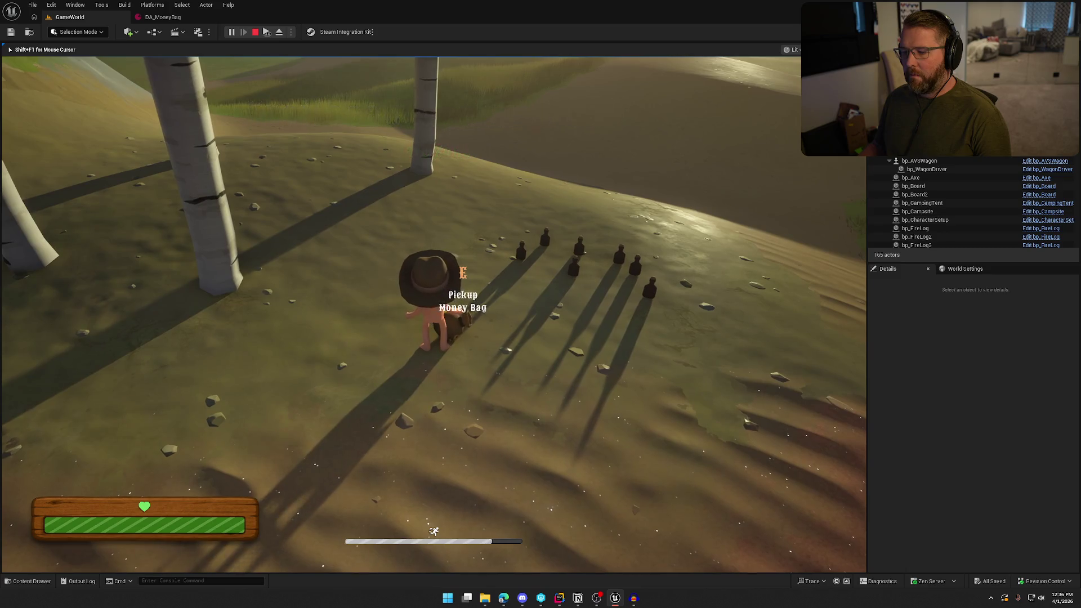
{"action": "key", "text": "e"}
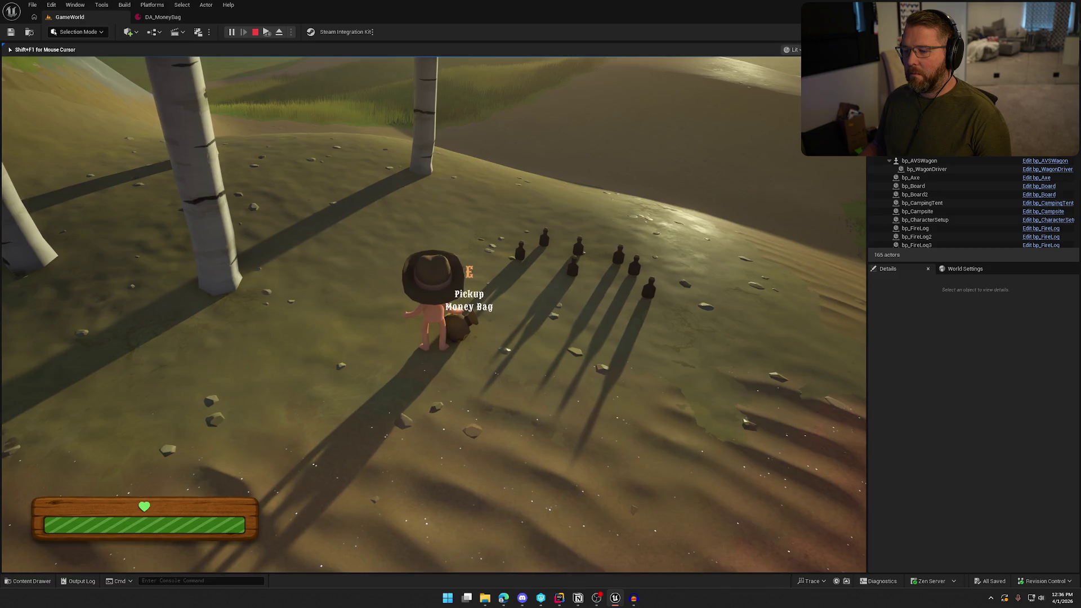
{"action": "key", "text": "e"}
{"action": "key", "text": "shift+w"}
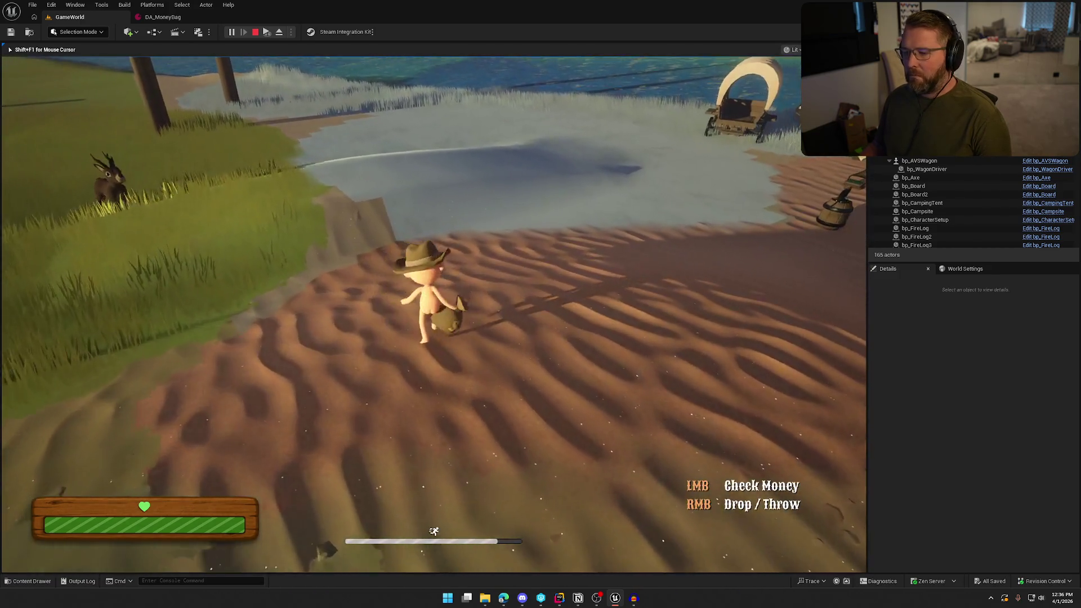
{"action": "key", "text": "w"}
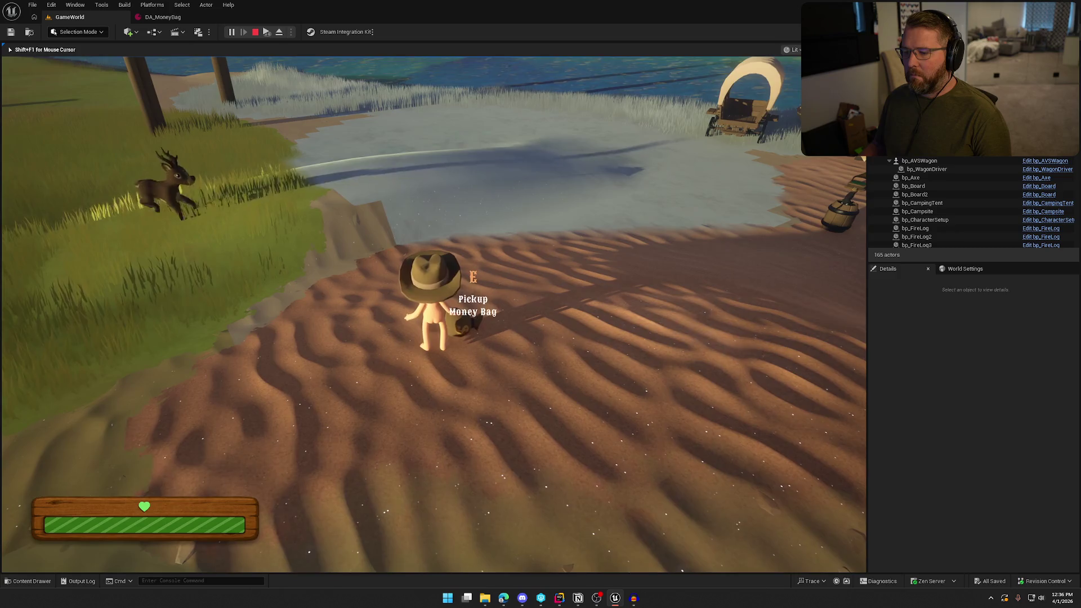
Step: Drop the money bag on the grey riverbank, stop play, and return to DA_MoneyBag
{"action": "key", "text": "e"}
{"action": "key", "text": "shift+w"}
{"action": "key", "text": "w"}
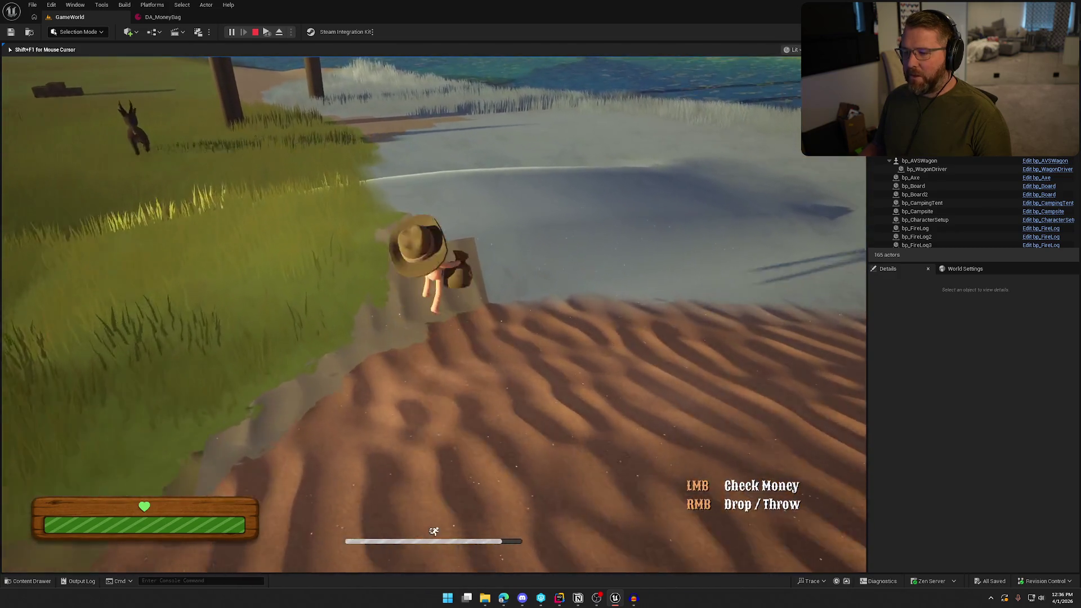
{"action": "key", "text": "w"}
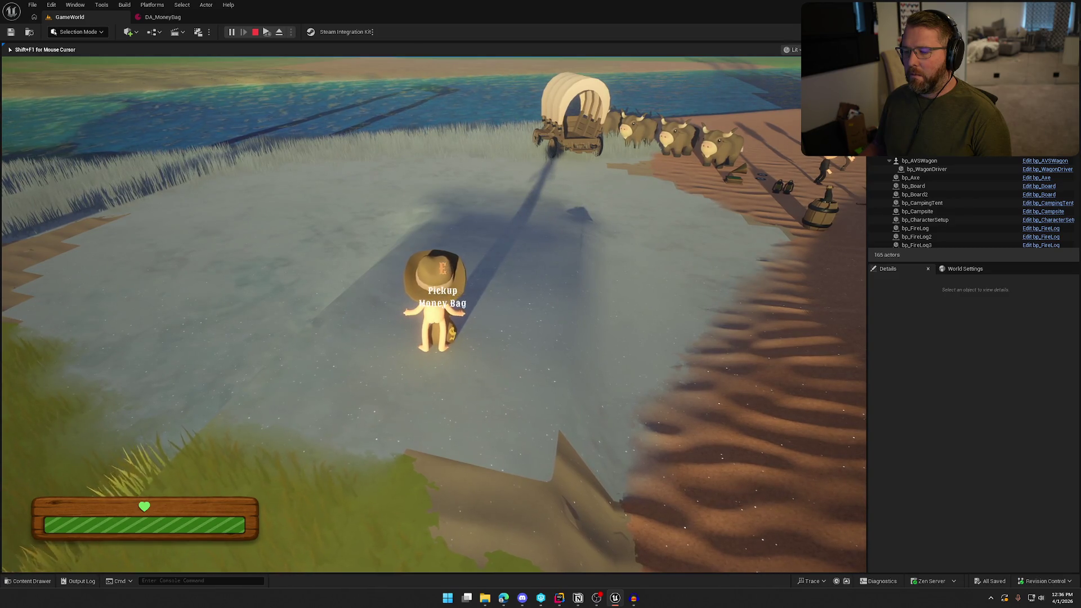
{"action": "key", "text": "Escape"}
{"action": "left_click", "coordinate": [166, 17]}
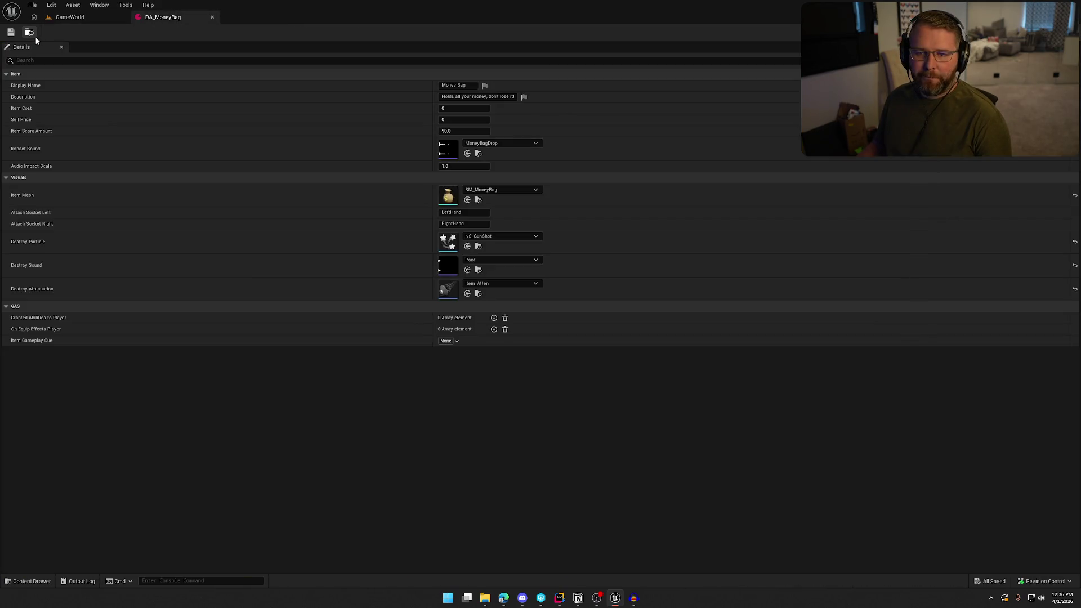
Step: Open DA_Plank_Long and set its Impact Sound to BoardDrop
{"action": "key", "text": "ctrl+space"}
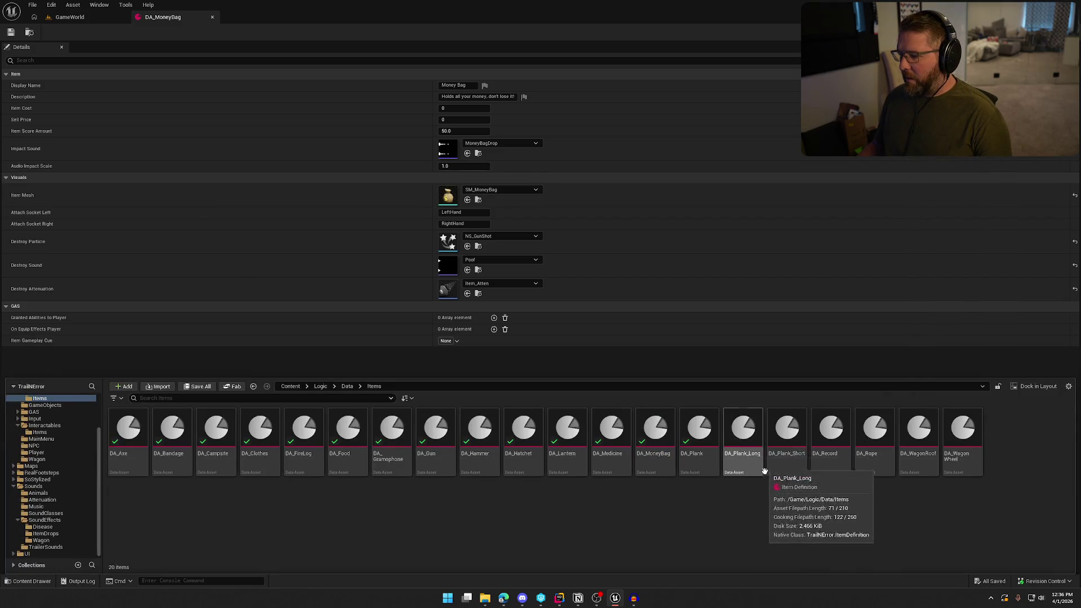
{"action": "double_click", "coordinate": [755, 437]}
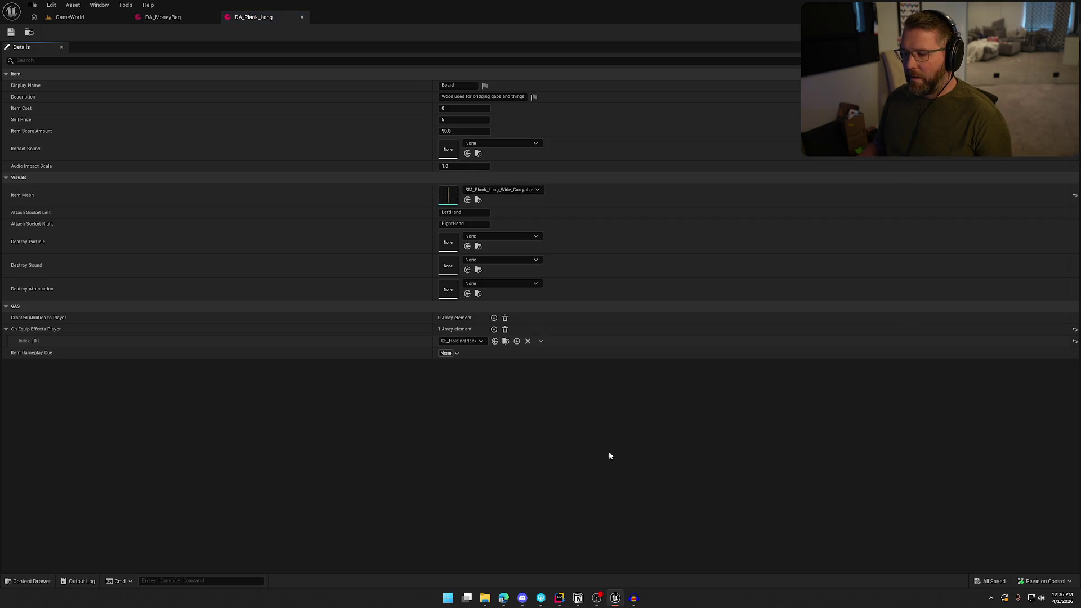
{"action": "left_click", "coordinate": [500, 143]}
{"action": "type", "text": "board"}
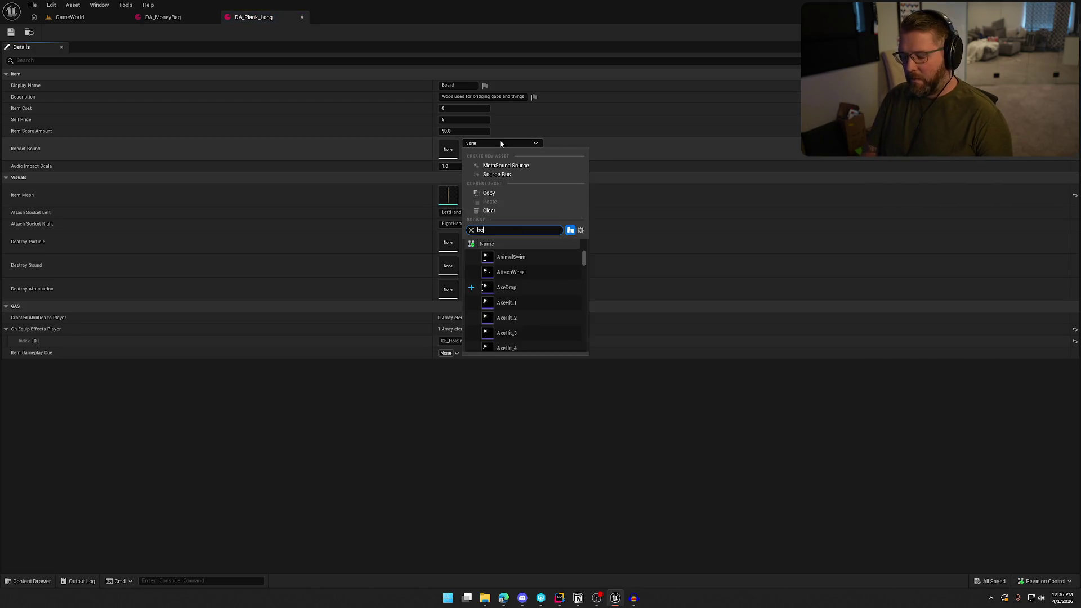
{"action": "left_click", "coordinate": [506, 258]}
Step: Open DA_Plank_Short and set its Impact Sound to BoardDrop
{"action": "key", "text": "ctrl+space"}
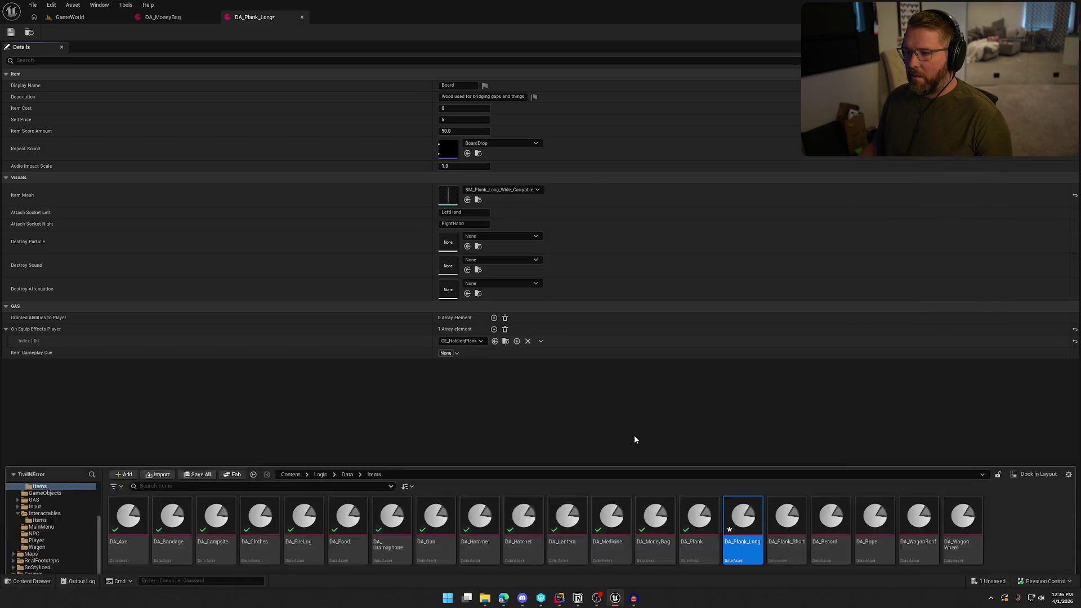
{"action": "key", "text": "Return"}
{"action": "left_click", "coordinate": [499, 147]}
{"action": "type", "text": "board"}
{"action": "left_click", "coordinate": [512, 260]}
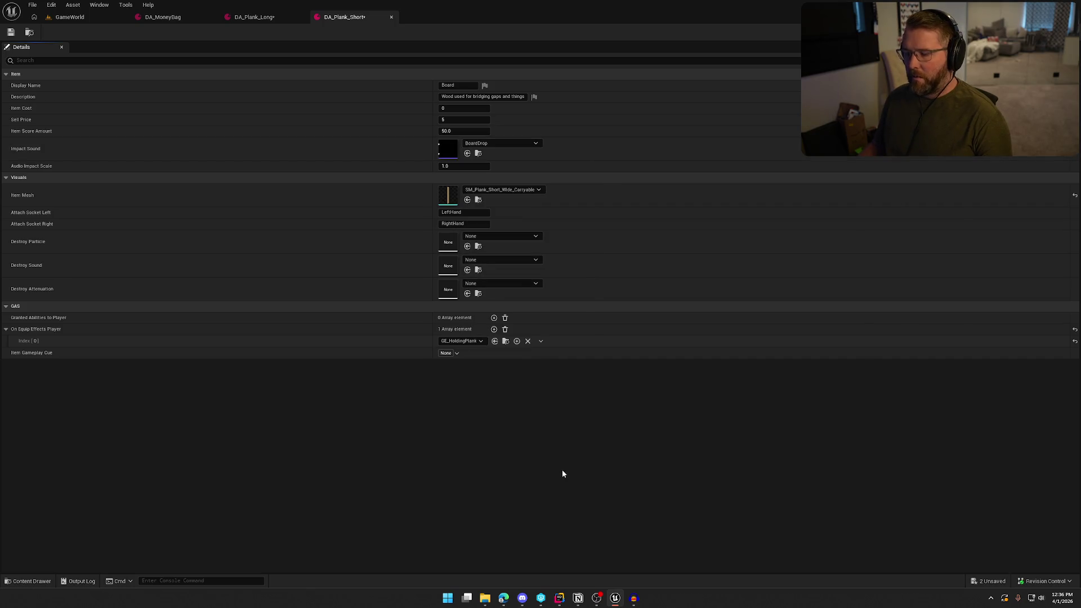
Step: Save and check out both plank assets, then close the MoneyBag and plank asset tabs
{"action": "key", "text": "ctrl+shift+s"}
{"action": "left_click", "coordinate": [571, 395]}
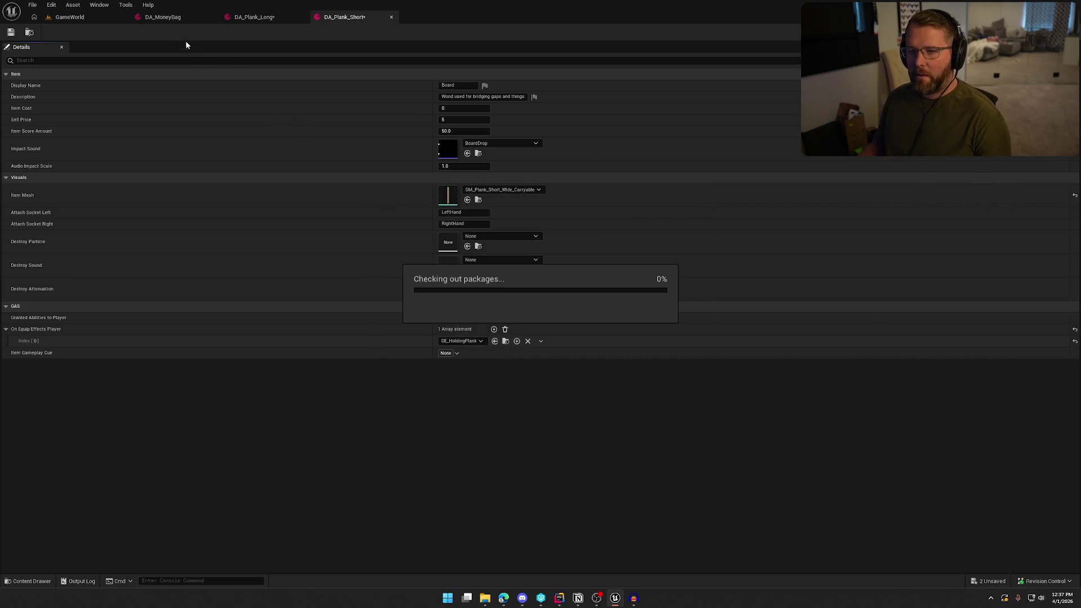
{"action": "middle_click", "coordinate": [181, 18]}
{"action": "middle_click", "coordinate": [178, 18]}
{"action": "middle_click", "coordinate": [178, 18]}
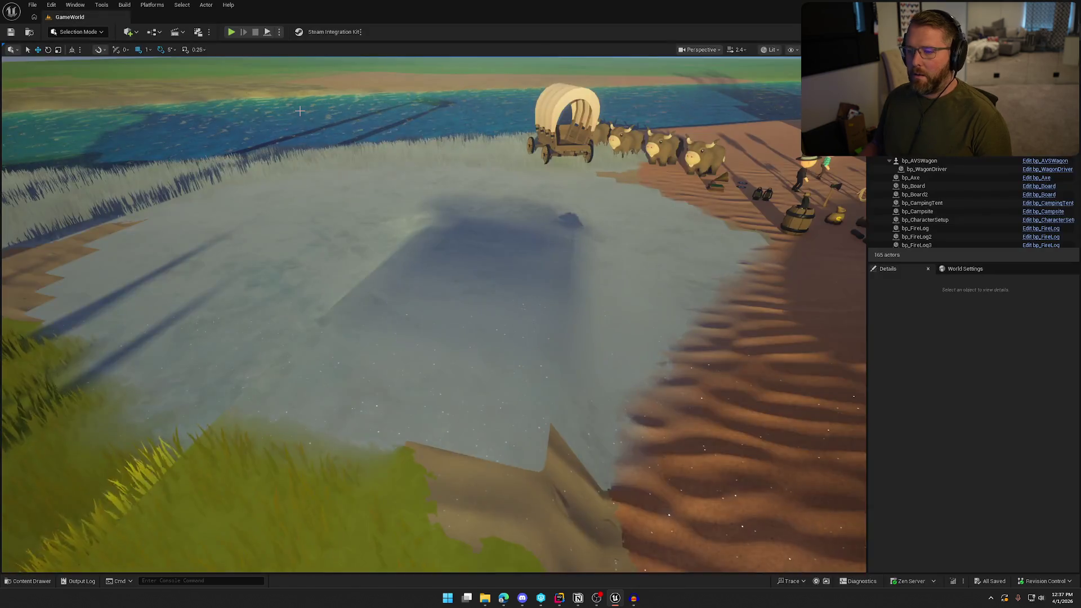
Step: Open DA_Record and look over its Impact Sound choices
{"action": "double_click", "coordinate": [838, 445]}
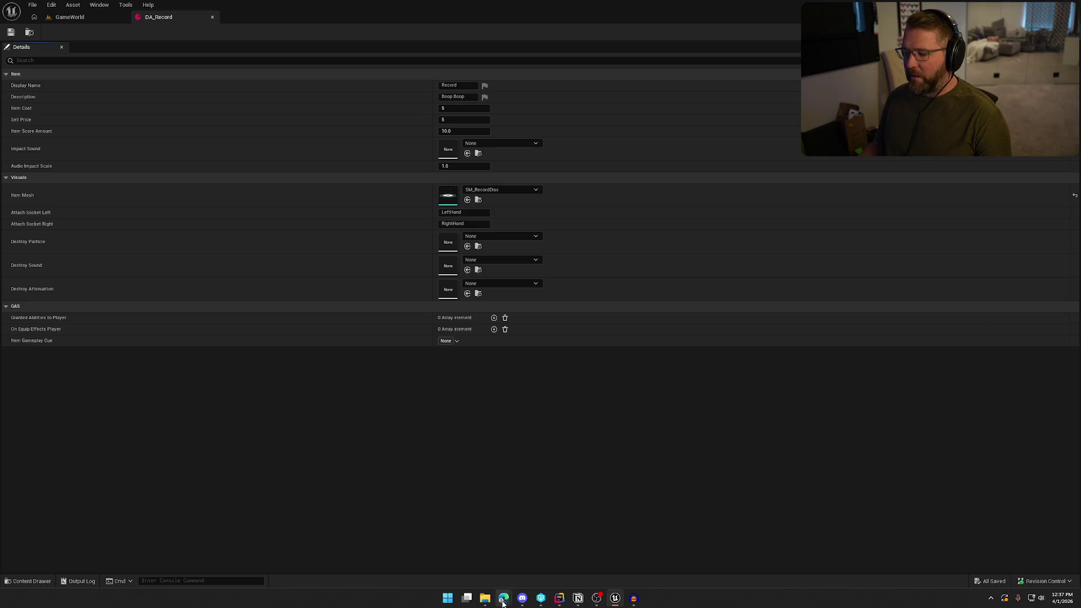
{"action": "mouse_move", "coordinate": [505, 603]}
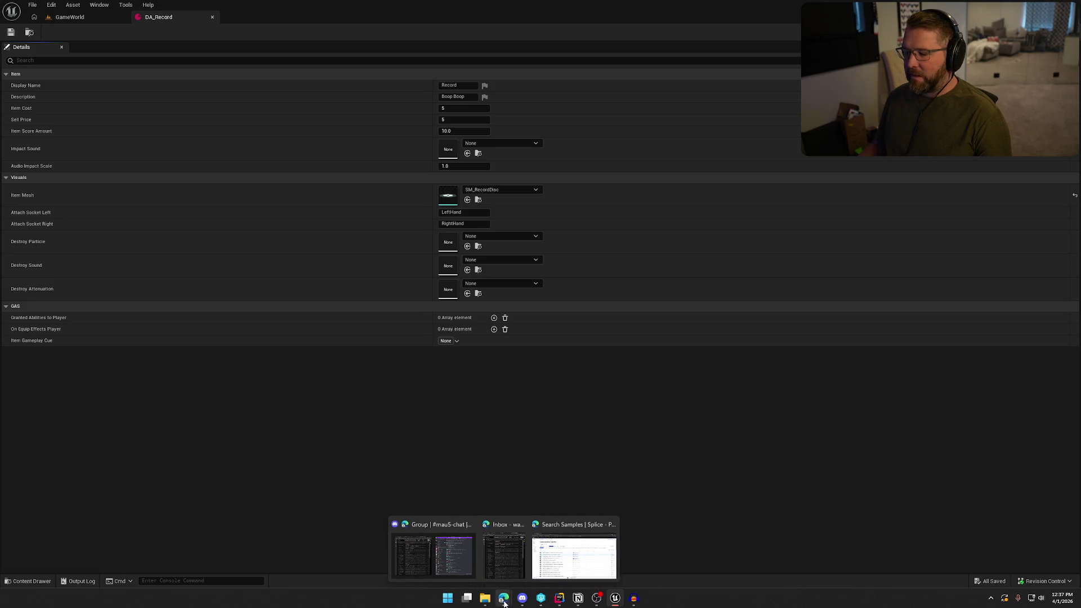
{"action": "left_click", "coordinate": [522, 144]}
{"action": "left_click", "coordinate": [538, 442]}
Step: Preview the FoodDrop, MedicineDrop and MoneyBagDrop sounds in the ItemDrops folder
{"action": "key", "text": "ctrl+space"}
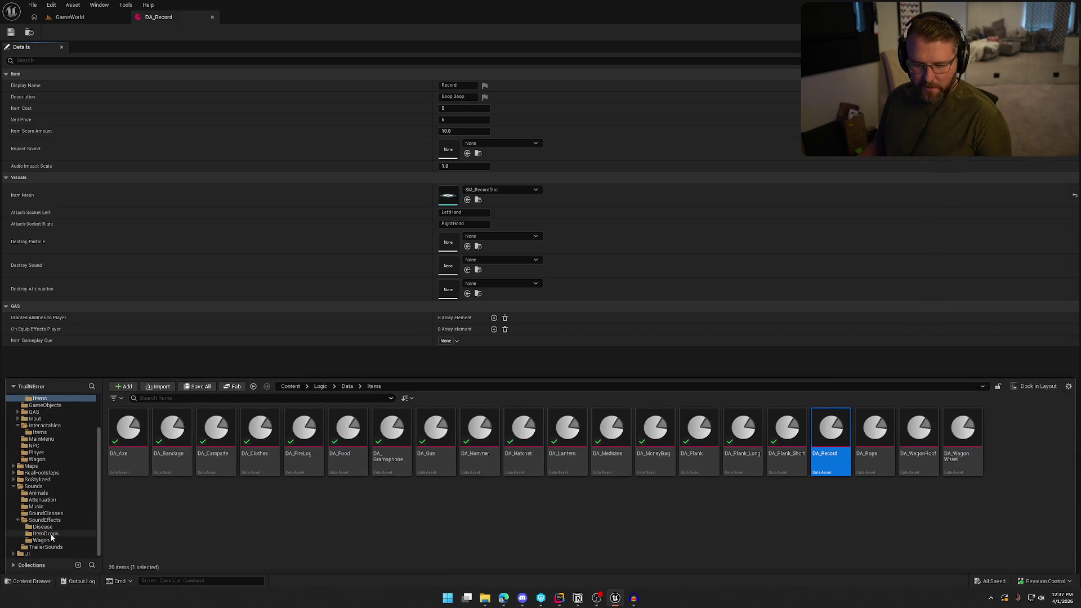
{"action": "left_click", "coordinate": [46, 533]}
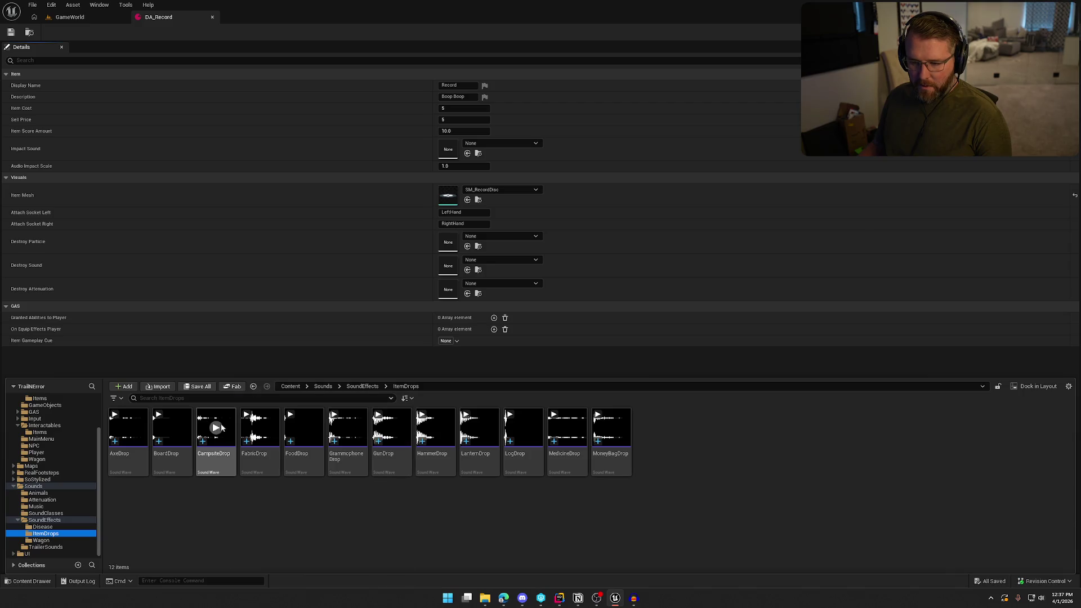
{"action": "left_click", "coordinate": [290, 415]}
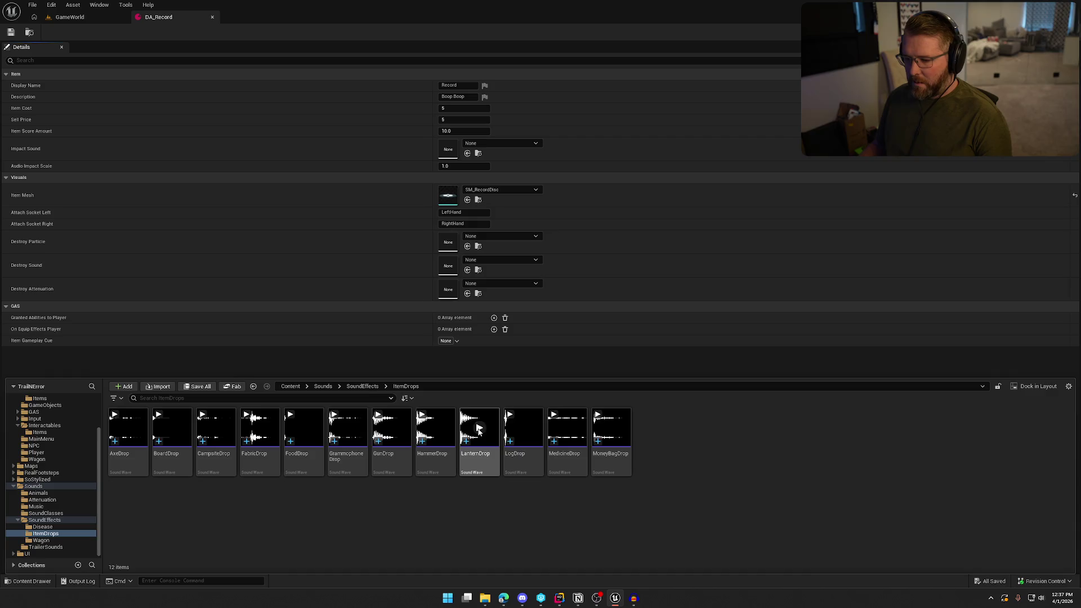
{"action": "left_click", "coordinate": [574, 428]}
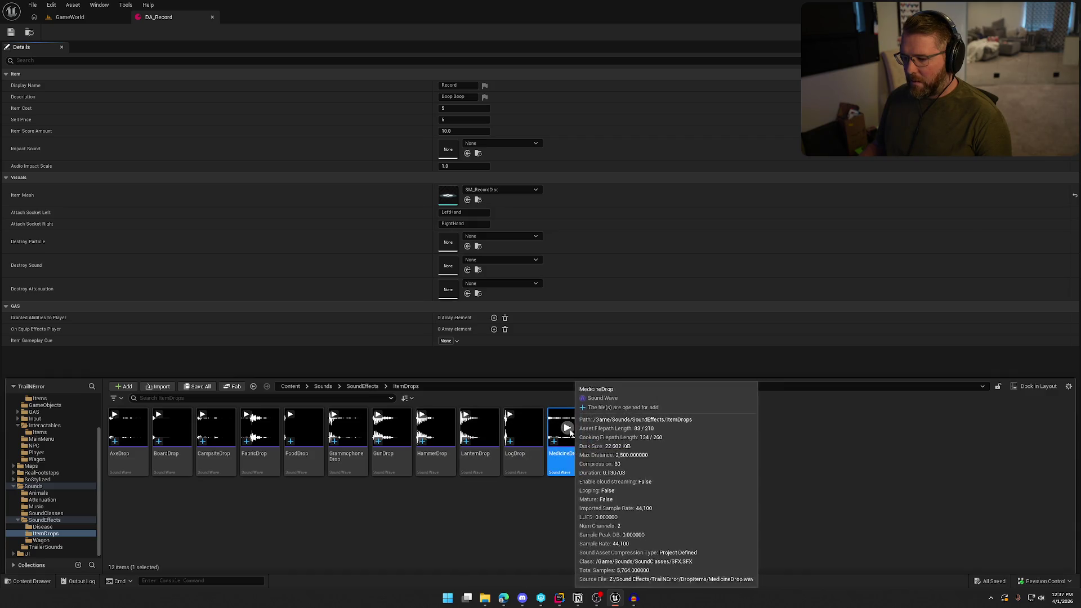
{"action": "left_click", "coordinate": [612, 428]}
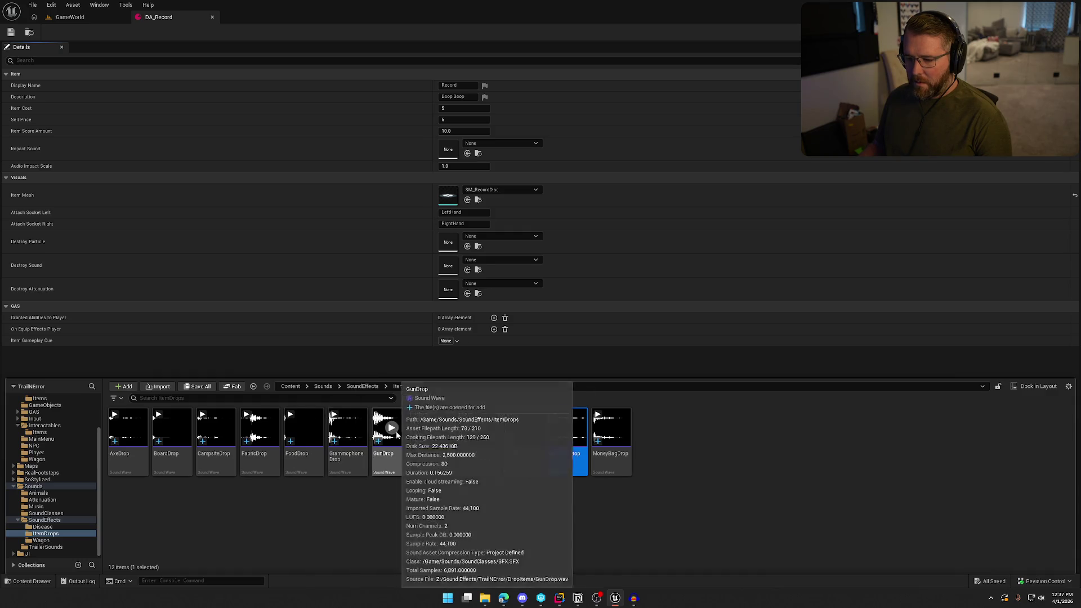
Step: Set DA_Record's Impact Sound to GunDrop, then check out and save the asset
{"action": "left_click", "coordinate": [511, 144]}
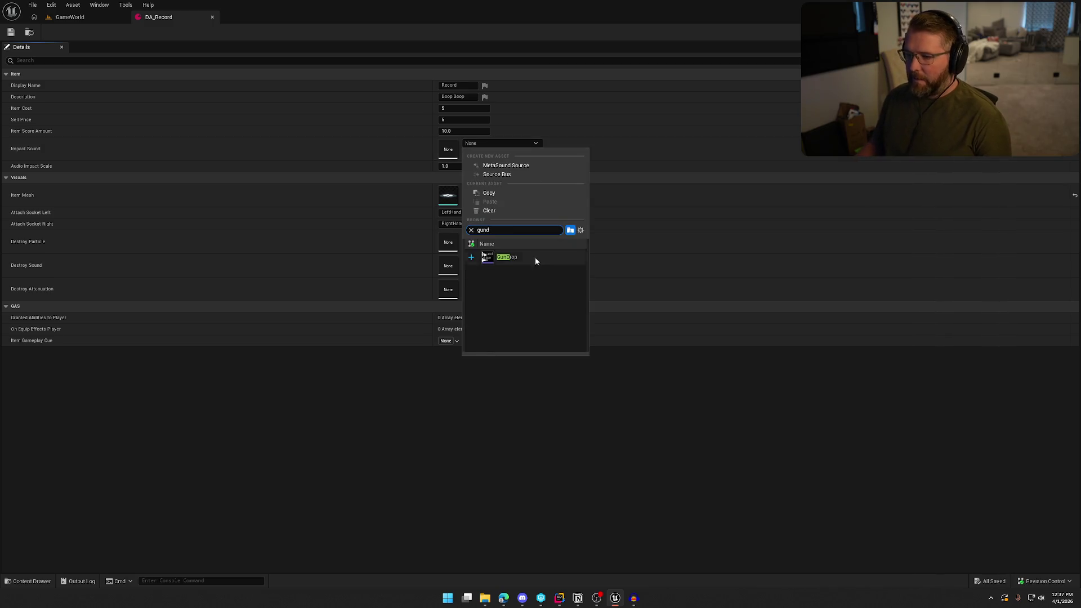
{"action": "left_click", "coordinate": [524, 256]}
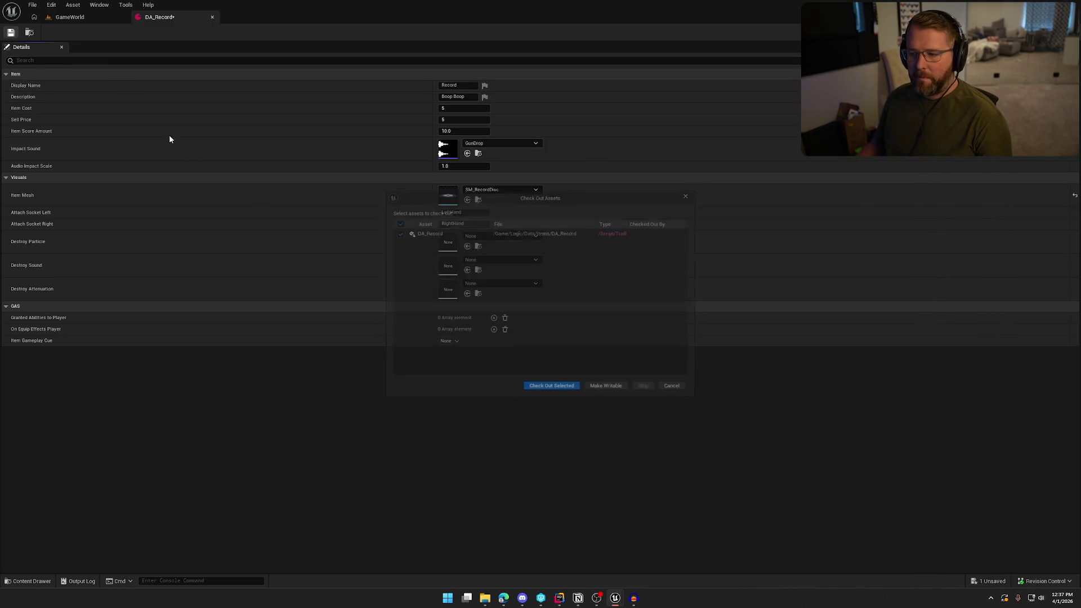
{"action": "left_click", "coordinate": [558, 395]}
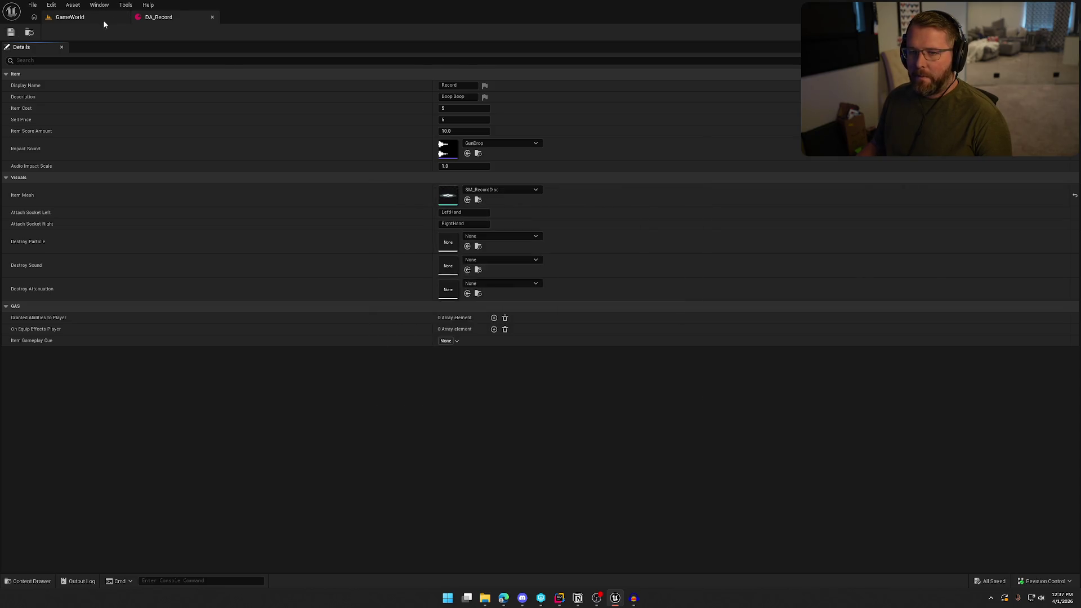
{"action": "left_click", "coordinate": [104, 18]}
Step: Play-test the record: pick it up with E, drop it twice, then return to DA_Record
{"action": "key", "text": "alt+p"}
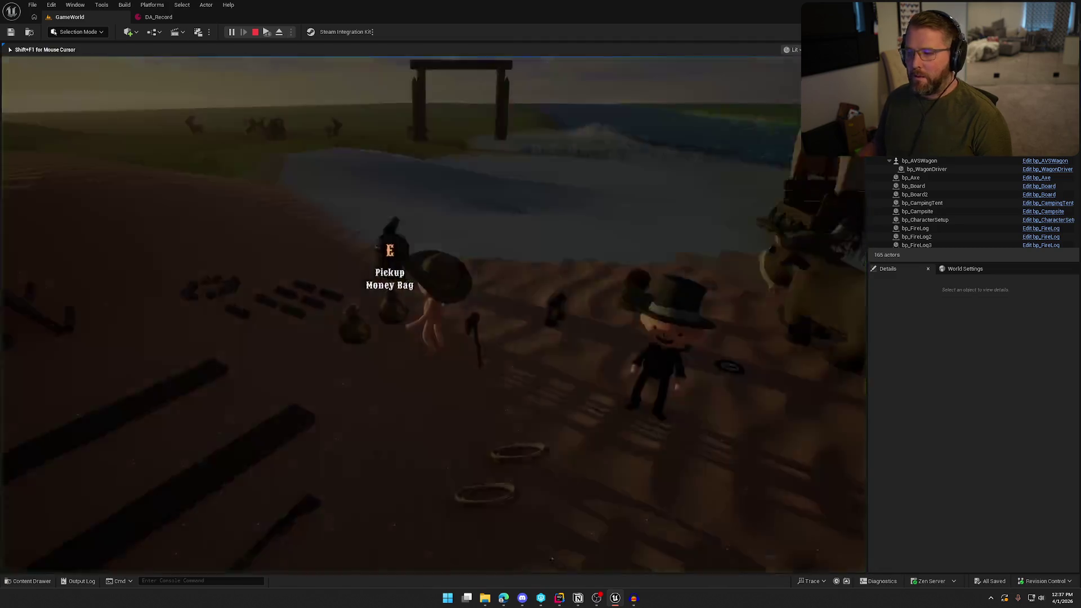
{"action": "key", "text": "e"}
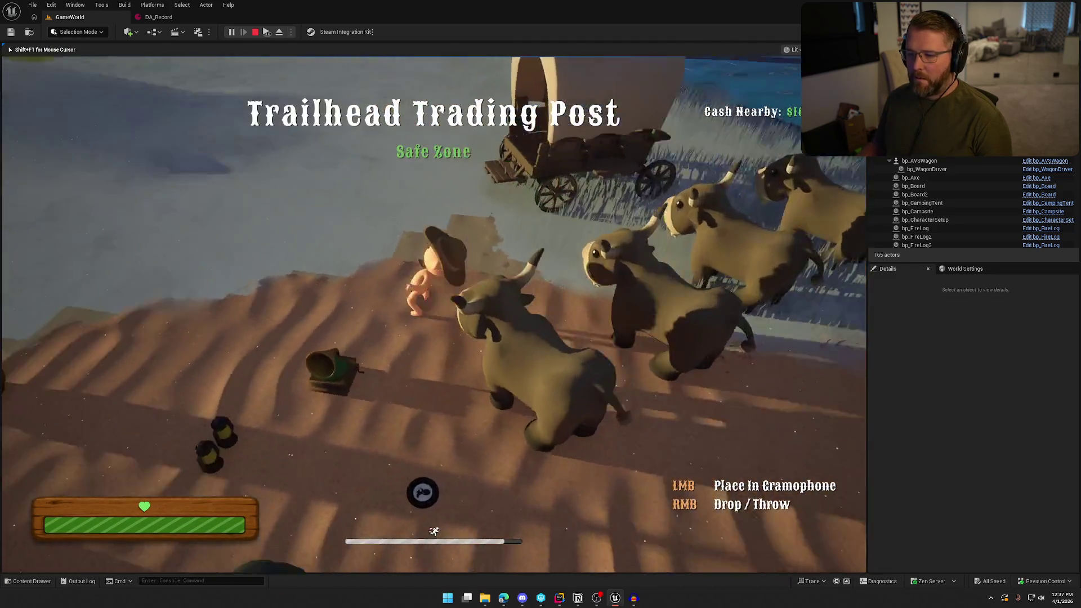
{"action": "key", "text": "s"}
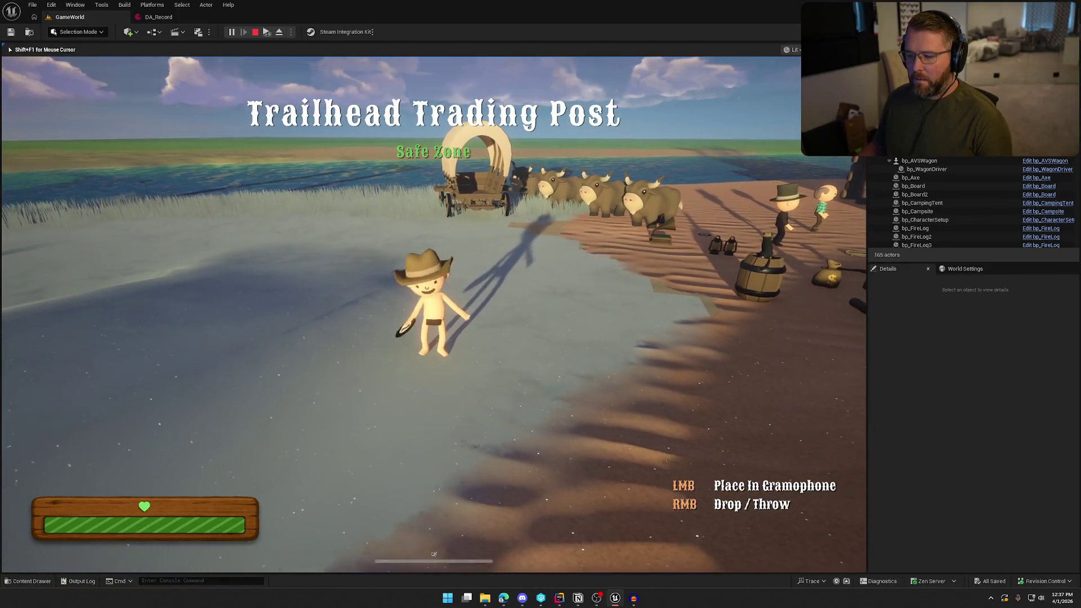
{"action": "right_click", "coordinate": [434, 314]}
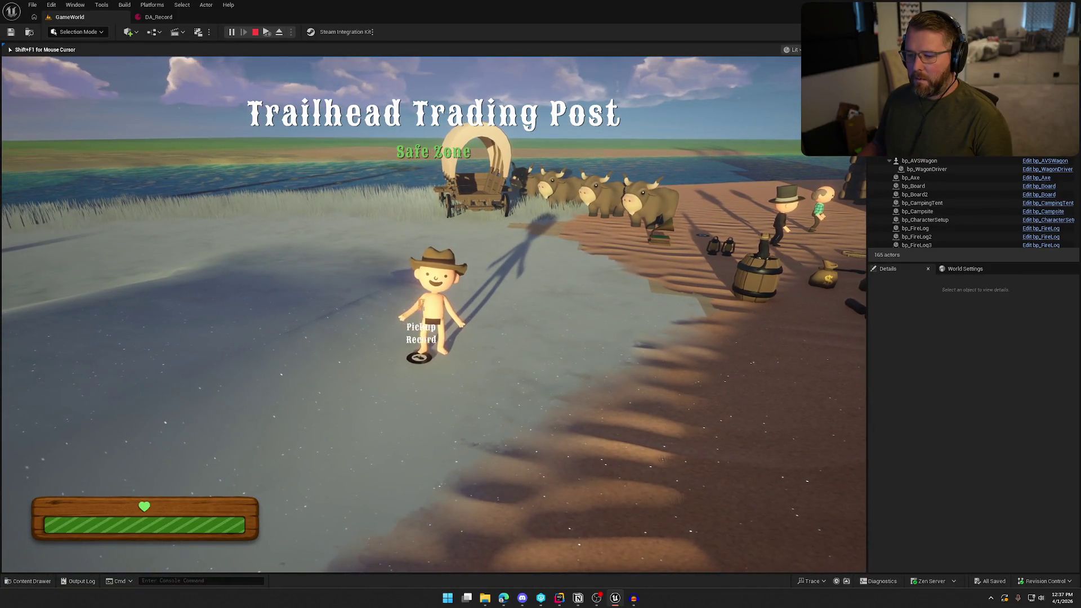
{"action": "key", "text": "e"}
{"action": "key", "text": "w"}
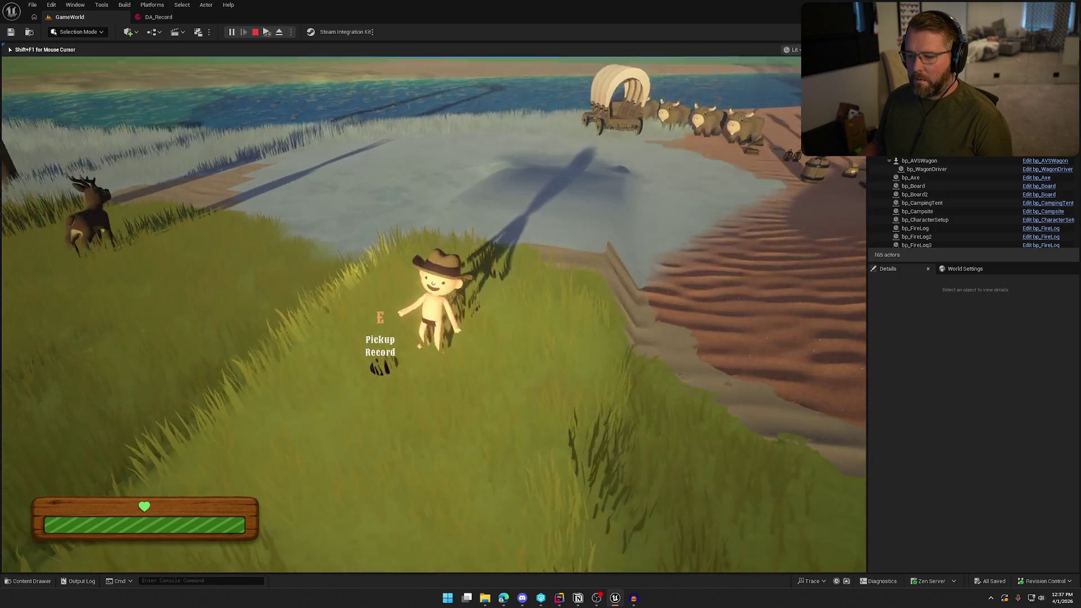
{"action": "key", "text": "e"}
{"action": "key", "text": "w"}
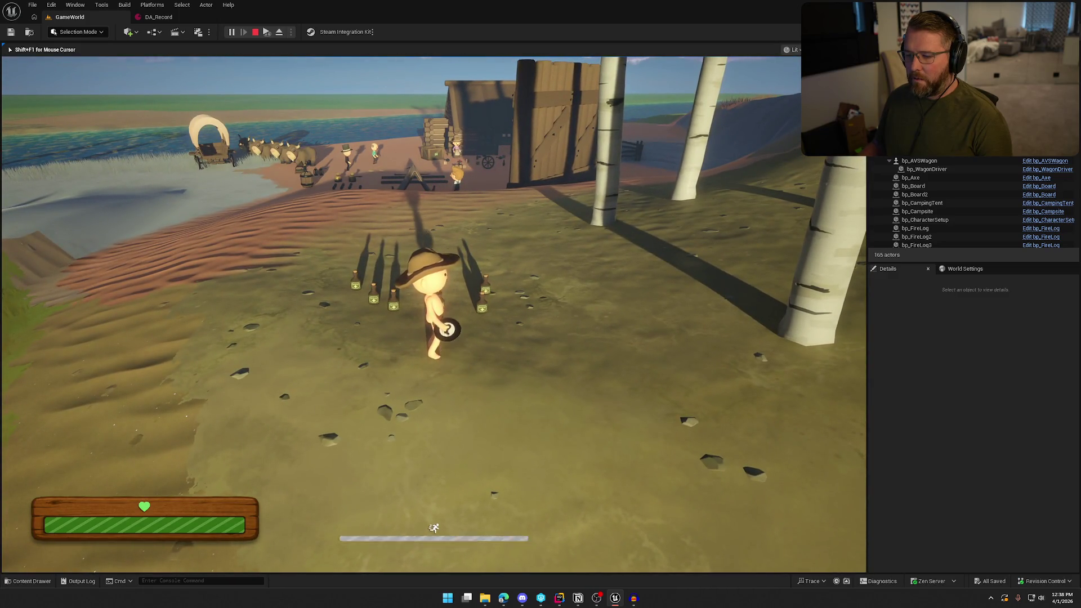
{"action": "right_click", "coordinate": [433, 315]}
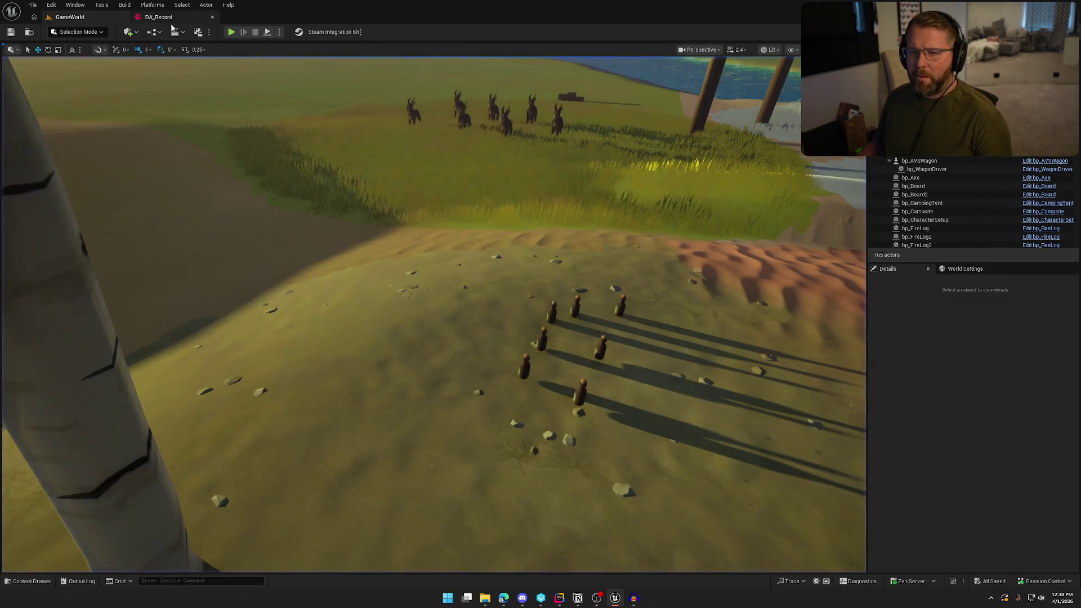
{"action": "left_click", "coordinate": [169, 19]}
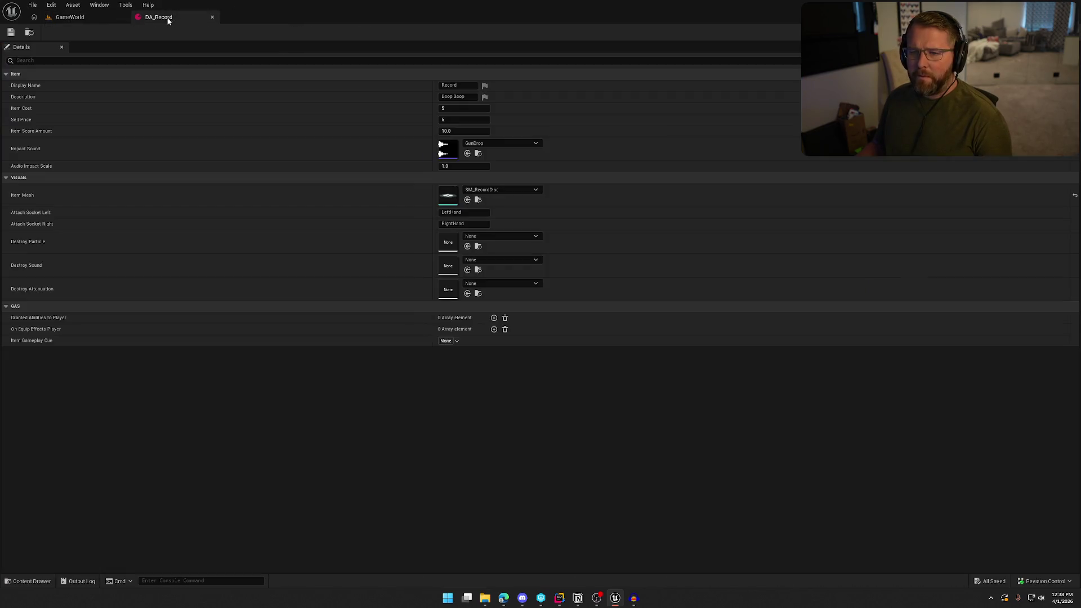
Step: Open DA_Rope, set its Impact Sound to GunDrop, then save and check it out
{"action": "left_click", "coordinate": [28, 32]}
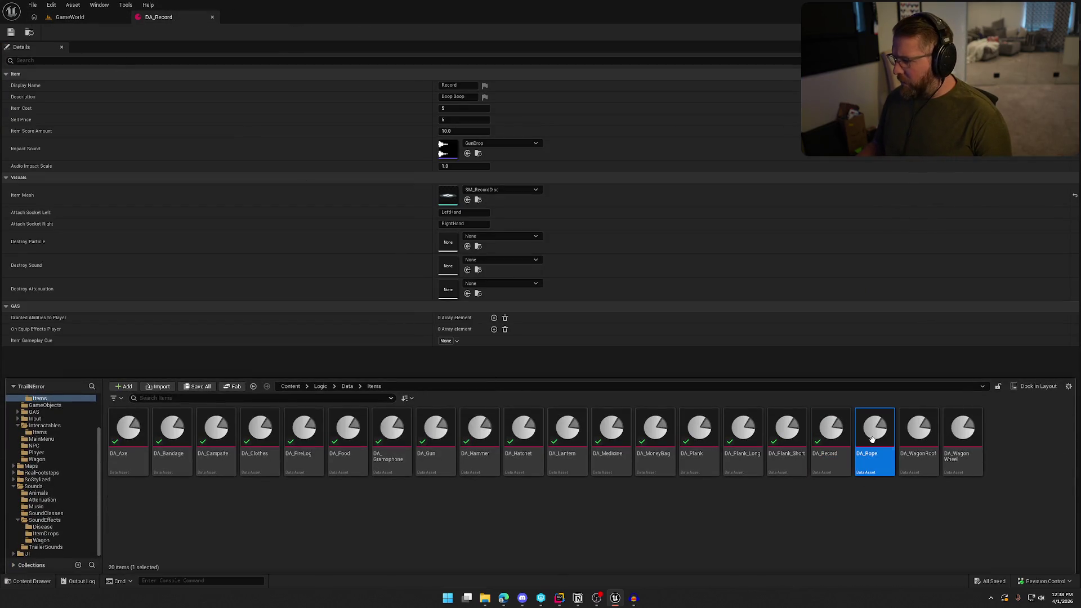
{"action": "double_click", "coordinate": [873, 439]}
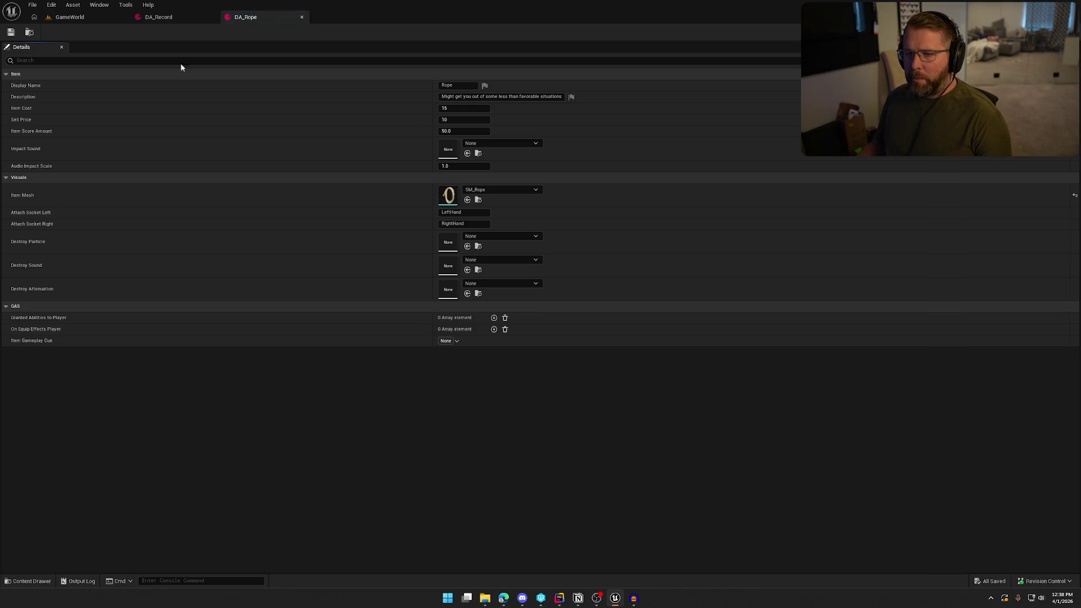
{"action": "left_click", "coordinate": [505, 144]}
{"action": "type", "text": "gun"}
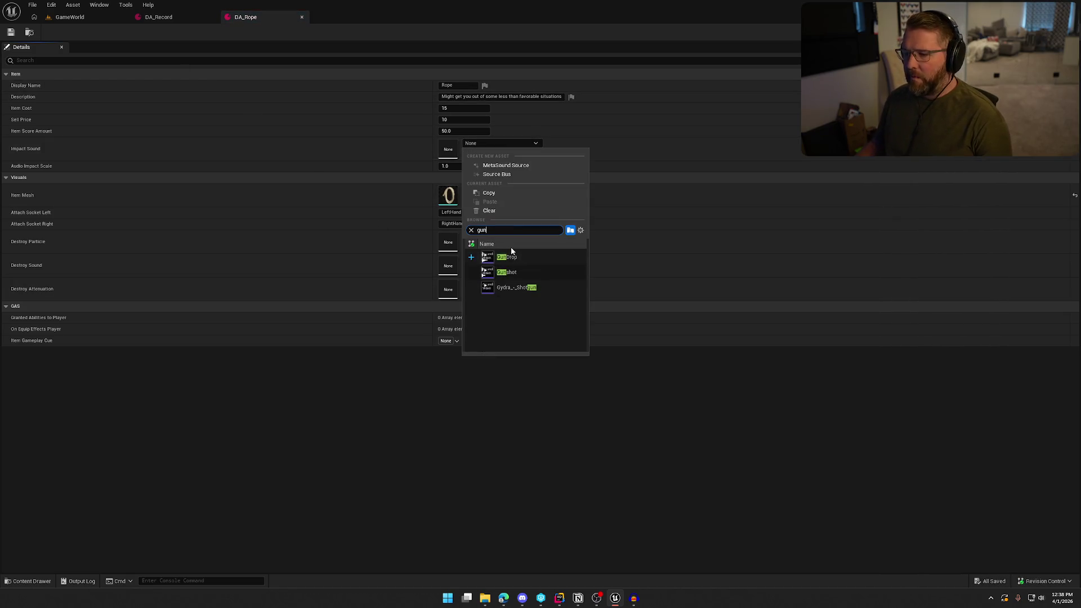
{"action": "key", "text": "Return"}
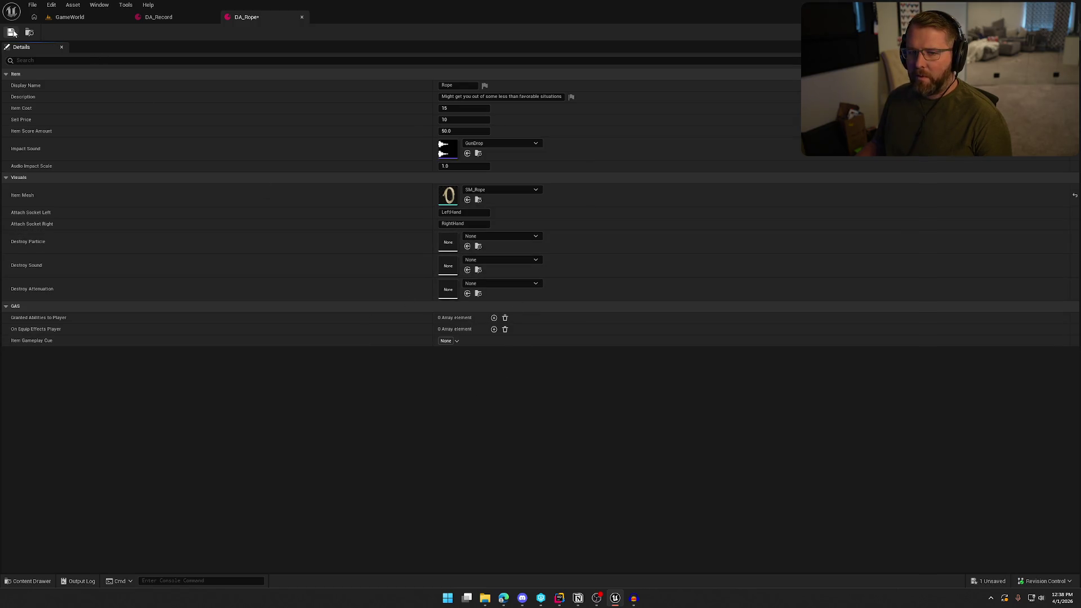
{"action": "key", "text": "ctrl+s"}
{"action": "left_click", "coordinate": [540, 393]}
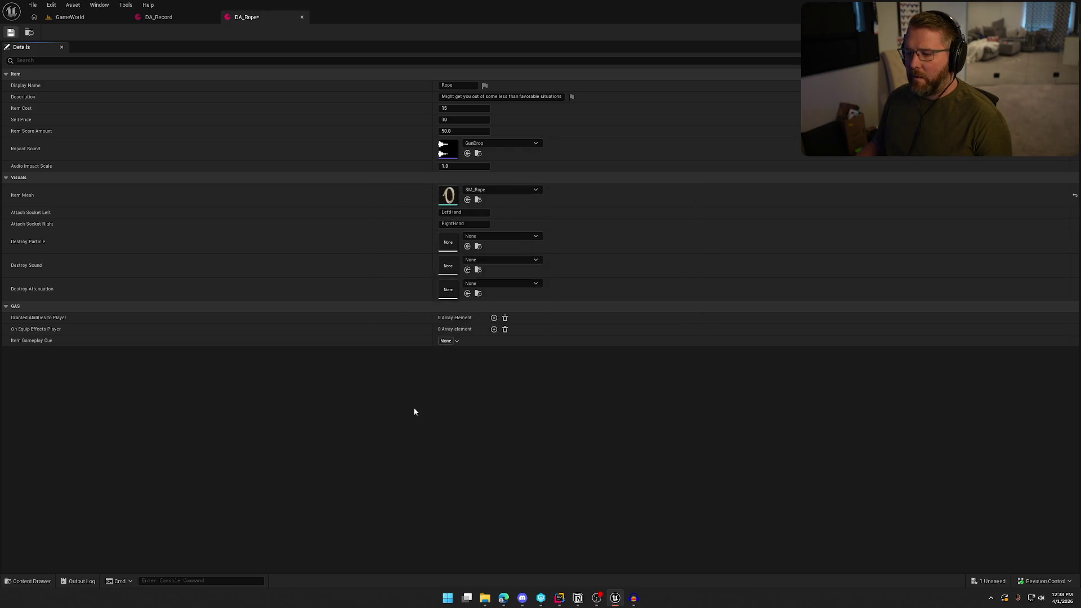
{"action": "left_click", "coordinate": [90, 18]}
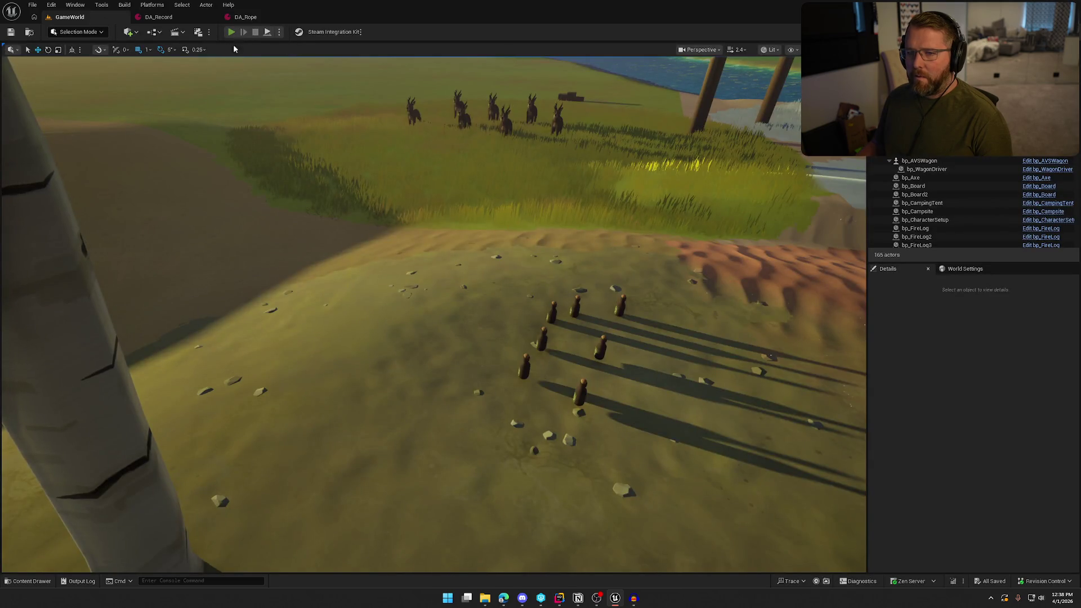
Step: Start play, carry the rope up the dune and along the trail, and drop it
{"action": "left_click", "coordinate": [230, 31]}
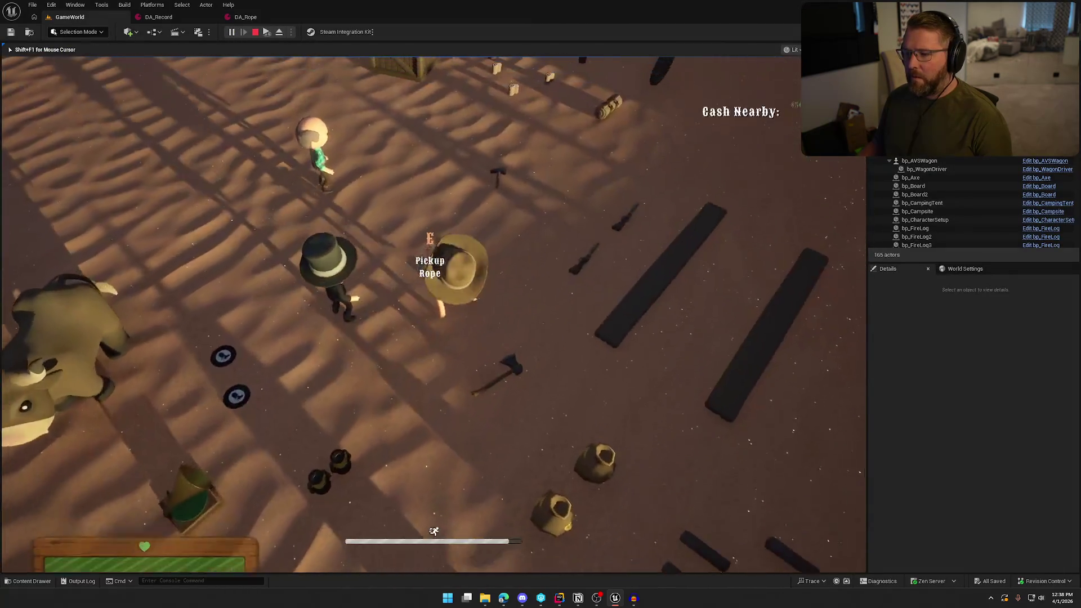
{"action": "key", "text": "e"}
{"action": "key", "text": "w"}
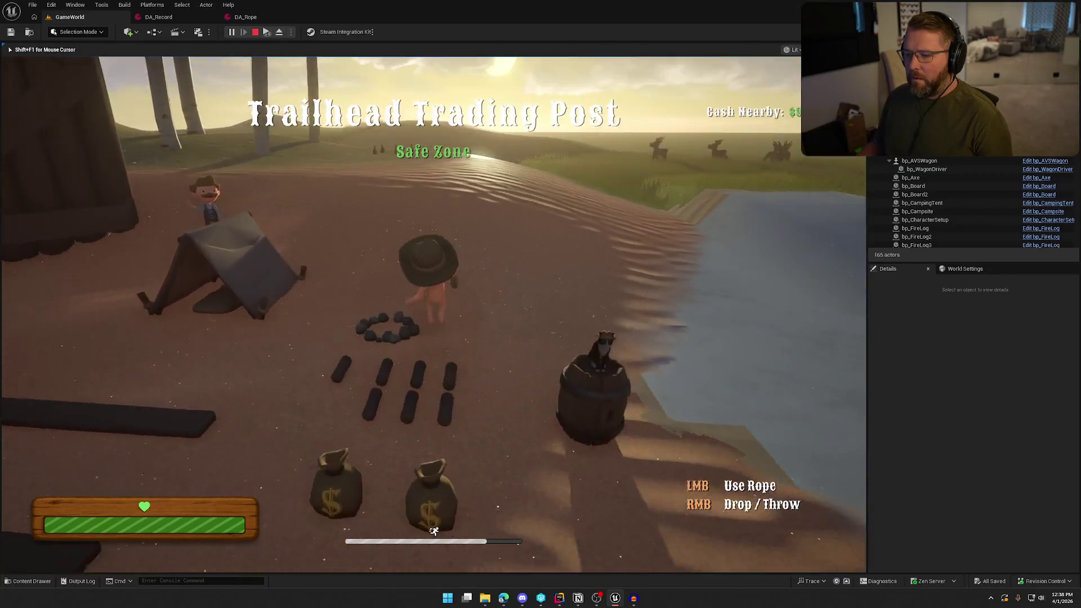
{"action": "key", "text": "w"}
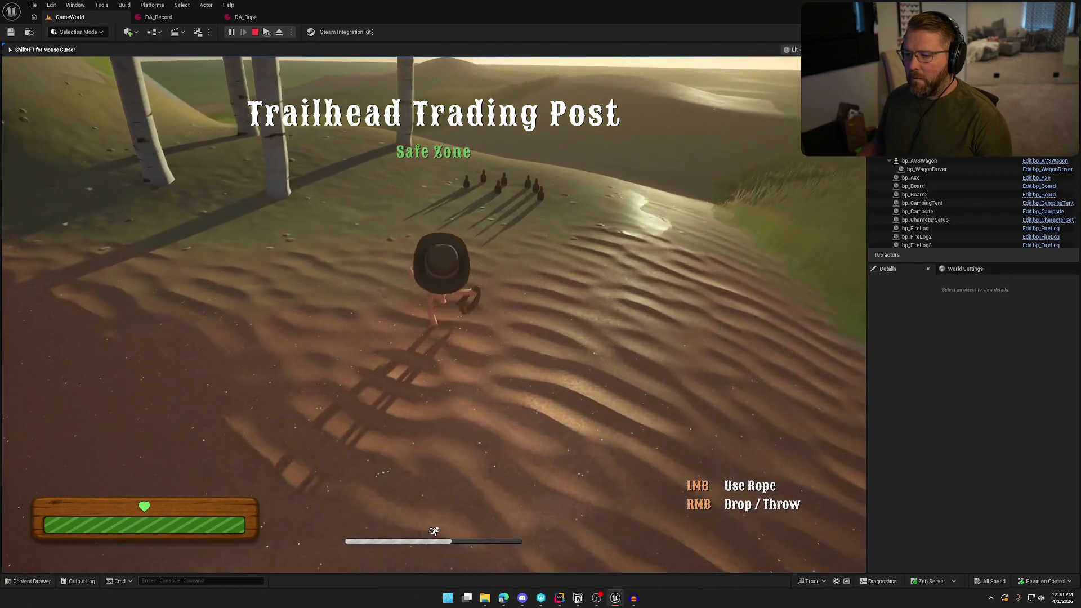
{"action": "key", "text": "w"}
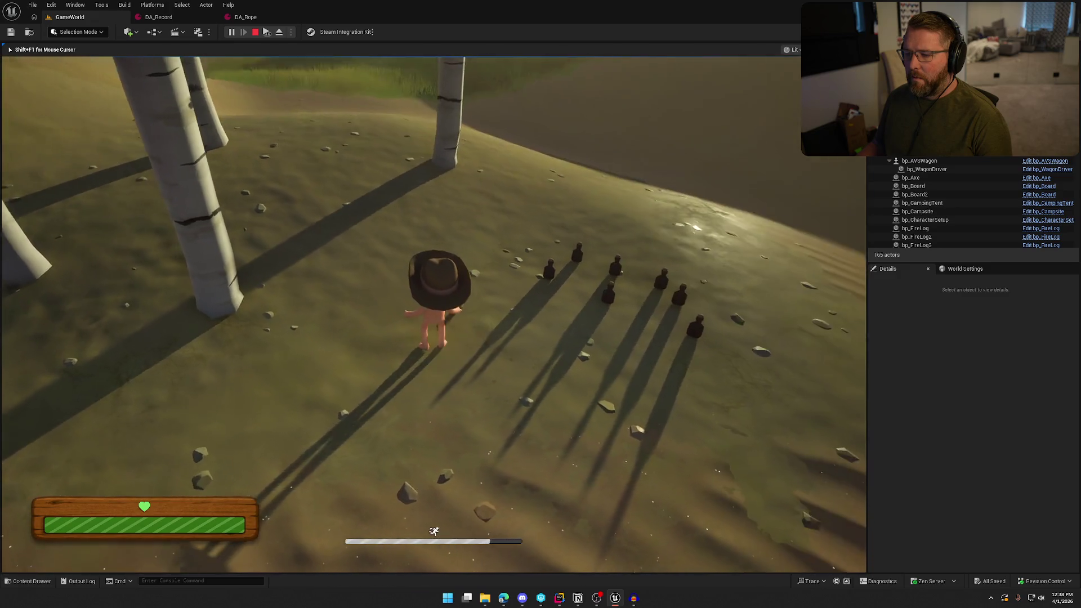
{"action": "key", "text": "e"}
{"action": "right_click", "coordinate": [434, 314]}
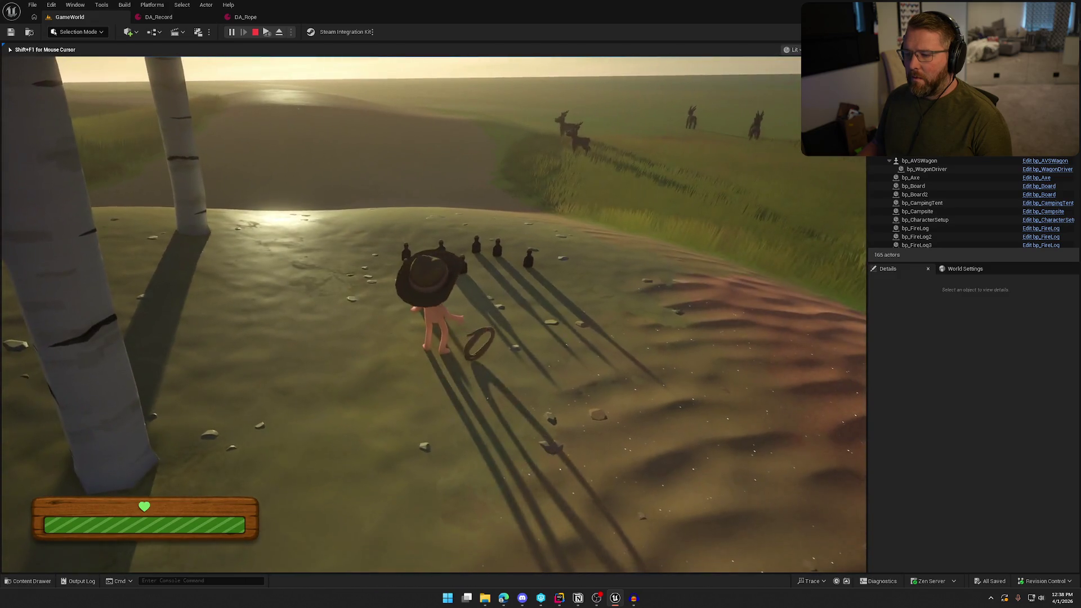
Step: Pick the rope up again and carry it to the riverbank, then stop play
{"action": "key", "text": "e"}
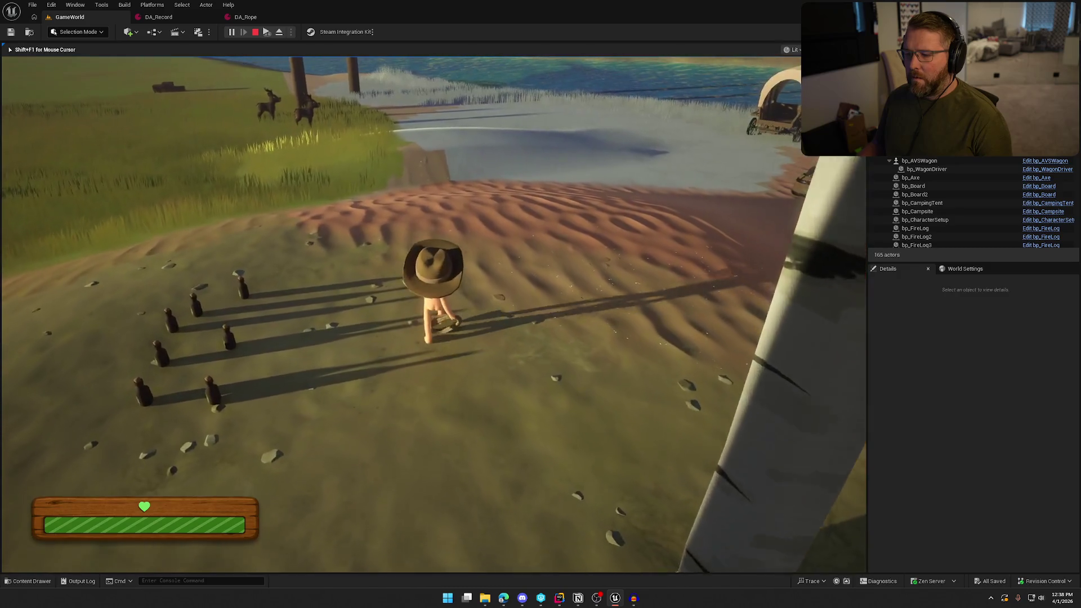
{"action": "key", "text": "w"}
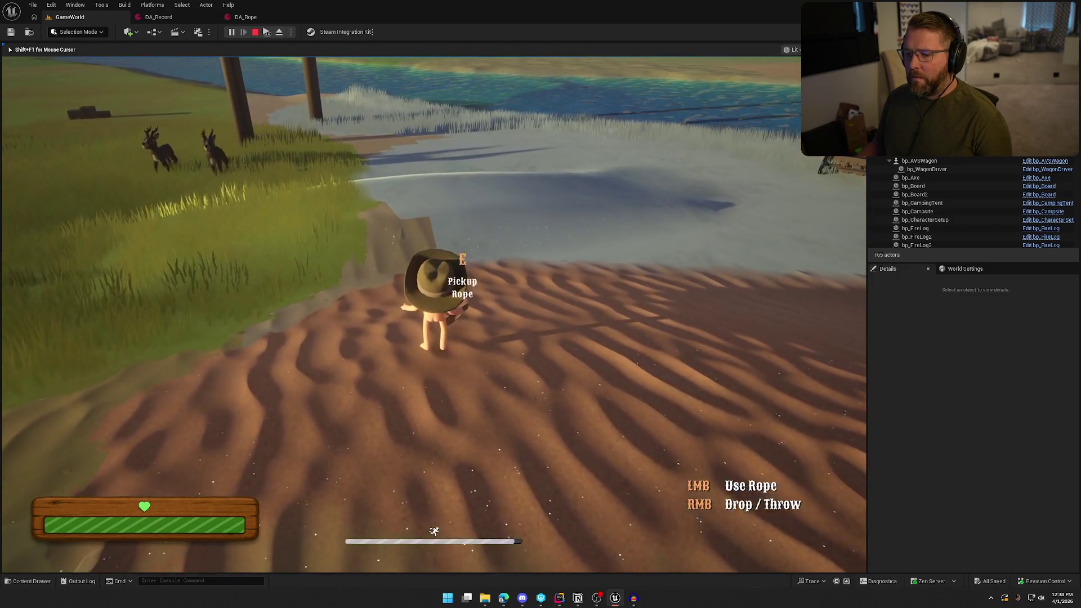
{"action": "key", "text": "e"}
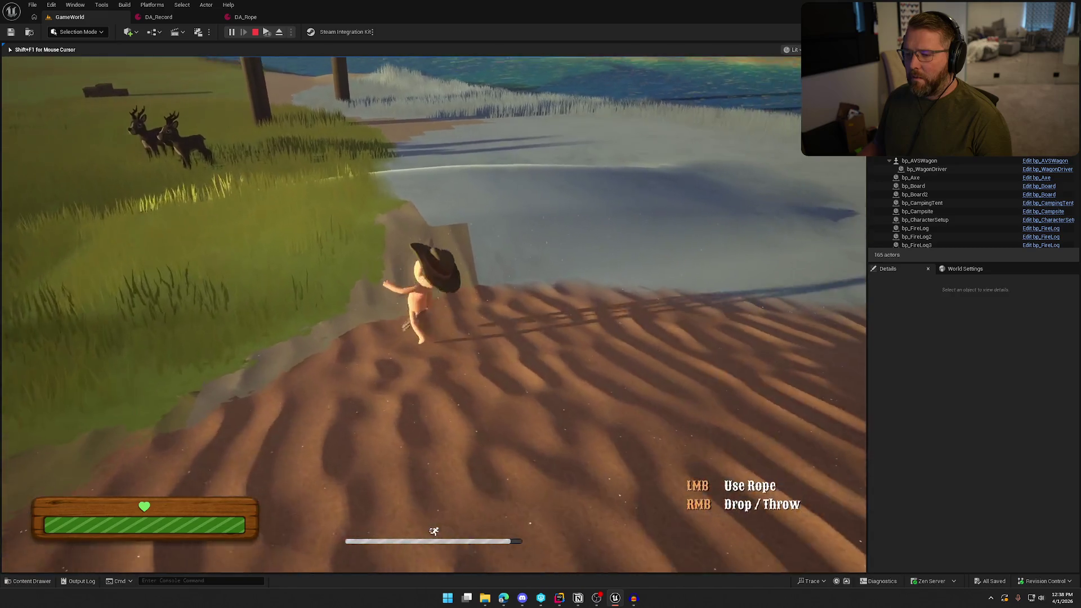
{"action": "key", "text": "e"}
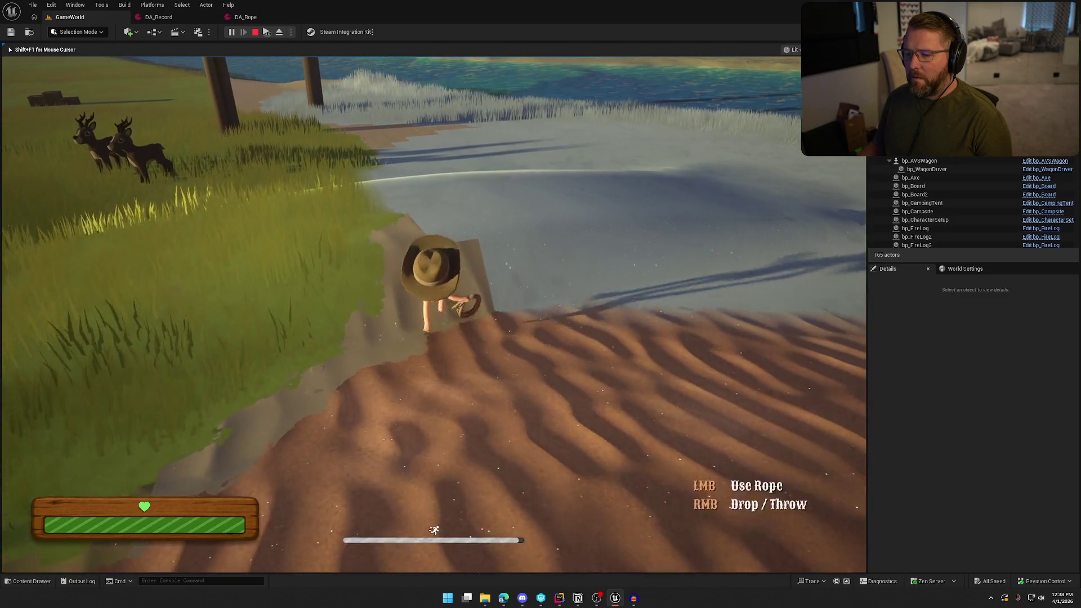
{"action": "key", "text": "w"}
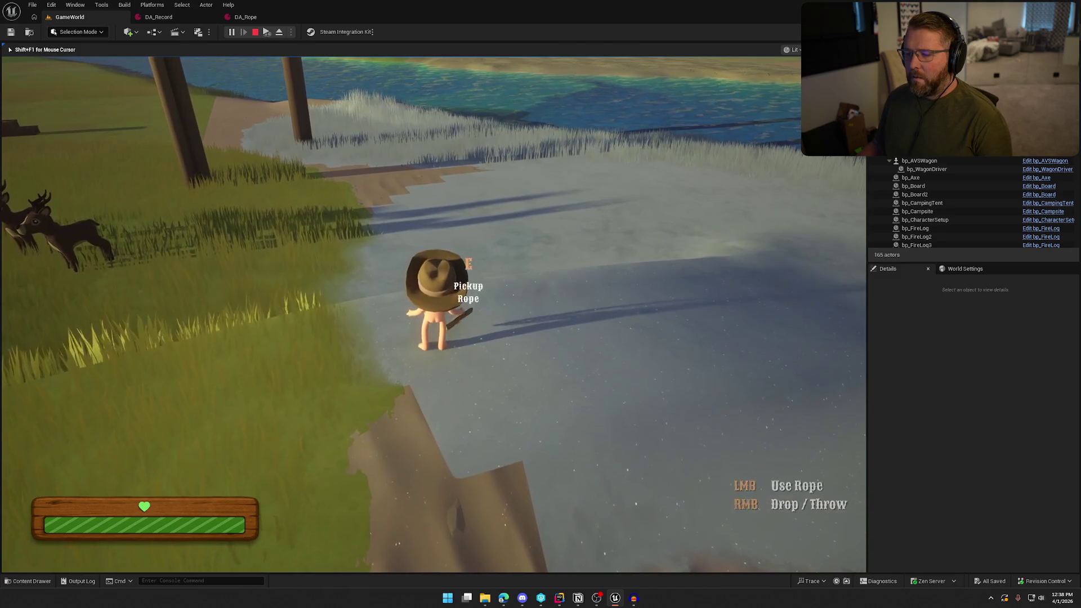
{"action": "key", "text": "Escape"}
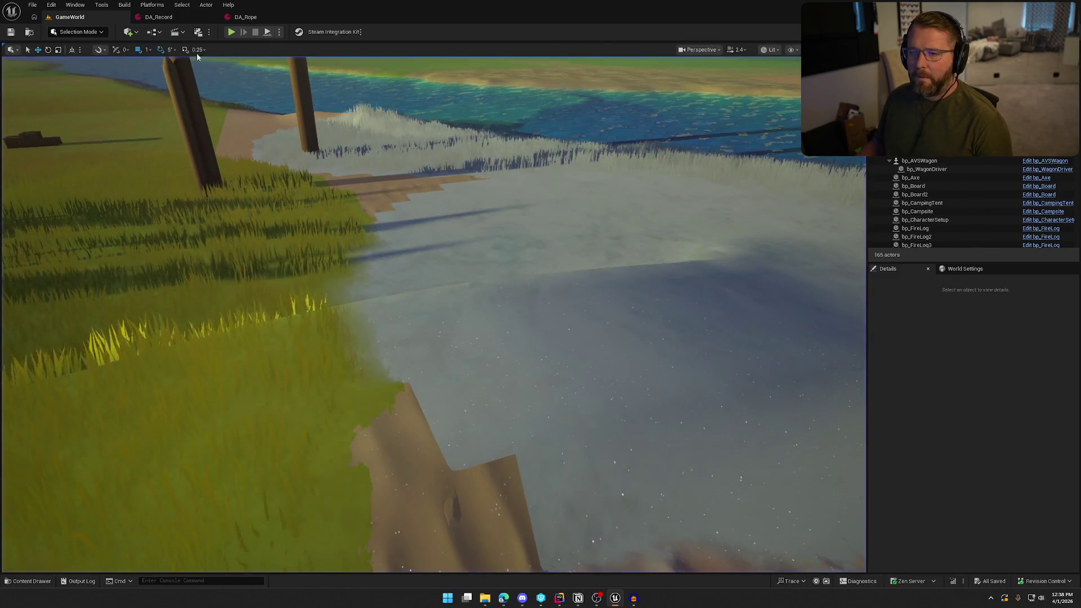
Step: Close the rope asset, open DA_WagonWheel, and set its Impact Sound to GunDrop
{"action": "middle_click", "coordinate": [163, 19]}
{"action": "key", "text": "ctrl+space"}
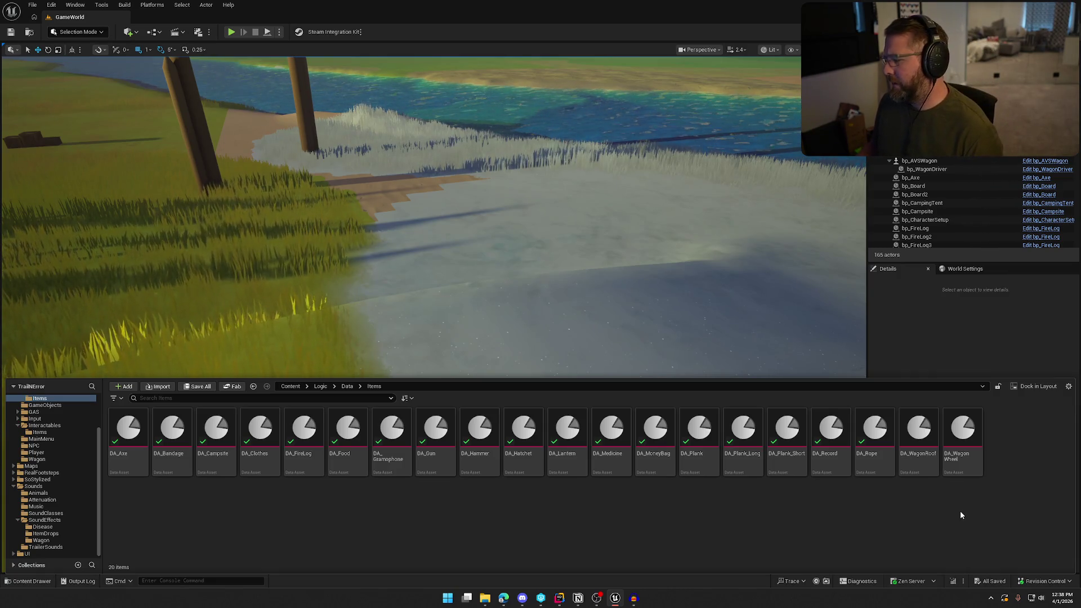
{"action": "double_click", "coordinate": [963, 437]}
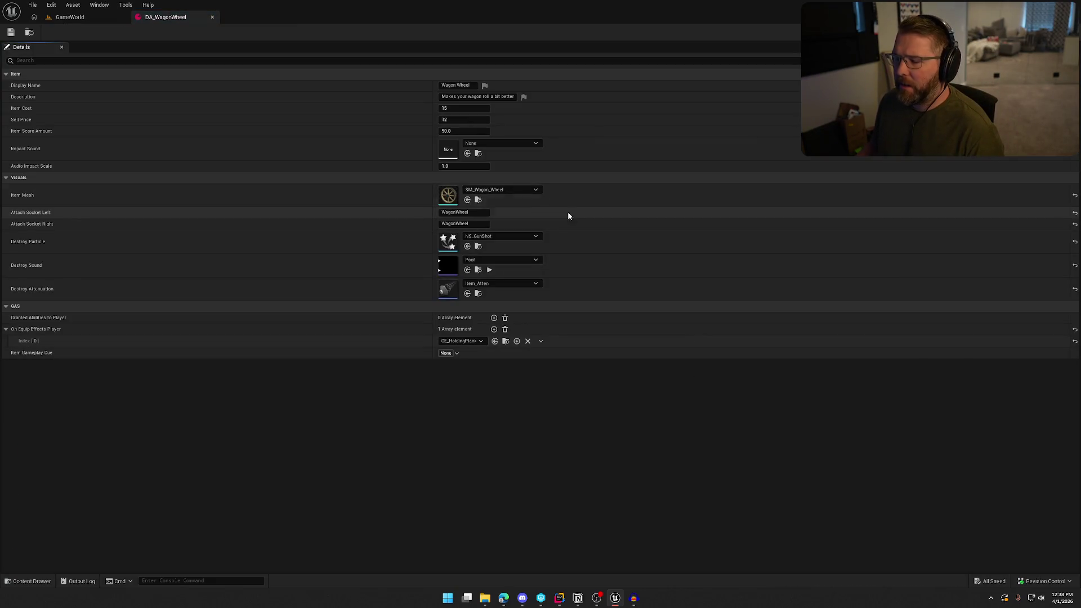
{"action": "left_click", "coordinate": [502, 144]}
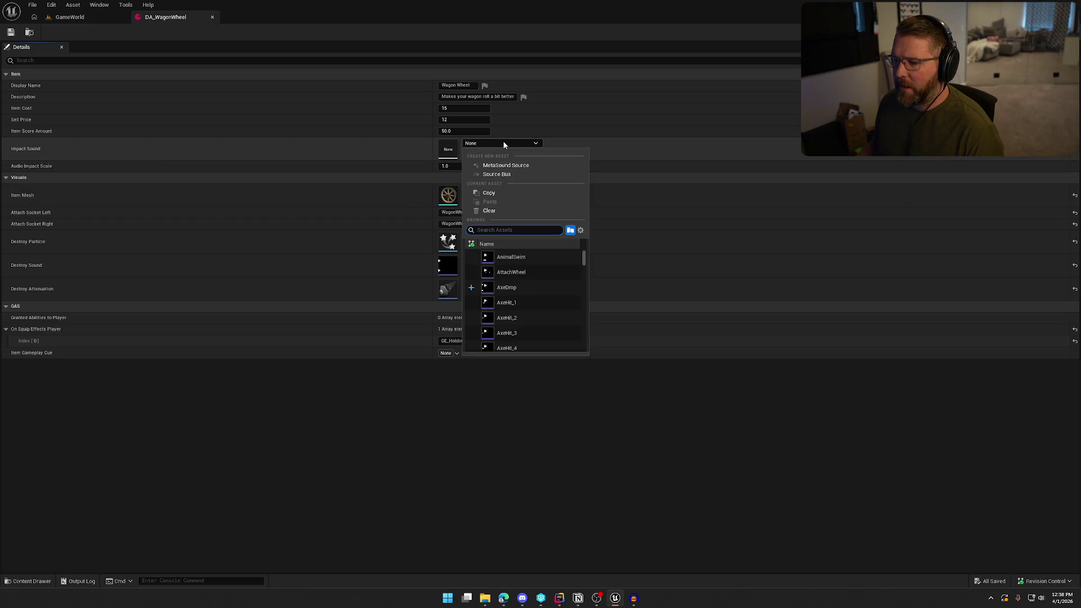
{"action": "type", "text": "du"}
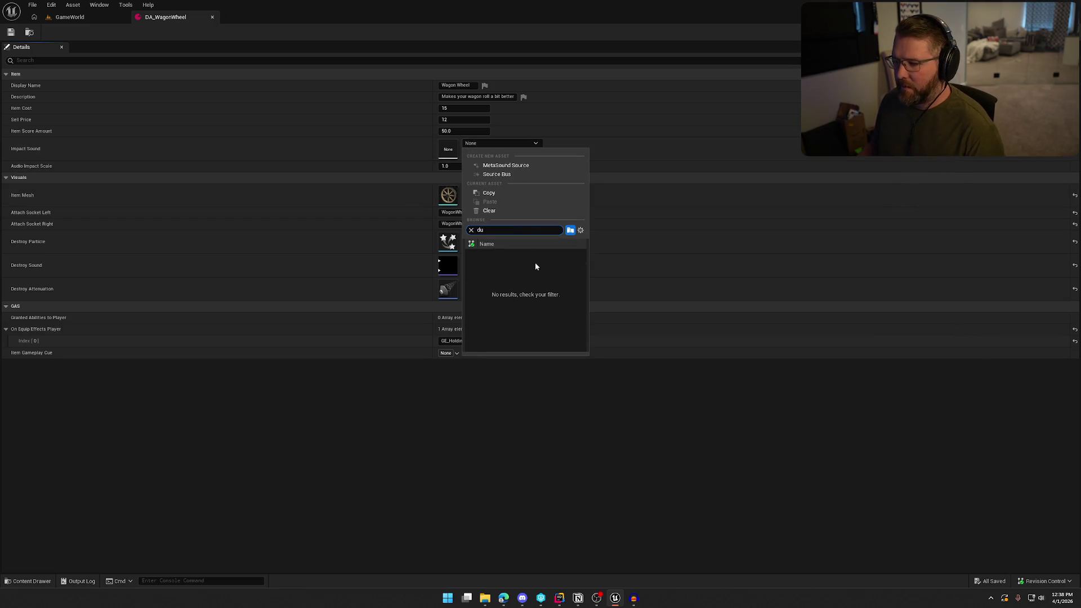
{"action": "key", "text": "BackSpace"}
{"action": "key", "text": "BackSpace"}
{"action": "type", "text": "gun"}
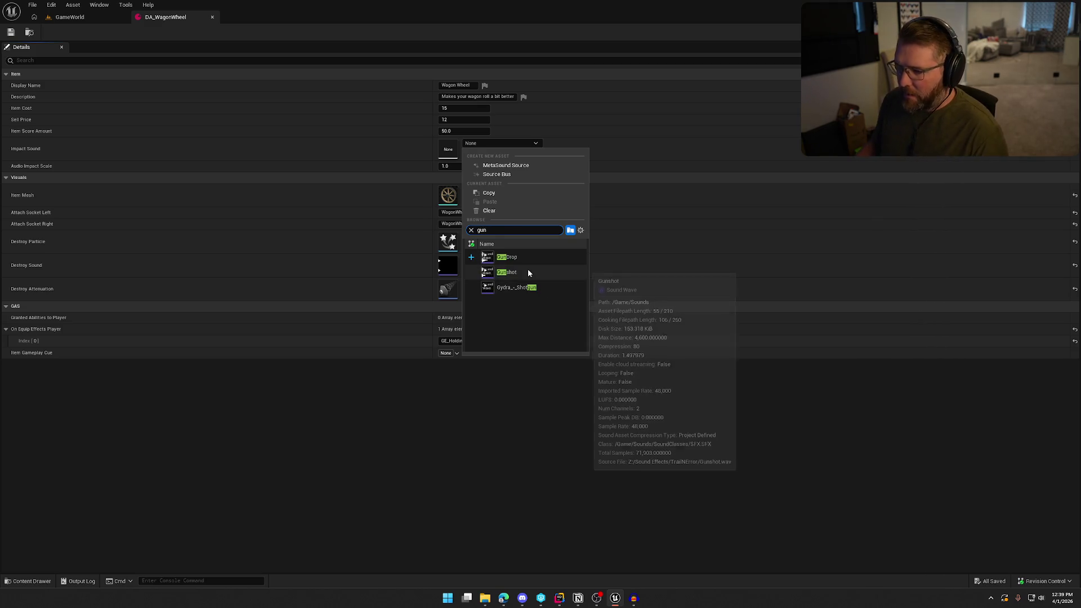
{"action": "left_click", "coordinate": [518, 258]}
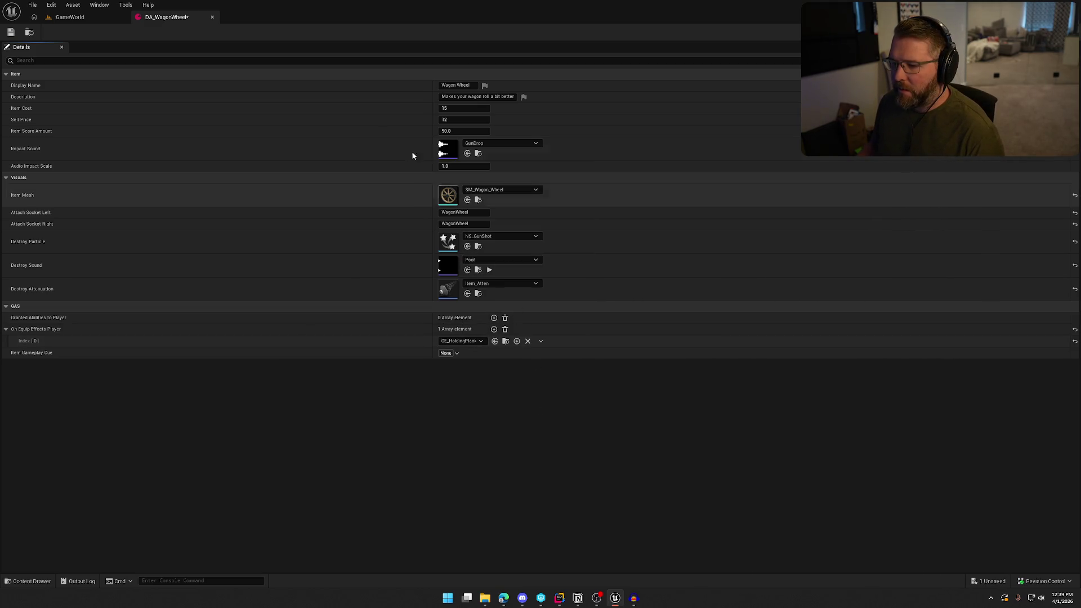
Step: Save DA_WagonWheel using Make Writable, then start a play session in GameWorld
{"action": "left_click", "coordinate": [9, 34]}
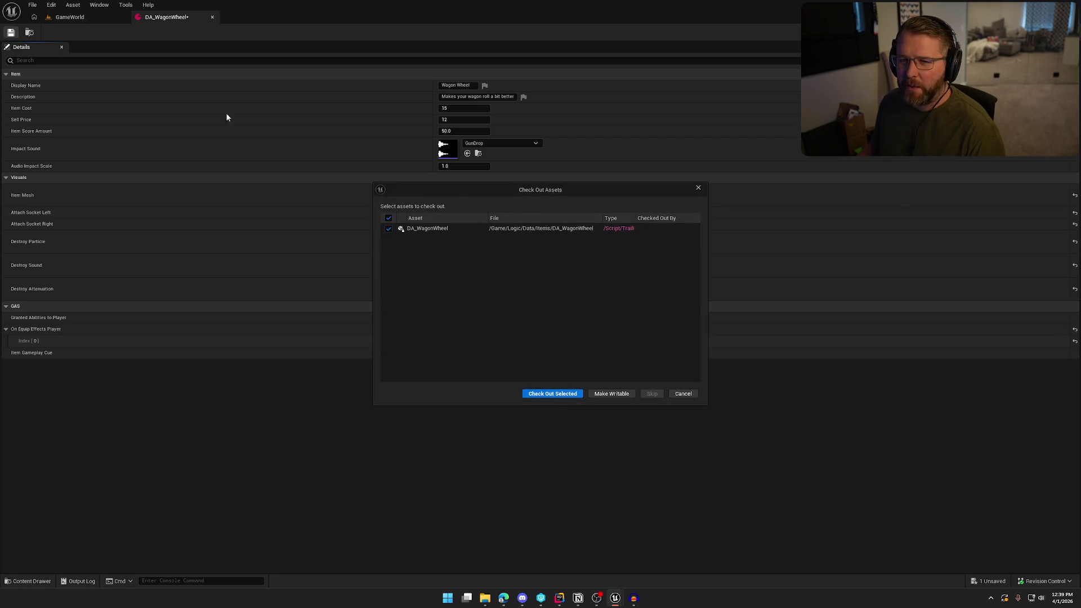
{"action": "left_click", "coordinate": [553, 394]}
{"action": "left_click", "coordinate": [70, 17]}
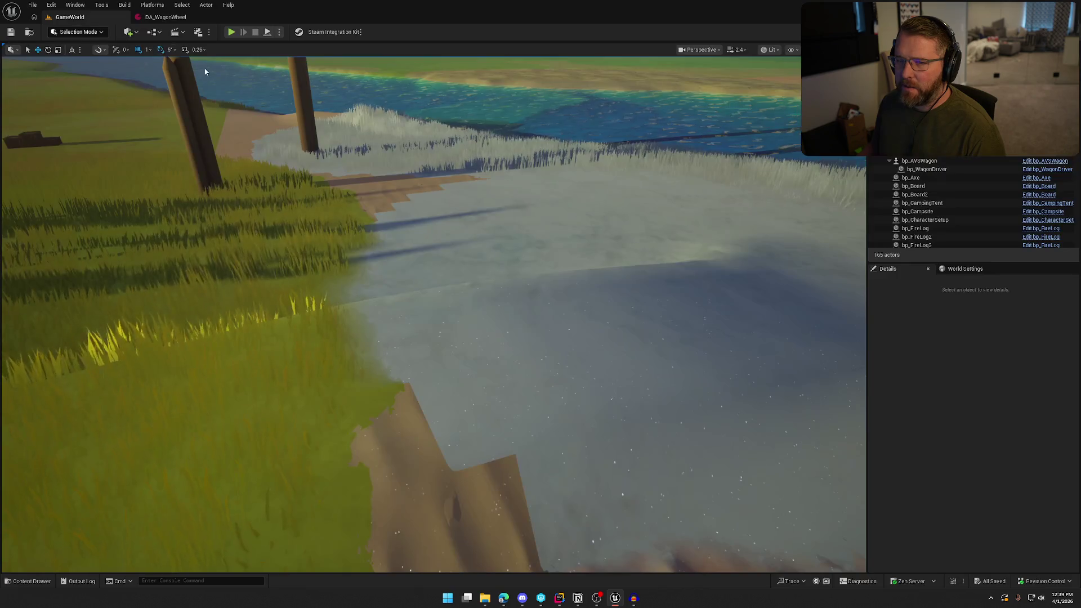
{"action": "left_click", "coordinate": [231, 32]}
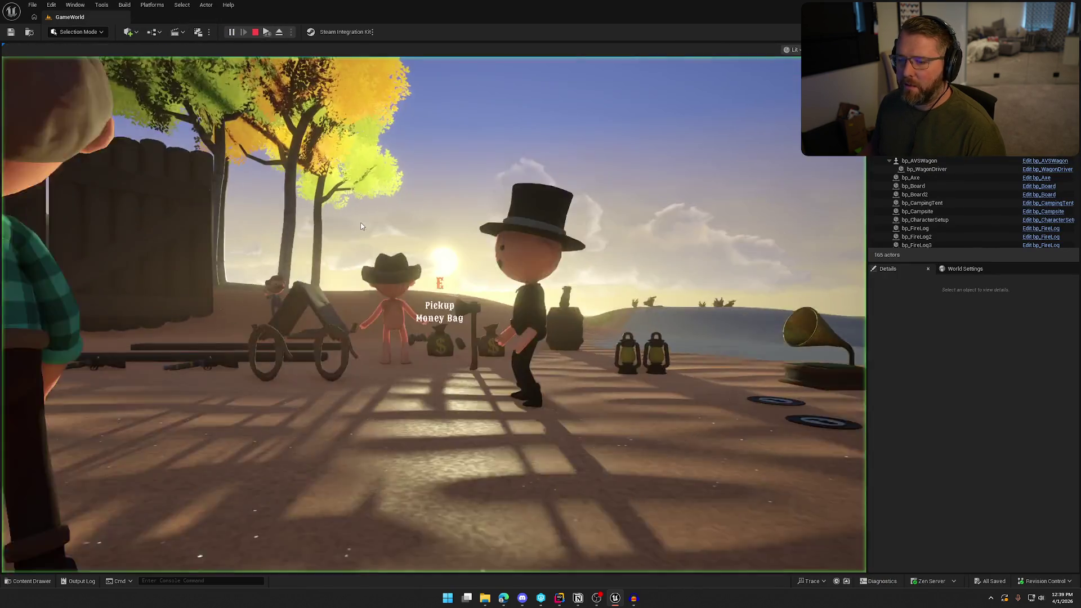
Step: Pick up the wagon wheel, drop it on the grassy hill and past the river, then stop play
{"action": "key", "text": "w"}
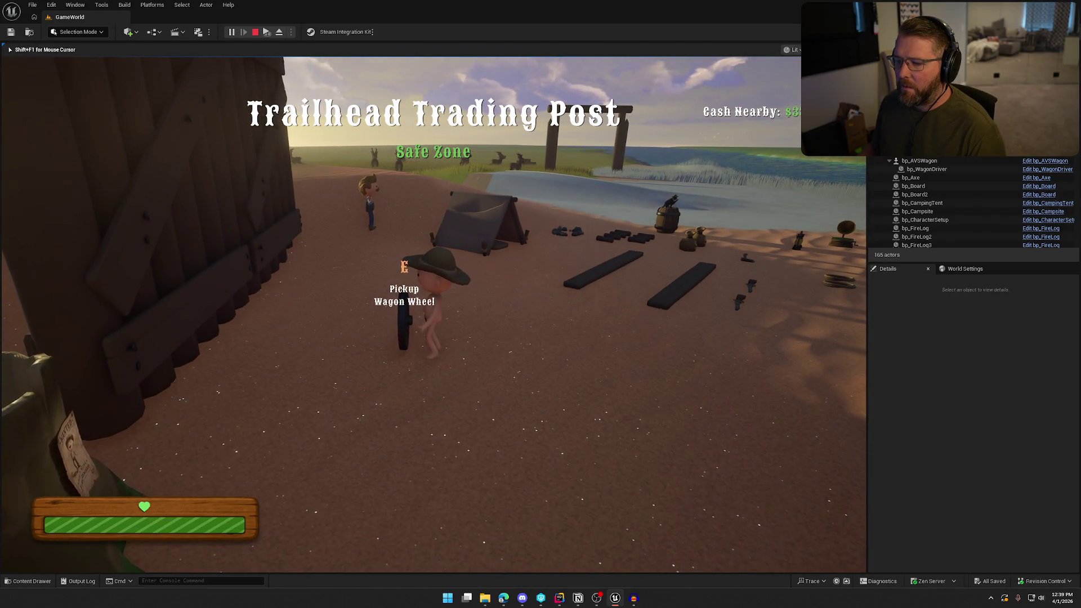
{"action": "key", "text": "e"}
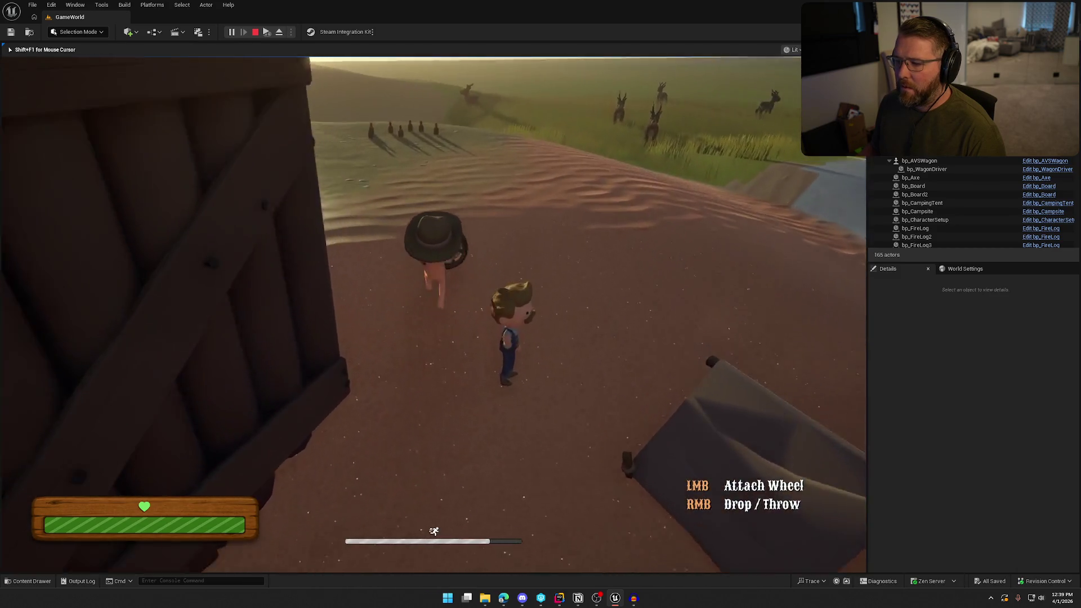
{"action": "key", "text": "w"}
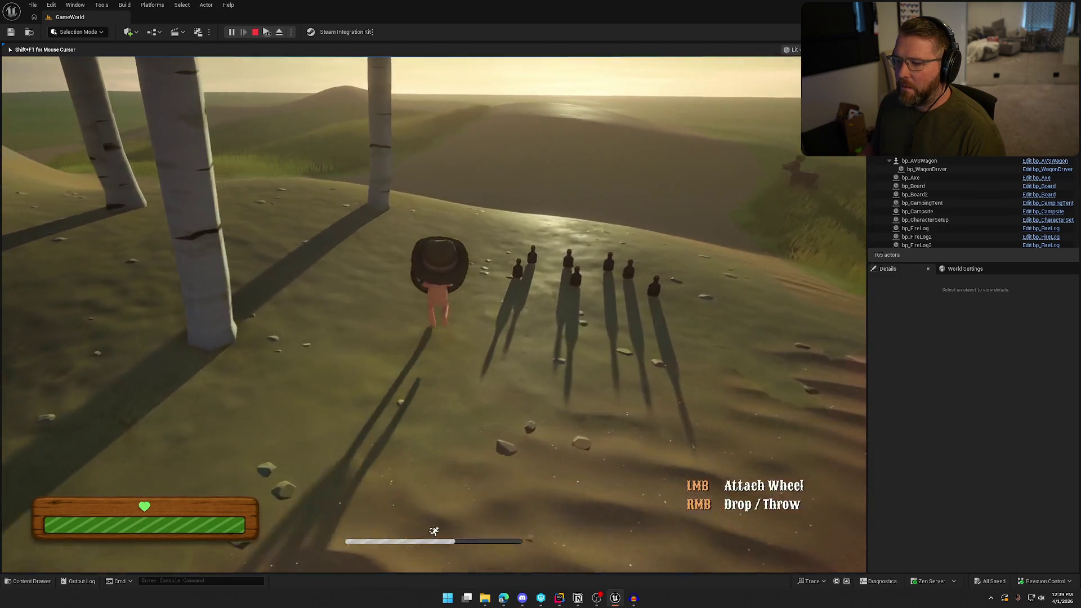
{"action": "right_click", "coordinate": [433, 314]}
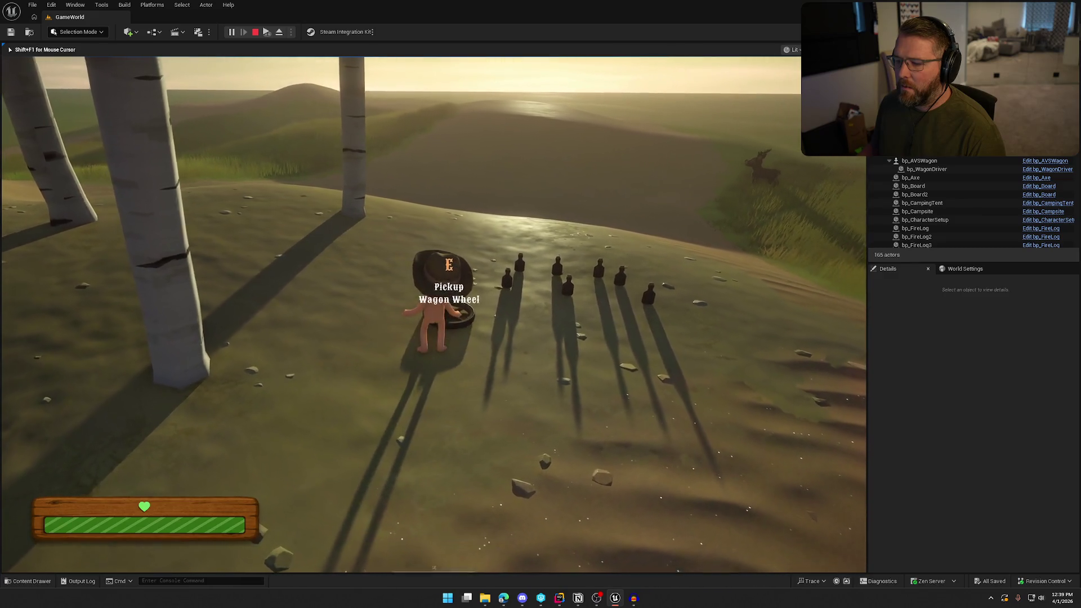
{"action": "key", "text": "e"}
{"action": "key", "text": "w"}
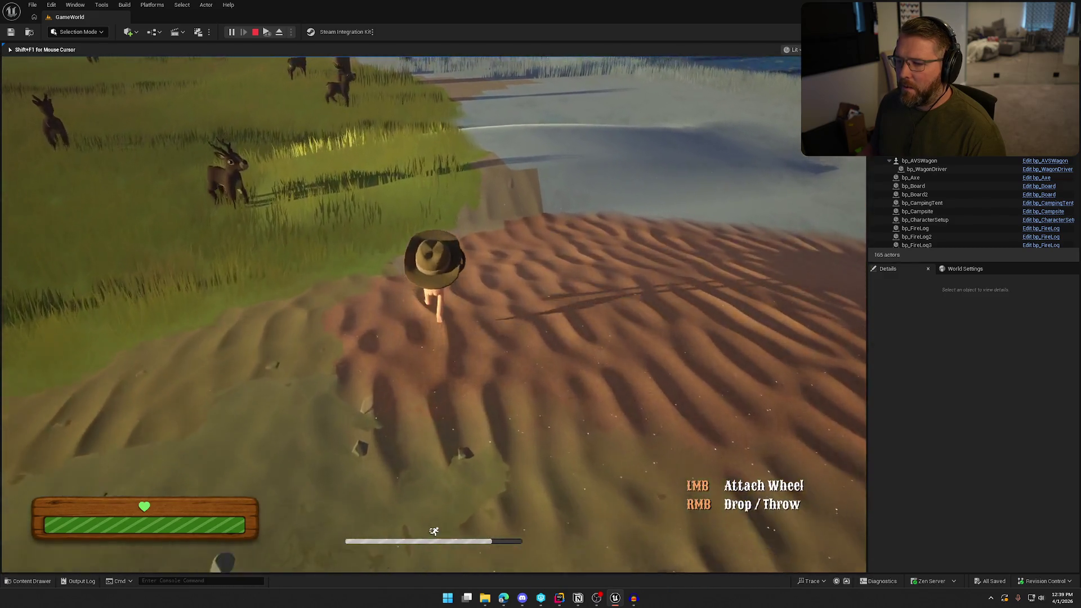
{"action": "key", "text": "w"}
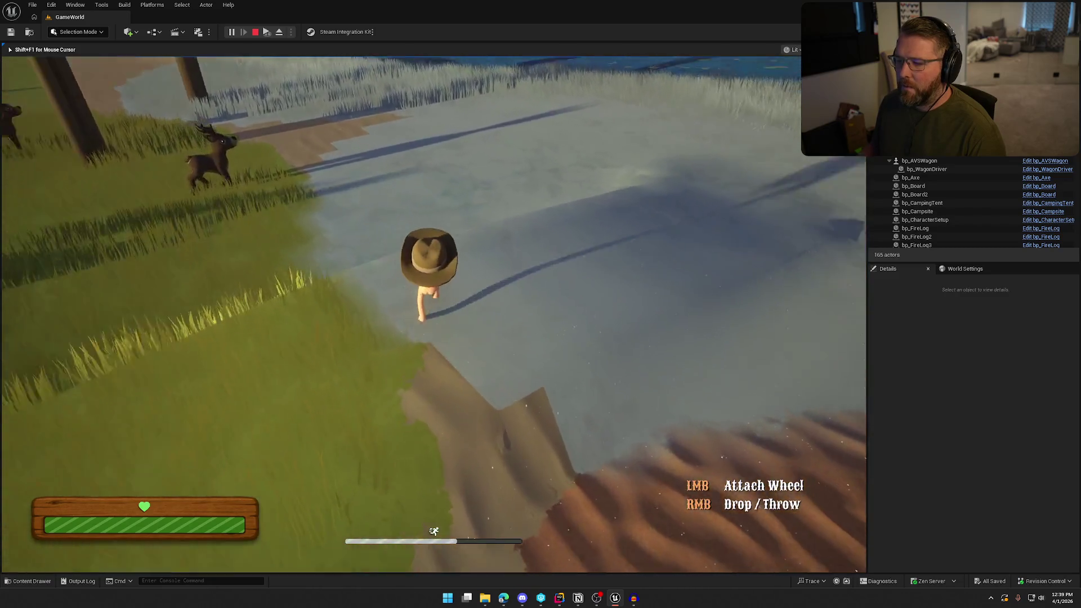
{"action": "key", "text": "w"}
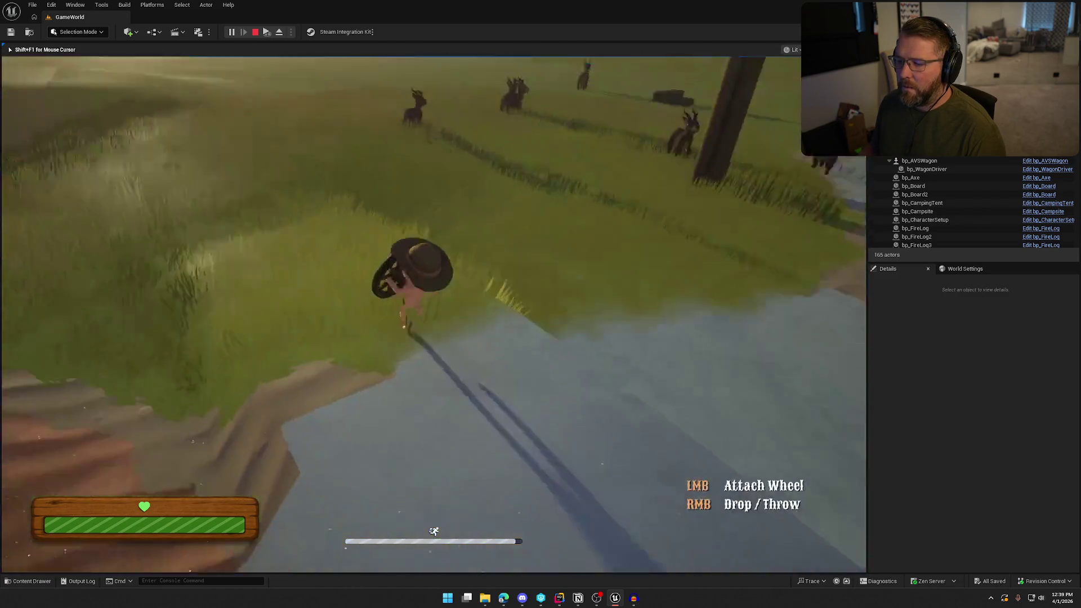
{"action": "key", "text": "w"}
{"action": "right_click", "coordinate": [433, 314]}
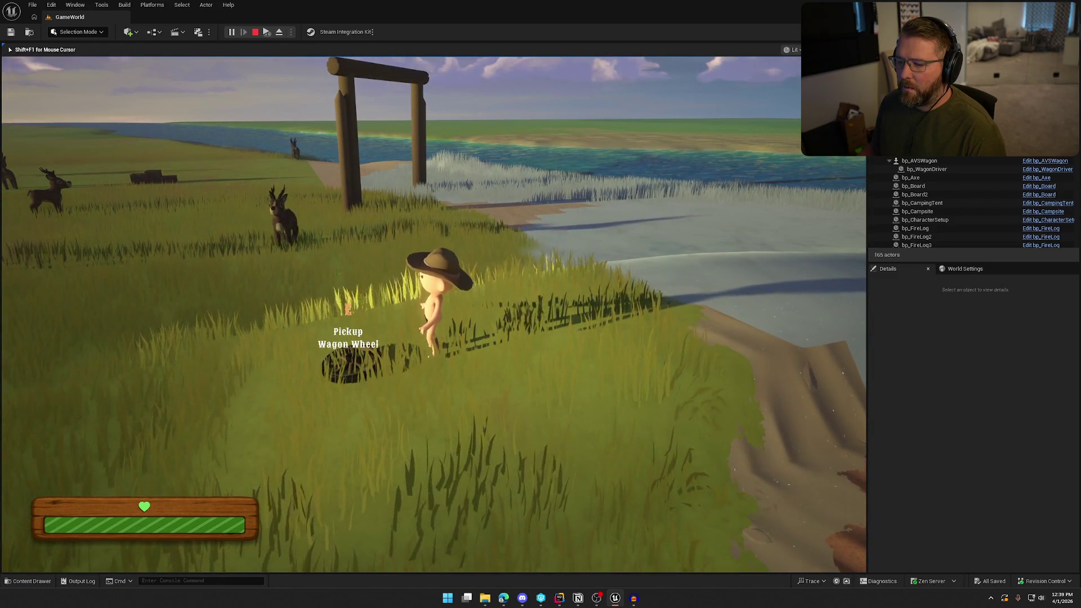
{"action": "key", "text": "Escape"}
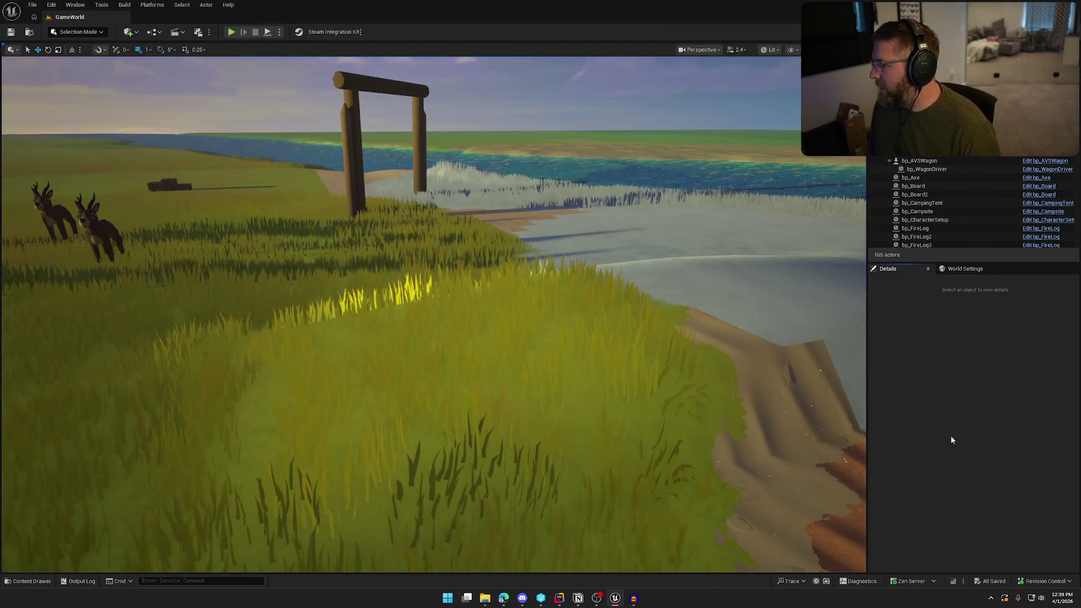
Step: Open the Content Drawer and collapse the Data and Logic folders in the tree
{"action": "key", "text": "ctrl+space"}
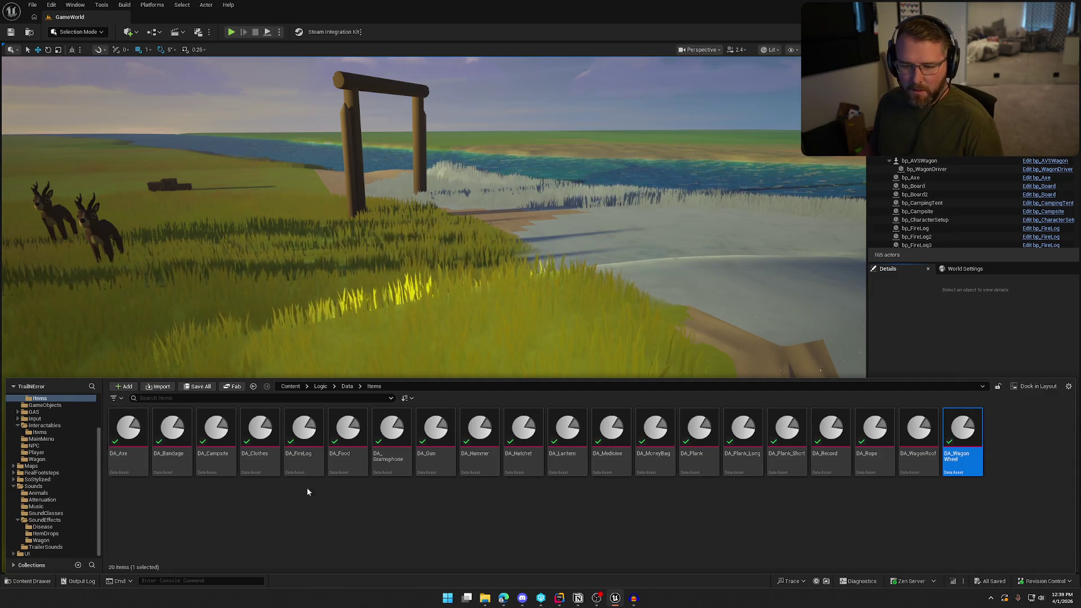
{"action": "scroll", "coordinate": [56, 489], "scroll_direction": "up", "scroll_amount": 3}
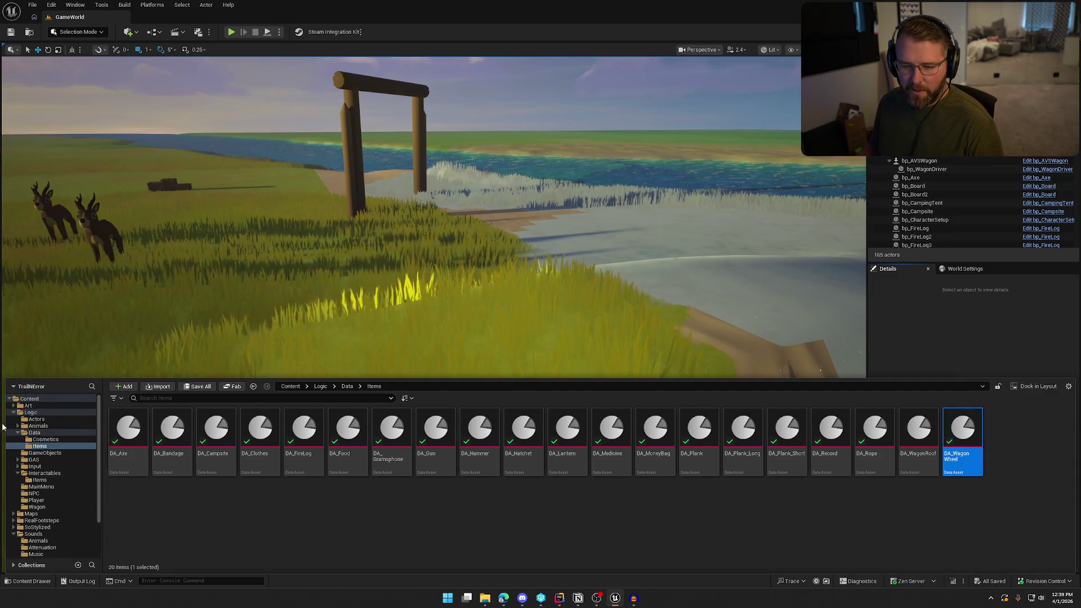
{"action": "left_click", "coordinate": [18, 433]}
{"action": "left_click", "coordinate": [13, 412]}
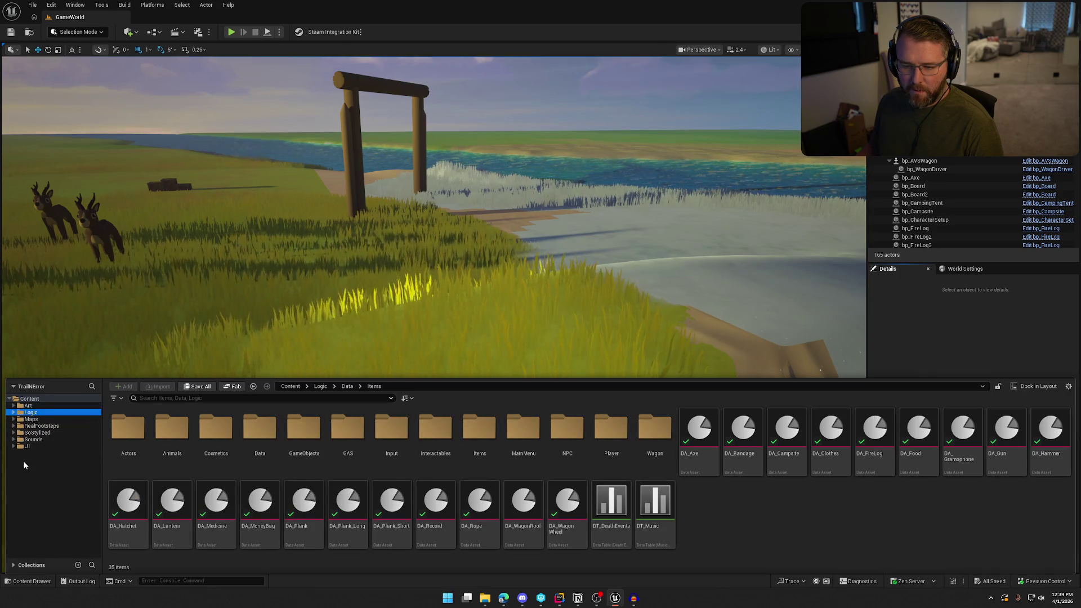
{"action": "left_click", "coordinate": [578, 598]}
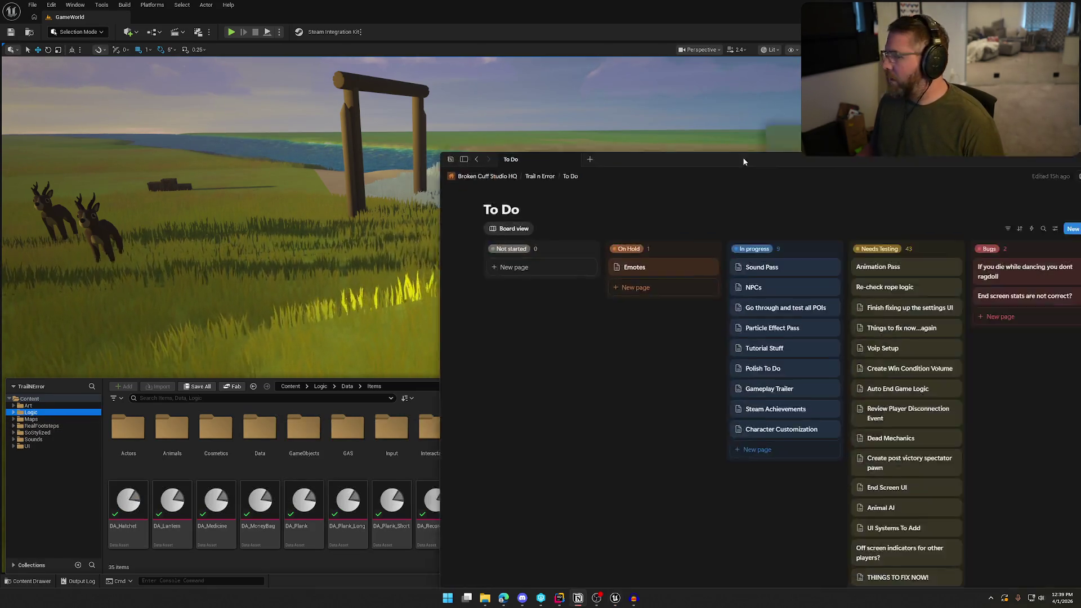
Step: Open Sound Pass and tick Dropping item impact, its two sub-tasks, and Item interact sounds
{"action": "left_click", "coordinate": [445, 165]}
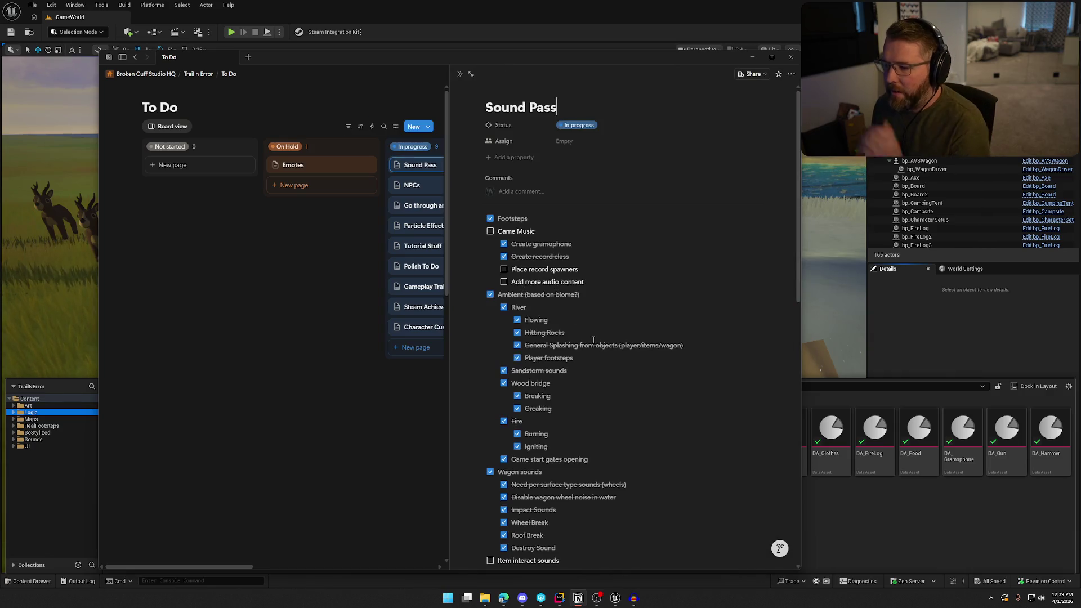
{"action": "scroll", "coordinate": [582, 446], "scroll_direction": "down", "scroll_amount": 10}
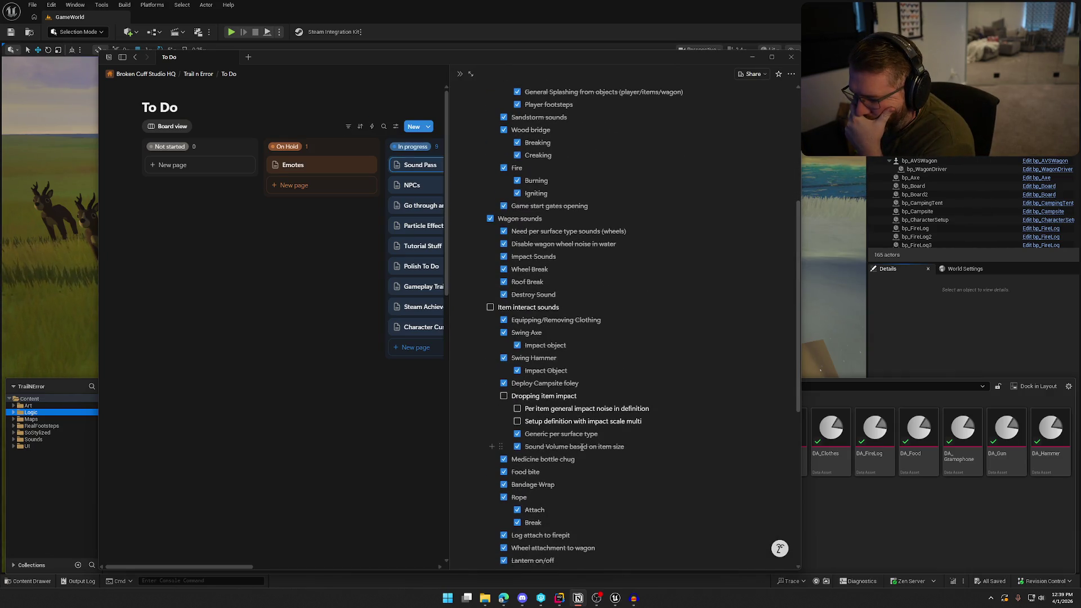
{"action": "left_click", "coordinate": [517, 421]}
{"action": "left_click", "coordinate": [517, 409]}
{"action": "left_click", "coordinate": [504, 396]}
{"action": "left_click", "coordinate": [490, 307]}
{"action": "scroll", "coordinate": [539, 351], "scroll_direction": "down", "scroll_amount": 5}
{"action": "scroll", "coordinate": [569, 416], "scroll_direction": "up", "scroll_amount": 8}
{"action": "scroll", "coordinate": [569, 416], "scroll_direction": "up", "scroll_amount": 1}
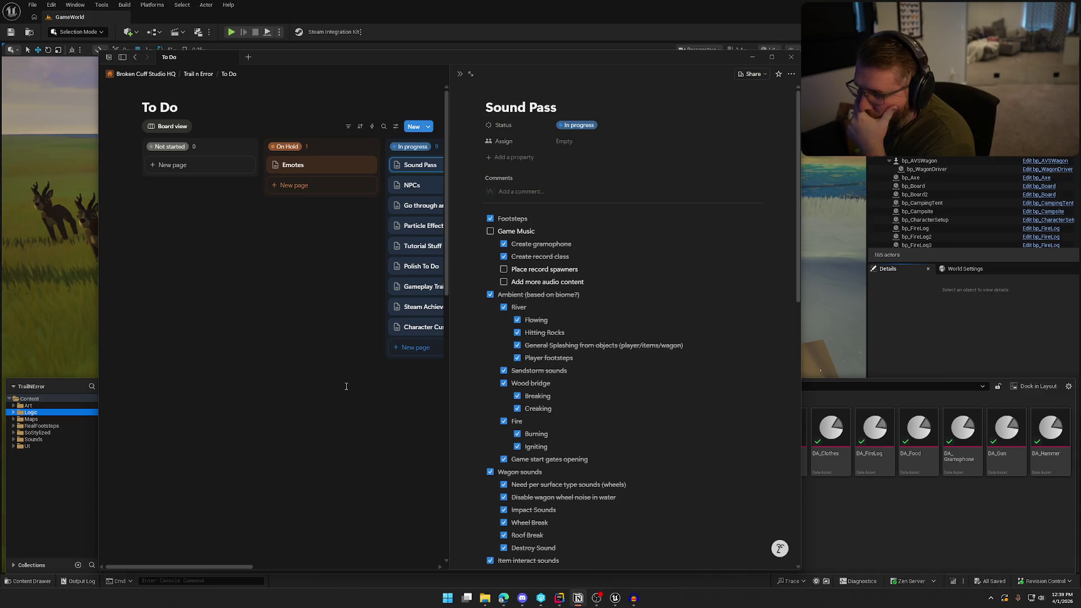
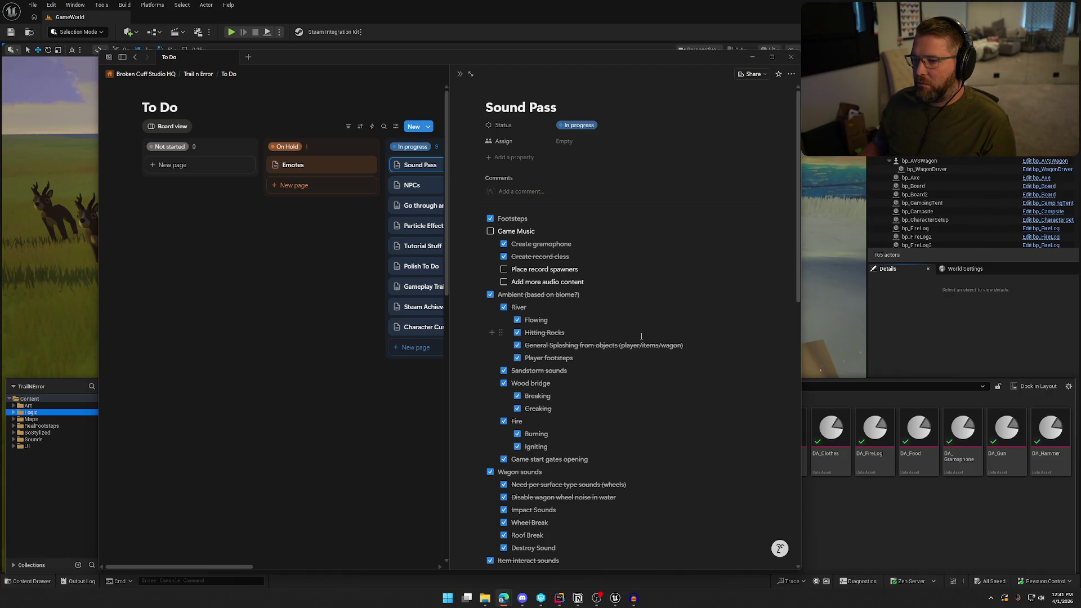
Step: Review the Sound Pass and NPCs cards and move both from In progress into On Hold
{"action": "left_click", "coordinate": [345, 309]}
{"action": "left_click_drag", "start_coordinate": [428, 165], "coordinate": [304, 189]}
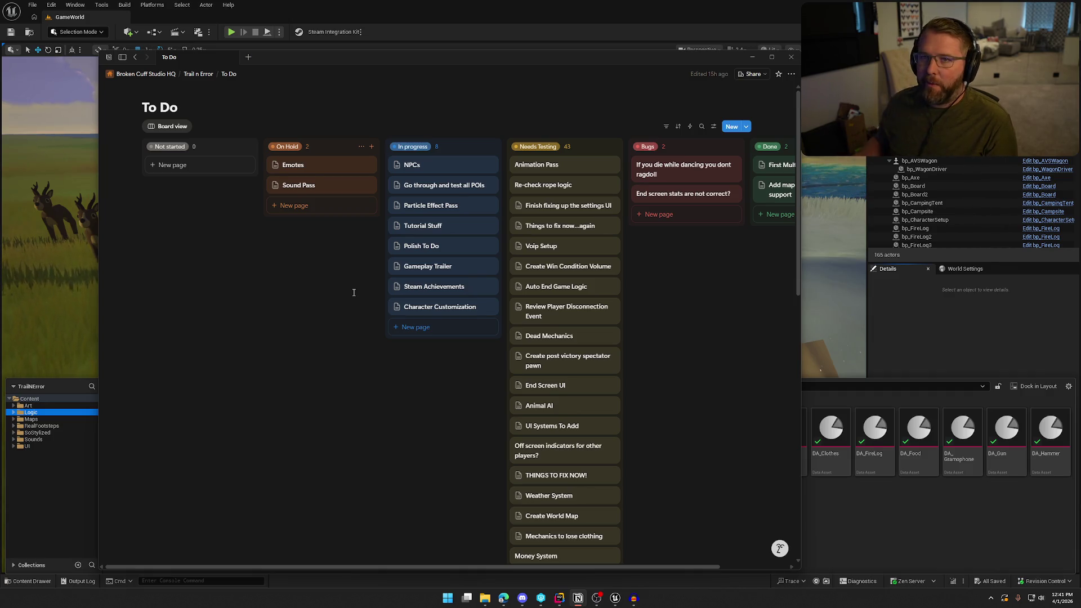
{"action": "left_click", "coordinate": [427, 168]}
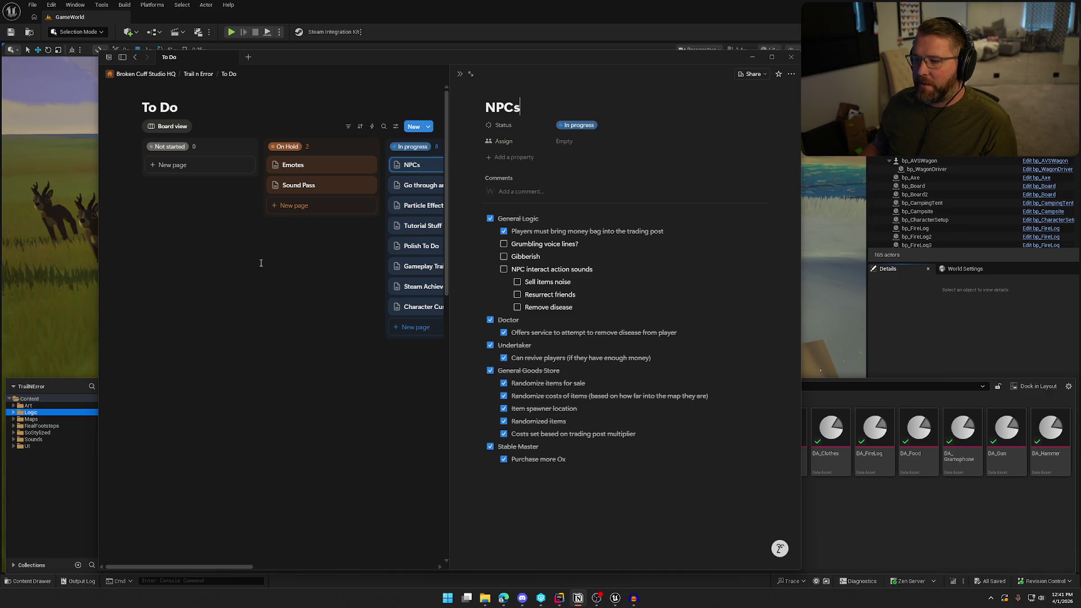
{"action": "left_click", "coordinate": [261, 258]}
{"action": "mouse_move", "coordinate": [428, 166]}
{"action": "left_mouse_down"}
{"action": "mouse_move", "coordinate": [328, 193]}
{"action": "mouse_move", "coordinate": [307, 183]}
{"action": "left_mouse_up"}
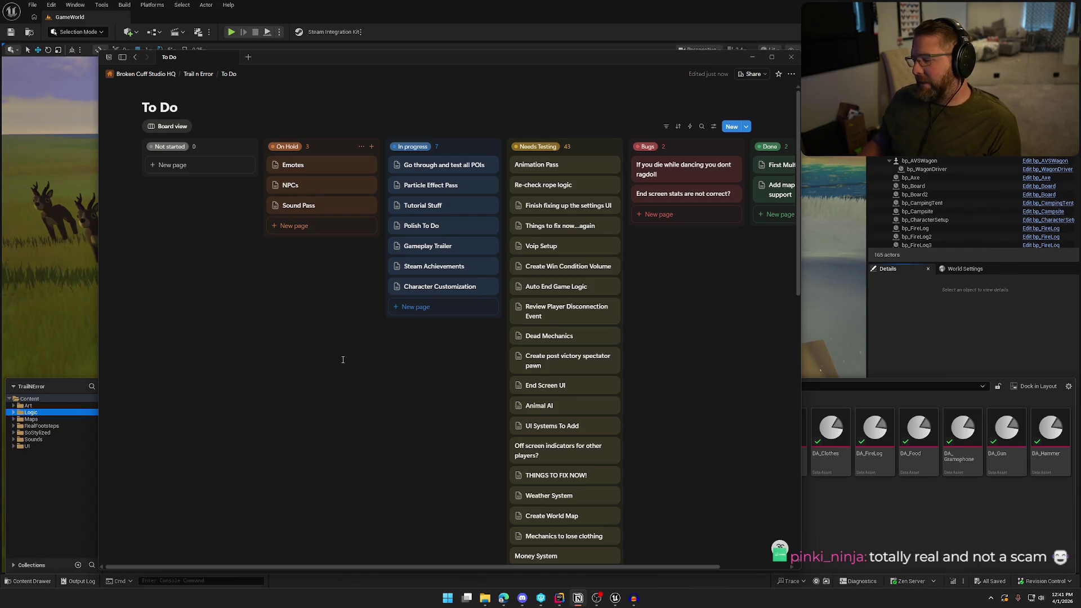
Step: Review the POI testing card and the Particle Effect Pass checklist, where only Add Fire is ticked
{"action": "left_click", "coordinate": [440, 168]}
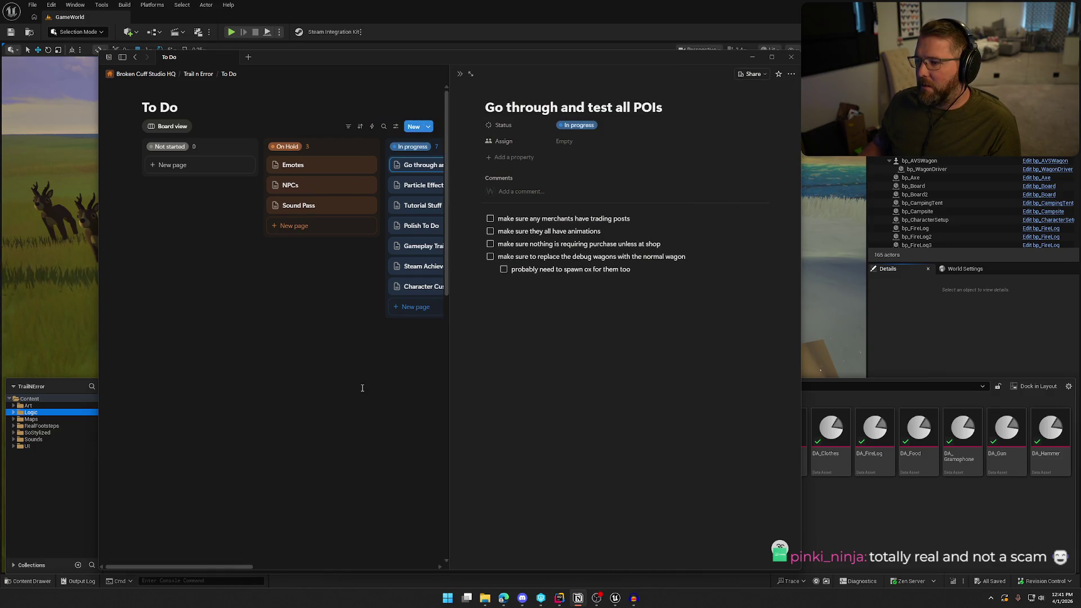
{"action": "key", "text": "Escape"}
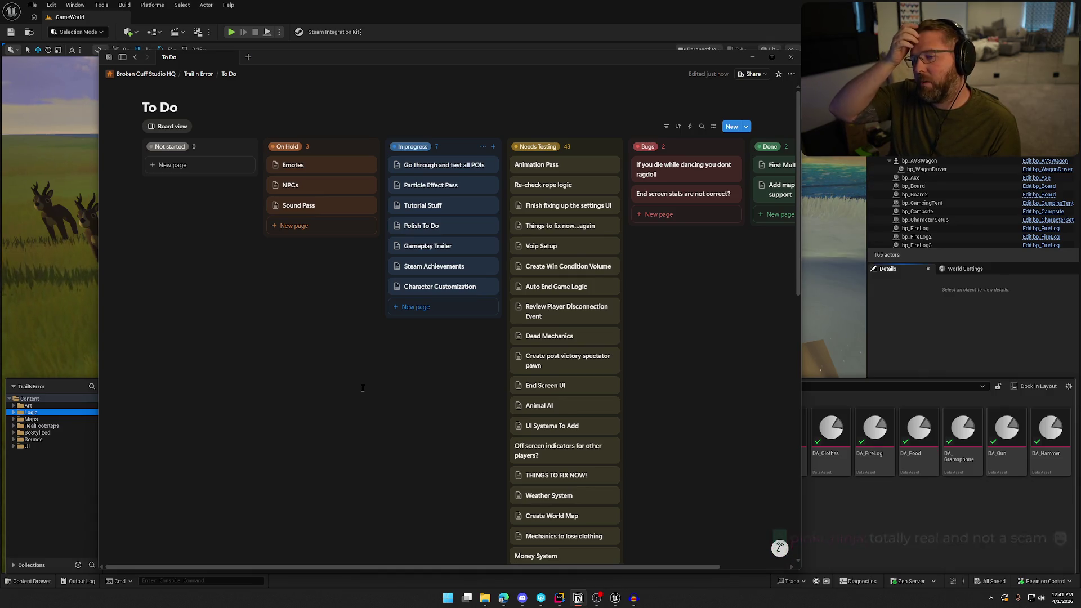
{"action": "left_click", "coordinate": [427, 189]}
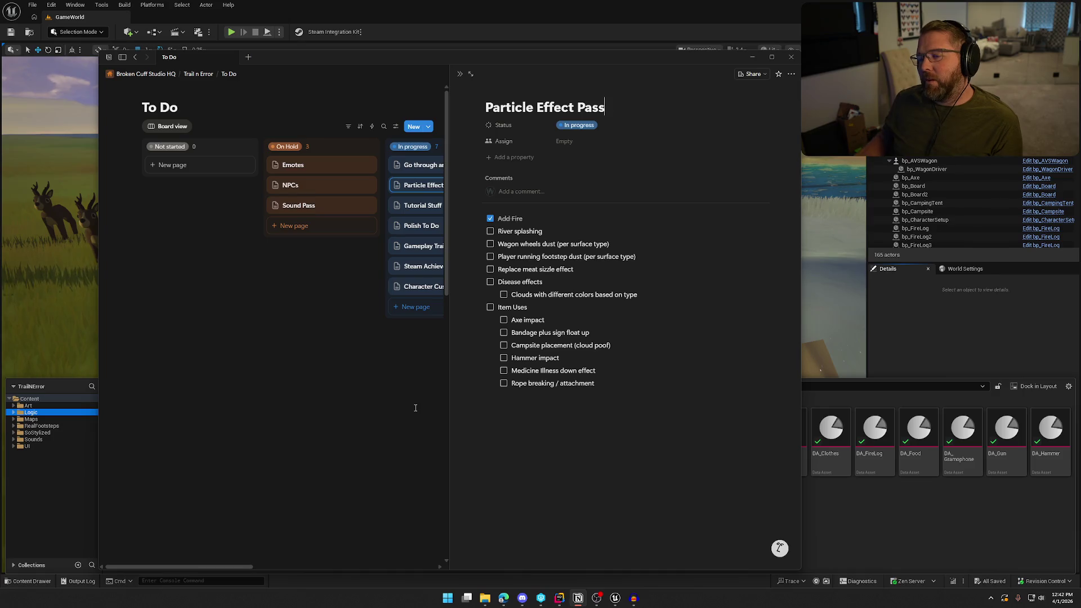
{"action": "left_click", "coordinate": [423, 377]}
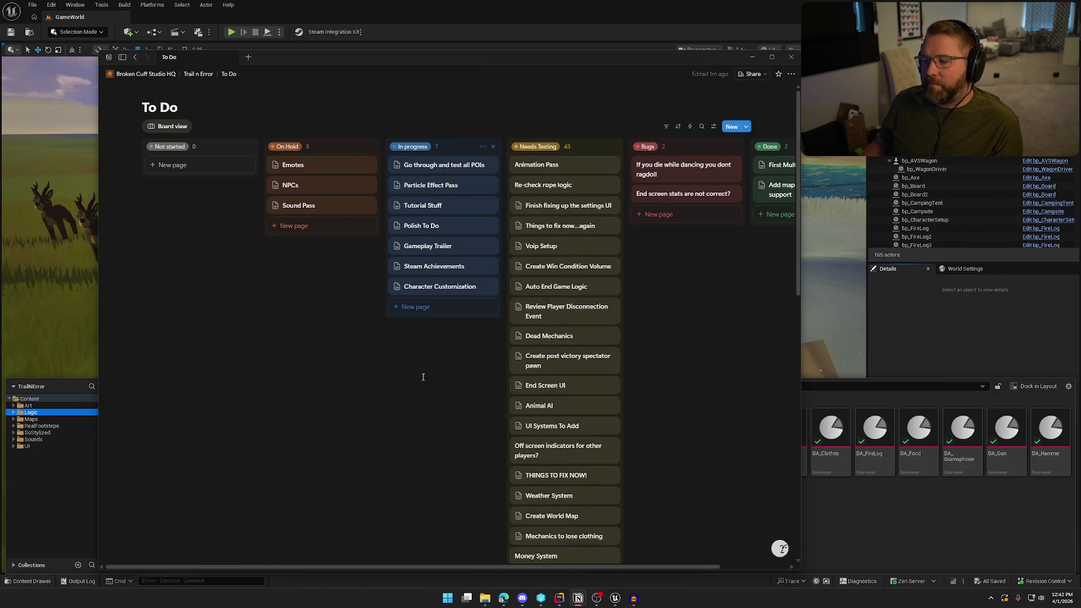
Step: Review the Polish To Do and POI testing pages, then switch from Notion back to the Unreal level
{"action": "left_click", "coordinate": [423, 227]}
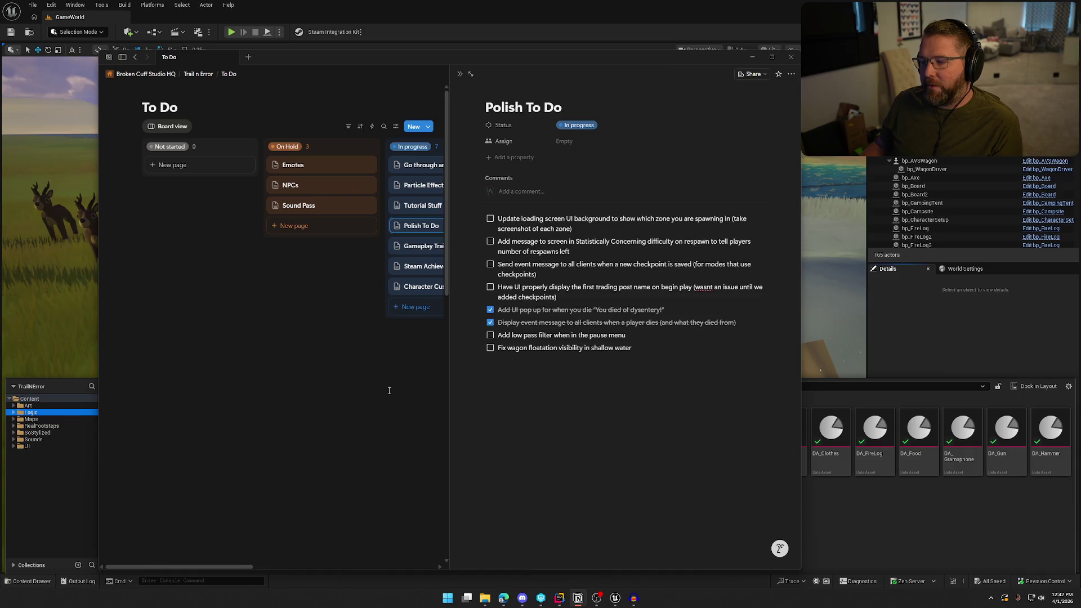
{"action": "left_click", "coordinate": [451, 377]}
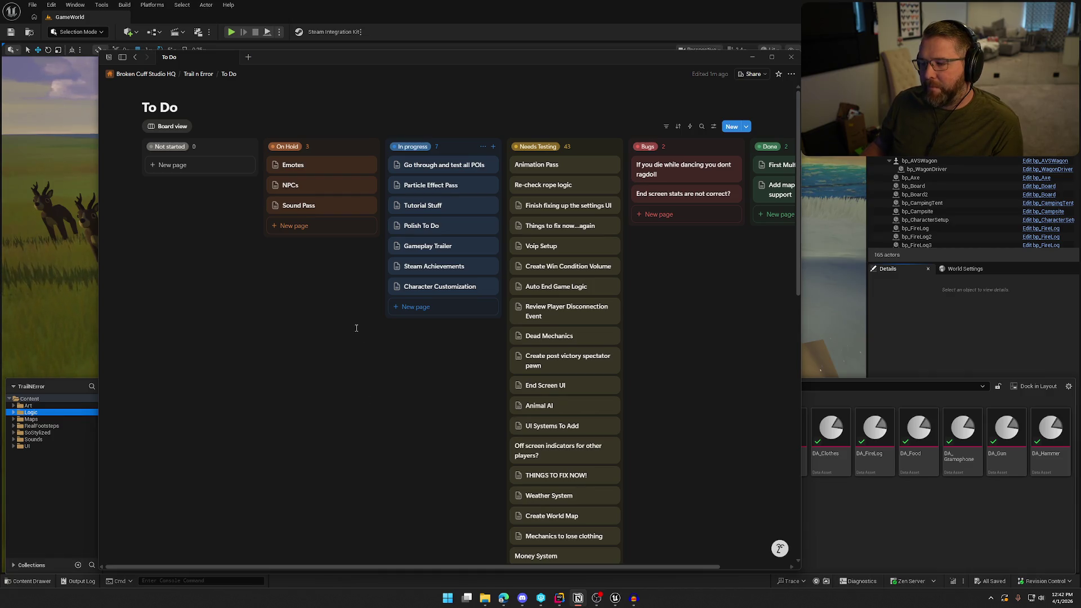
{"action": "left_click", "coordinate": [437, 166]}
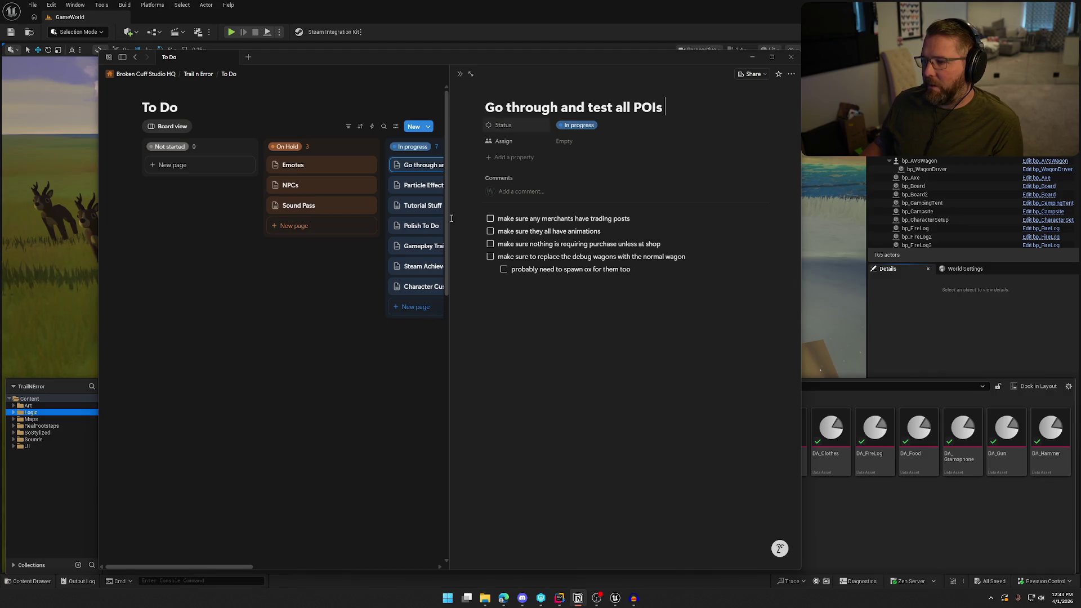
{"action": "key", "text": "alt+Tab"}
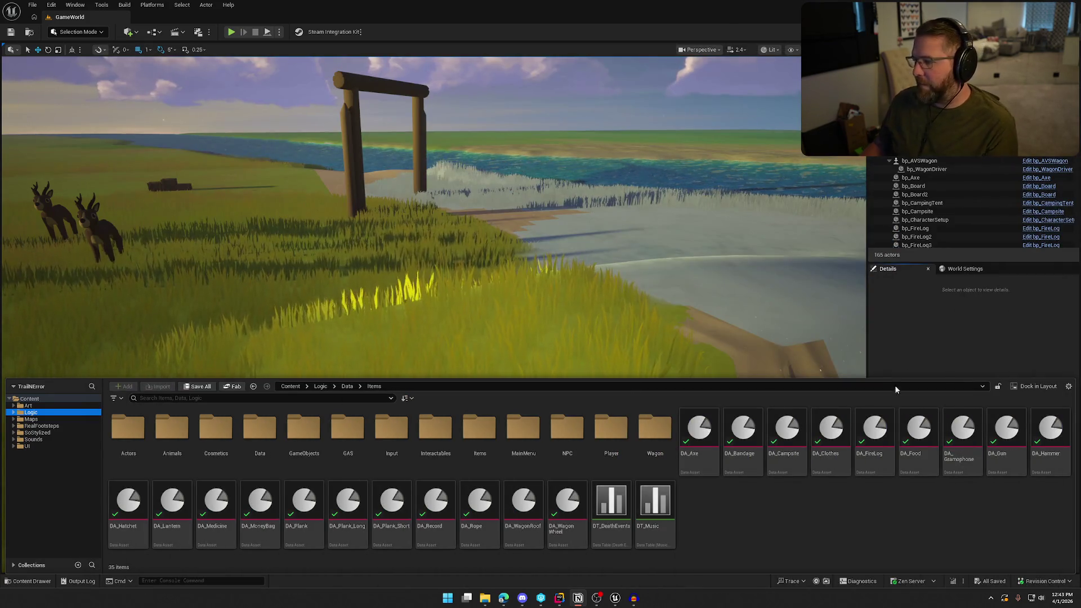
Step: Launch Spotify through Windows Search, then fly the Unreal camera toward the campsite
{"action": "left_click", "coordinate": [948, 298]}
{"action": "key", "text": "super"}
{"action": "type", "text": "spotify"}
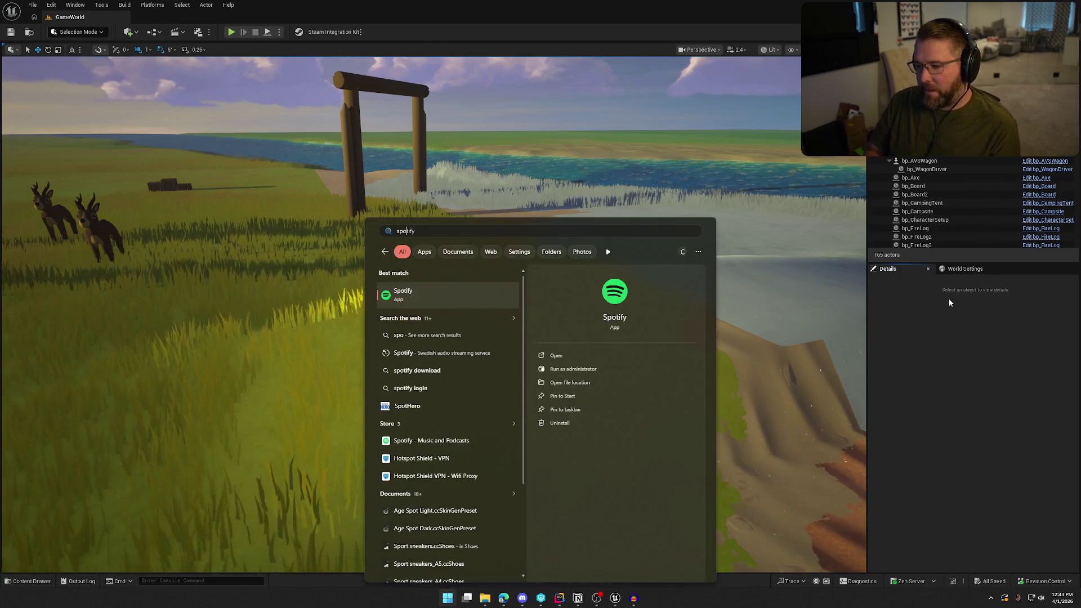
{"action": "key", "text": "Return"}
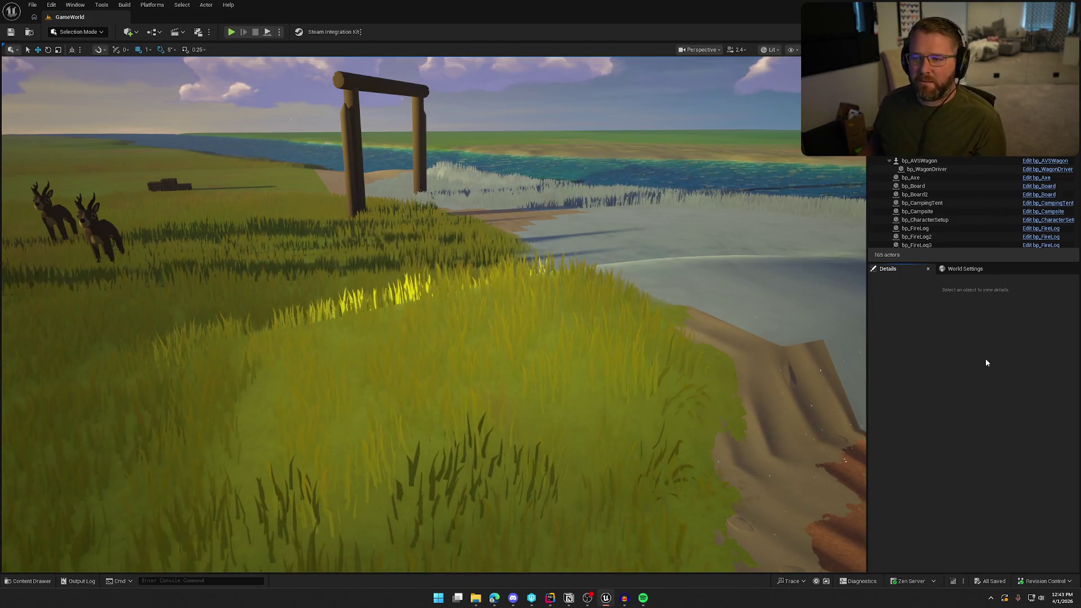
{"action": "mouse_move", "coordinate": [529, 259]}
{"action": "left_mouse_down"}
{"action": "mouse_move", "coordinate": [530, 225]}
{"action": "mouse_move", "coordinate": [507, 203]}
{"action": "mouse_move", "coordinate": [496, 214]}
{"action": "mouse_move", "coordinate": [507, 237]}
{"action": "left_mouse_up"}
Step: Open the TrailMap level from the Maps folder and look down its forest trail
{"action": "key", "text": "ctrl+space"}
{"action": "left_click", "coordinate": [31, 419]}
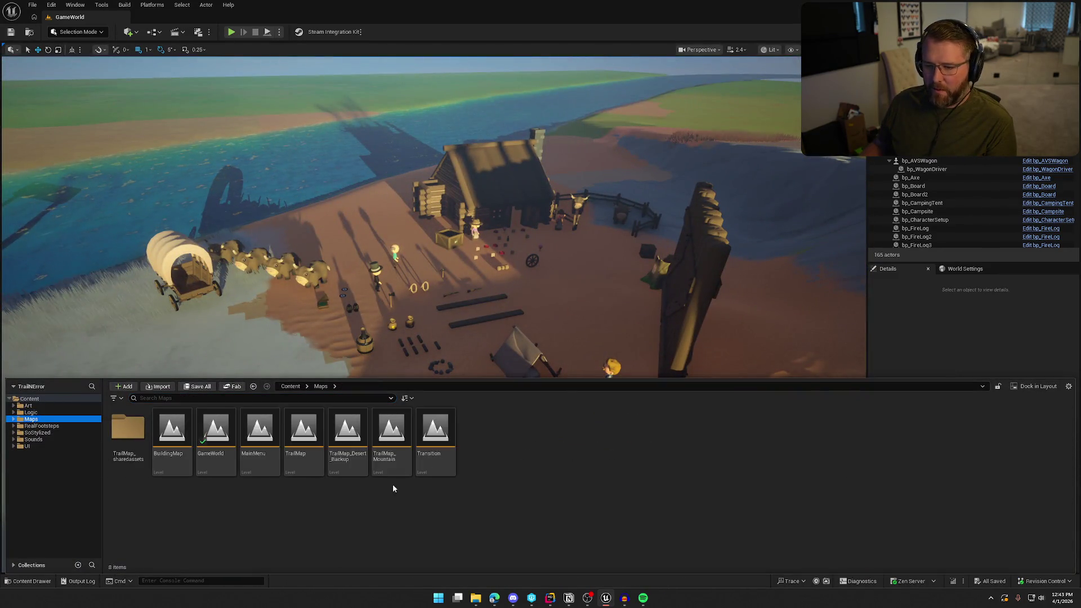
{"action": "left_click", "coordinate": [304, 436]}
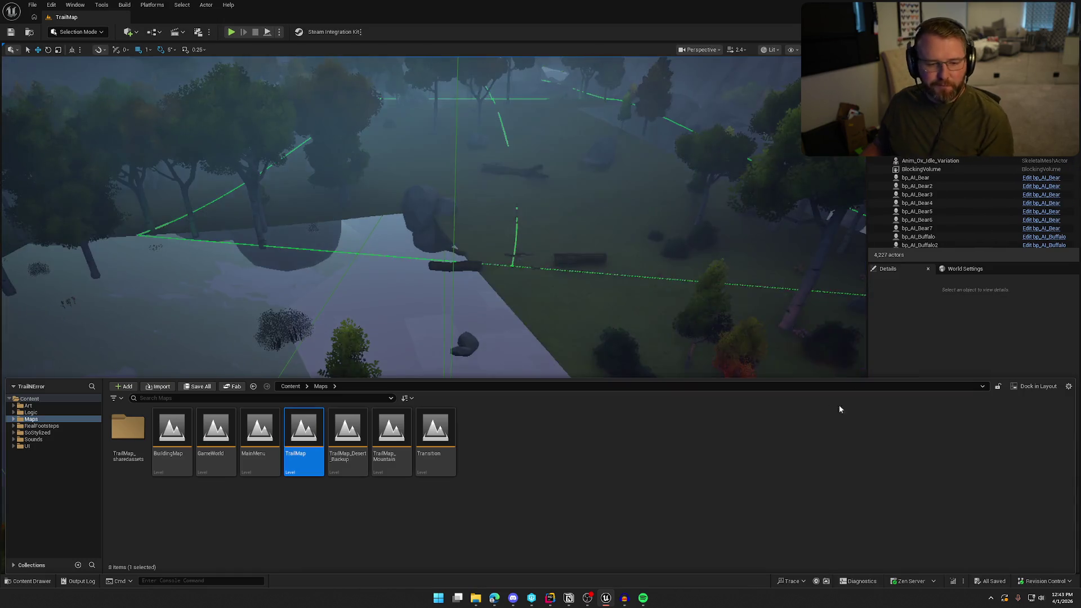
{"action": "left_click", "coordinate": [939, 347]}
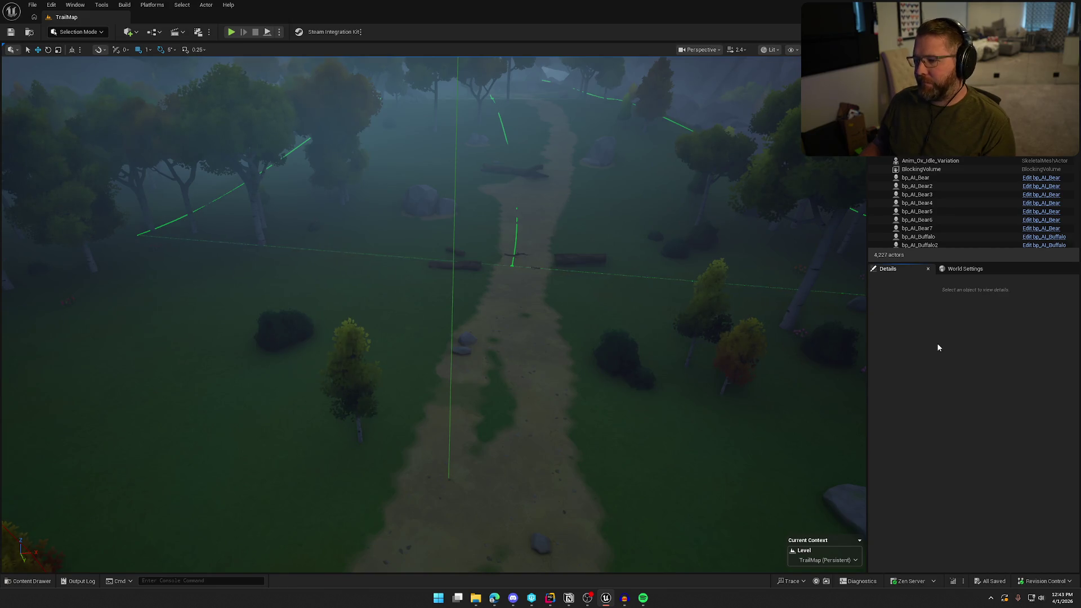
{"action": "mouse_move", "coordinate": [550, 279]}
{"action": "left_mouse_down"}
{"action": "mouse_move", "coordinate": [563, 292]}
{"action": "mouse_move", "coordinate": [550, 280]}
{"action": "left_mouse_up"}
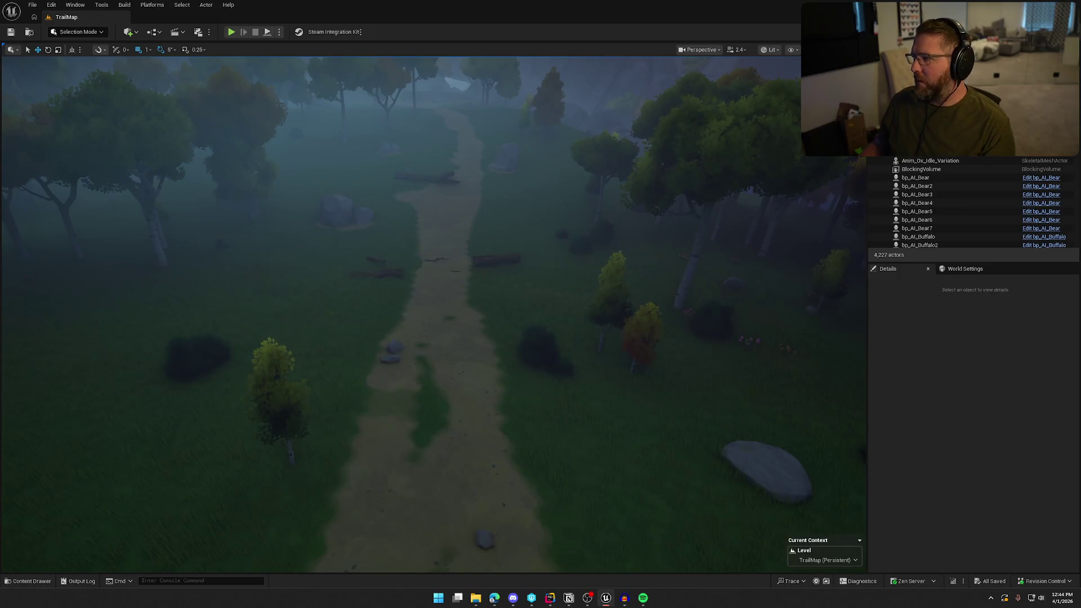
Step: Filter the Outliner by 'POI' and inspect the first desert POI's wagon cover and base meshes
{"action": "type", "text": "POI"}
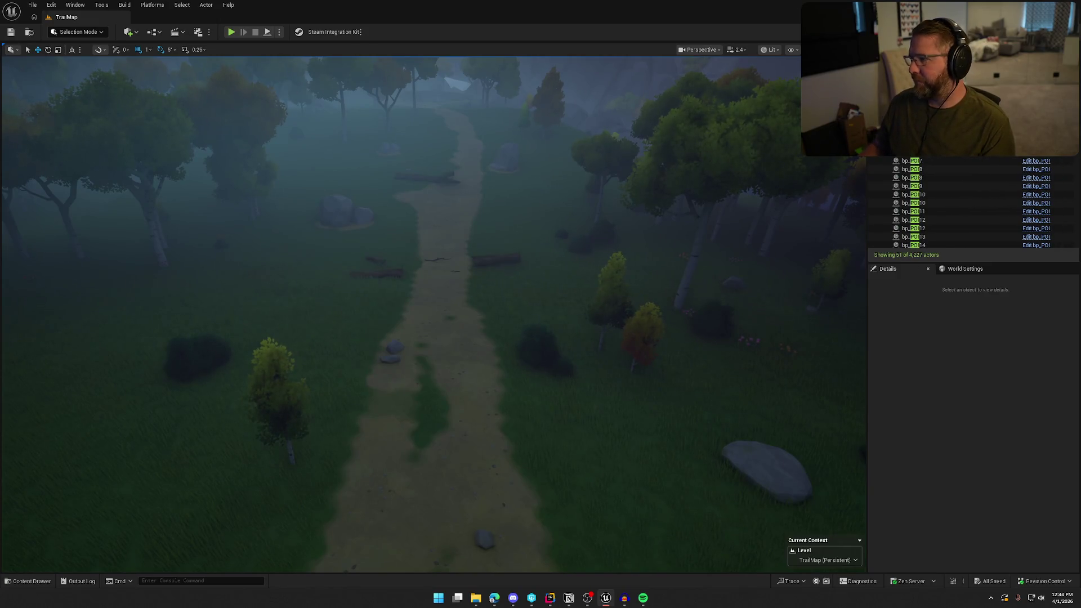
{"action": "double_click", "coordinate": [913, 136]}
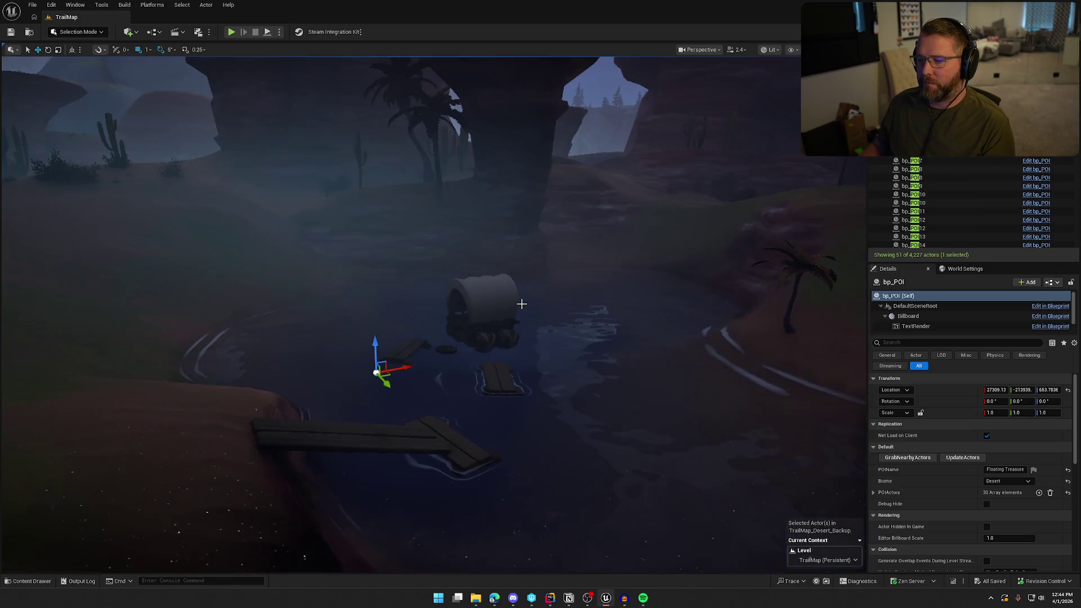
{"action": "mouse_move", "coordinate": [522, 304]}
{"action": "left_mouse_down"}
{"action": "mouse_move", "coordinate": [522, 276]}
{"action": "mouse_move", "coordinate": [521, 315]}
{"action": "mouse_move", "coordinate": [535, 282]}
{"action": "mouse_move", "coordinate": [535, 321]}
{"action": "left_mouse_up"}
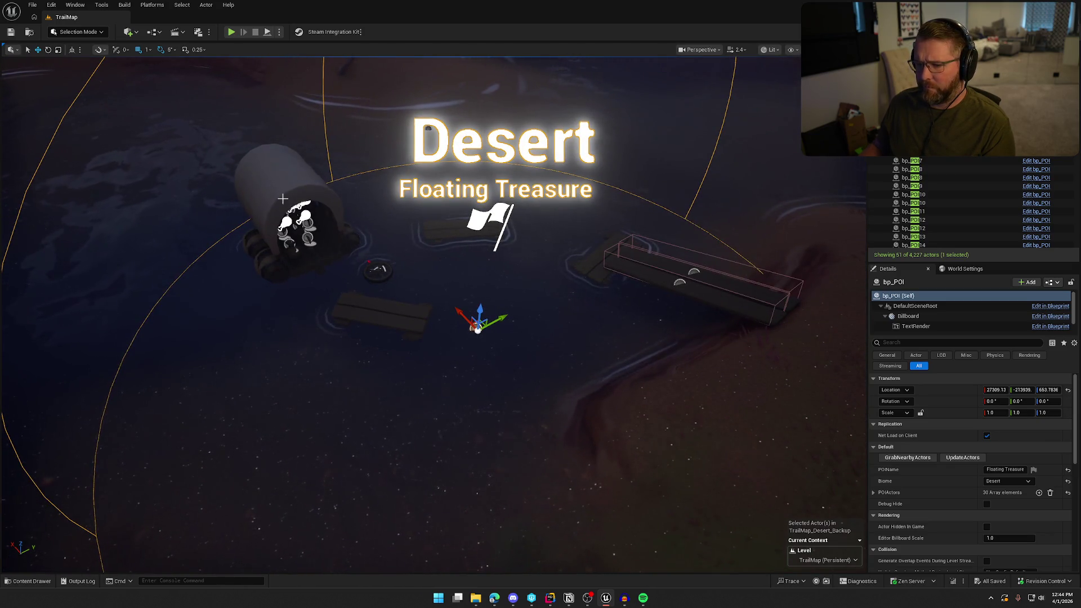
{"action": "left_click", "coordinate": [277, 180]}
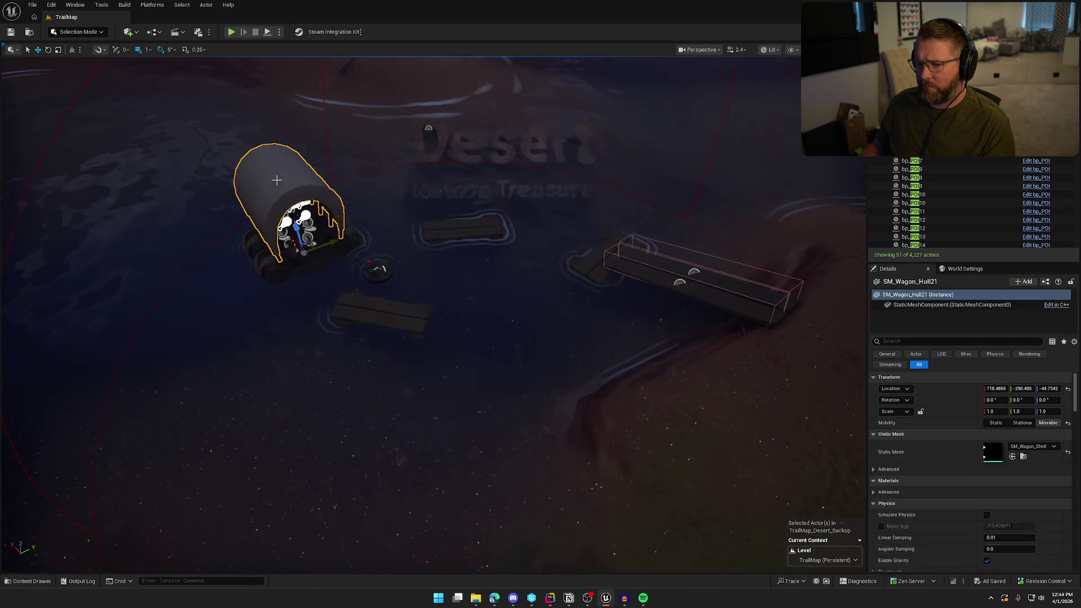
{"action": "left_click", "coordinate": [324, 248]}
{"action": "key", "text": "Delete"}
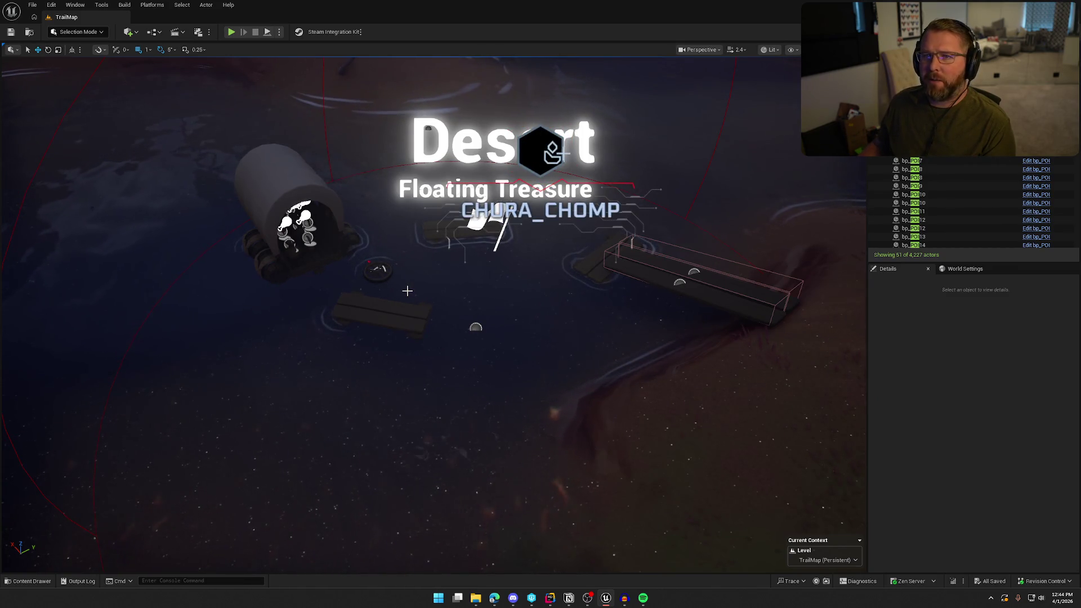
Step: Check the floating treasure's plank, then frame and orbit the Forest Abandoned Wagon POI bp_POI1
{"action": "left_click_drag", "start_coordinate": [614, 319], "coordinate": [613, 297]}
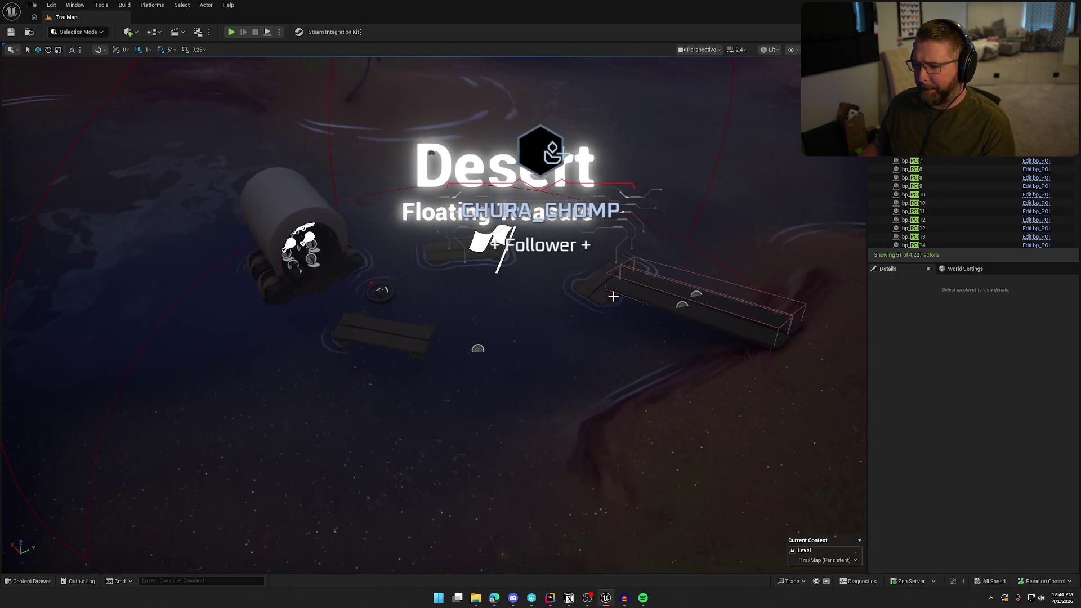
{"action": "left_click", "coordinate": [693, 310]}
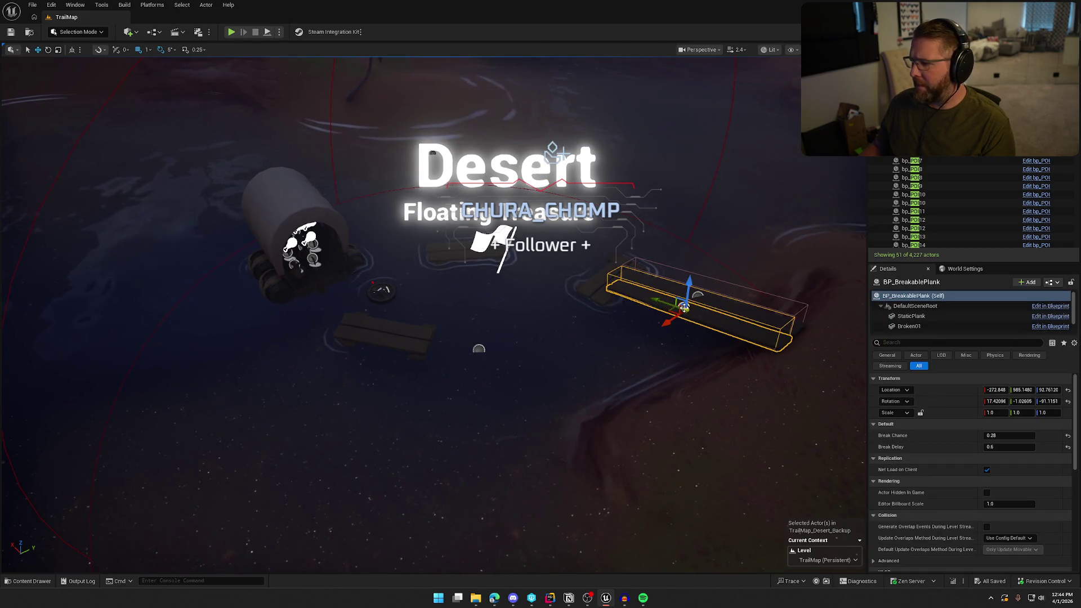
{"action": "left_click", "coordinate": [604, 333]}
{"action": "left_click", "coordinate": [608, 330]}
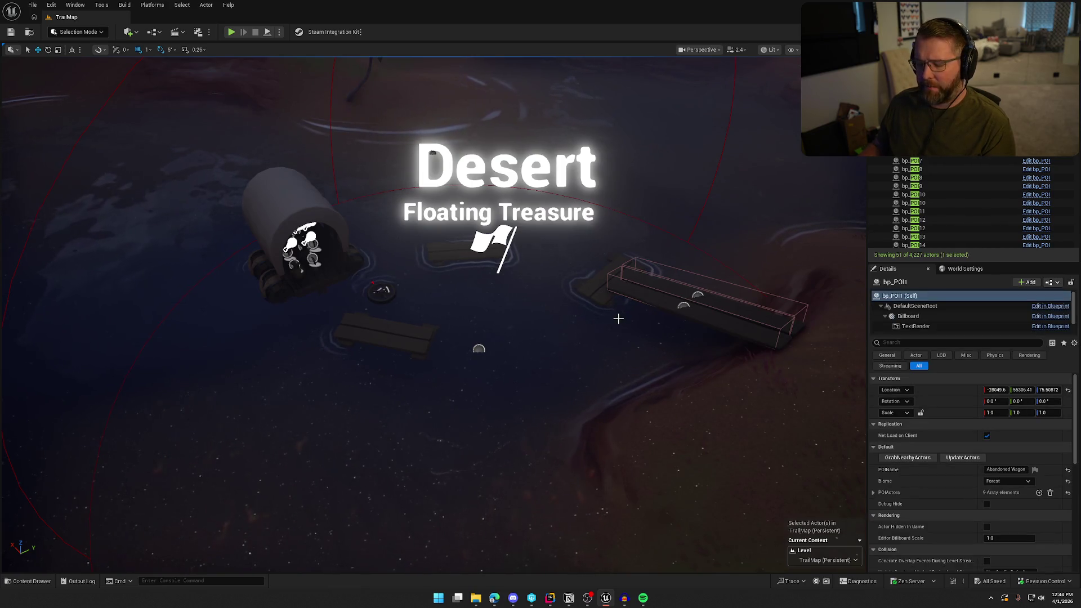
{"action": "key", "text": "f"}
{"action": "scroll", "coordinate": [546, 314], "scroll_direction": "up", "scroll_amount": 5}
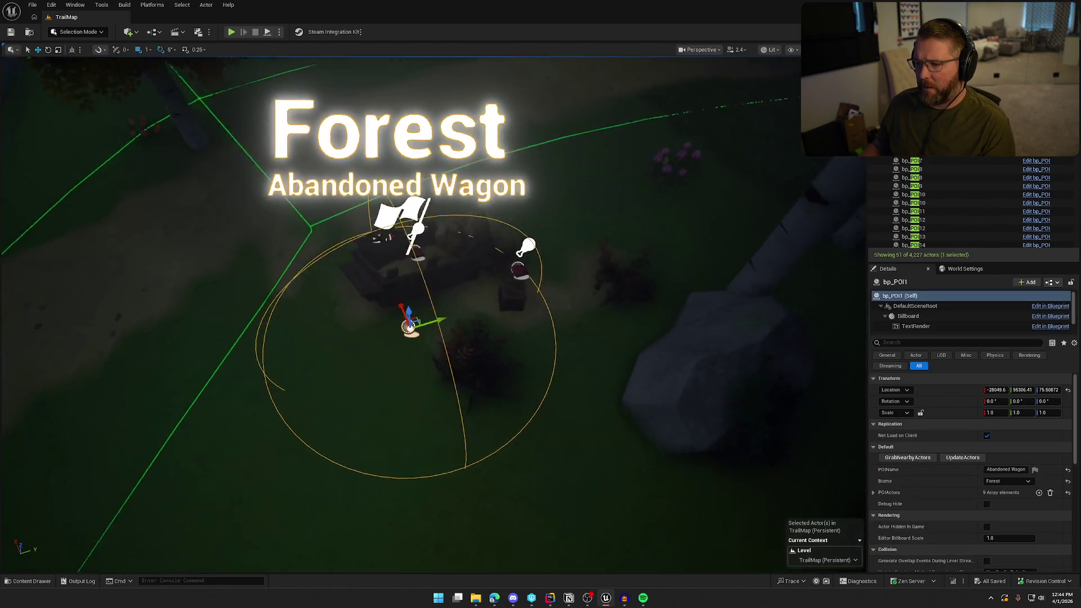
{"action": "left_click_drag", "start_coordinate": [546, 314], "coordinate": [467, 324]}
Step: Return to the Desert Floating Treasure POI, inspect its water plane and wagon wheel, and clear the filter
{"action": "key", "text": "ctrl+z"}
{"action": "key", "text": "f"}
{"action": "left_click", "coordinate": [509, 349]}
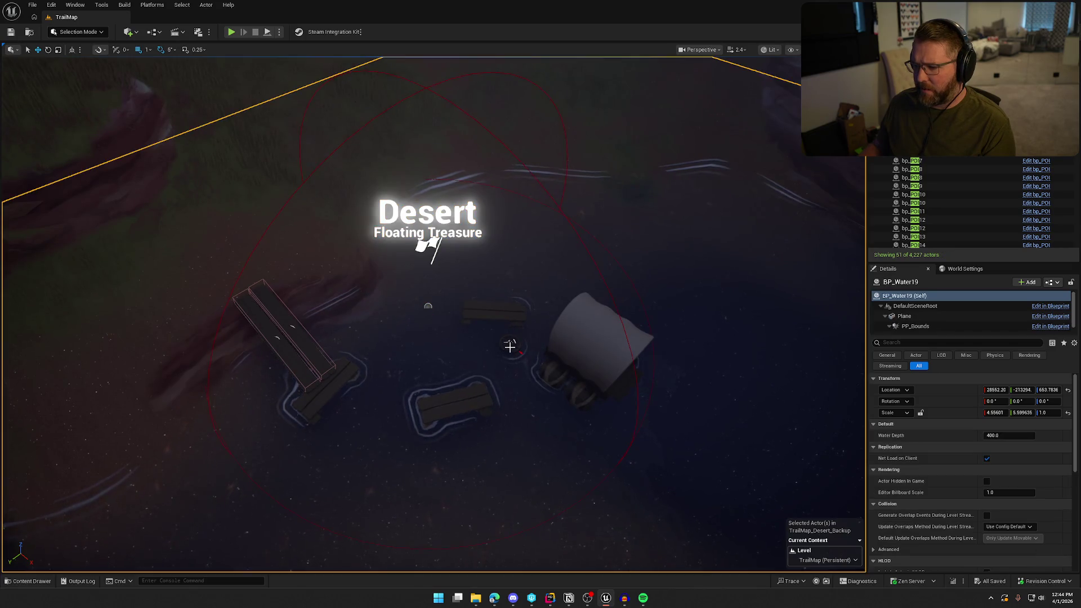
{"action": "left_click", "coordinate": [511, 343]}
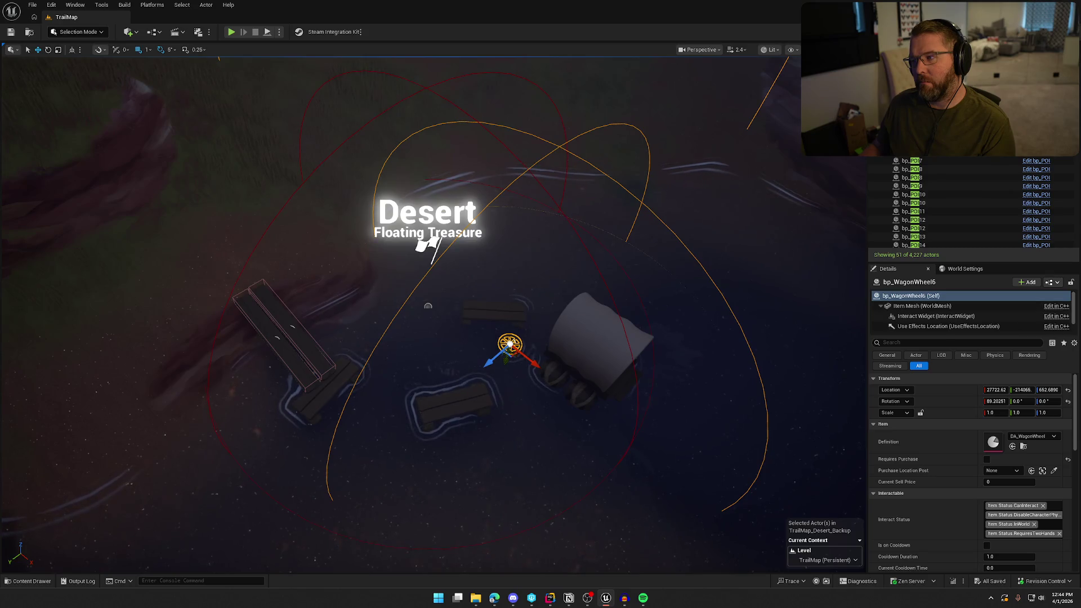
{"action": "key", "text": "Escape"}
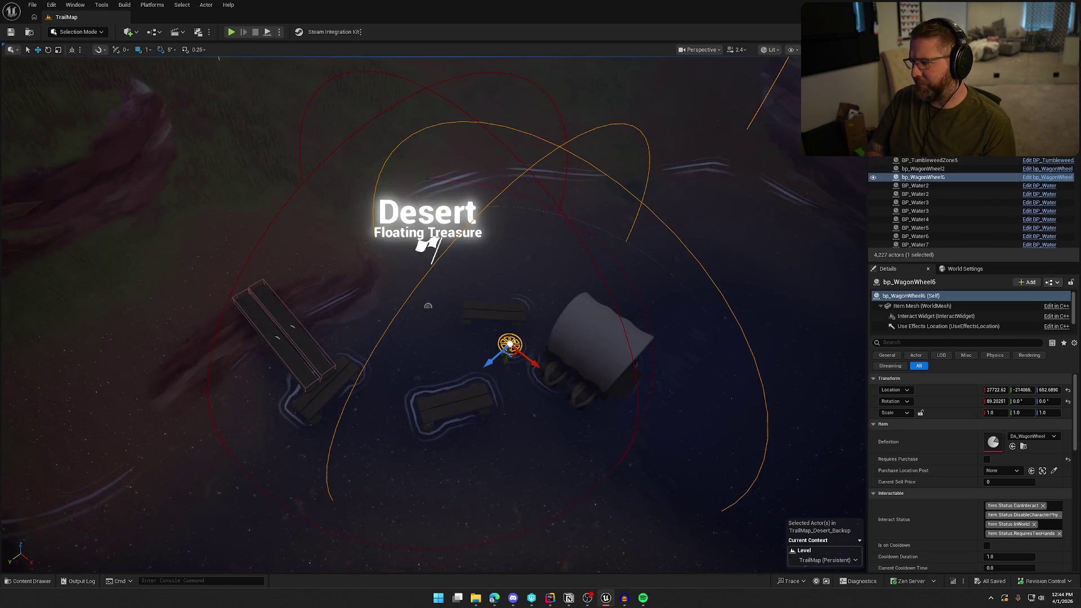
Step: Filter the Outliner by 'wheel' and inspect SM_Wagon_Wheel through SM_Wagon_Wheel9
{"action": "type", "text": "wheel"}
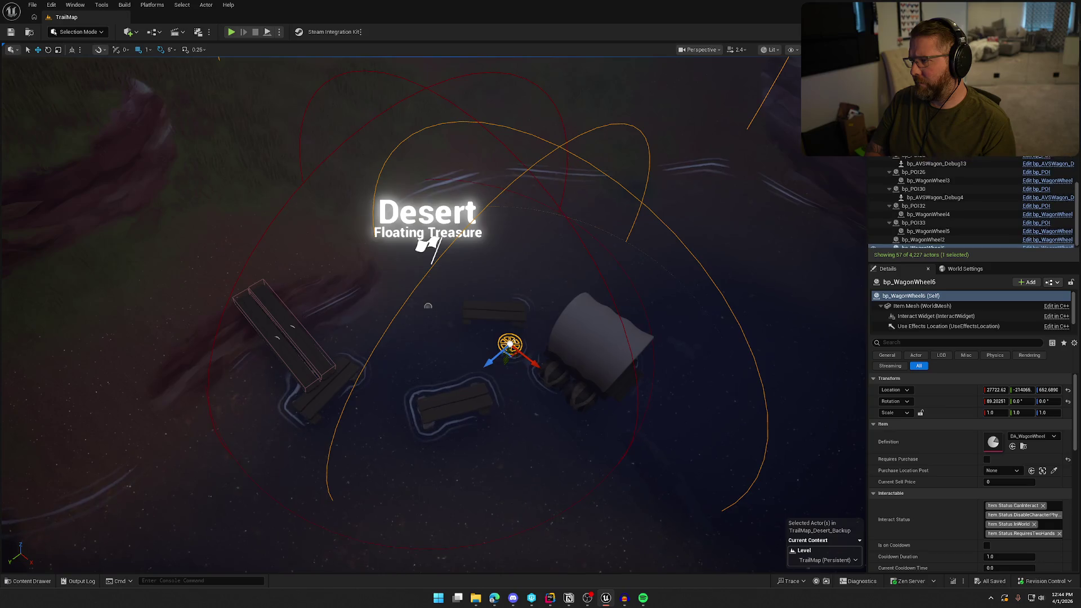
{"action": "scroll", "coordinate": [949, 192], "scroll_direction": "up", "scroll_amount": 2}
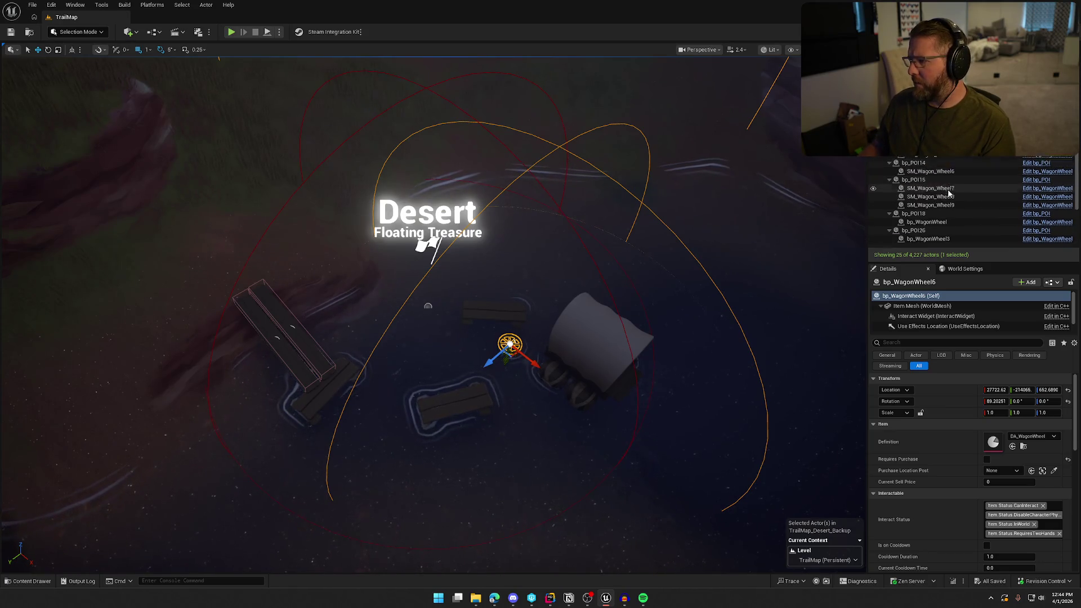
{"action": "left_click", "coordinate": [724, 181]}
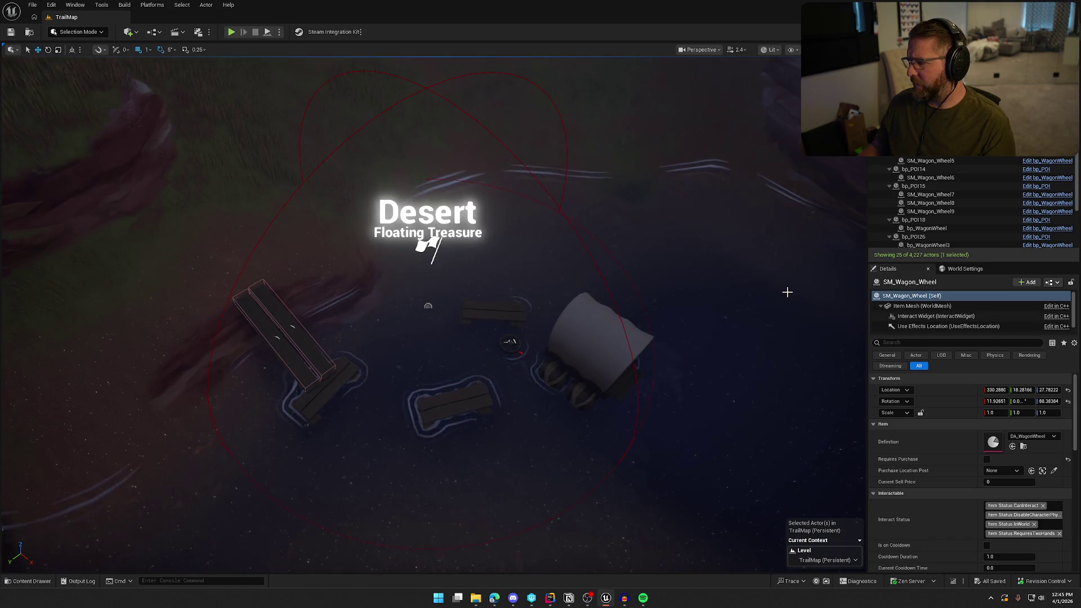
{"action": "left_click", "coordinate": [529, 174]}
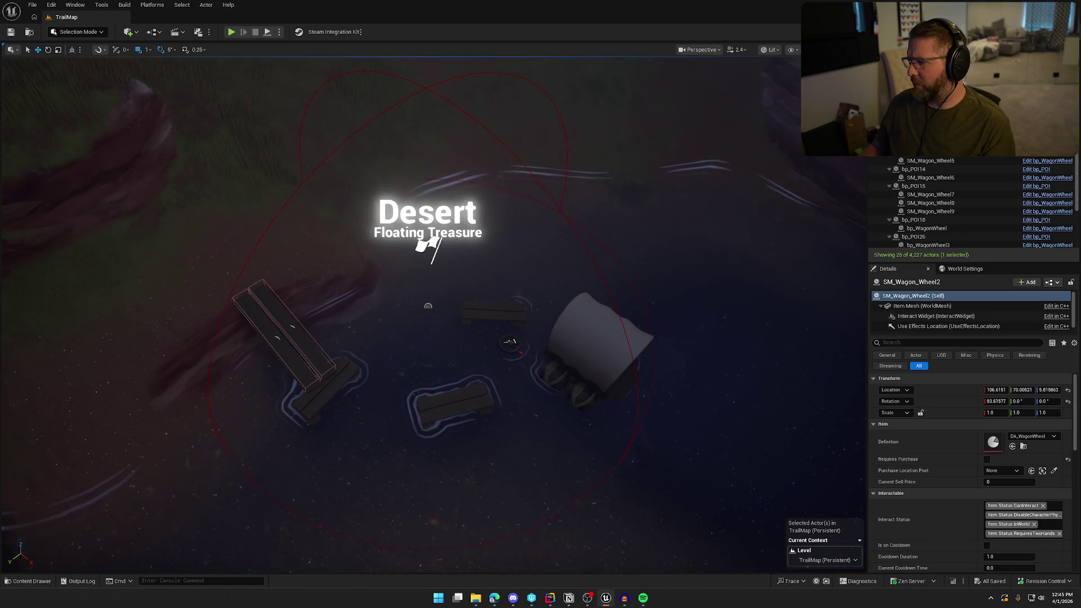
{"action": "left_click", "coordinate": [784, 193]}
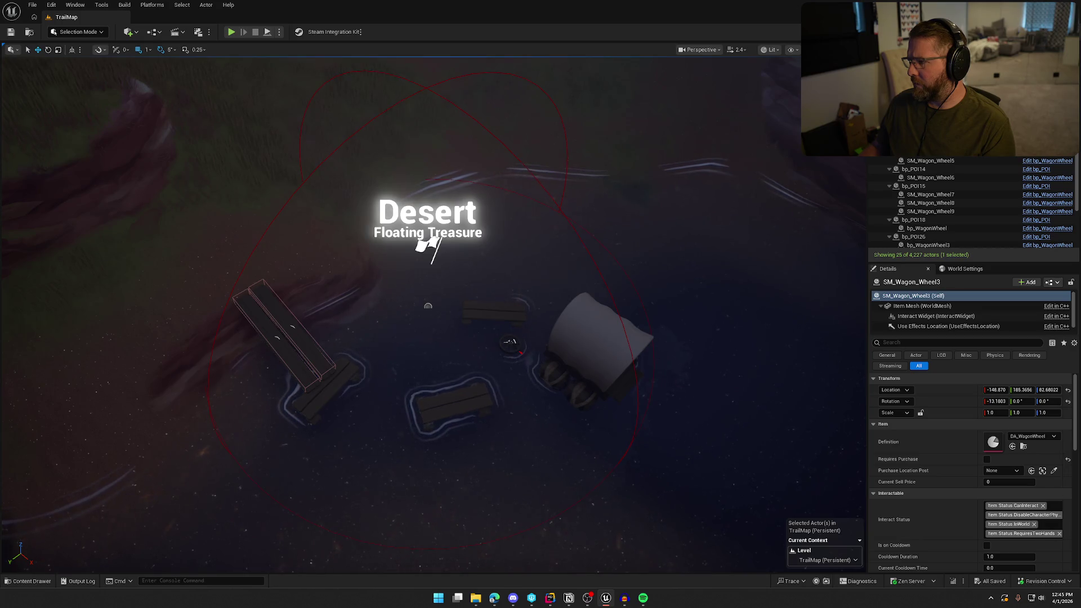
{"action": "left_click", "coordinate": [932, 178]}
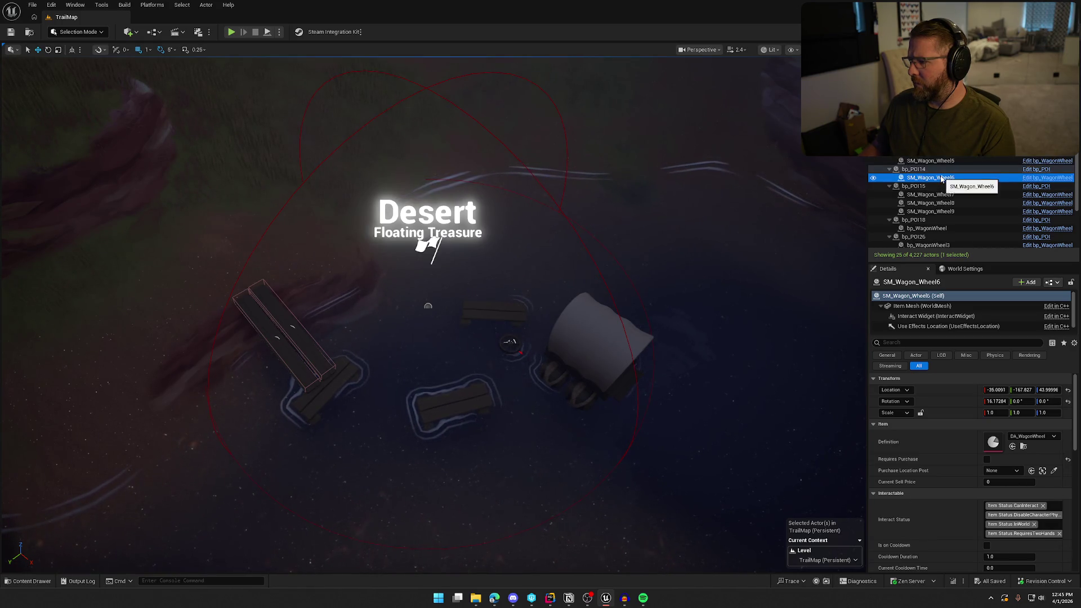
{"action": "left_click", "coordinate": [938, 195]}
{"action": "left_click", "coordinate": [938, 203]}
{"action": "left_click", "coordinate": [938, 212]}
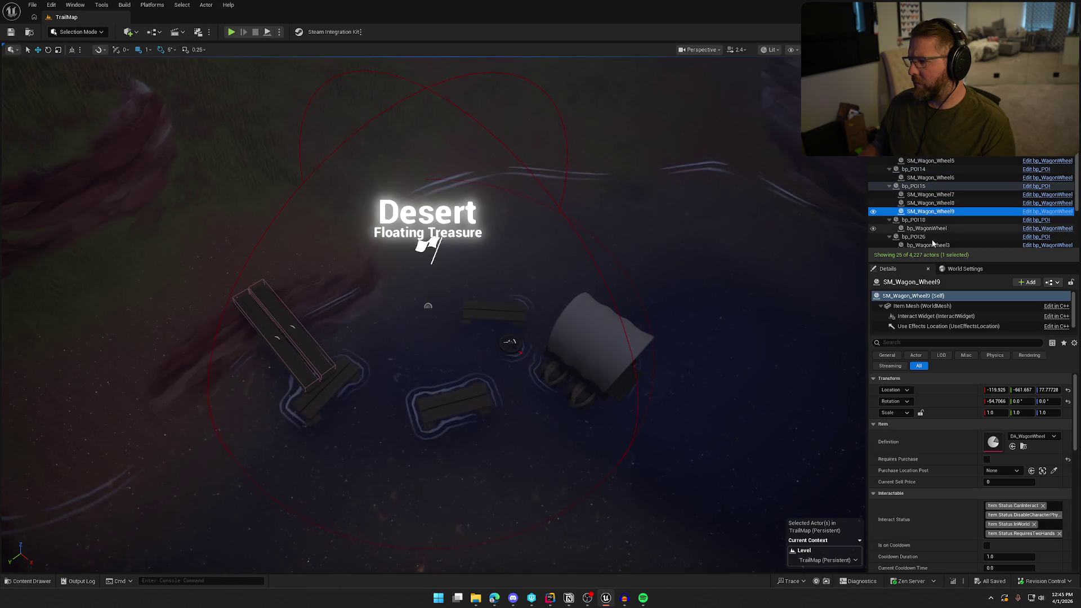
Step: Inspect bp_WagonWheel, 3, 4, 2 and 6, finding bp_WagonWheel2 has no POI parent
{"action": "left_click", "coordinate": [935, 229]}
{"action": "scroll", "coordinate": [942, 211], "scroll_direction": "down", "scroll_amount": 3}
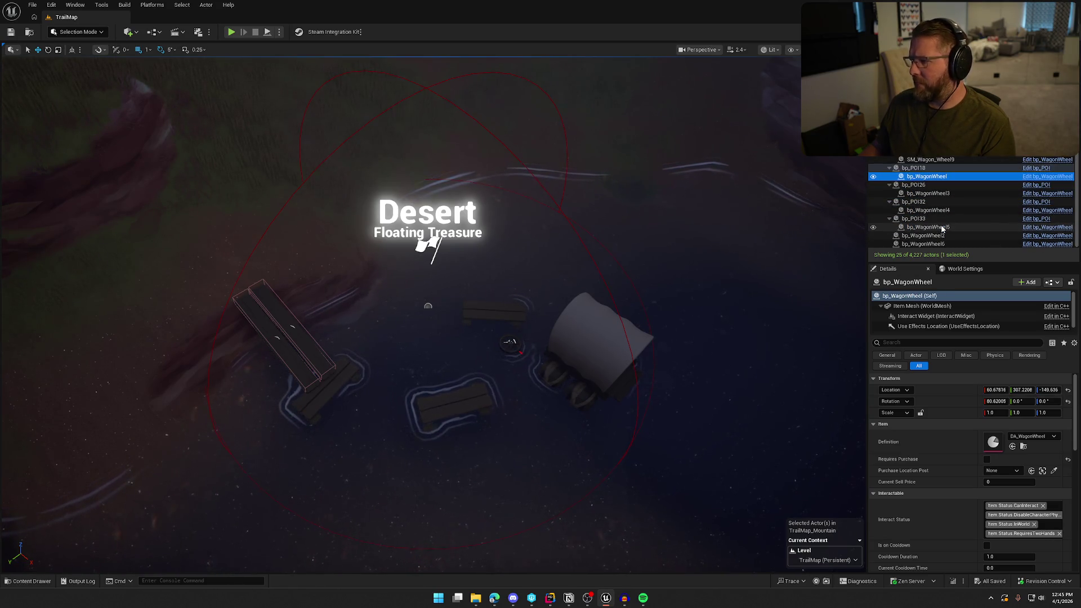
{"action": "left_click", "coordinate": [938, 193]}
{"action": "left_click", "coordinate": [939, 210]}
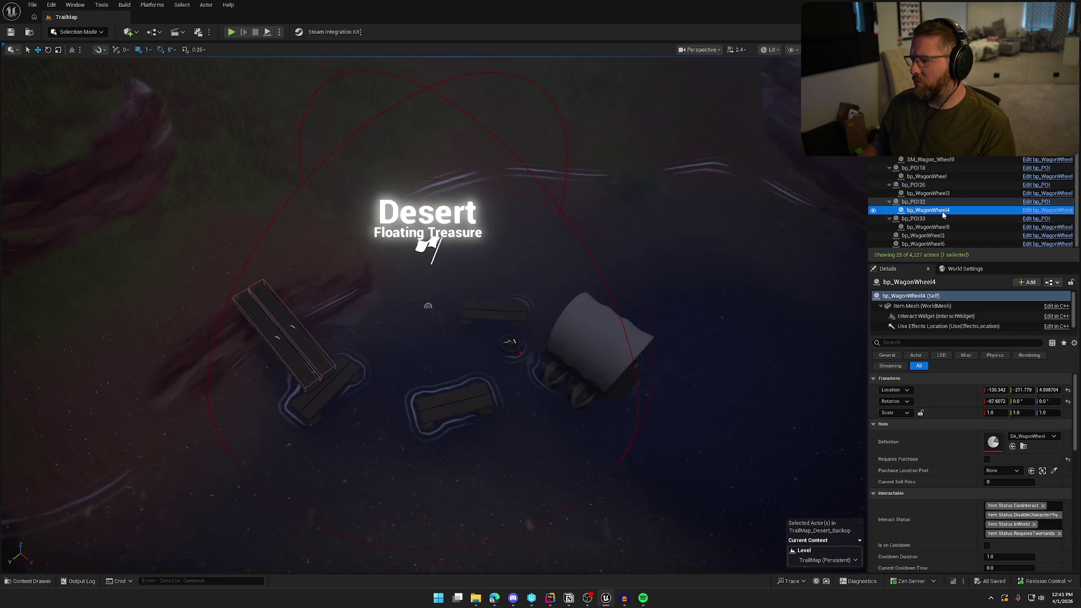
{"action": "left_click", "coordinate": [938, 235]}
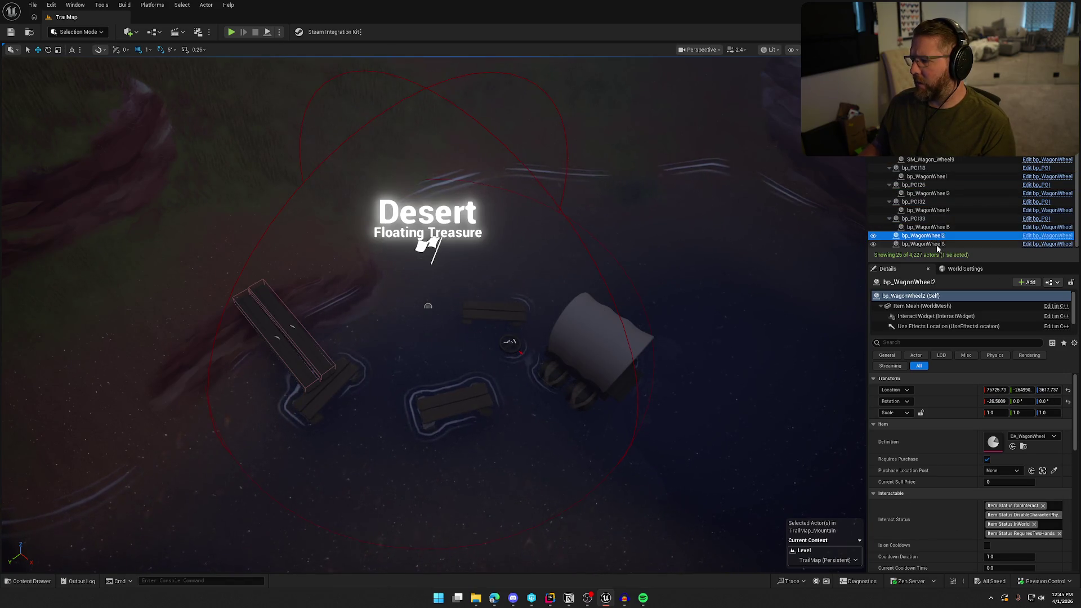
{"action": "left_click", "coordinate": [938, 246]}
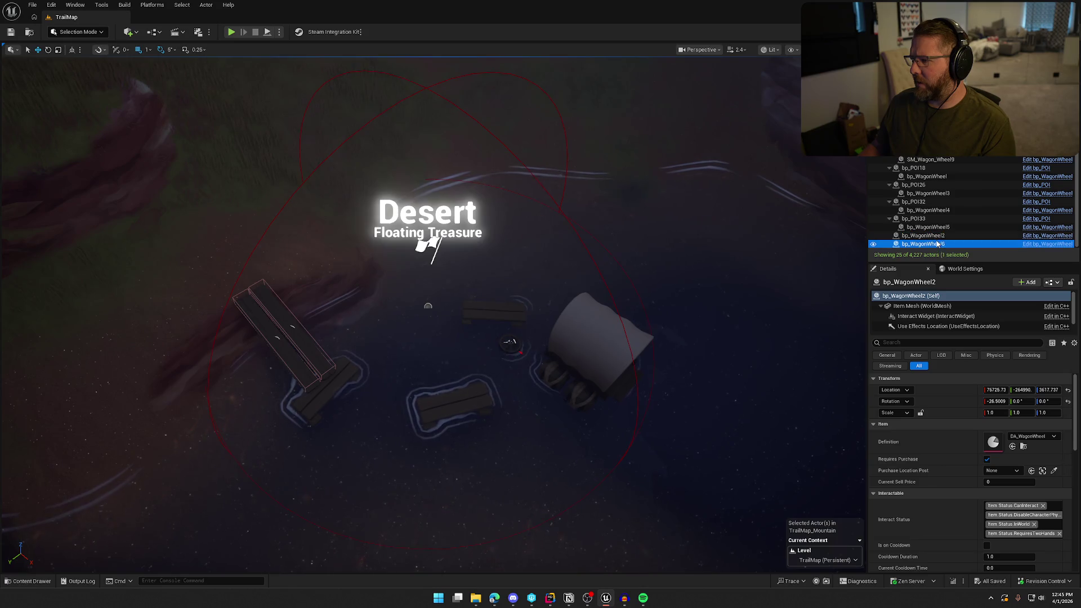
Step: Frame bp_WagonWheel2 and turn off its Requires Purchase setting
{"action": "left_click", "coordinate": [938, 237]}
{"action": "key", "text": "f"}
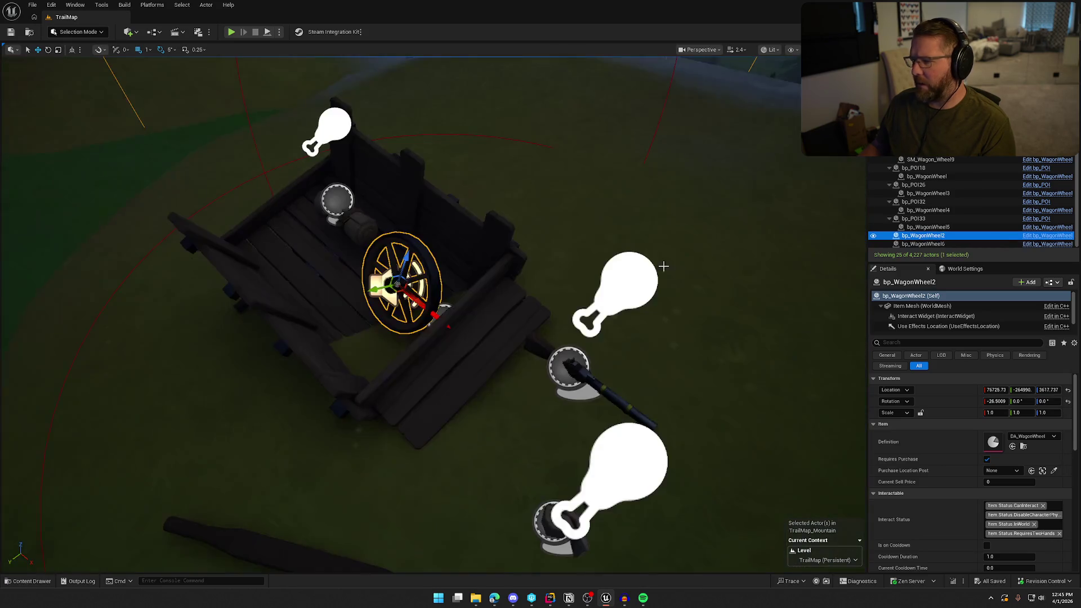
{"action": "scroll", "coordinate": [579, 272], "scroll_direction": "down", "scroll_amount": 10}
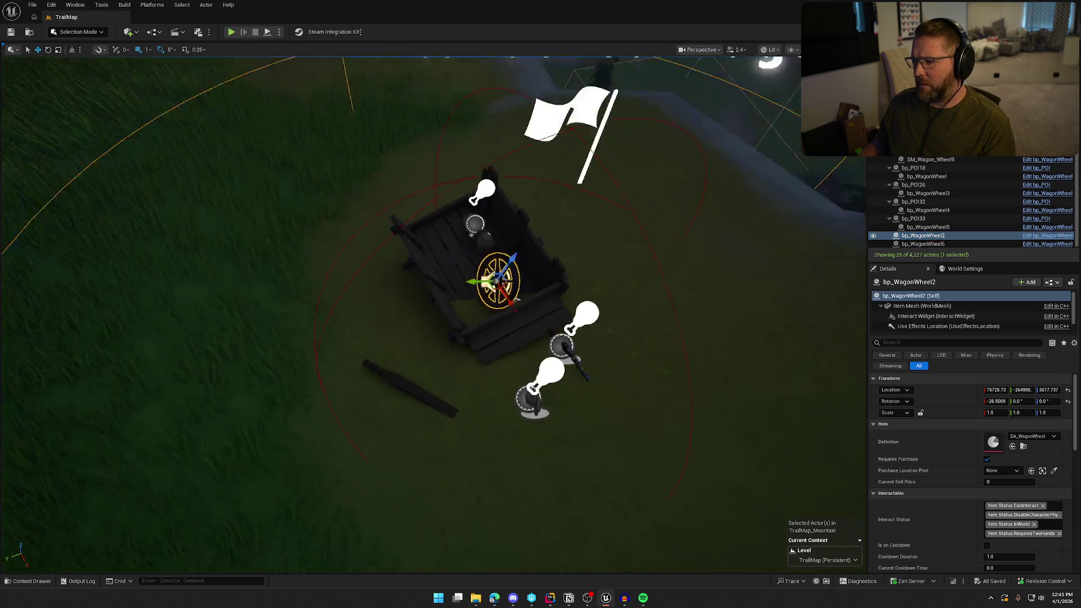
{"action": "key", "text": "f"}
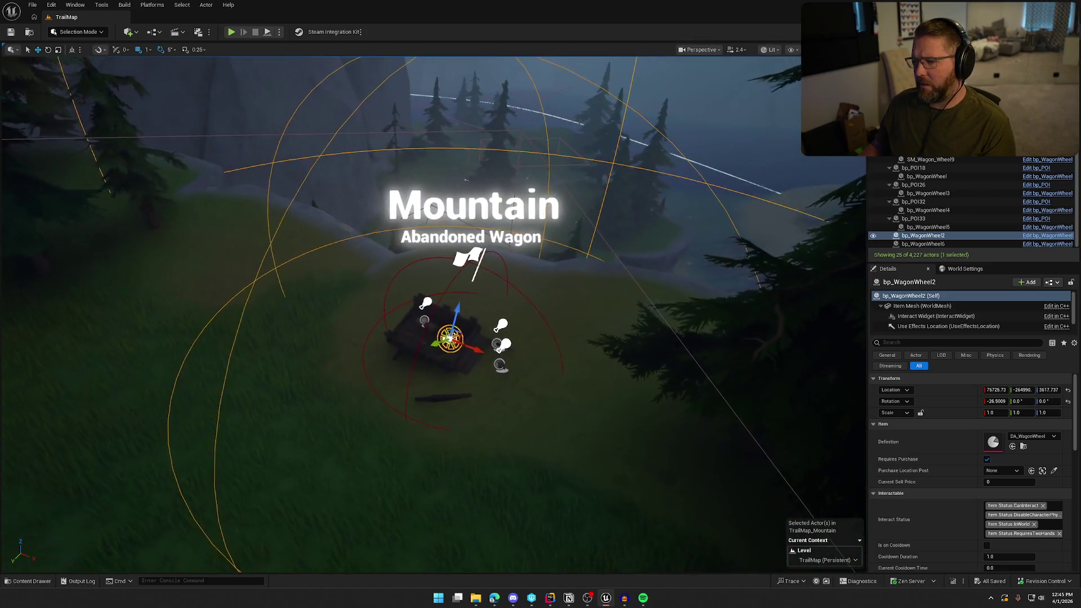
{"action": "left_click", "coordinate": [987, 459]}
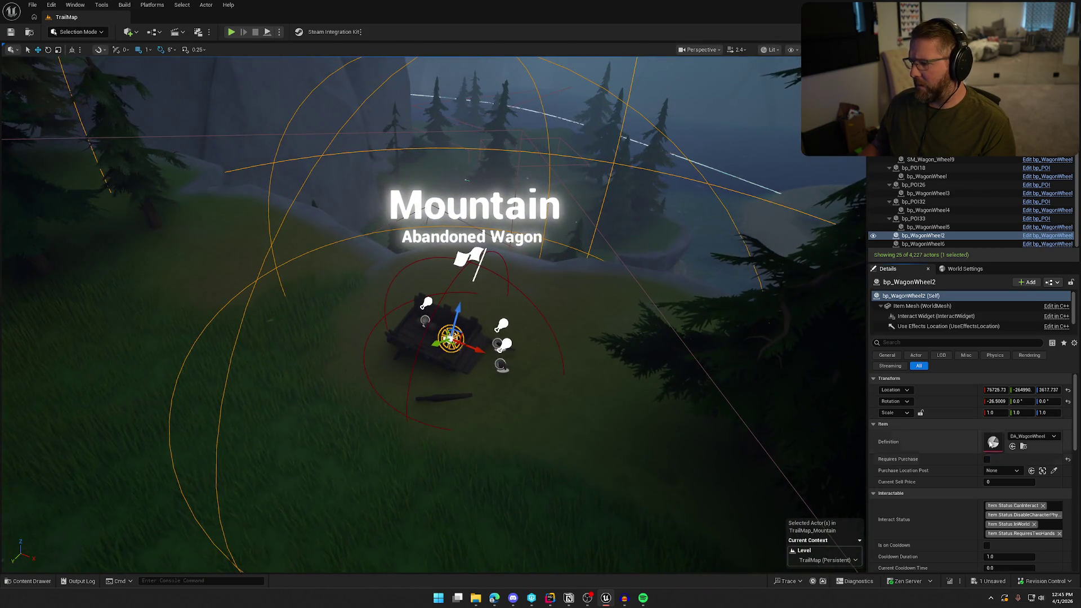
{"action": "left_click", "coordinate": [926, 244]}
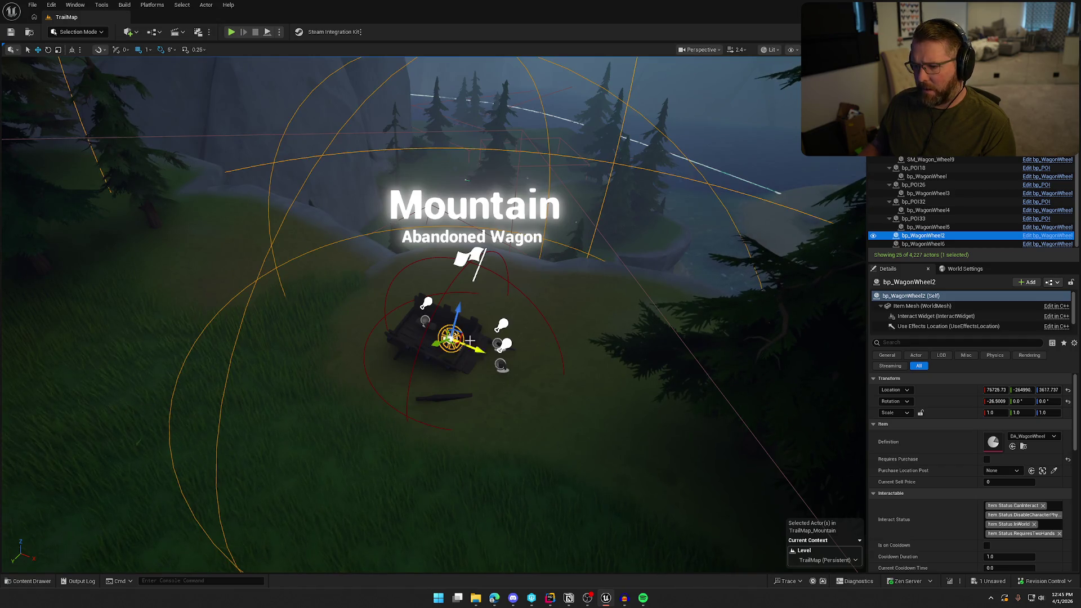
Step: Make the Mountain Abandoned Wagon POI grab the nearby wagon and wheel as children
{"action": "left_click", "coordinate": [450, 338]}
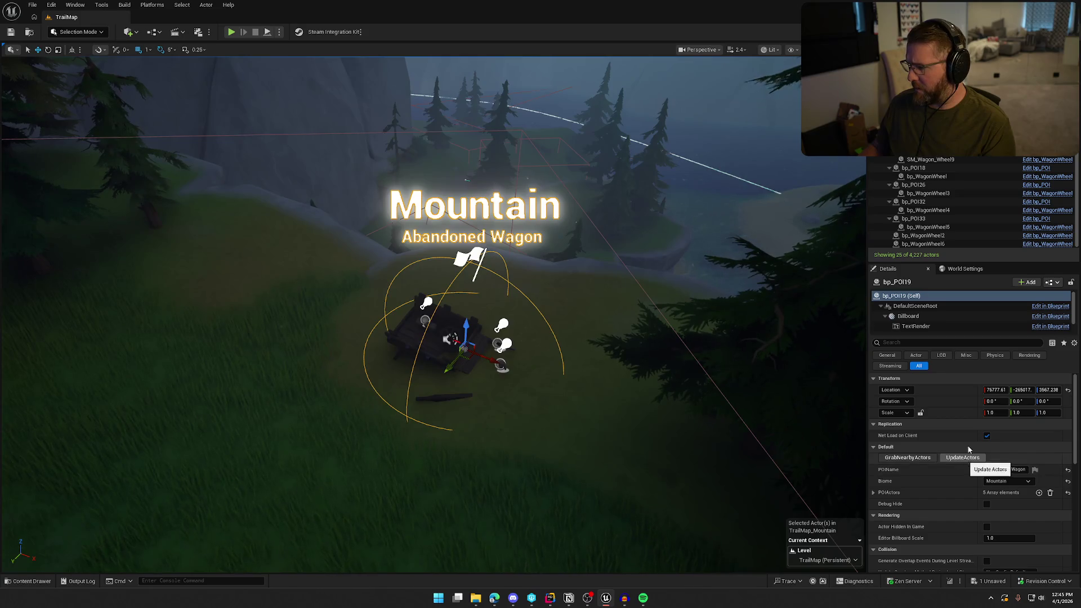
{"action": "scroll", "coordinate": [985, 318], "scroll_direction": "down", "scroll_amount": 2}
{"action": "scroll", "coordinate": [985, 318], "scroll_direction": "up", "scroll_amount": 2}
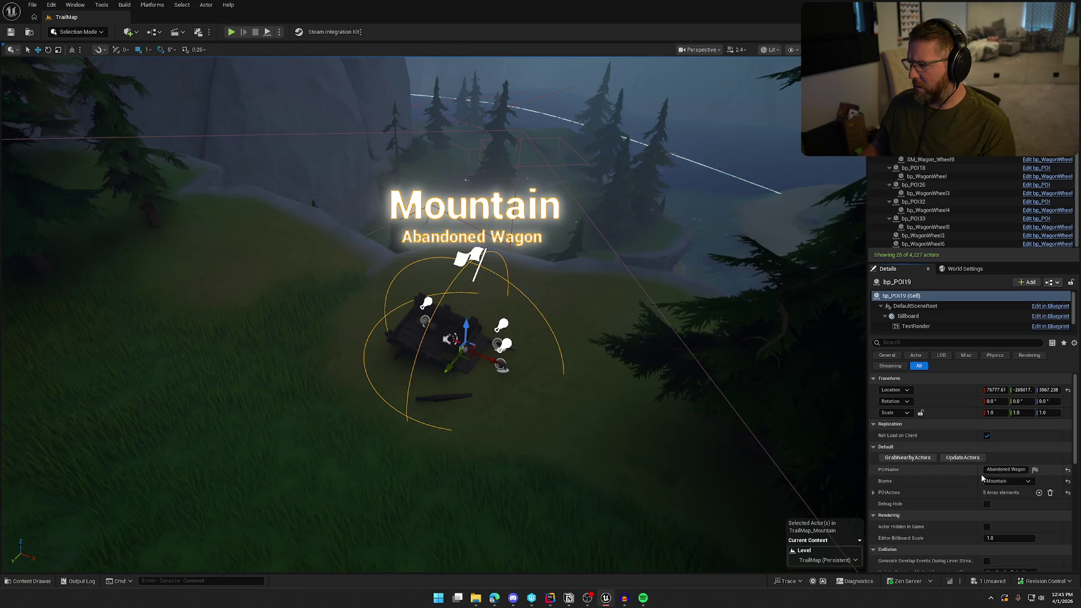
{"action": "left_click", "coordinate": [908, 457]}
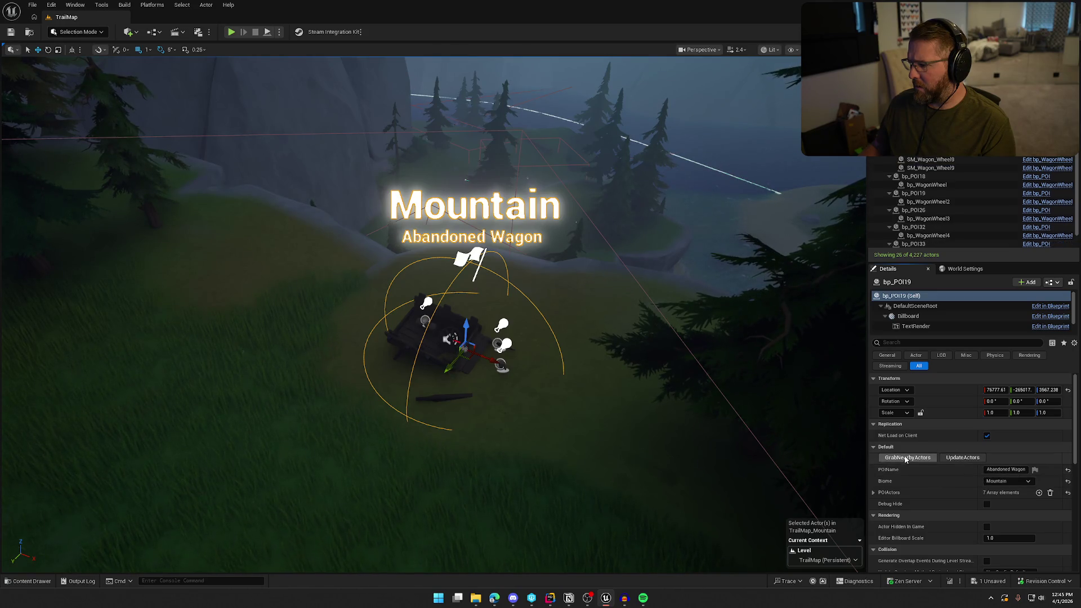
{"action": "scroll", "coordinate": [974, 161], "scroll_direction": "down", "scroll_amount": 2}
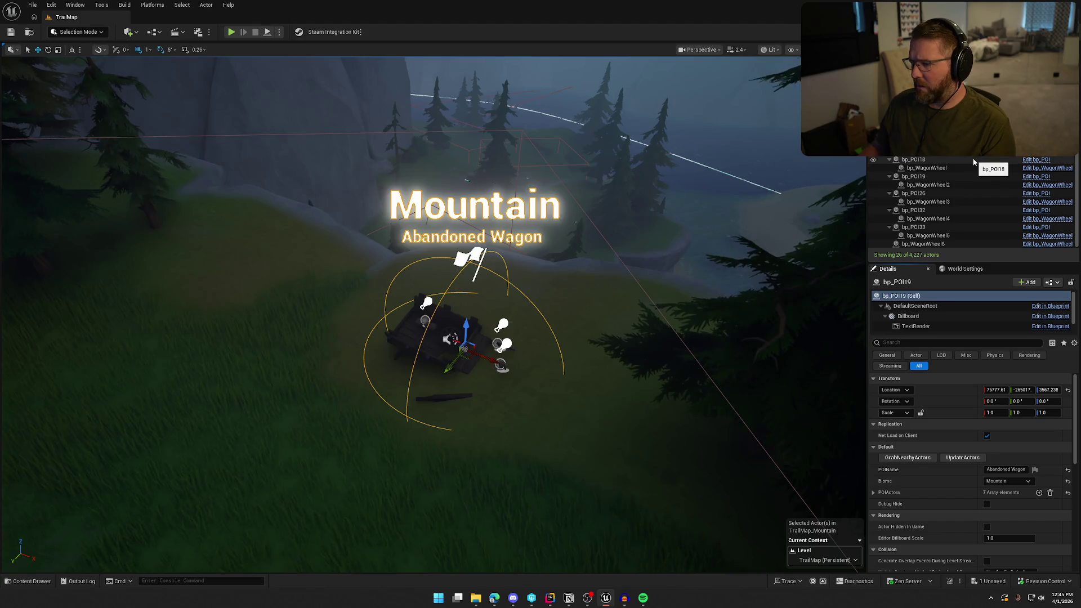
{"action": "mouse_move", "coordinate": [394, 338]}
{"action": "left_mouse_down"}
{"action": "mouse_move", "coordinate": [406, 360]}
{"action": "mouse_move", "coordinate": [394, 315]}
{"action": "mouse_move", "coordinate": [383, 338]}
{"action": "left_mouse_up"}
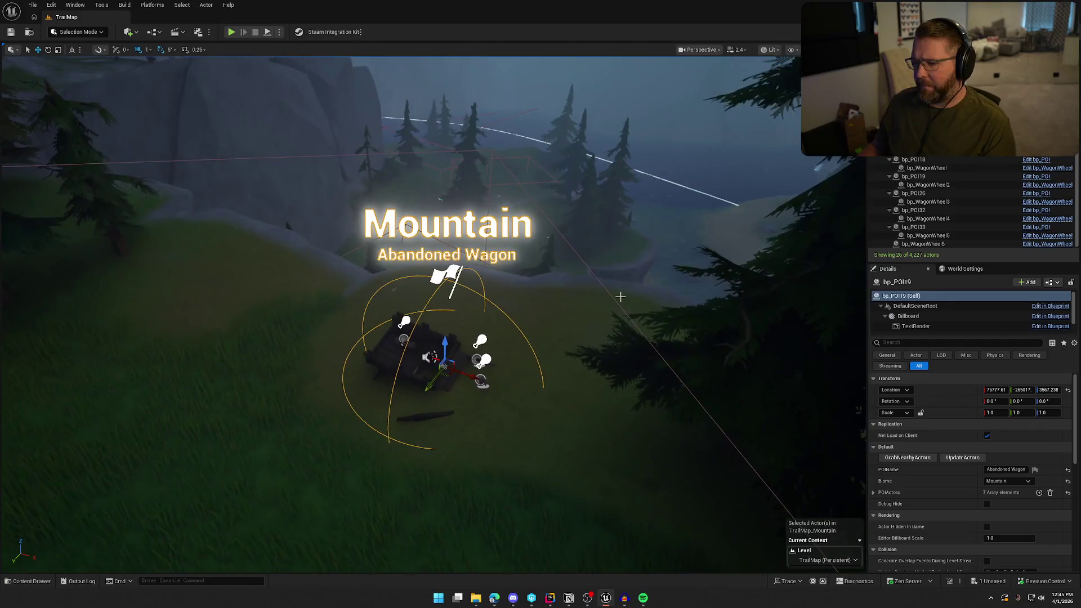
Step: Select bp_WagonWheel6 and frame it in the viewport
{"action": "left_click", "coordinate": [603, 350]}
{"action": "scroll", "coordinate": [603, 350], "scroll_direction": "up", "scroll_amount": 5}
{"action": "scroll", "coordinate": [507, 307], "scroll_direction": "down", "scroll_amount": 3}
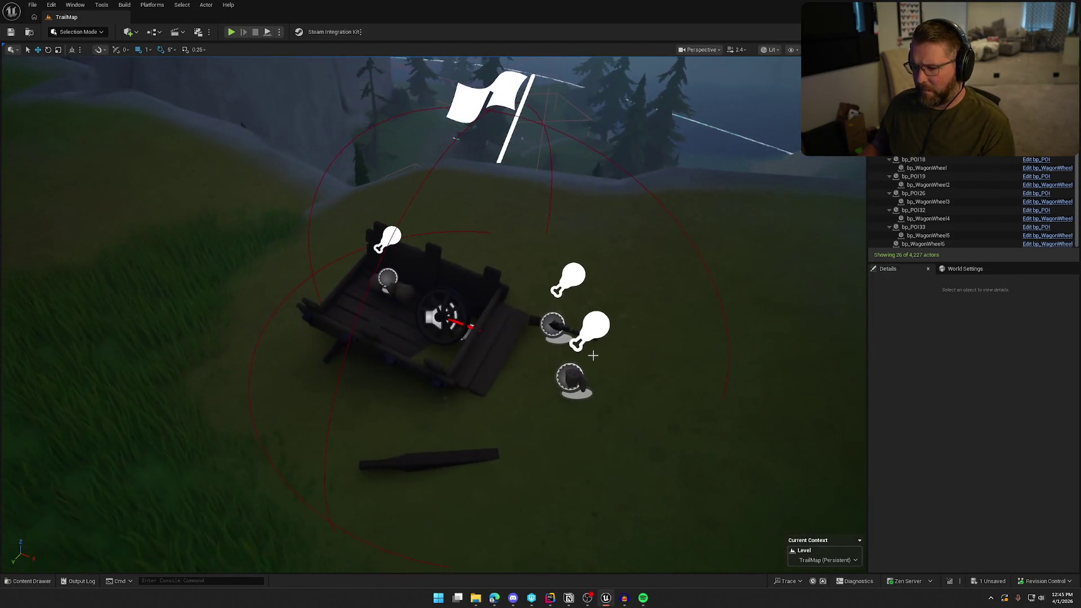
{"action": "left_click", "coordinate": [924, 244]}
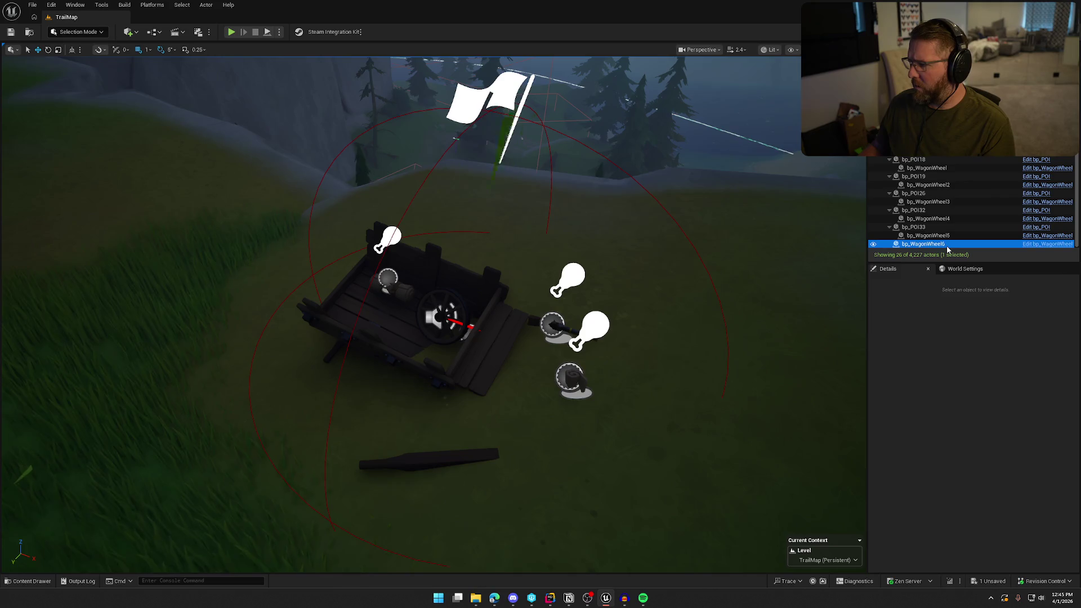
{"action": "key", "text": "f"}
{"action": "scroll", "coordinate": [563, 335], "scroll_direction": "down", "scroll_amount": 5}
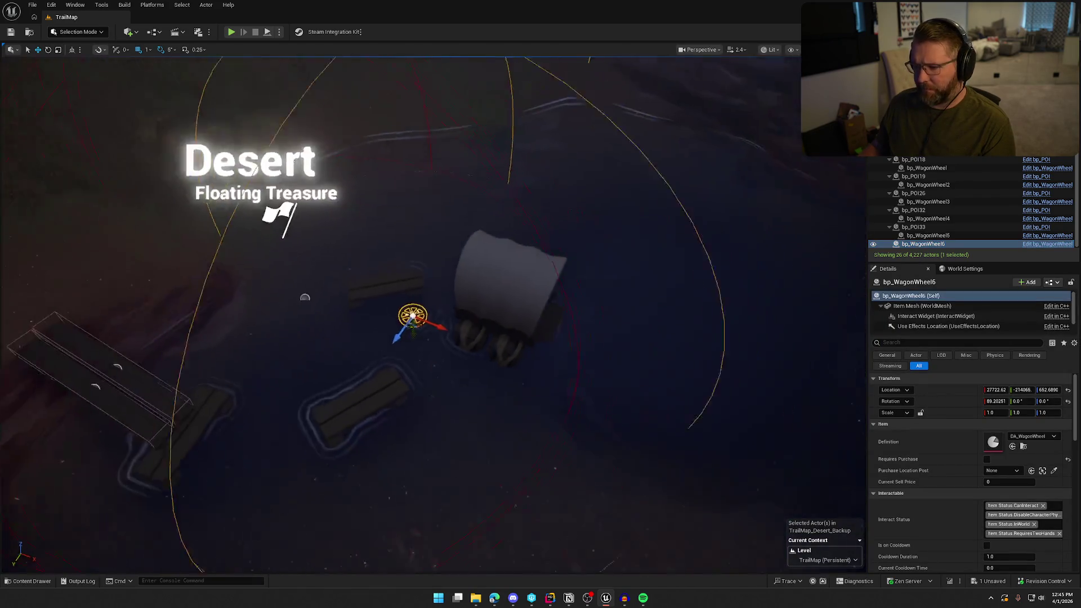
Step: Grab nearby actors into the Desert Floating Treasure POI and clear the Outliner filter
{"action": "left_click", "coordinate": [367, 246]}
{"action": "left_click", "coordinate": [908, 458]}
{"action": "scroll", "coordinate": [1020, 188], "scroll_direction": "down", "scroll_amount": 1}
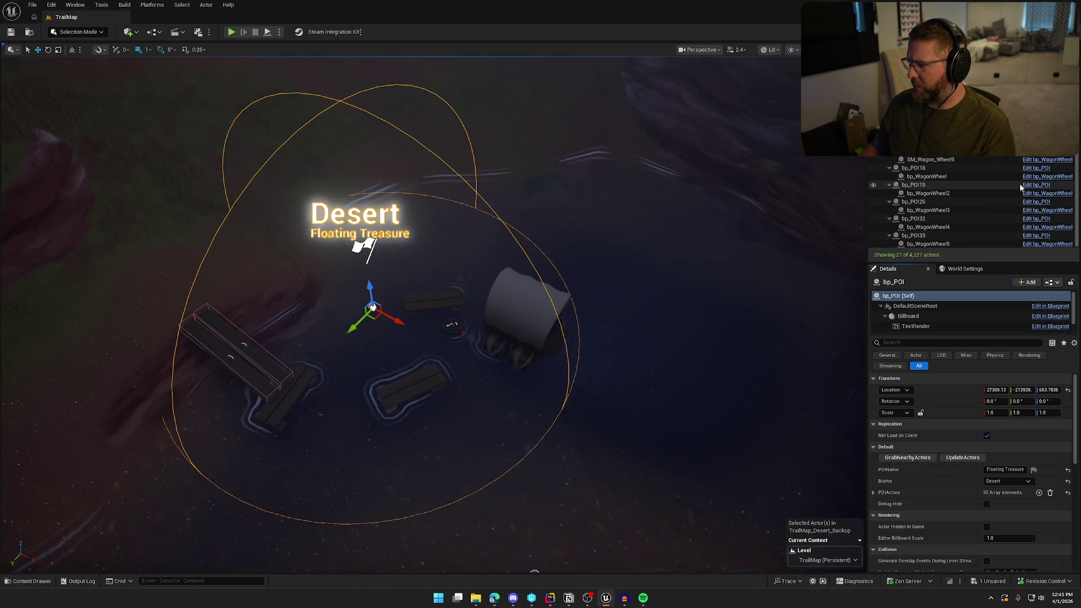
{"action": "scroll", "coordinate": [1018, 185], "scroll_direction": "up", "scroll_amount": 4}
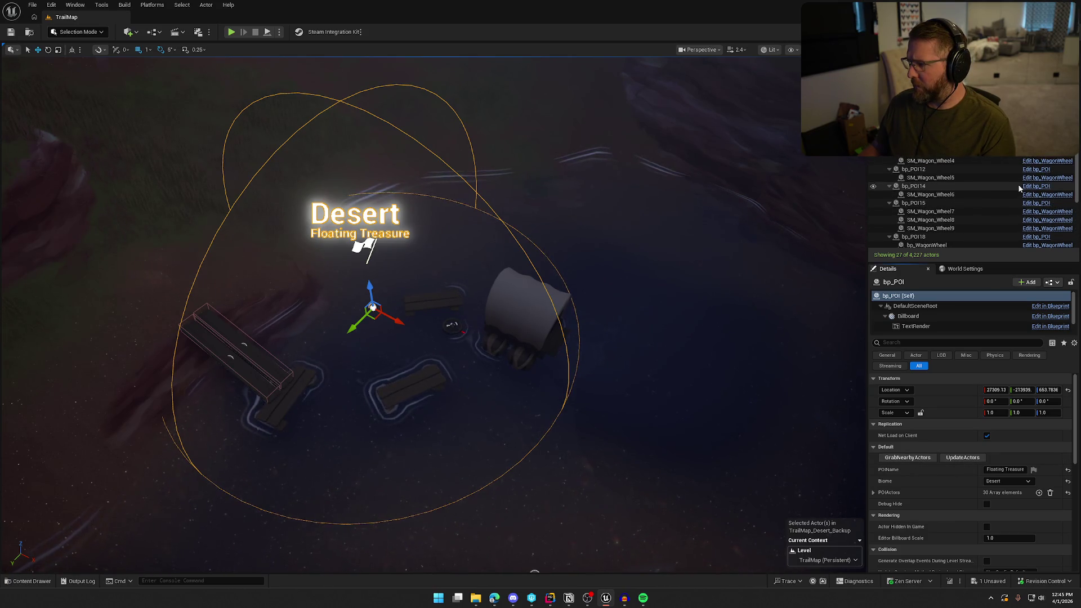
{"action": "key", "text": "Escape"}
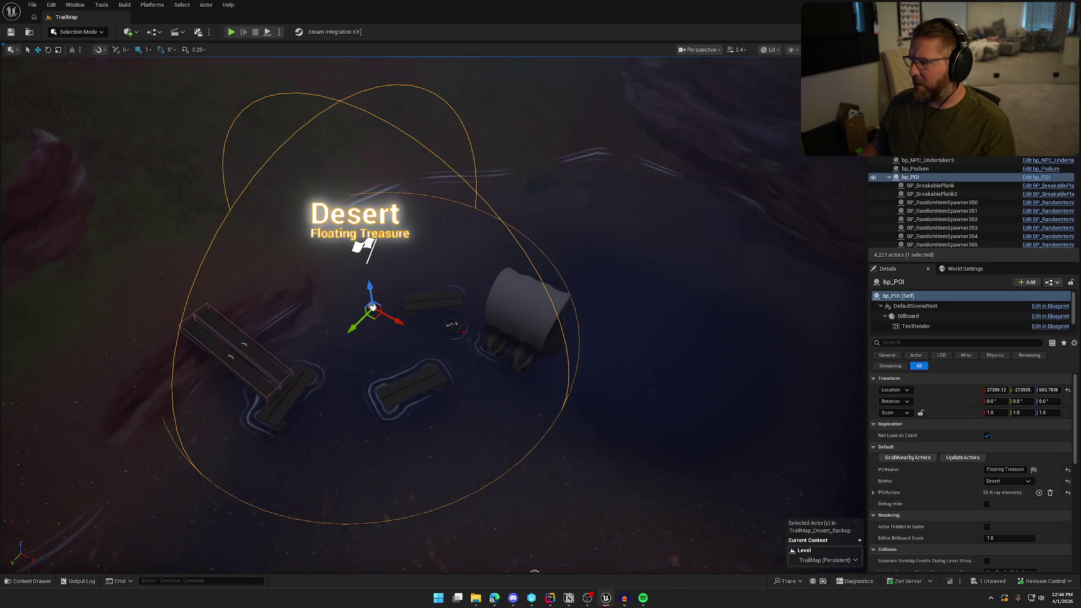
Step: Filter by 'POI', frame the Abandoned Wagon POI bp_POI1 and inspect its item spawner
{"action": "type", "text": "POI"}
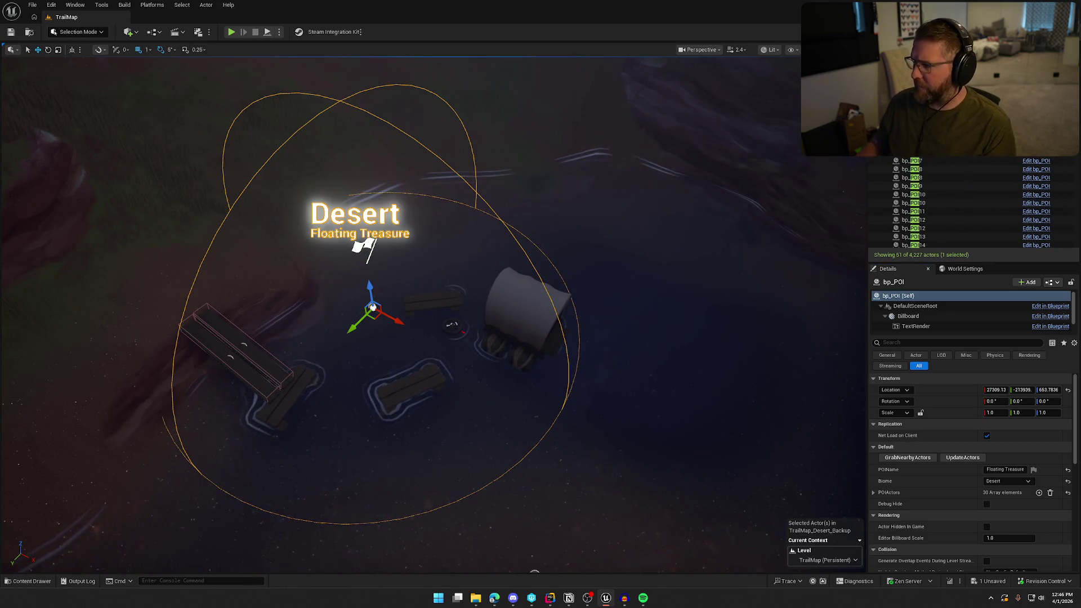
{"action": "key", "text": "Down"}
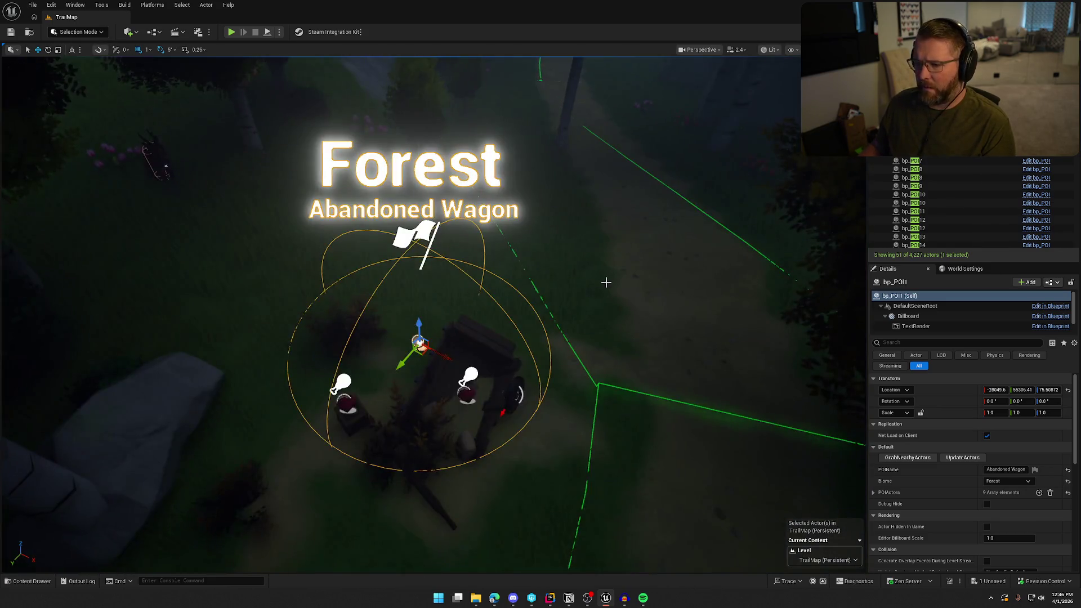
{"action": "key", "text": "f"}
{"action": "scroll", "coordinate": [647, 348], "scroll_direction": "down", "scroll_amount": 3}
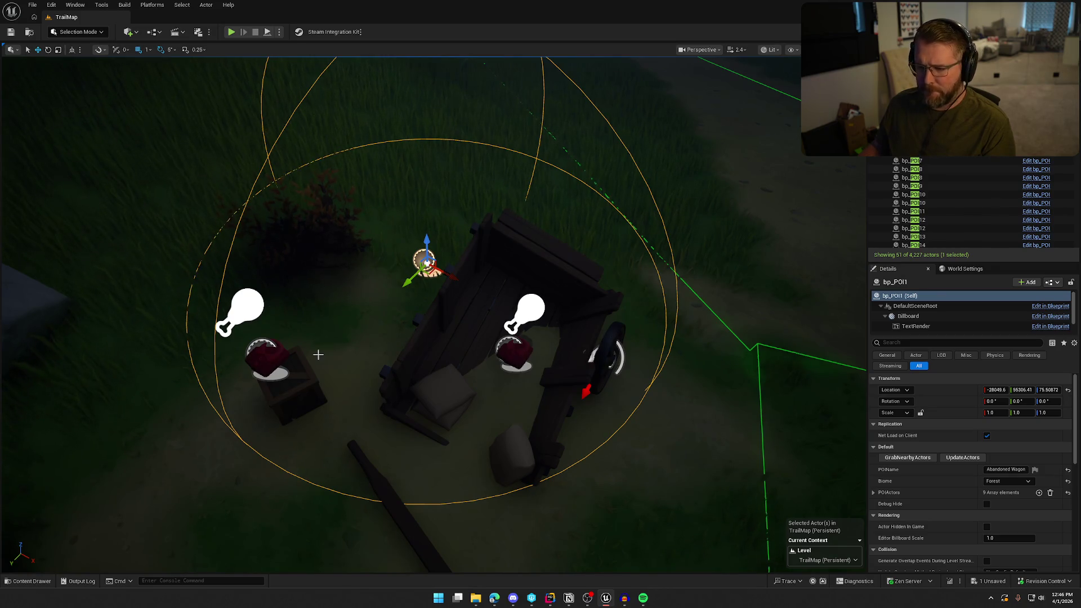
{"action": "scroll", "coordinate": [584, 347], "scroll_direction": "down", "scroll_amount": 3}
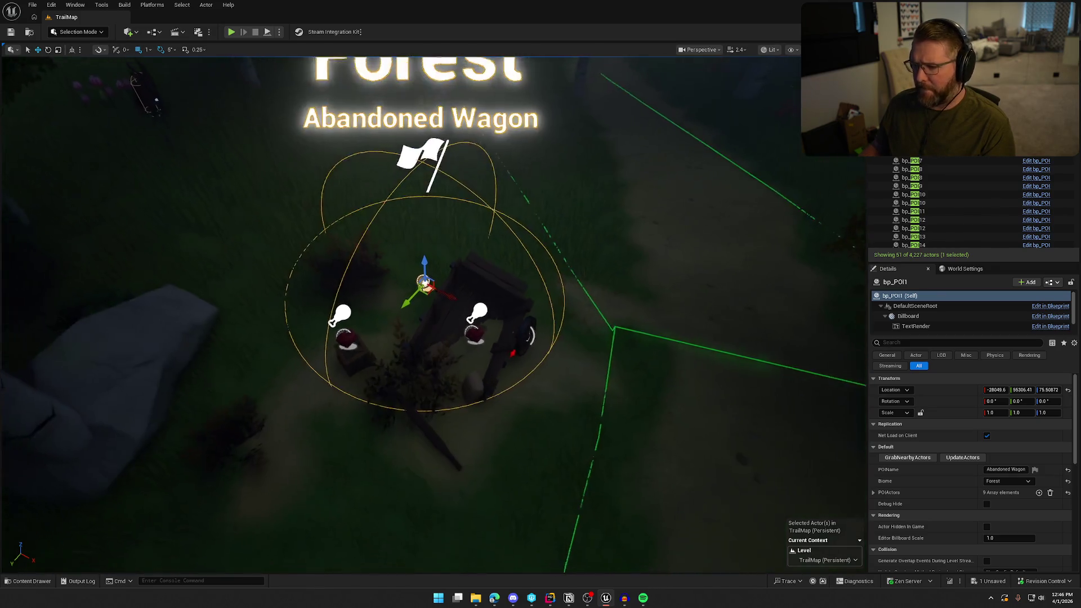
{"action": "left_click", "coordinate": [476, 319]}
{"action": "scroll", "coordinate": [928, 476], "scroll_direction": "down", "scroll_amount": 2}
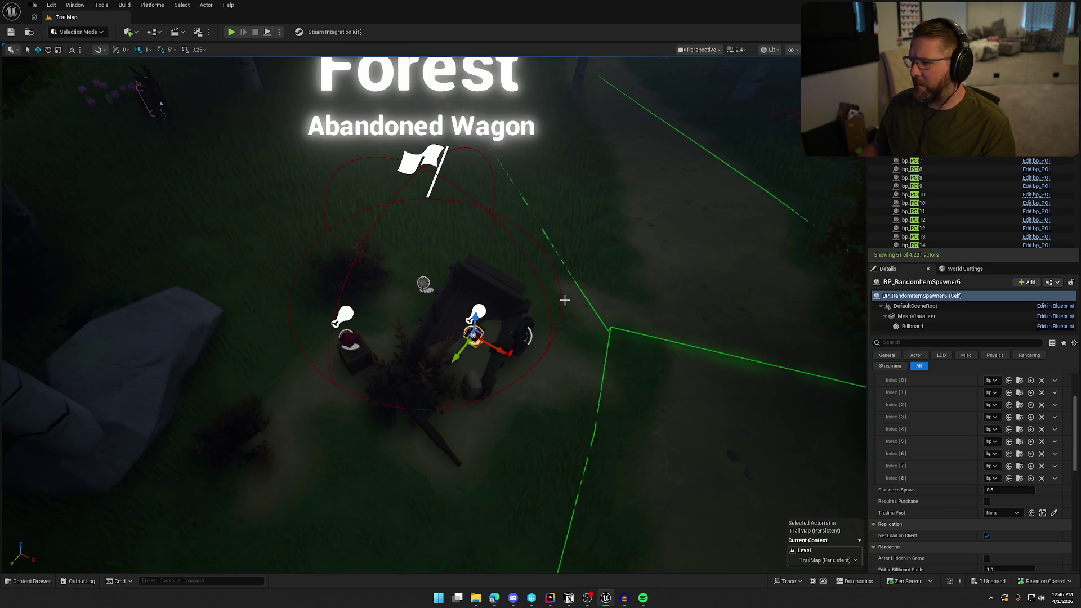
Step: Select and frame the Last Chance Campsite POI
{"action": "left_click", "coordinate": [334, 322]}
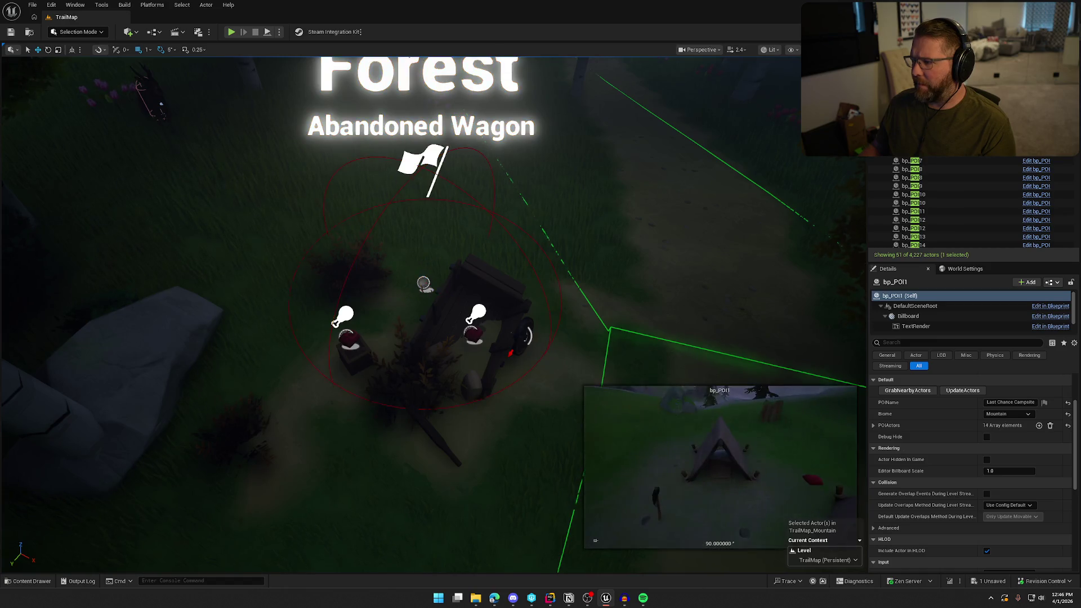
{"action": "key", "text": "f"}
{"action": "scroll", "coordinate": [638, 318], "scroll_direction": "up", "scroll_amount": 5}
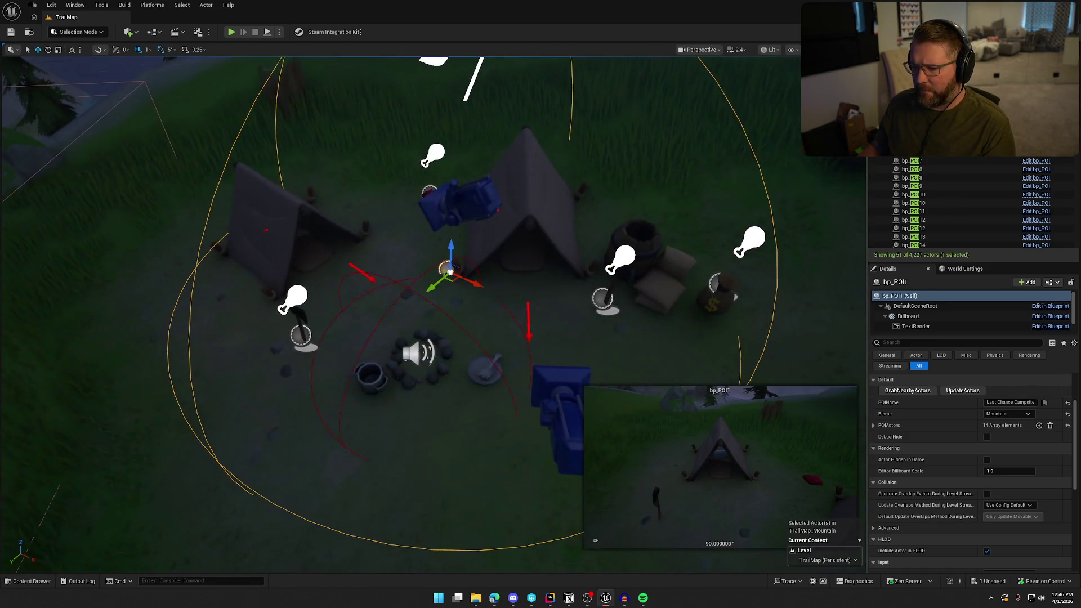
{"action": "scroll", "coordinate": [609, 376], "scroll_direction": "down", "scroll_amount": 3}
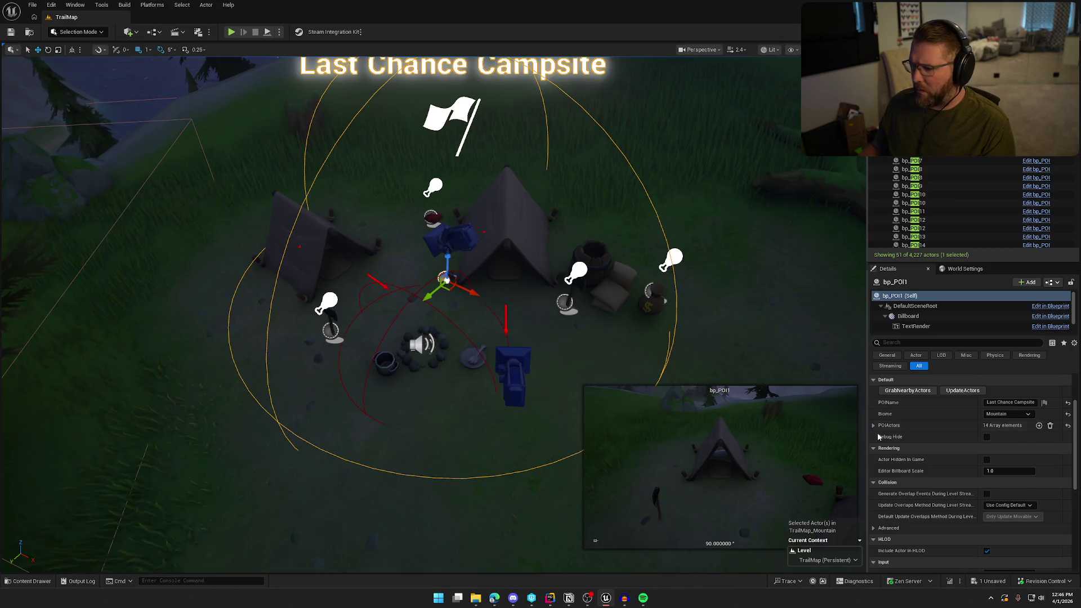
Step: Jump to the Camper Guy POI bp_POI2, inspect its camper, then move on to the Rockslide POI
{"action": "double_click", "coordinate": [913, 119]}
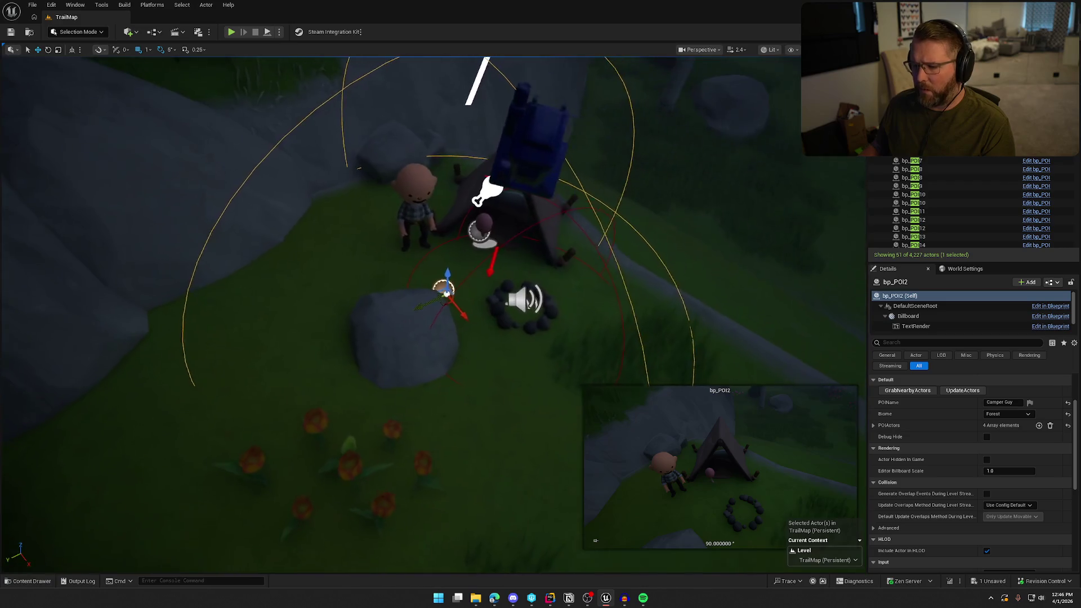
{"action": "scroll", "coordinate": [326, 211], "scroll_direction": "up", "scroll_amount": 3}
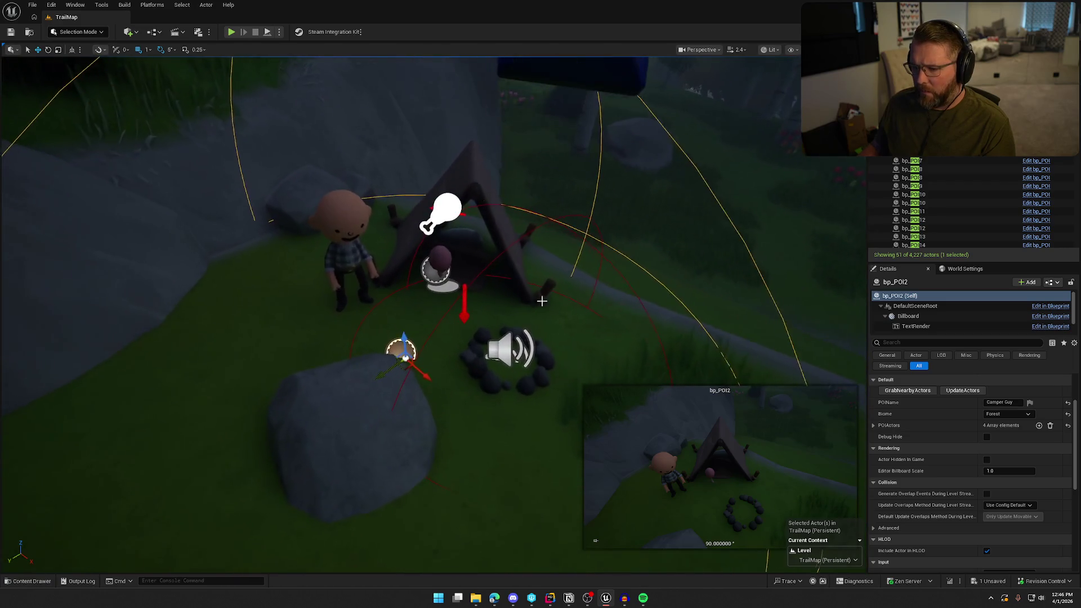
{"action": "left_click", "coordinate": [339, 218]}
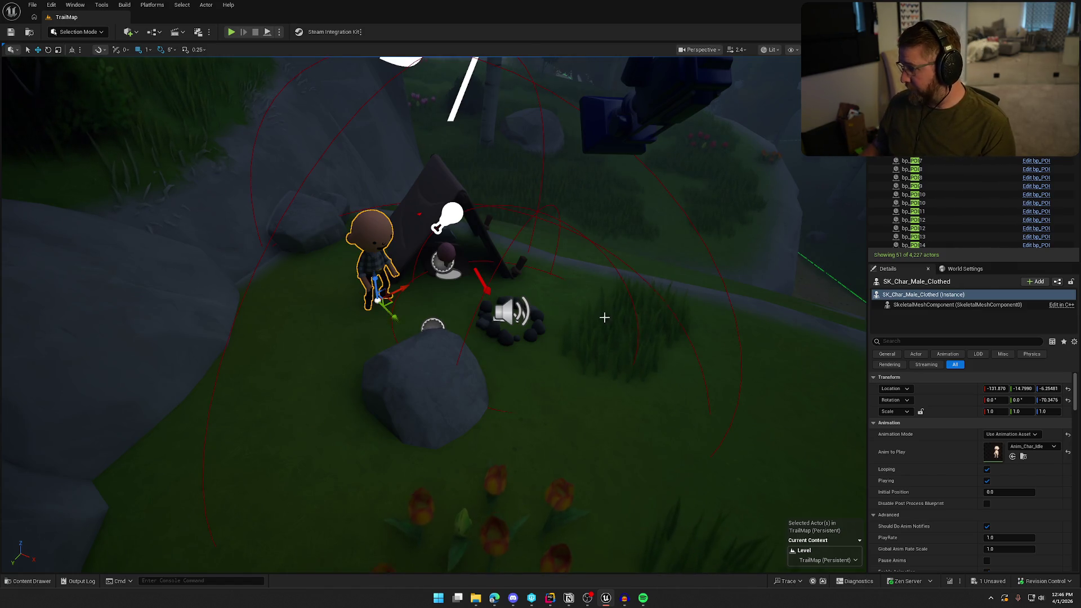
{"action": "left_click", "coordinate": [433, 328]}
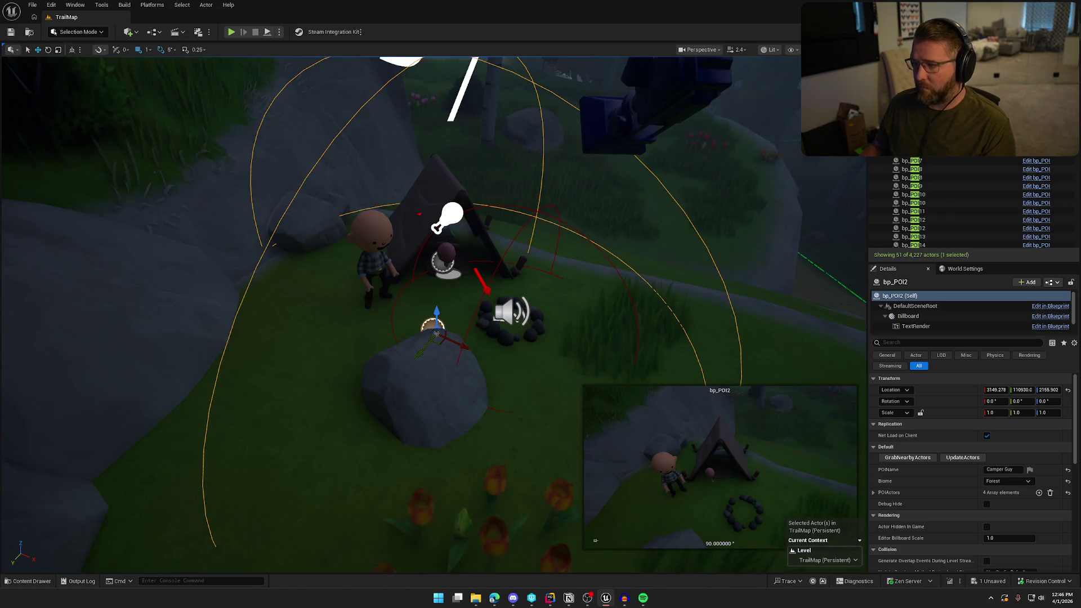
{"action": "key", "text": "Down"}
Step: Frame the Rockslide POI and step through bp_POI1–bp_POI4, ending on the Point of Interest wagon
{"action": "key", "text": "f"}
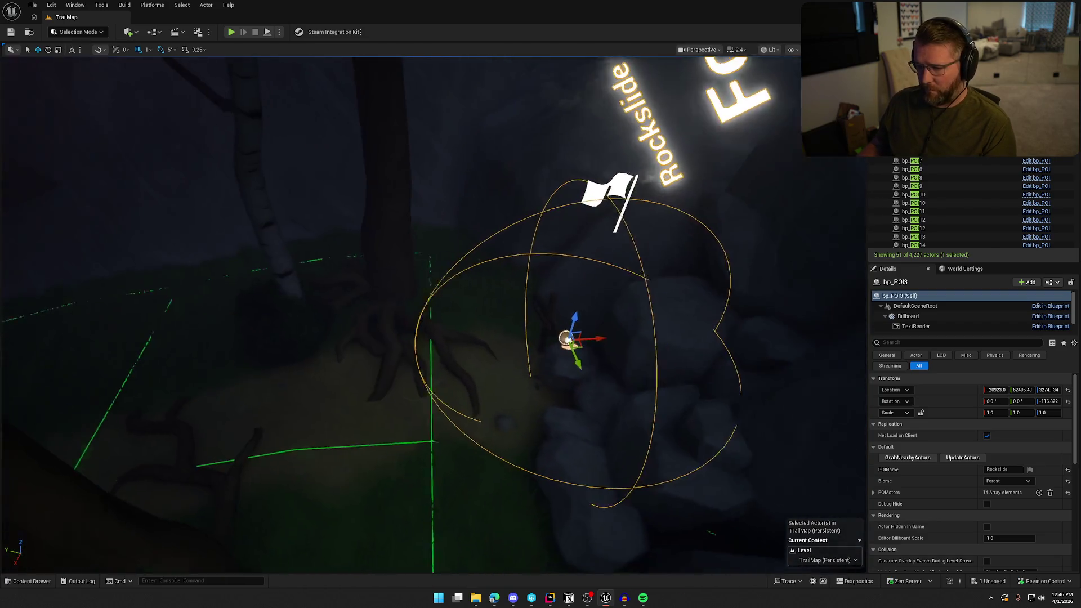
{"action": "mouse_move", "coordinate": [614, 372]}
{"action": "left_mouse_down"}
{"action": "mouse_move", "coordinate": [574, 369]}
{"action": "mouse_move", "coordinate": [647, 374]}
{"action": "mouse_move", "coordinate": [597, 372]}
{"action": "mouse_move", "coordinate": [614, 372]}
{"action": "left_mouse_up"}
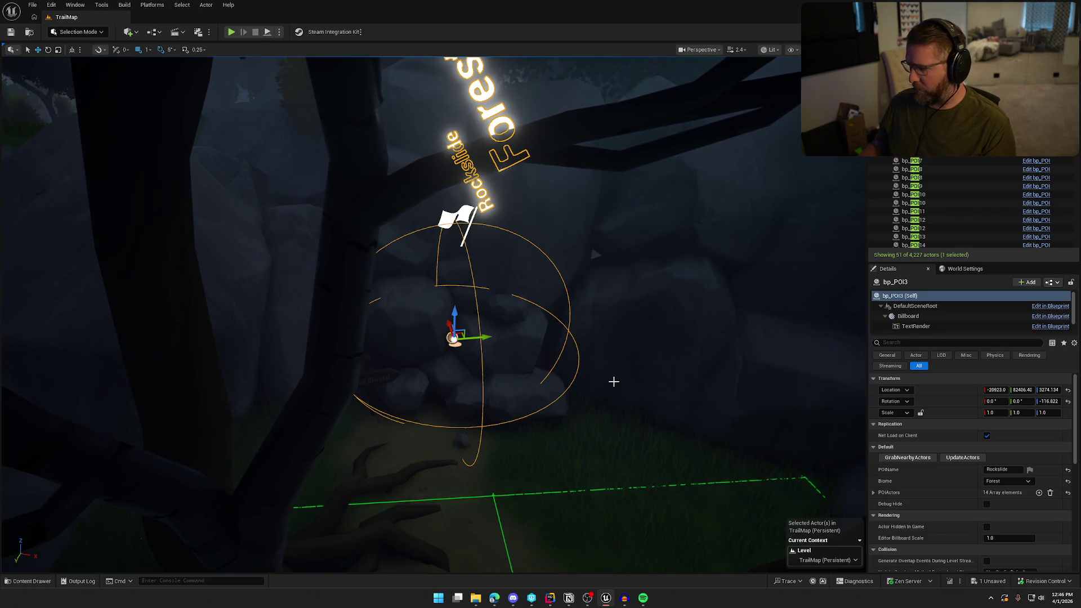
{"action": "double_click", "coordinate": [908, 135]}
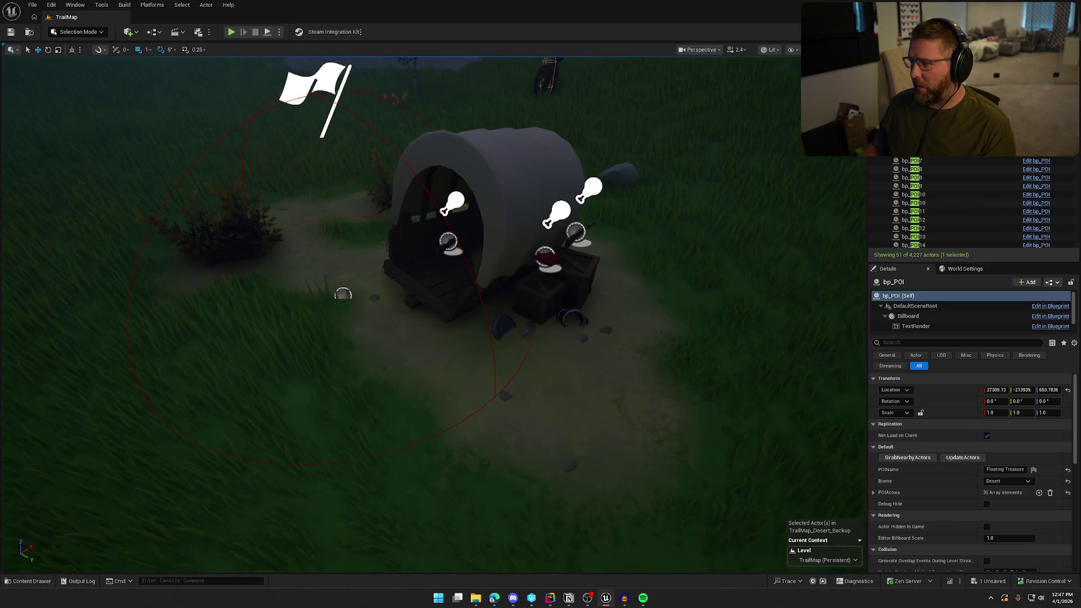
{"action": "key", "text": "Up"}
{"action": "key", "text": "Up"}
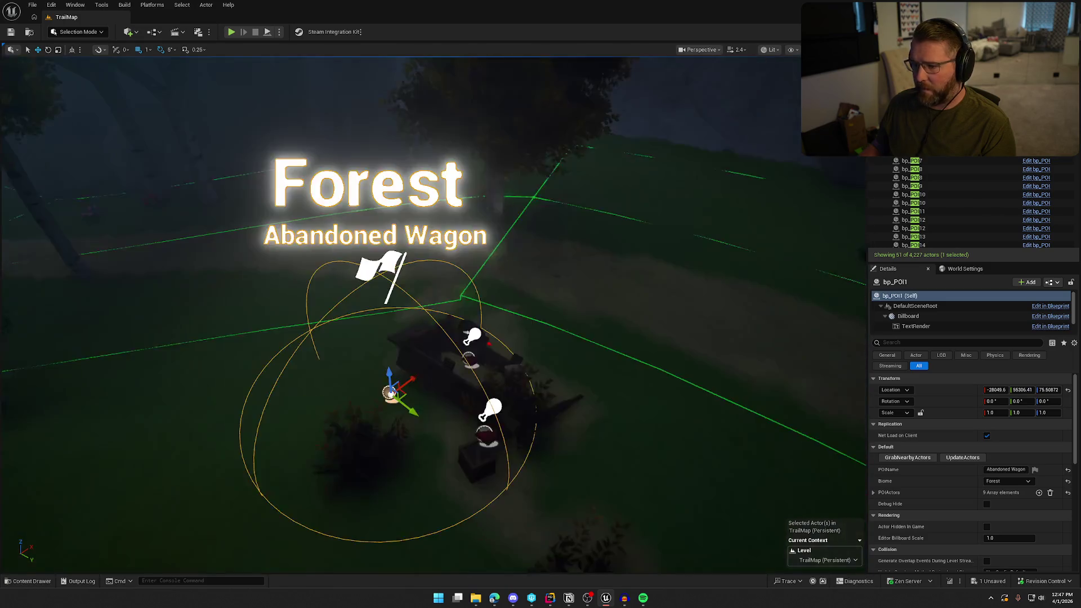
{"action": "key", "text": "Up"}
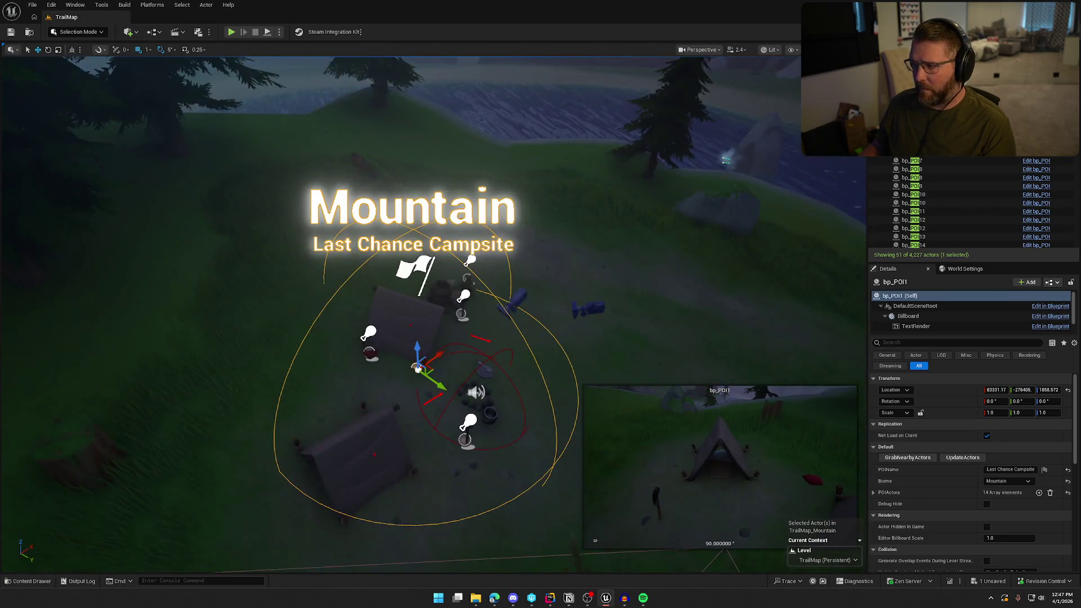
{"action": "key", "text": "Up"}
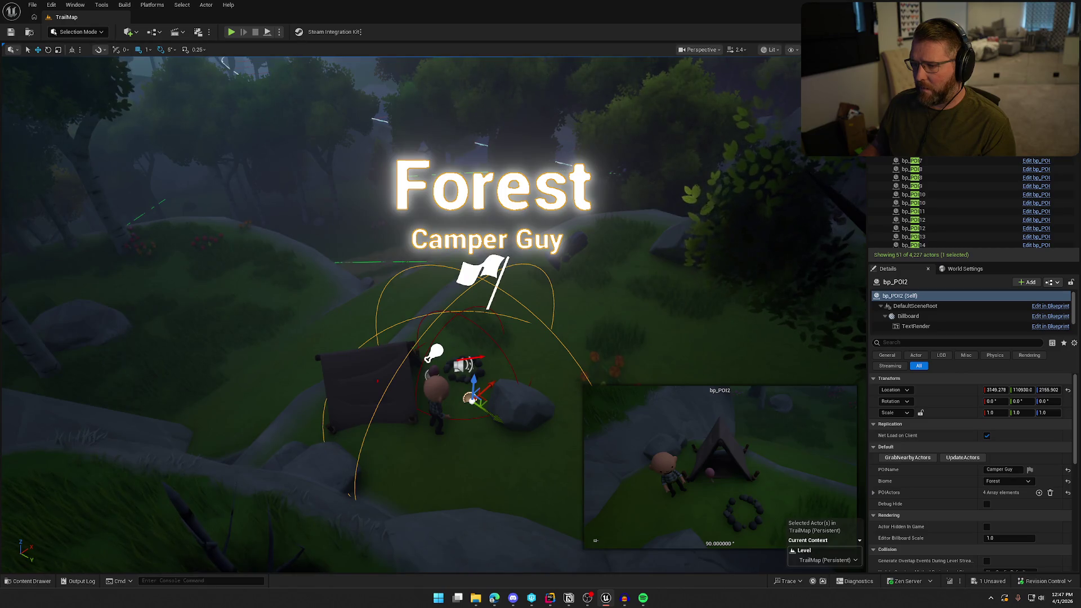
{"action": "key", "text": "Down"}
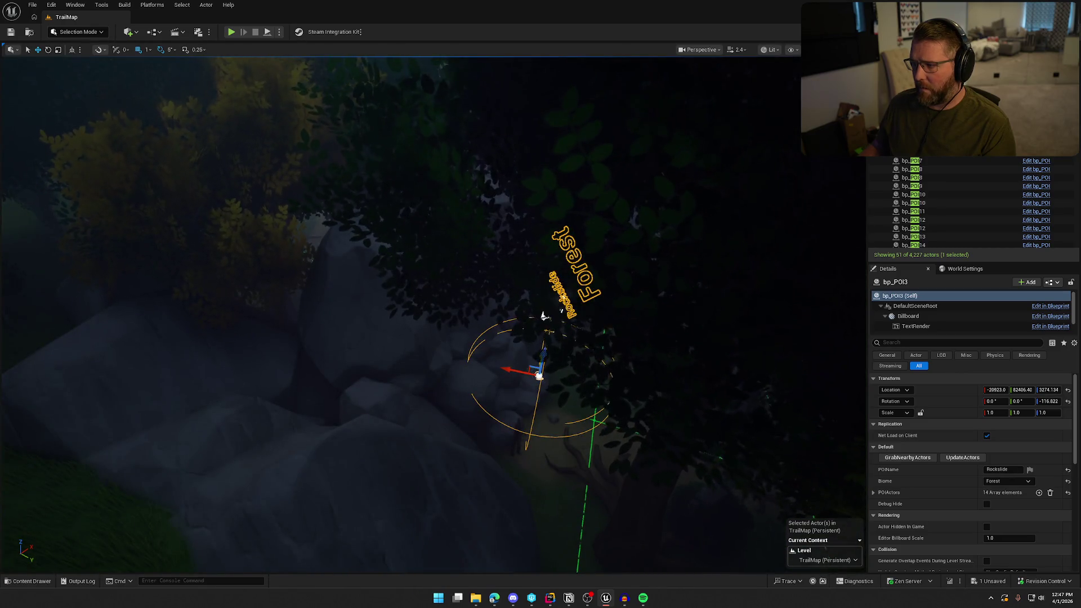
{"action": "key", "text": "Down"}
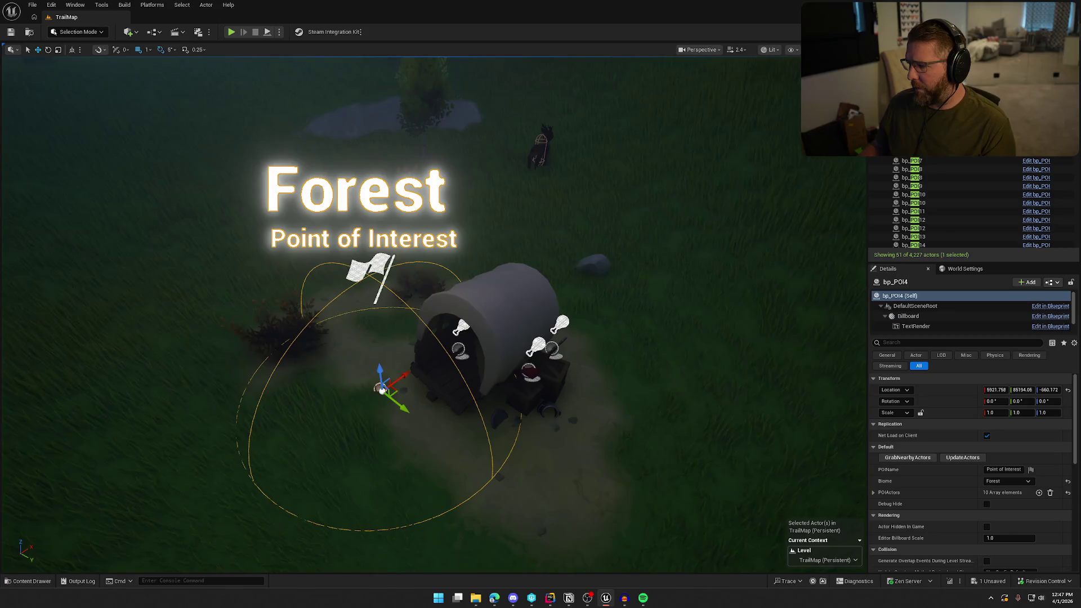
{"action": "right_click", "coordinate": [909, 157]}
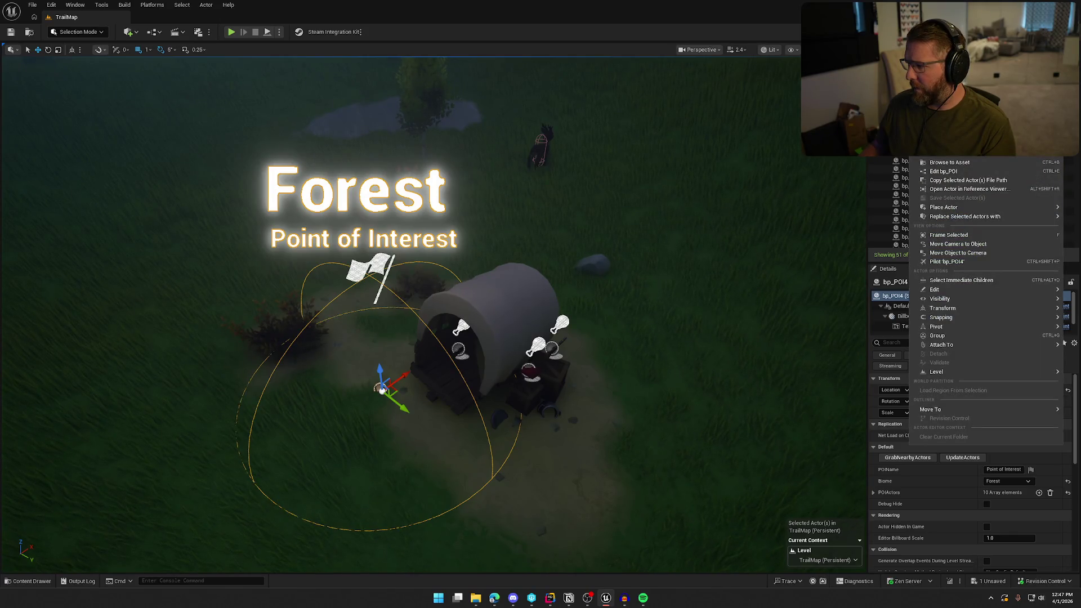
Step: Select all of bp_POI4's child actors, then select and frame bp_POI5
{"action": "mouse_move", "coordinate": [946, 291]}
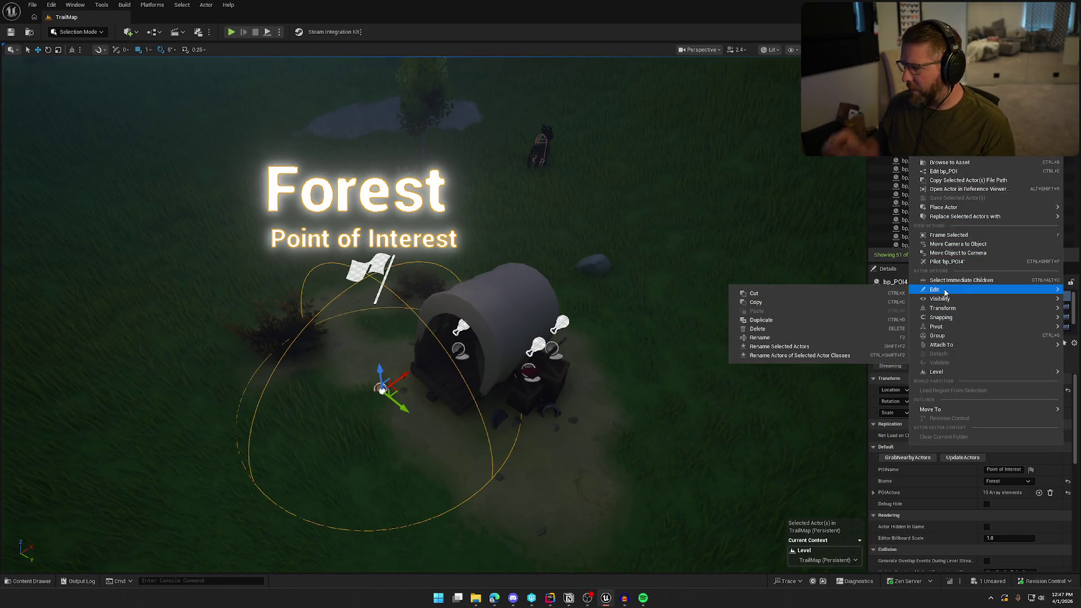
{"action": "left_click", "coordinate": [954, 282]}
{"action": "scroll", "coordinate": [395, 282], "scroll_direction": "up", "scroll_amount": 5}
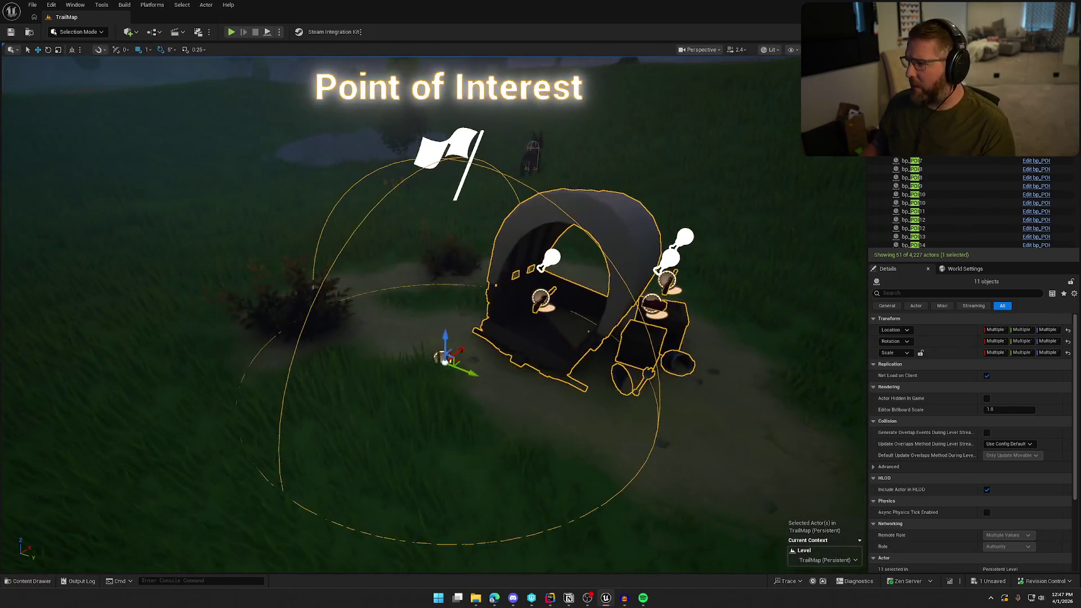
{"action": "left_click", "coordinate": [441, 358]}
{"action": "key", "text": "f"}
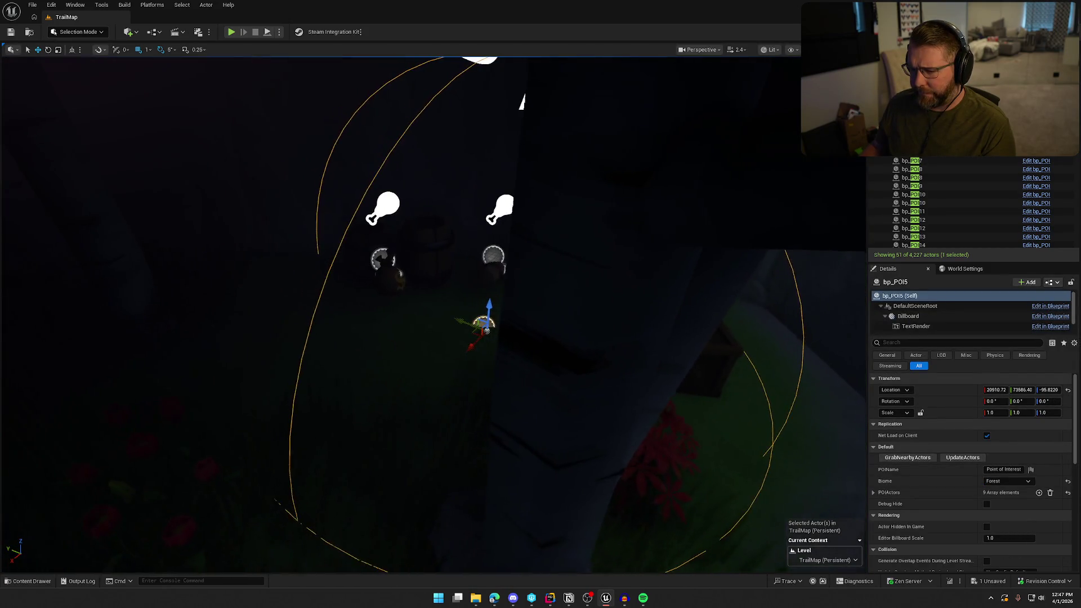
Step: Jump to the Grand Theft Wagon? POI, select its immediate children, then inspect its wagon
{"action": "double_click", "coordinate": [934, 157]}
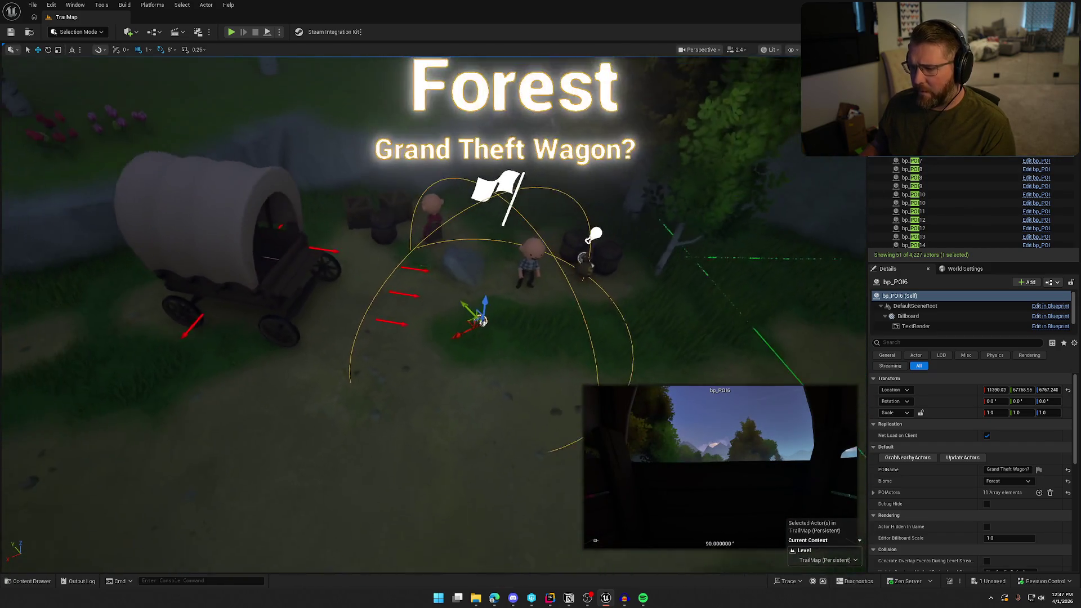
{"action": "right_click", "coordinate": [914, 160]}
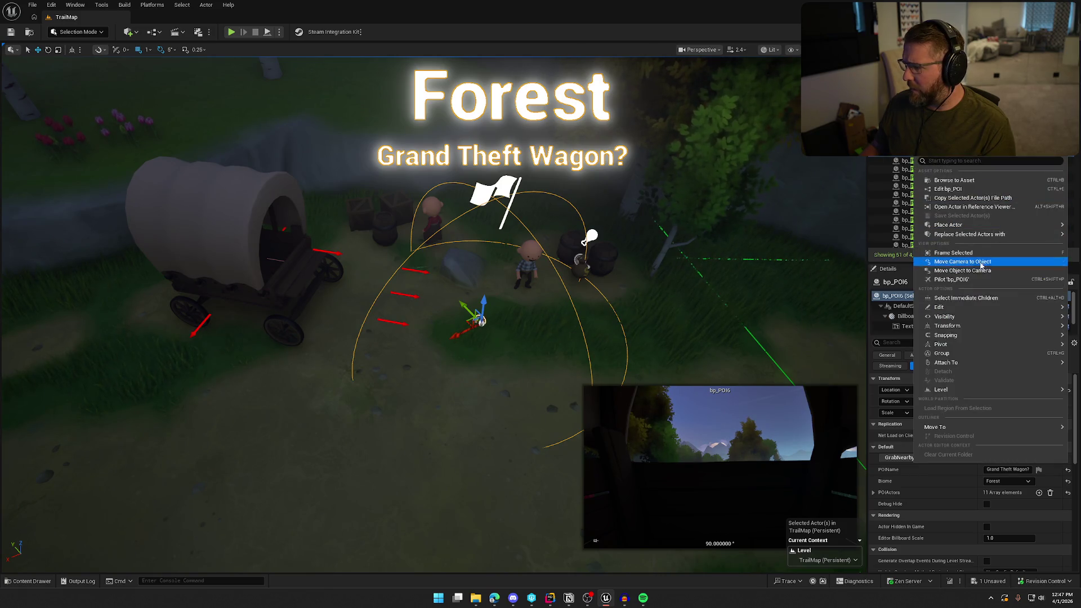
{"action": "left_click", "coordinate": [966, 298]}
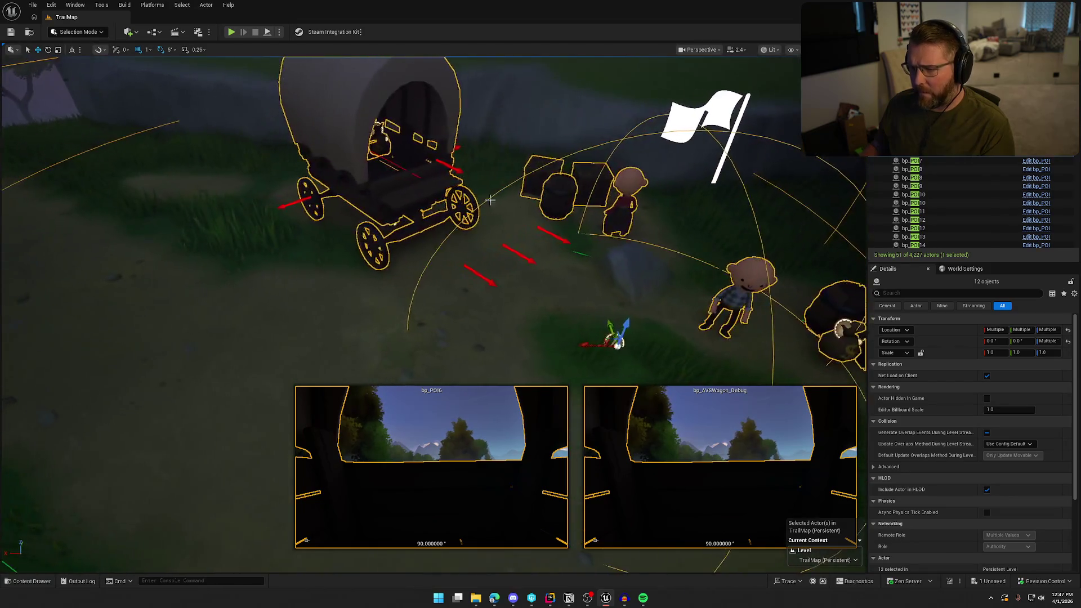
{"action": "key", "text": "Escape"}
{"action": "scroll", "coordinate": [467, 229], "scroll_direction": "down", "scroll_amount": 3}
{"action": "left_click", "coordinate": [467, 230]}
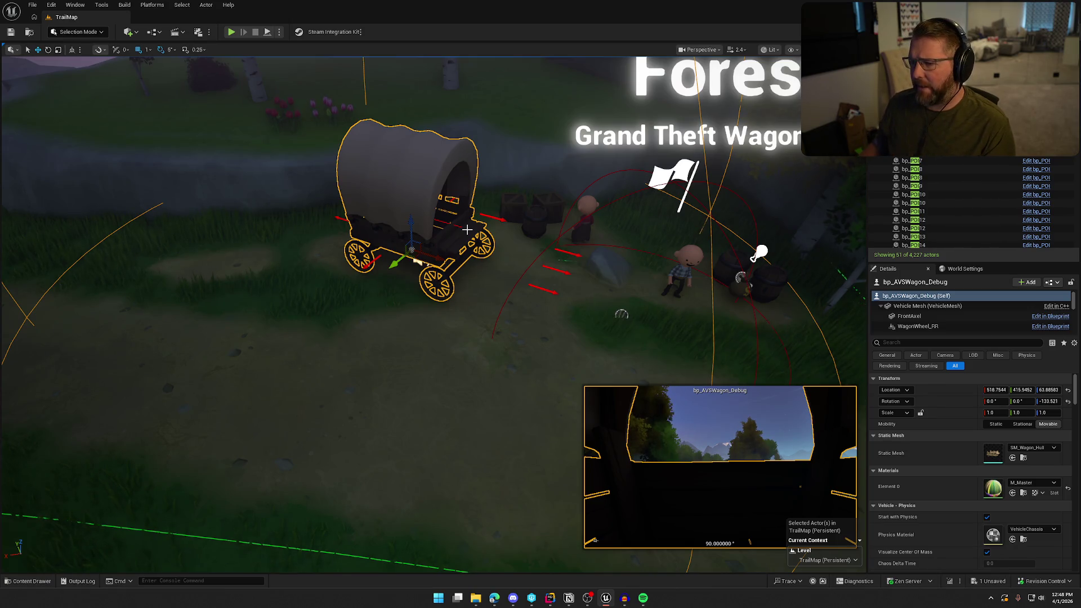
{"action": "scroll", "coordinate": [528, 334], "scroll_direction": "down", "scroll_amount": 5}
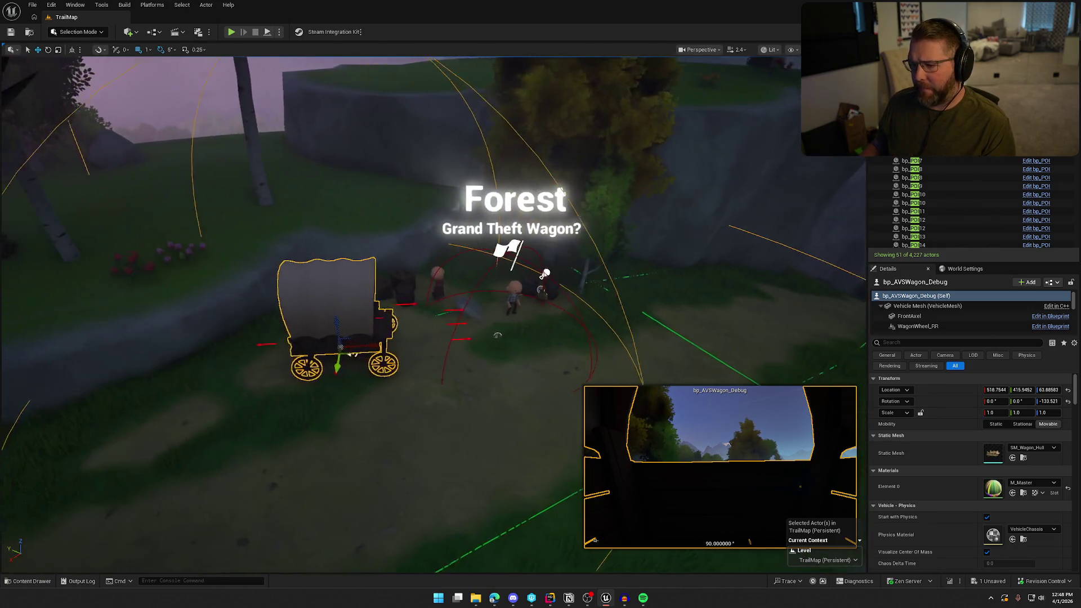
{"action": "scroll", "coordinate": [485, 364], "scroll_direction": "up", "scroll_amount": 3}
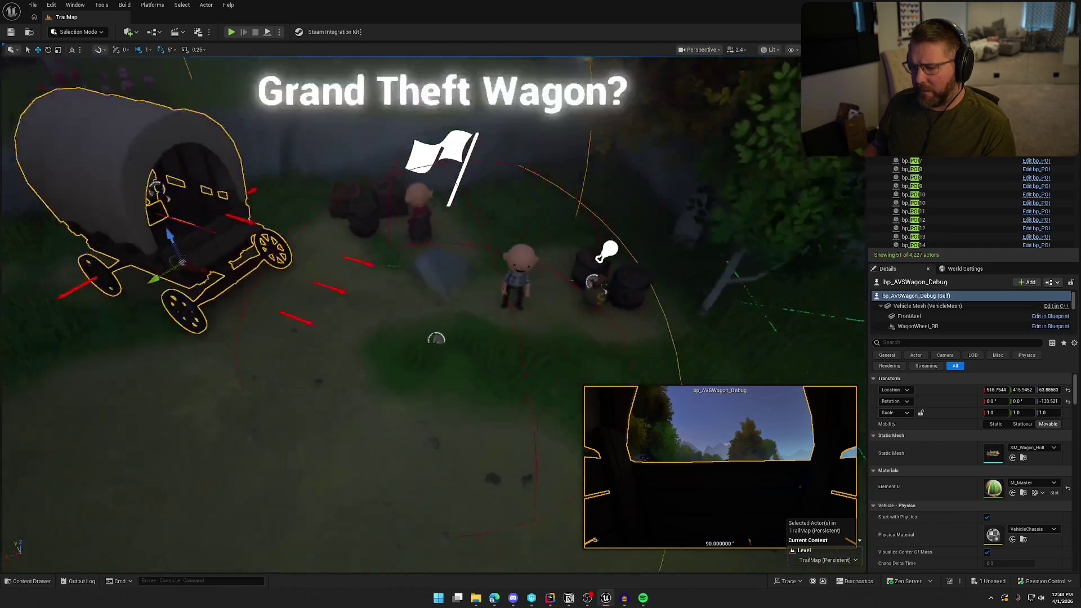
Step: Open the wagon's bp_AVSWagon_Debug Blueprint from the Content Drawer
{"action": "key", "text": "ctrl+space"}
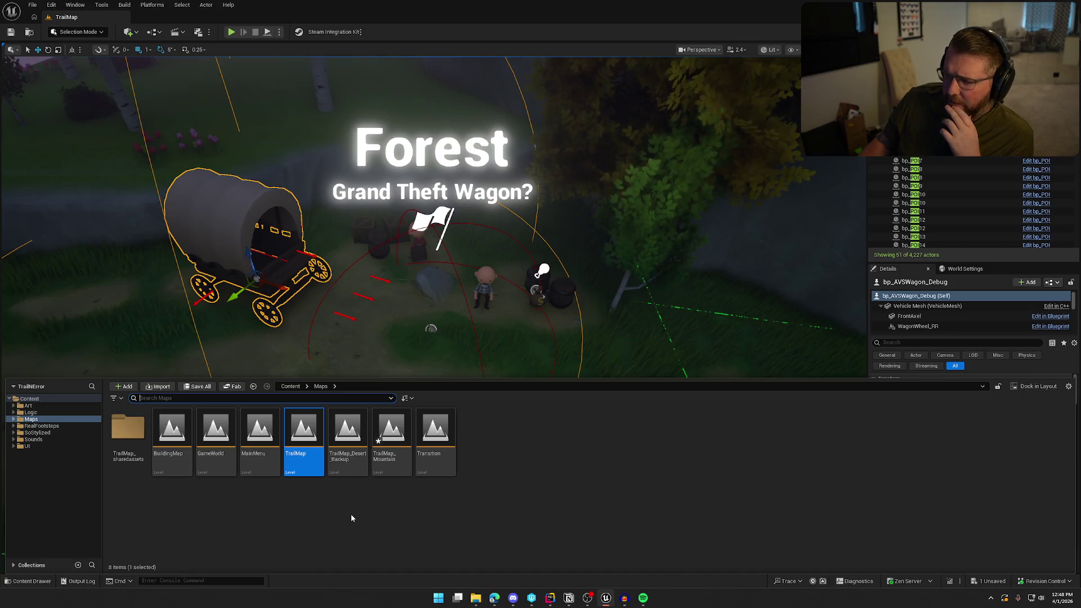
{"action": "left_click", "coordinate": [201, 222]}
{"action": "key", "text": "ctrl+space"}
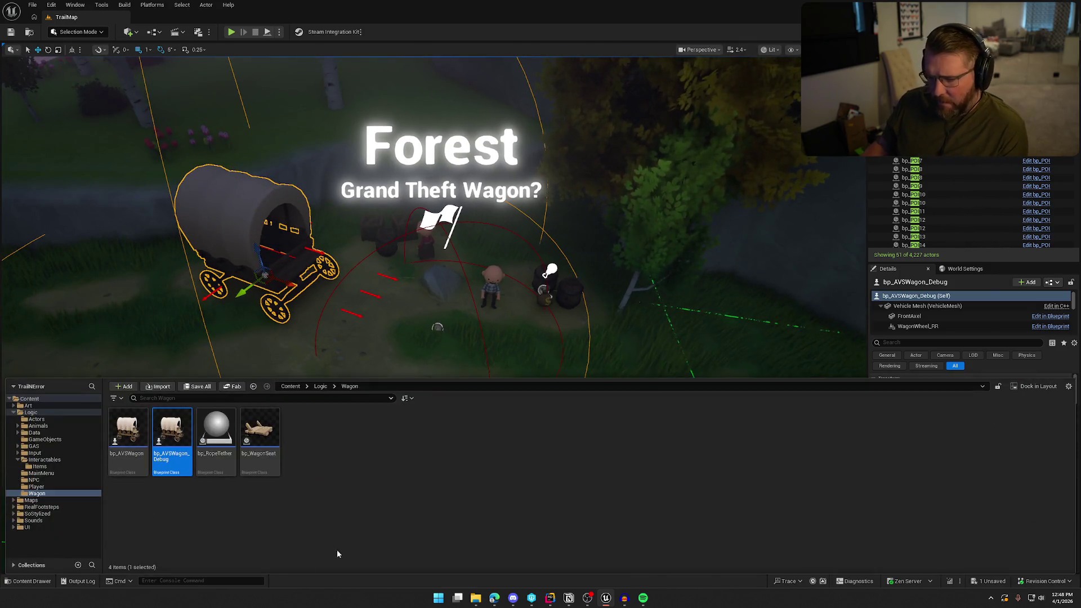
{"action": "double_click", "coordinate": [168, 467]}
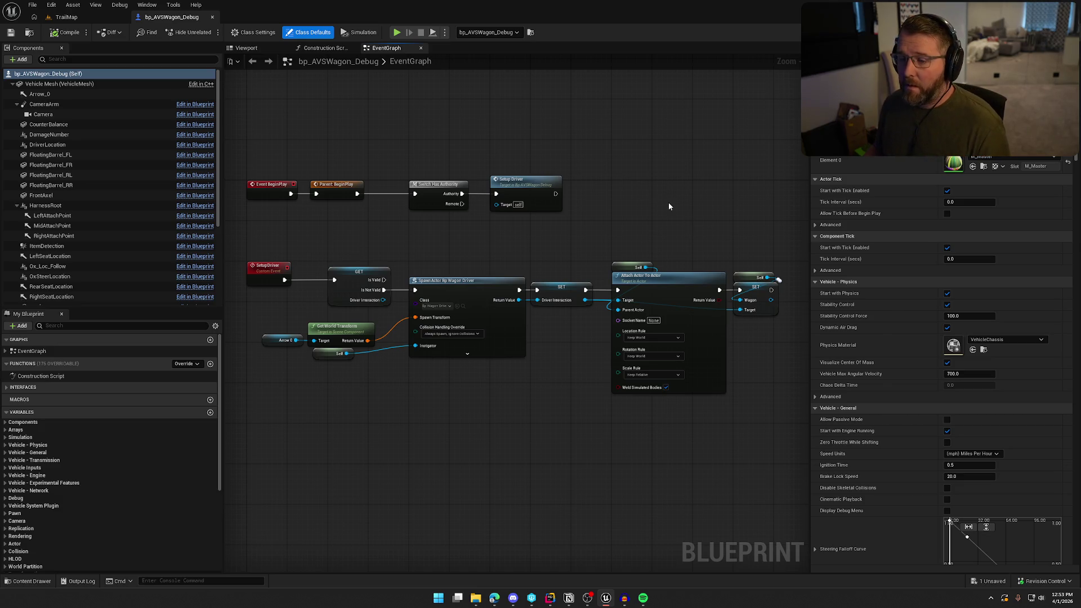
{"action": "left_click_drag", "start_coordinate": [261, 149], "coordinate": [777, 459]}
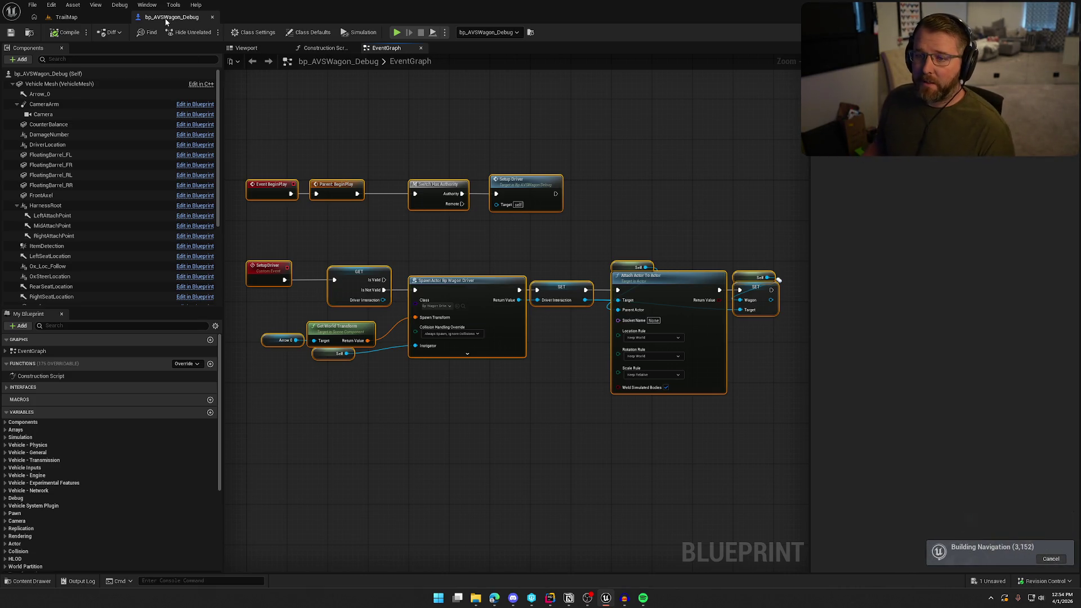
{"action": "left_click", "coordinate": [324, 48]}
{"action": "left_click", "coordinate": [385, 49]}
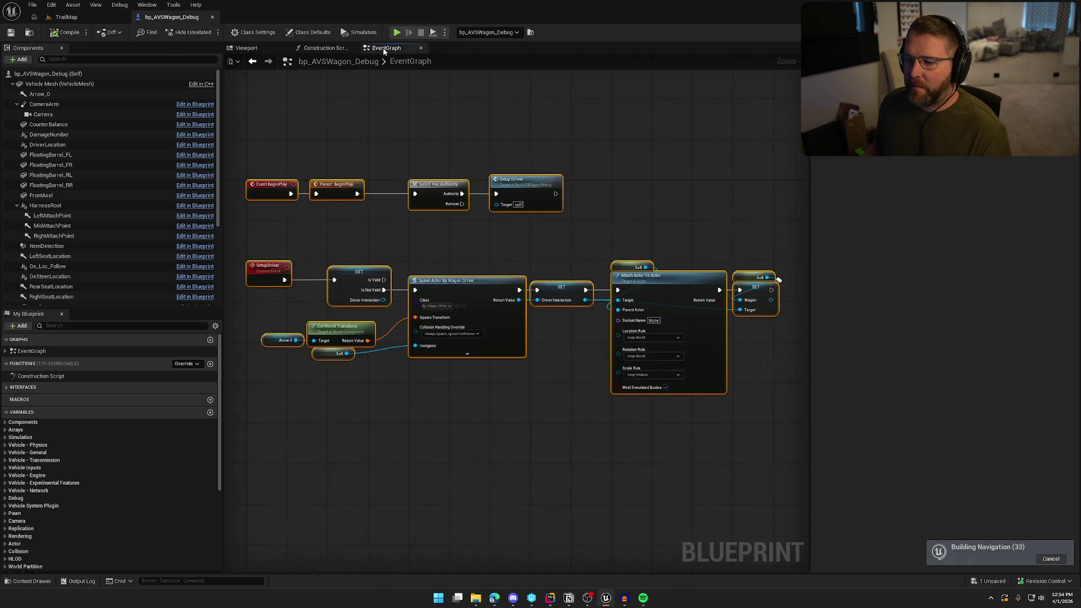
{"action": "scroll", "coordinate": [102, 228], "scroll_direction": "down", "scroll_amount": 5}
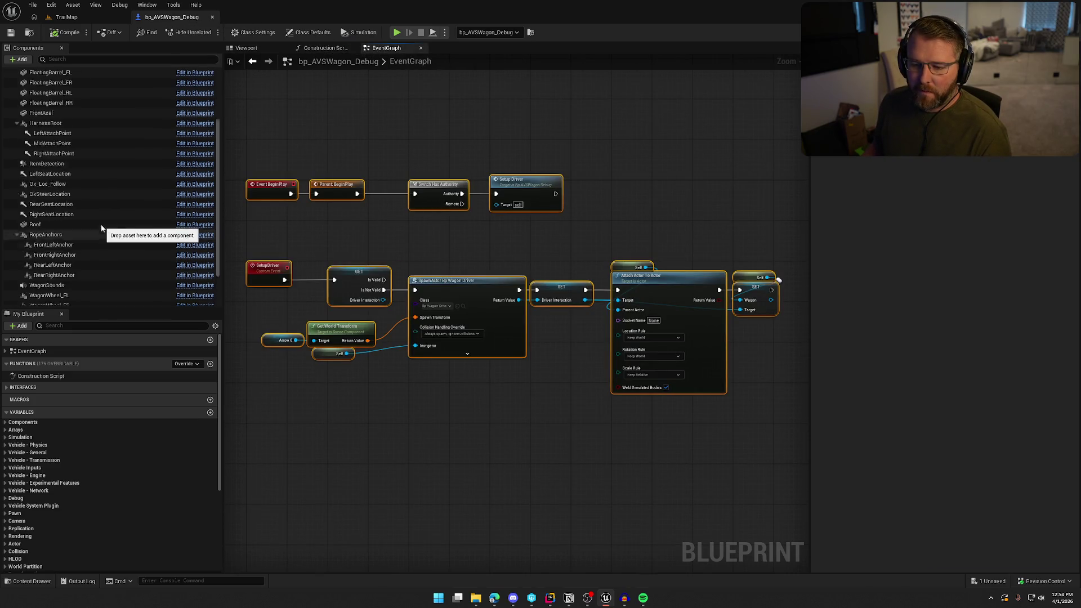
{"action": "scroll", "coordinate": [102, 228], "scroll_direction": "up", "scroll_amount": 5}
{"action": "scroll", "coordinate": [112, 459], "scroll_direction": "down", "scroll_amount": 8}
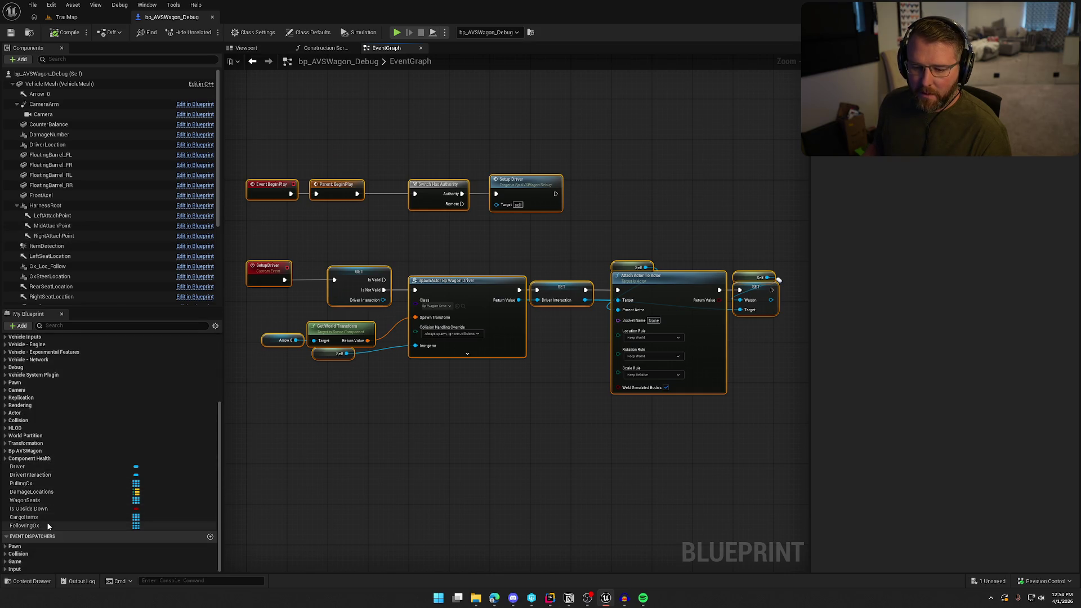
{"action": "scroll", "coordinate": [138, 511], "scroll_direction": "up", "scroll_amount": 5}
{"action": "left_click", "coordinate": [546, 480]}
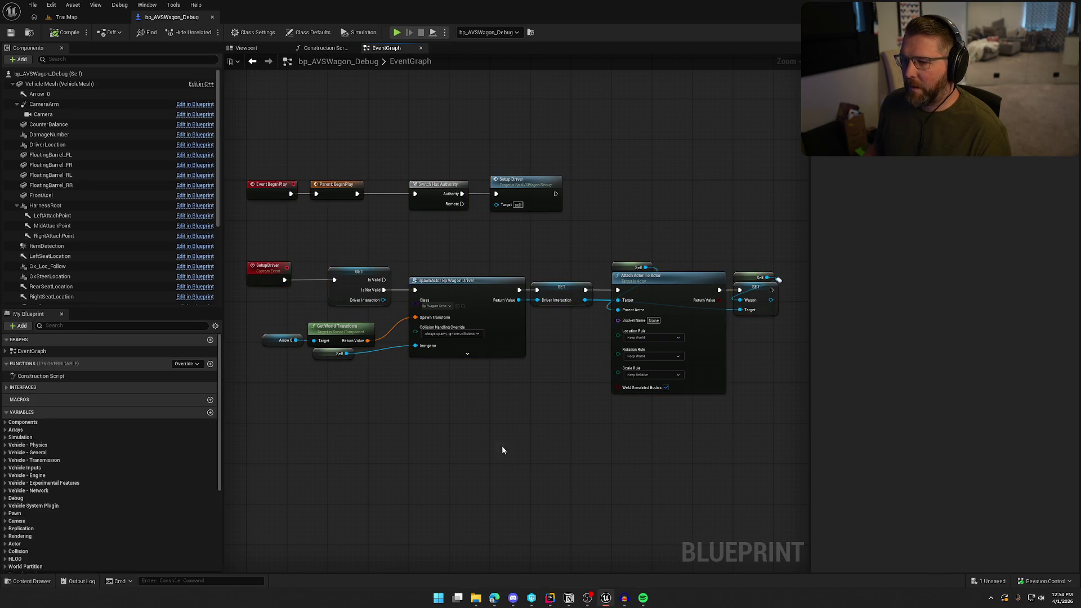
{"action": "left_click", "coordinate": [31, 34]}
Step: Open bp_AVSWagon and close its DropAllCargo, WagonHealth, UpdateWheelVisible and other open graph tabs
{"action": "double_click", "coordinate": [129, 498]}
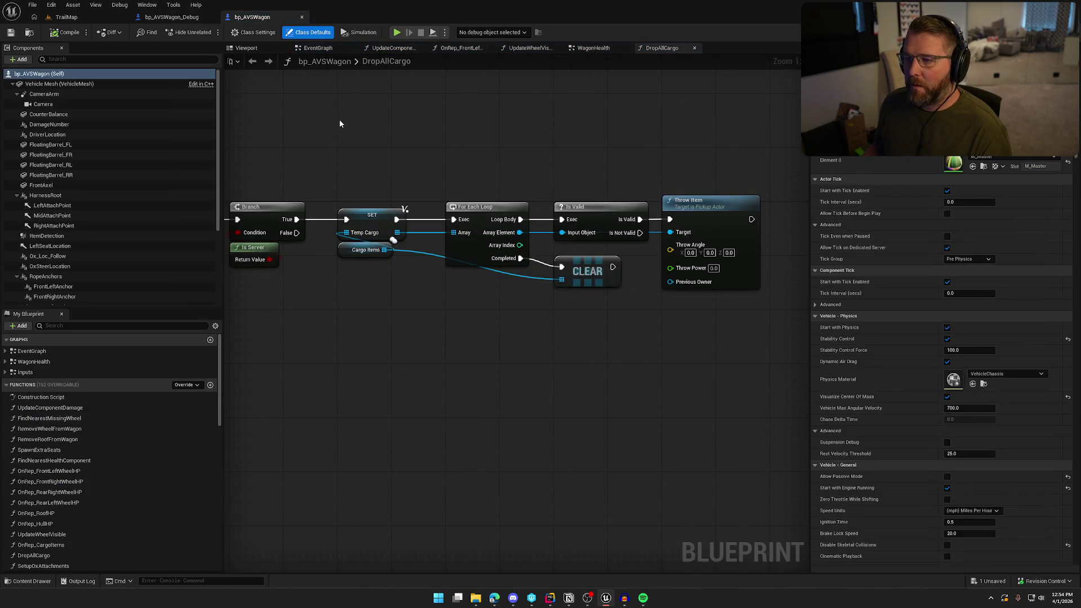
{"action": "middle_click", "coordinate": [661, 50]}
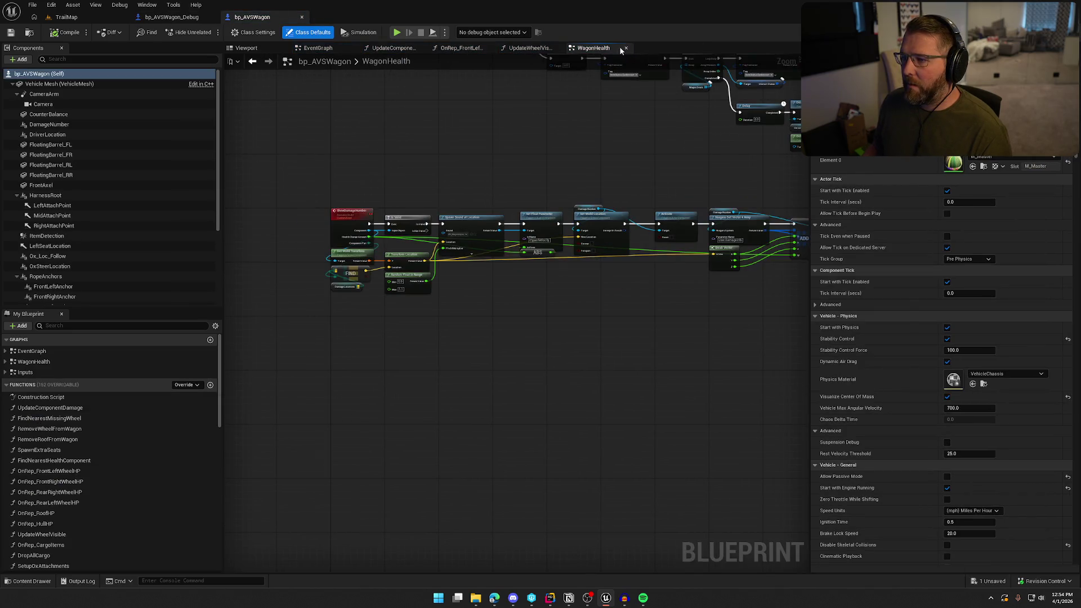
{"action": "left_click", "coordinate": [624, 48]}
{"action": "left_click", "coordinate": [555, 47]}
{"action": "middle_click", "coordinate": [472, 48]}
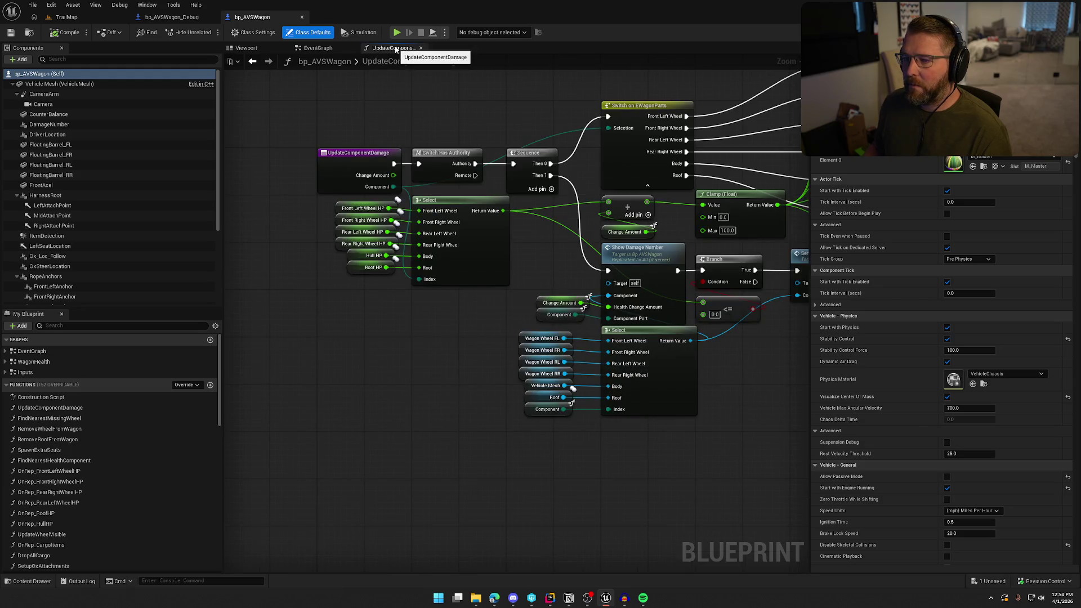
{"action": "middle_click", "coordinate": [393, 49]}
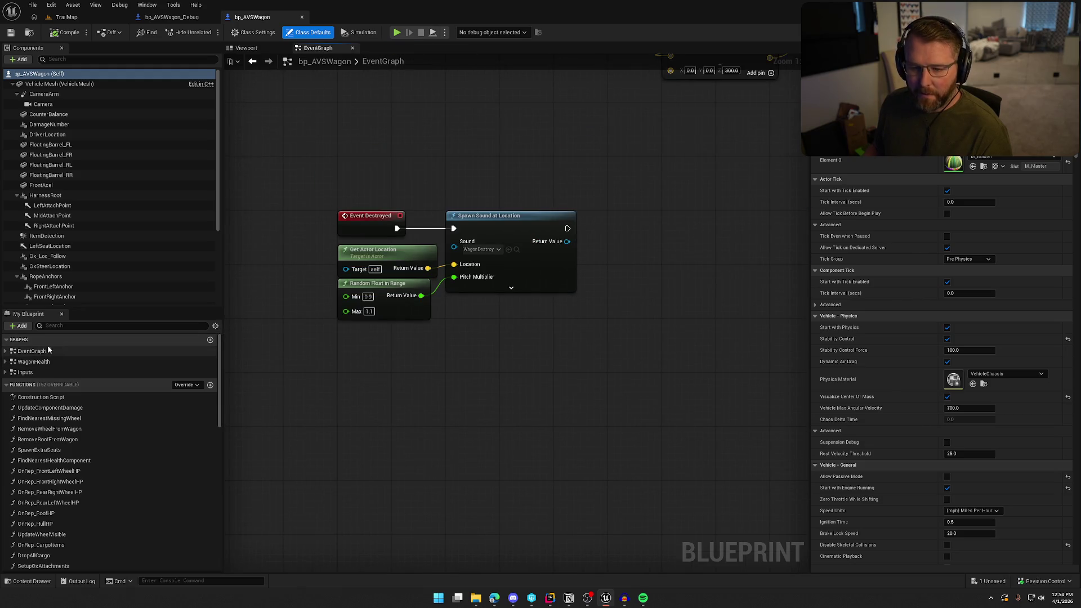
Step: Move bp_AVSWagon's Spawn Extra Seats group right, then select bp_AVSWagon_Debug's SetupDriver chain
{"action": "left_click", "coordinate": [5, 351]}
{"action": "double_click", "coordinate": [43, 393]}
{"action": "left_click_drag", "start_coordinate": [520, 352], "coordinate": [286, 311]}
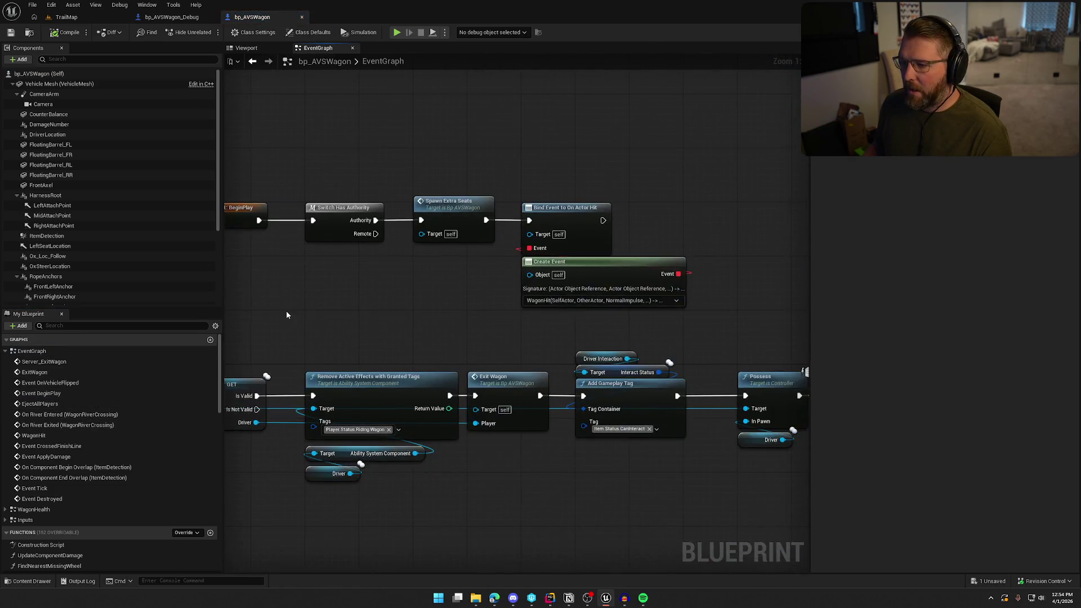
{"action": "left_click_drag", "start_coordinate": [508, 288], "coordinate": [364, 300]}
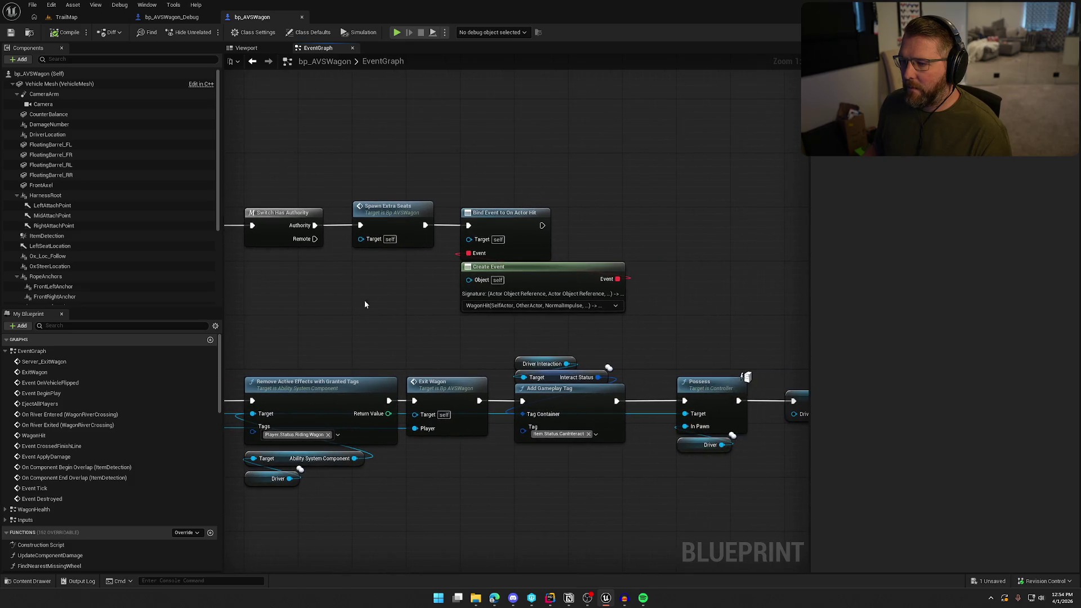
{"action": "left_click_drag", "start_coordinate": [466, 204], "coordinate": [420, 282]}
{"action": "mouse_move", "coordinate": [388, 214]}
{"action": "left_mouse_down"}
{"action": "mouse_move", "coordinate": [593, 211]}
{"action": "mouse_move", "coordinate": [604, 221]}
{"action": "left_mouse_up"}
{"action": "key", "text": "ctrl+Tab"}
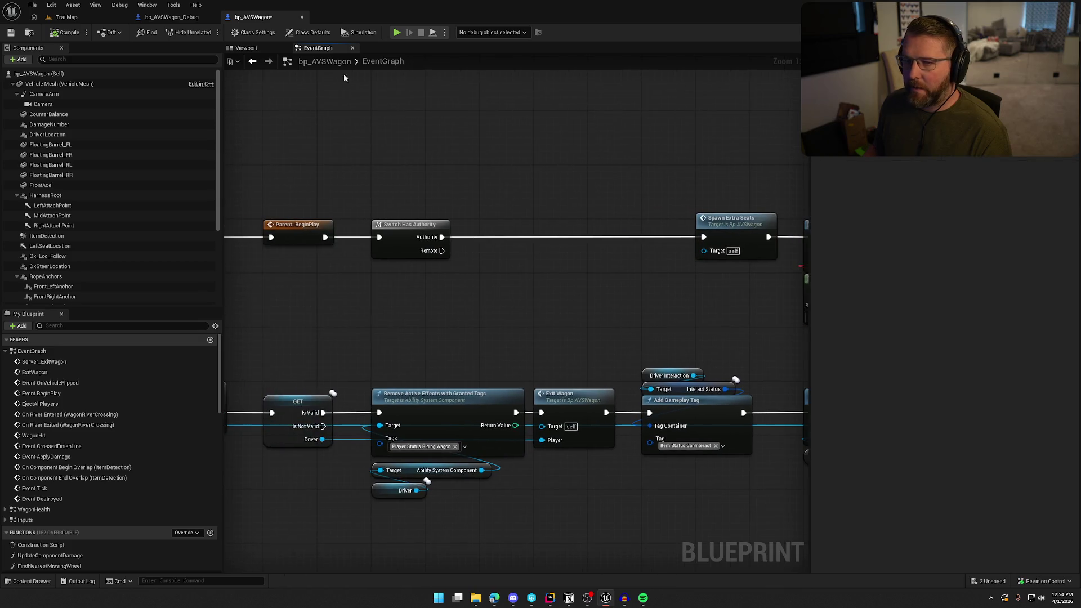
{"action": "mouse_move", "coordinate": [287, 235]}
{"action": "left_mouse_down"}
{"action": "mouse_move", "coordinate": [597, 366]}
{"action": "mouse_move", "coordinate": [792, 429]}
{"action": "mouse_move", "coordinate": [755, 423]}
{"action": "left_mouse_up"}
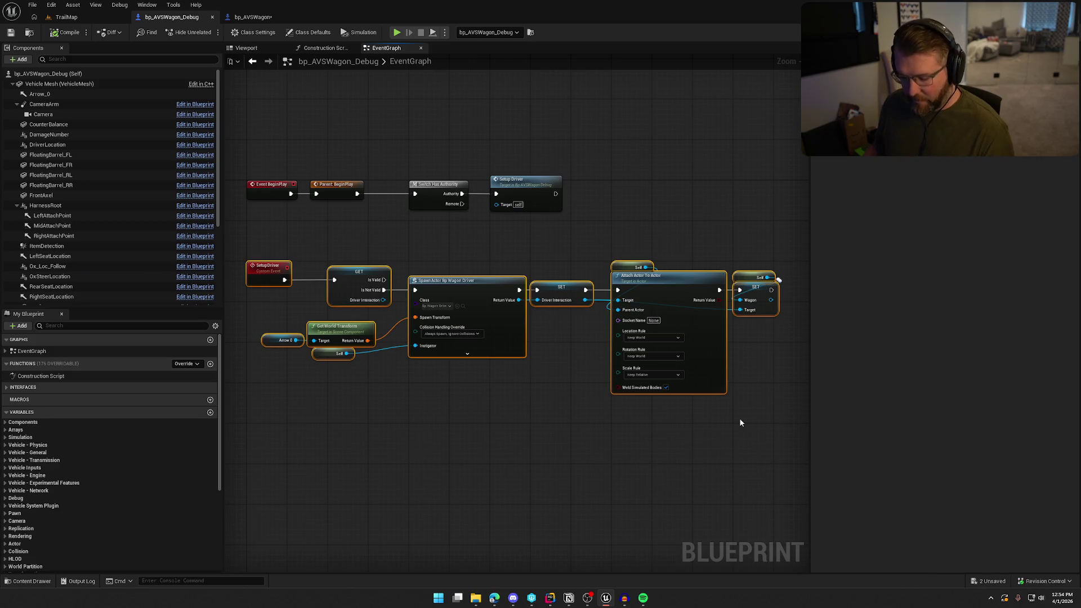
Step: Paste the SetupDriver node chain into bp_AVSWagon's graph above the BeginPlay row
{"action": "left_click", "coordinate": [247, 17]}
{"action": "scroll", "coordinate": [348, 285], "scroll_direction": "down", "scroll_amount": 4}
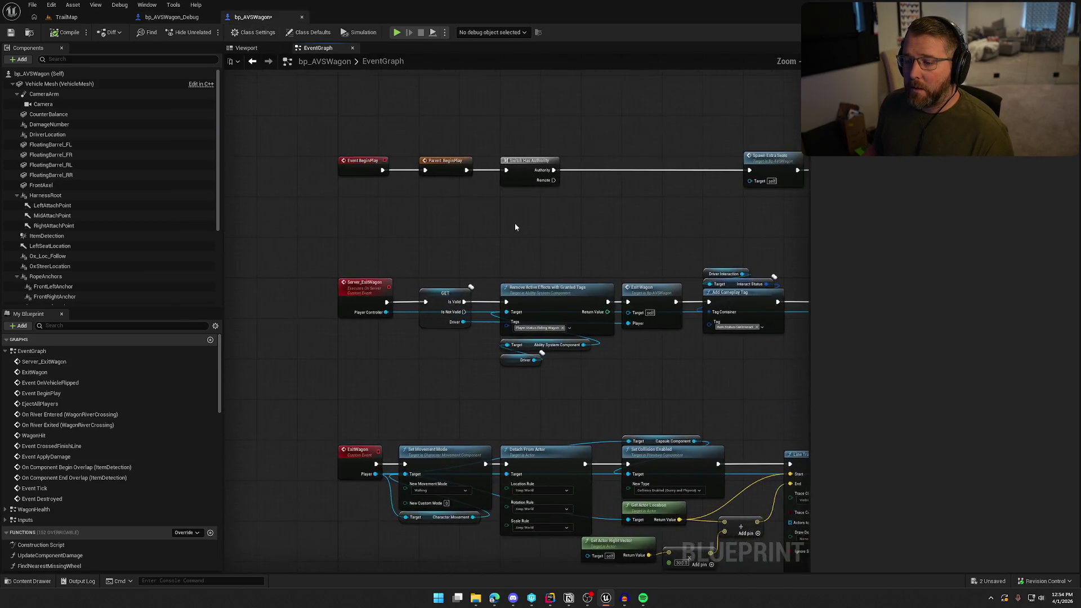
{"action": "scroll", "coordinate": [343, 190], "scroll_direction": "up", "scroll_amount": 3}
{"action": "key", "text": "ctrl+v"}
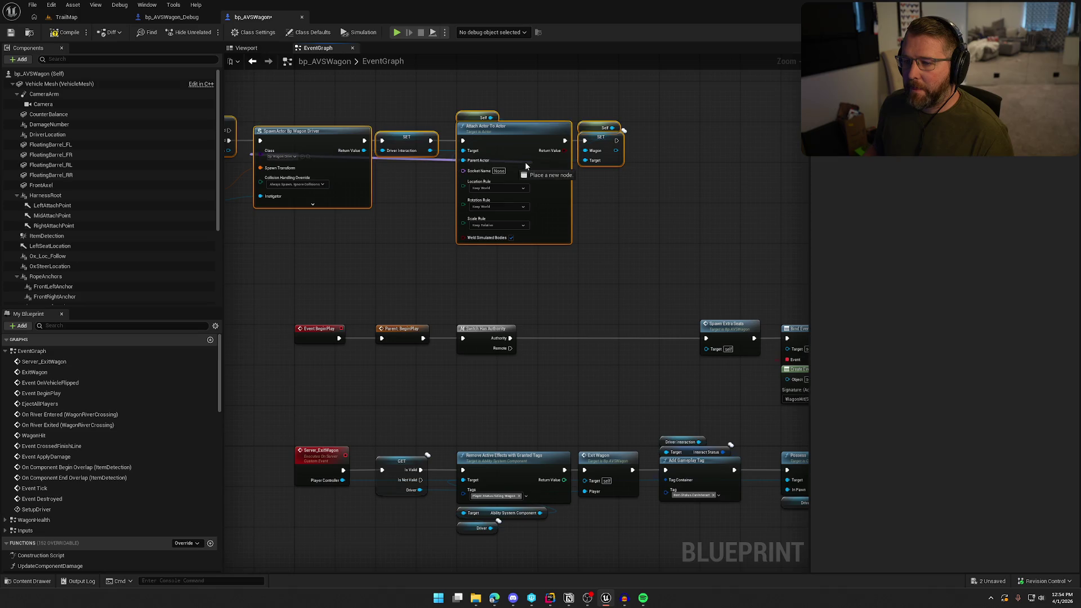
{"action": "left_click_drag", "start_coordinate": [537, 140], "coordinate": [725, 144]}
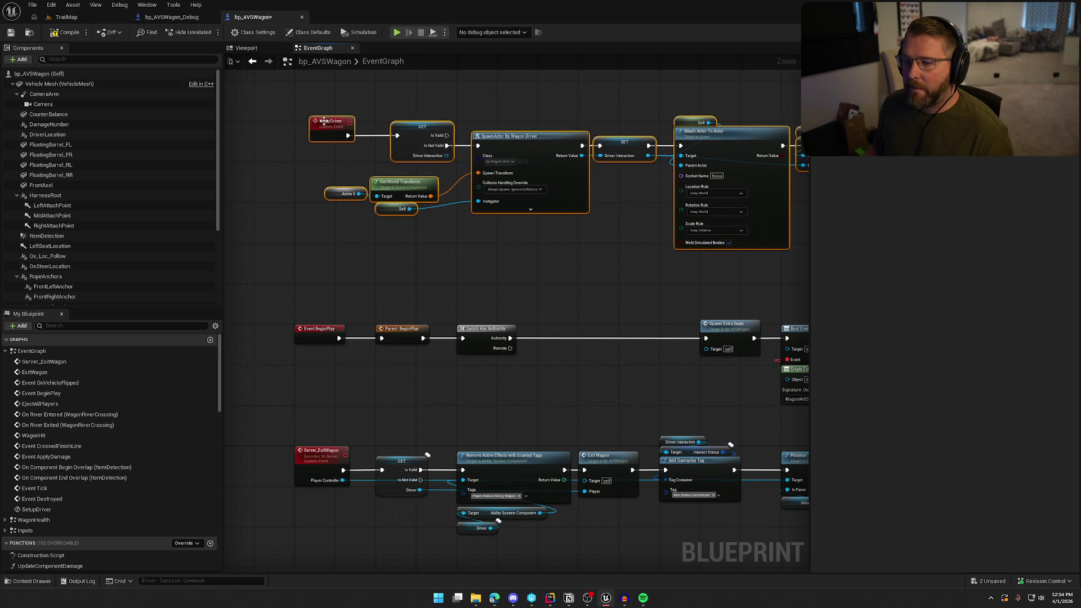
{"action": "left_click_drag", "start_coordinate": [294, 120], "coordinate": [307, 130]}
{"action": "left_click", "coordinate": [302, 224]}
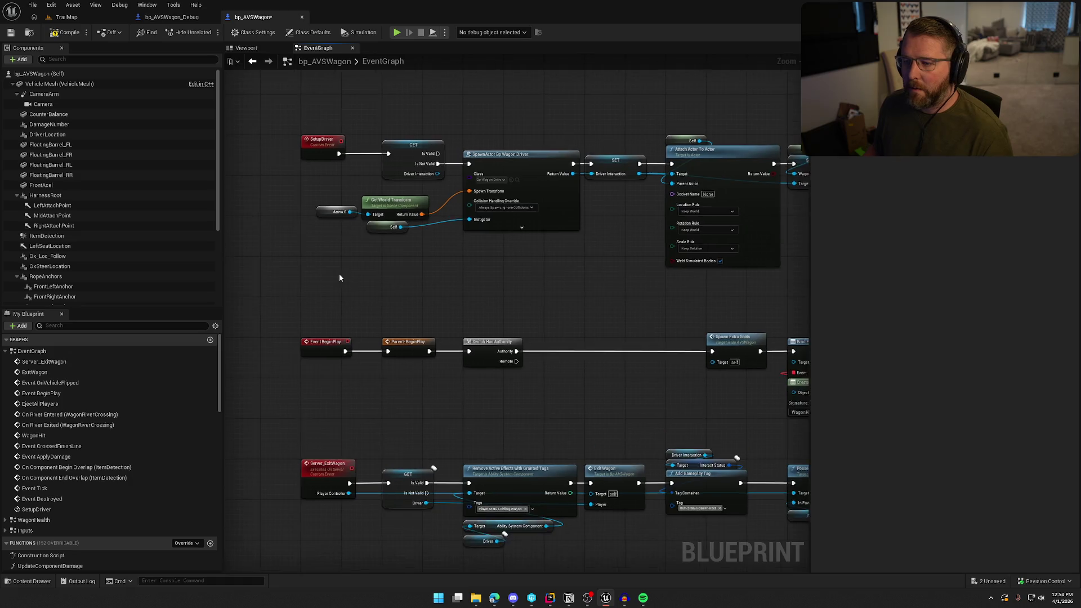
Step: Frame the Arrow_0 component in bp_AVSWagon_Debug's viewport
{"action": "scroll", "coordinate": [339, 273], "scroll_direction": "up", "scroll_amount": 2}
{"action": "left_click", "coordinate": [171, 17]}
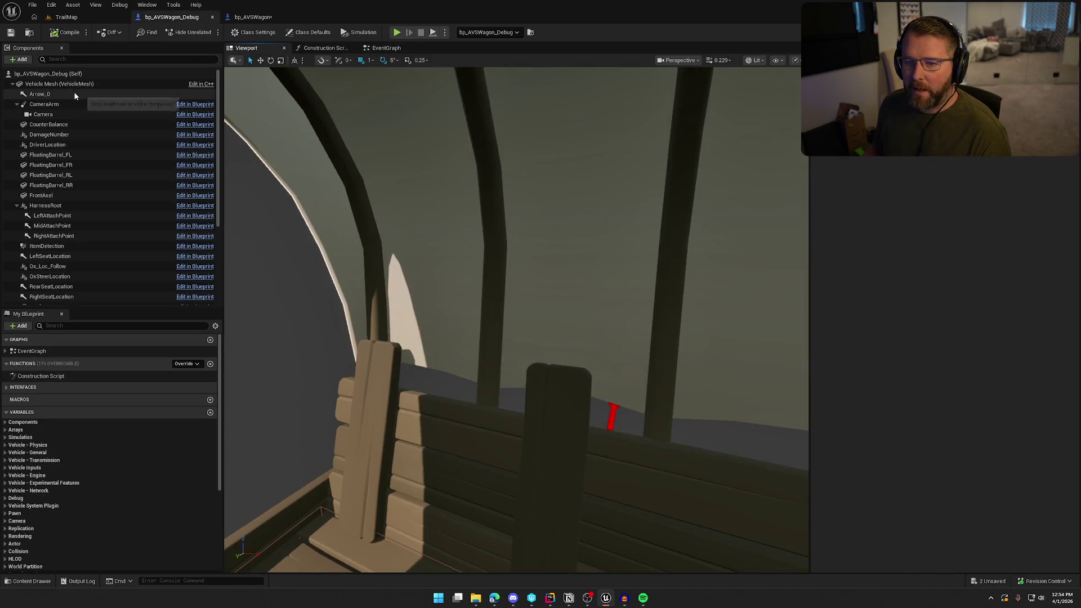
{"action": "double_click", "coordinate": [75, 95]}
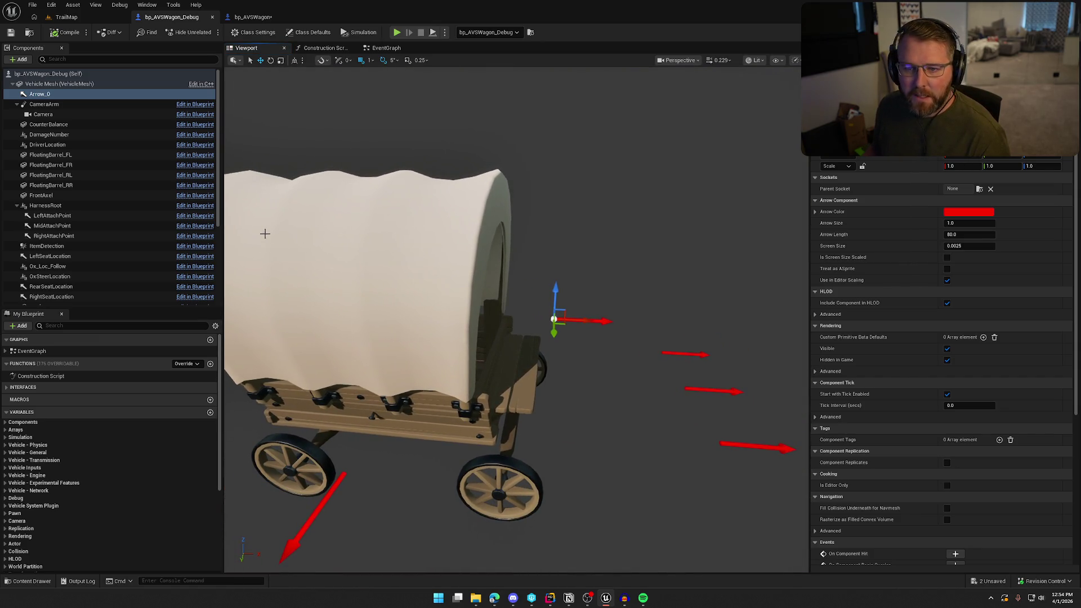
Step: Inspect bp_AVSWagon's DriverLocation component close up in the 3D viewport
{"action": "left_click", "coordinate": [253, 22]}
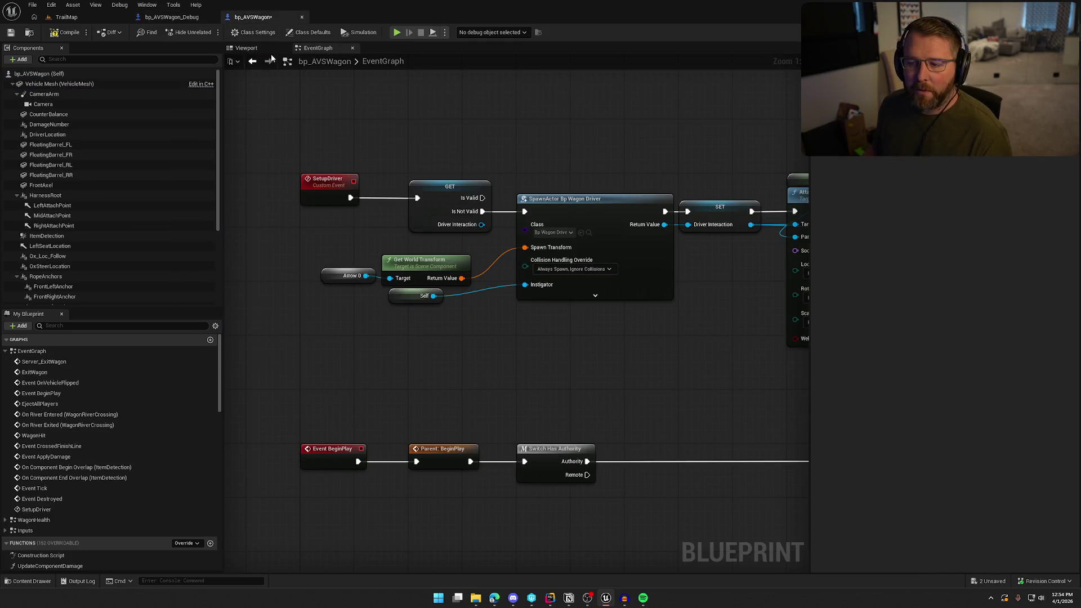
{"action": "left_click", "coordinate": [264, 49]}
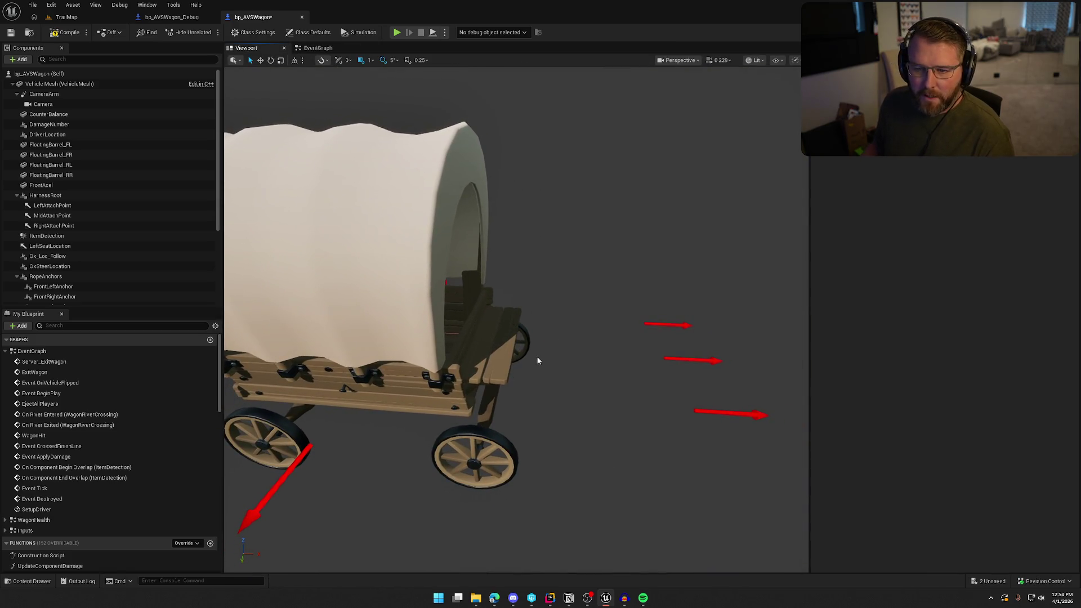
{"action": "left_click", "coordinate": [63, 135]}
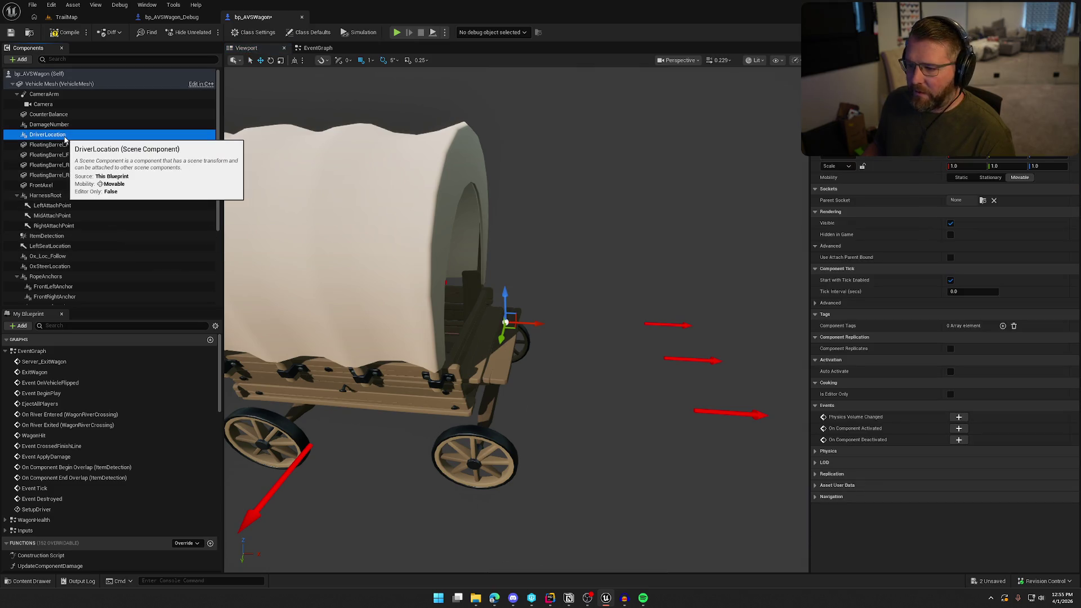
{"action": "key", "text": "f"}
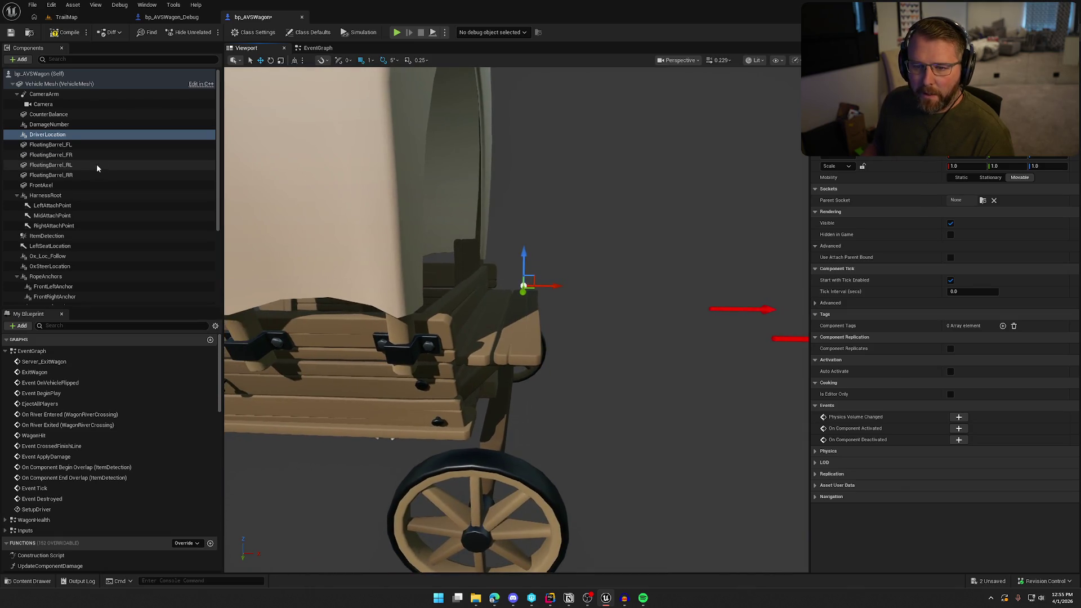
{"action": "scroll", "coordinate": [97, 165], "scroll_direction": "down", "scroll_amount": 5}
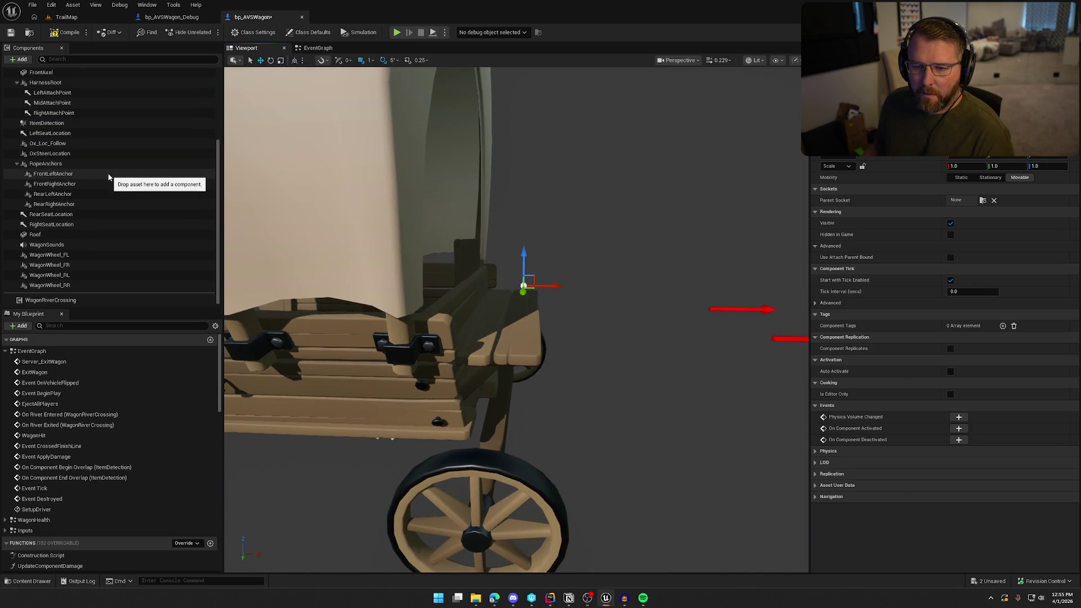
{"action": "scroll", "coordinate": [109, 177], "scroll_direction": "up", "scroll_amount": 5}
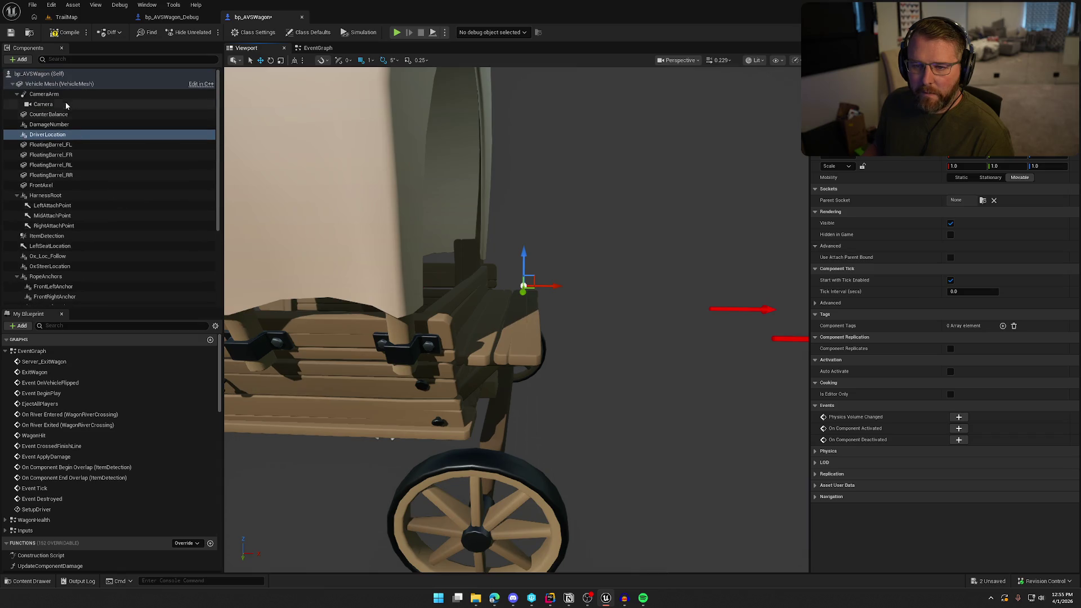
Step: Add an Arrow component under Vehicle Mesh named DriverInteractionLocation
{"action": "left_click", "coordinate": [62, 83]}
{"action": "left_click", "coordinate": [18, 60]}
{"action": "type", "text": "ar"}
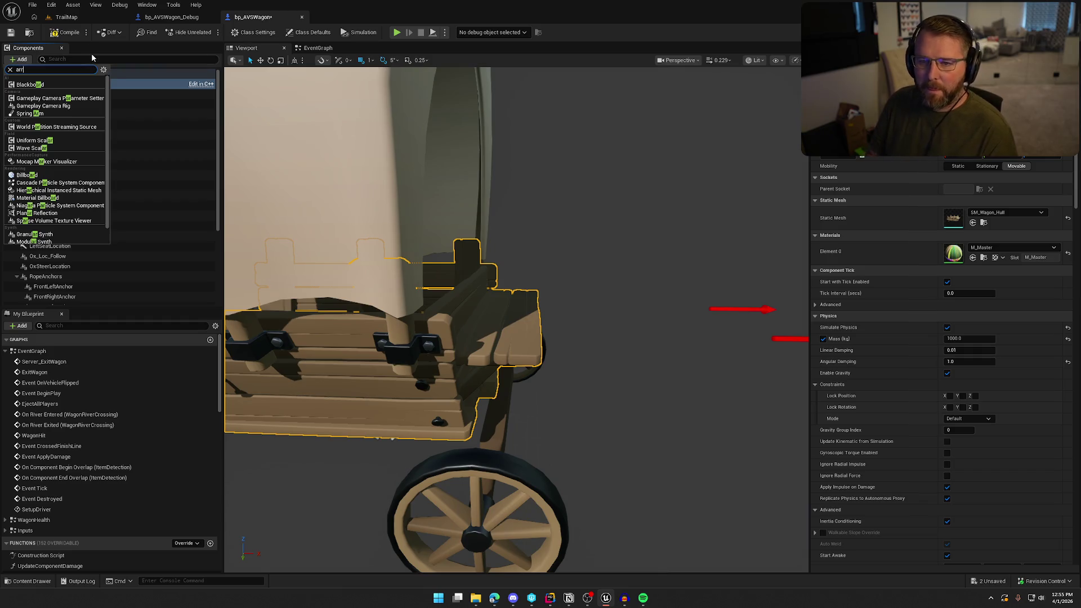
{"action": "type", "text": "r"}
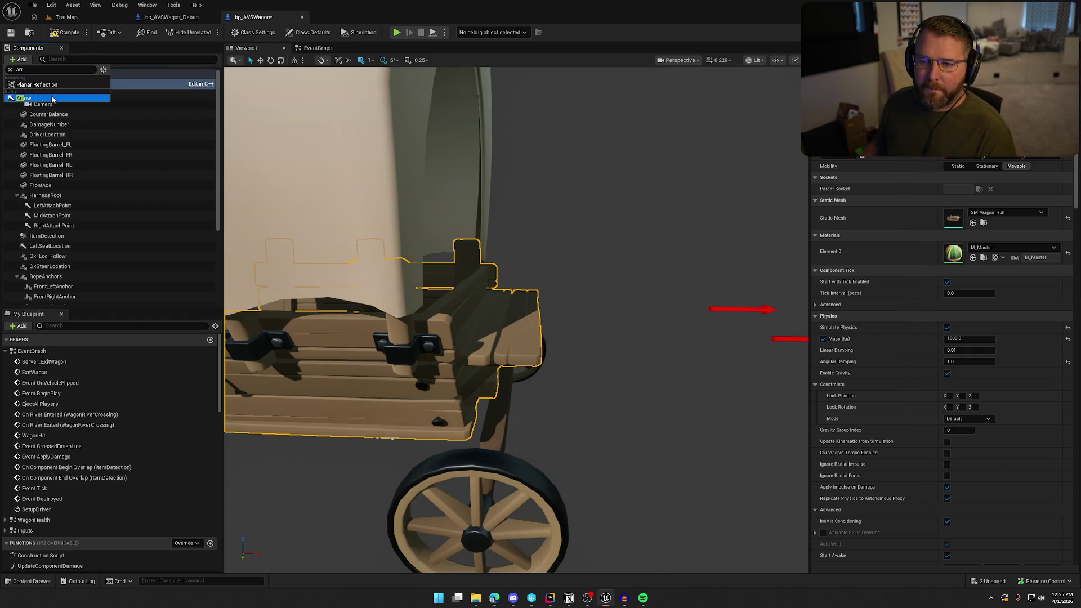
{"action": "left_click", "coordinate": [52, 99]}
{"action": "type", "text": "DriverInter"}
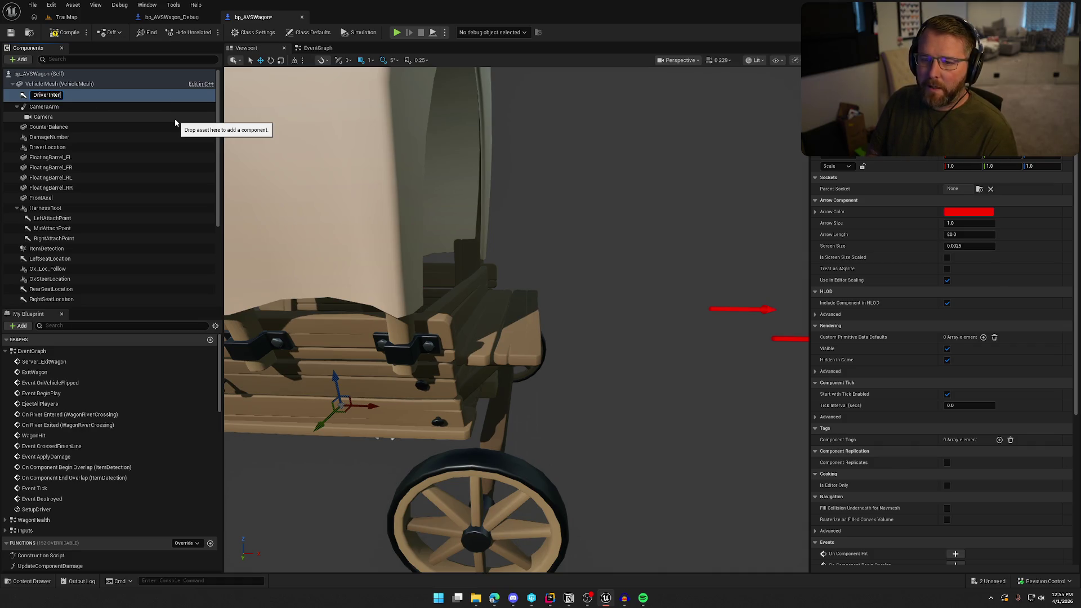
{"action": "type", "text": "ion"}
{"action": "key", "text": "Return"}
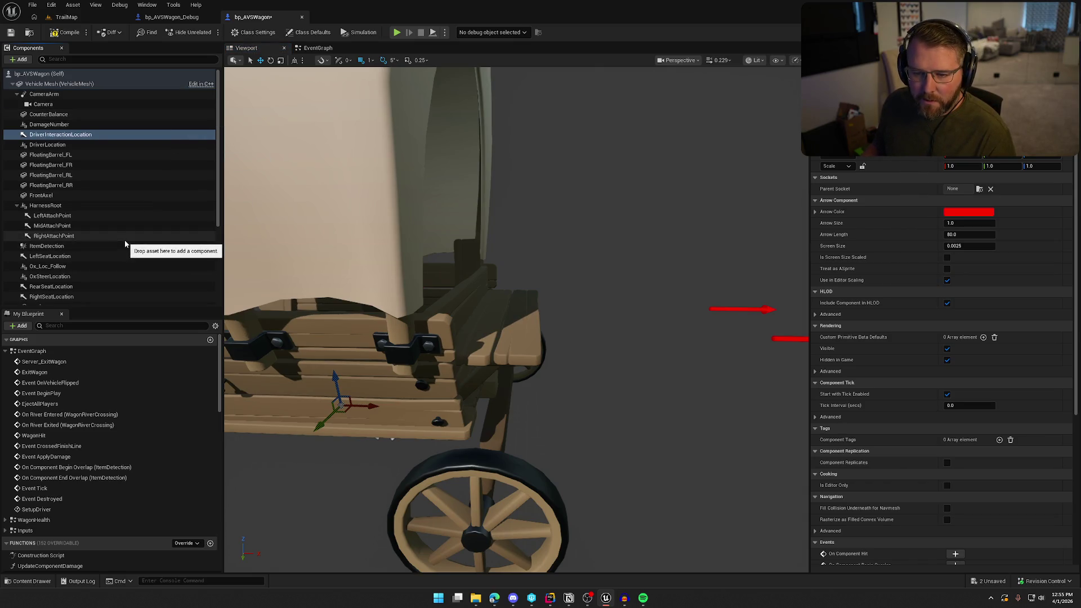
{"action": "scroll", "coordinate": [125, 242], "scroll_direction": "down", "scroll_amount": 3}
{"action": "scroll", "coordinate": [125, 241], "scroll_direction": "up", "scroll_amount": 3}
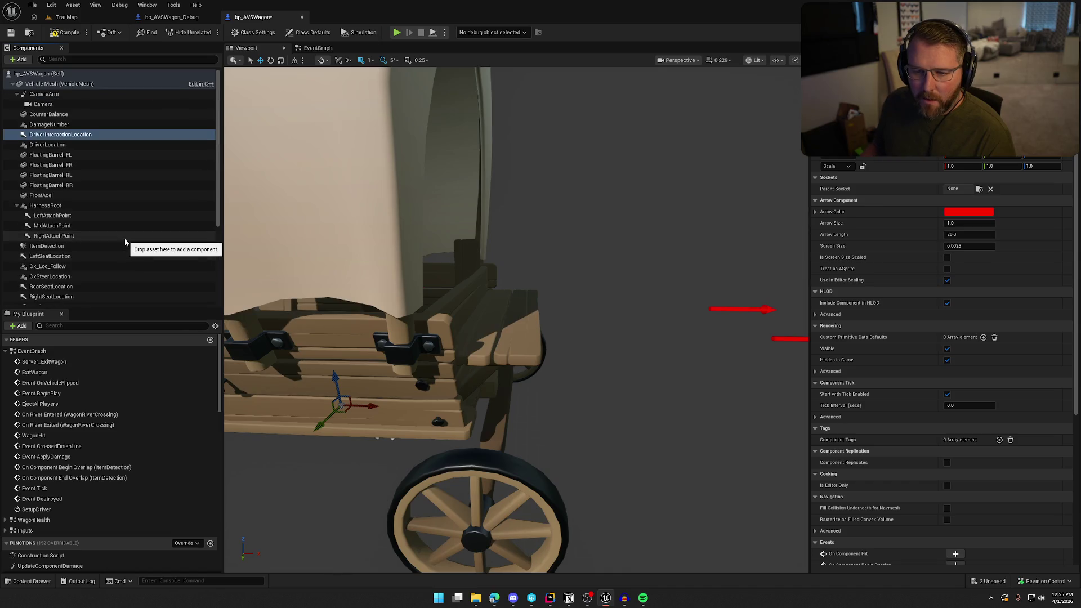
{"action": "mouse_move", "coordinate": [472, 315]}
{"action": "left_mouse_down"}
{"action": "mouse_move", "coordinate": [450, 304]}
{"action": "mouse_move", "coordinate": [472, 315]}
{"action": "left_mouse_up"}
Step: Copy Arrow_0's transform from bp_AVSWagon_Debug and paste it onto DriverInteractionLocation
{"action": "left_click", "coordinate": [171, 16]}
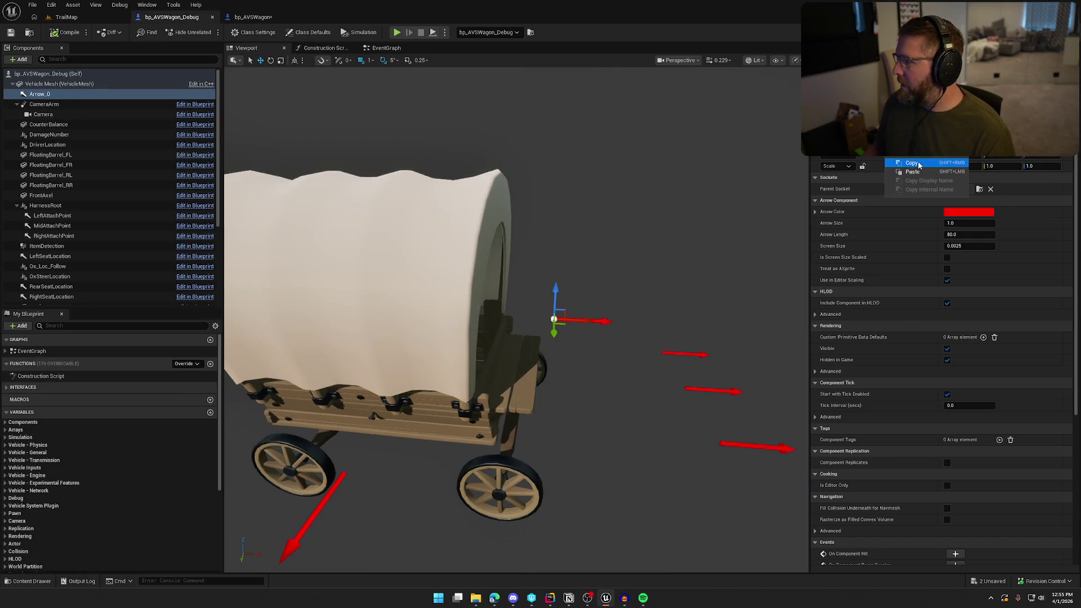
{"action": "left_click", "coordinate": [253, 17]}
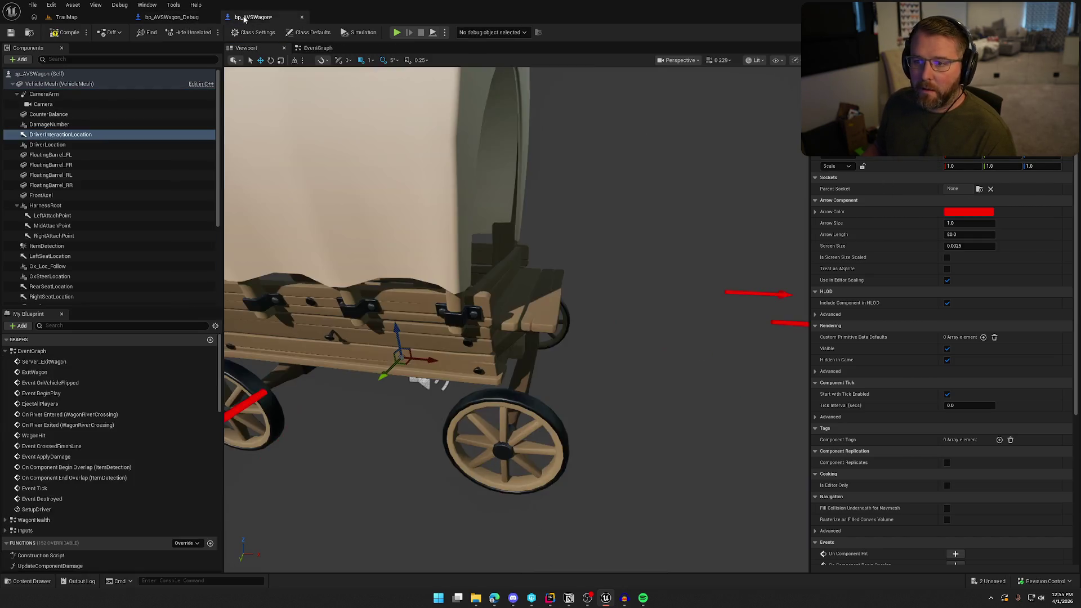
{"action": "left_click", "coordinate": [59, 124]}
{"action": "left_click", "coordinate": [64, 135]}
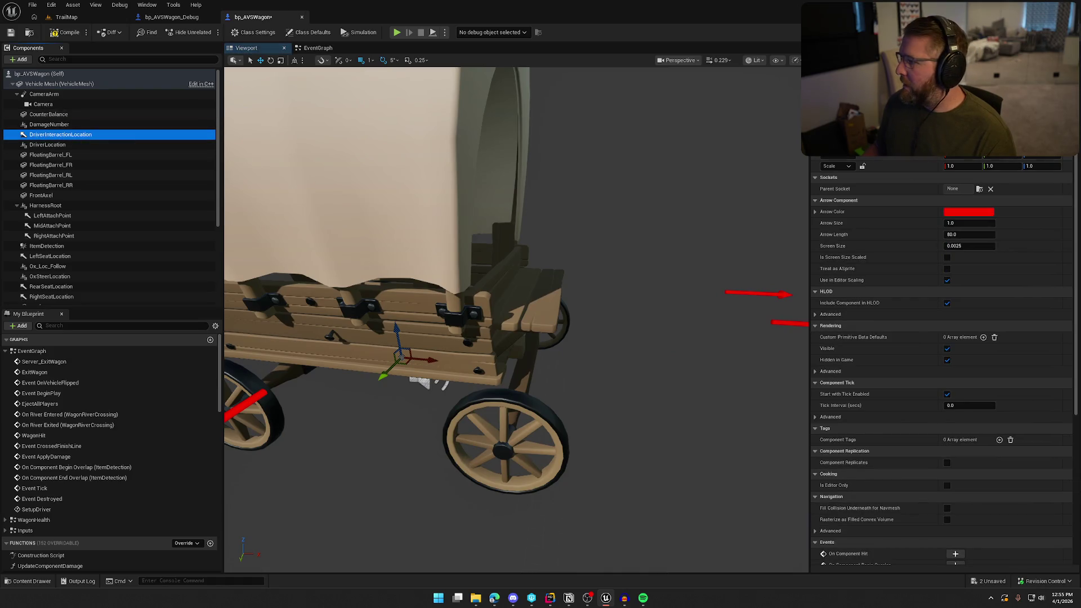
{"action": "right_click", "coordinate": [895, 157]}
{"action": "left_click", "coordinate": [925, 173]}
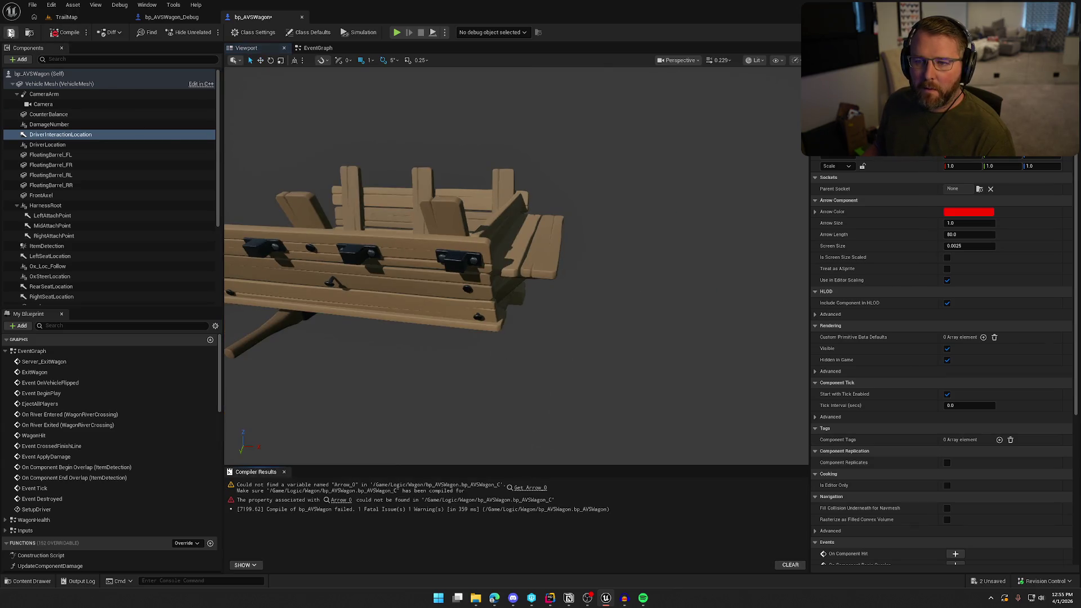
Step: Save the wagon, then swap the broken Arrow 0 node for a DriverInteractionLocation getter on Get World Transform's Target
{"action": "left_click", "coordinate": [11, 32]}
{"action": "left_click", "coordinate": [552, 394]}
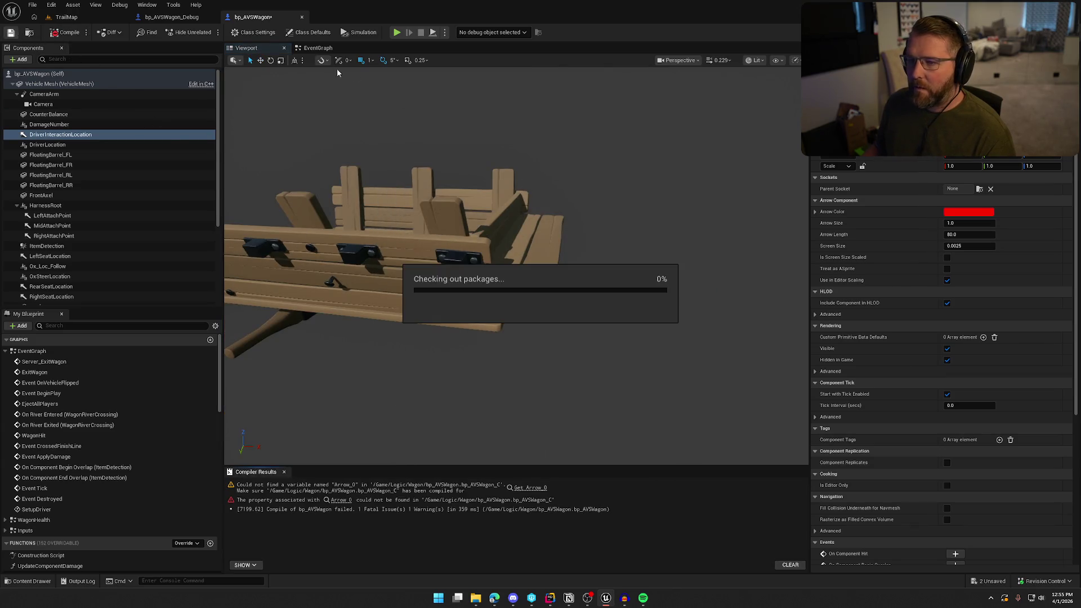
{"action": "left_click", "coordinate": [317, 48]}
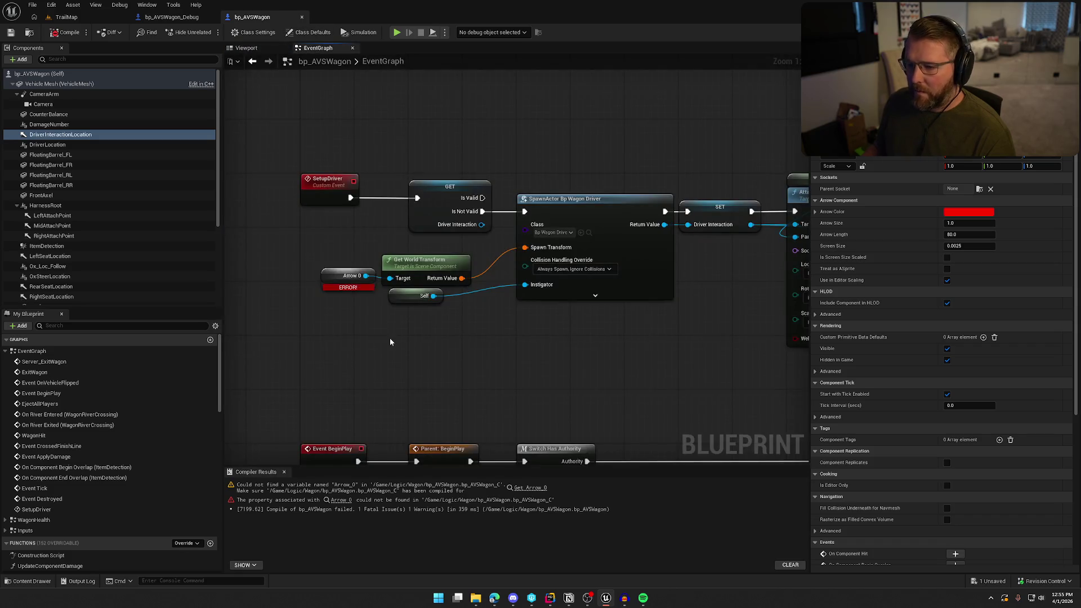
{"action": "mouse_move", "coordinate": [60, 134]}
{"action": "left_mouse_down"}
{"action": "mouse_move", "coordinate": [319, 361]}
{"action": "mouse_move", "coordinate": [321, 318]}
{"action": "left_mouse_up"}
{"action": "left_click", "coordinate": [354, 273]}
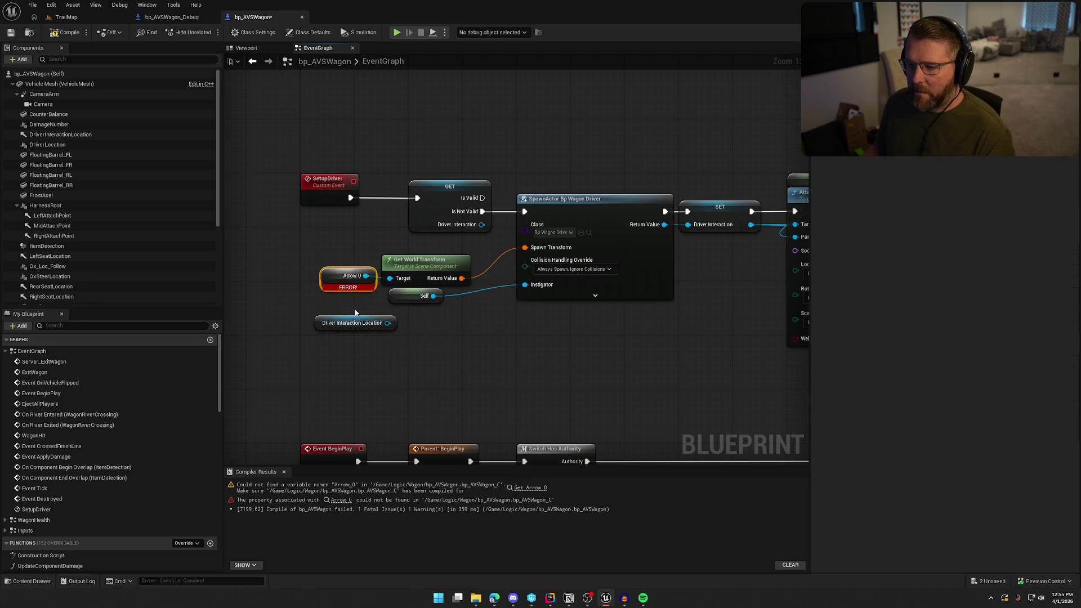
{"action": "key", "text": "Delete"}
{"action": "left_click_drag", "start_coordinate": [388, 323], "coordinate": [390, 278]}
Step: Tidy the SetupDriver transform nodes and recompile bp_AVSWagon without errors
{"action": "mouse_move", "coordinate": [349, 322]}
{"action": "left_mouse_down"}
{"action": "mouse_move", "coordinate": [348, 309]}
{"action": "mouse_move", "coordinate": [406, 252]}
{"action": "left_mouse_up"}
{"action": "mouse_move", "coordinate": [441, 335]}
{"action": "left_mouse_down"}
{"action": "mouse_move", "coordinate": [369, 248]}
{"action": "mouse_move", "coordinate": [421, 265]}
{"action": "left_mouse_up"}
{"action": "left_click_drag", "start_coordinate": [452, 364], "coordinate": [265, 346]}
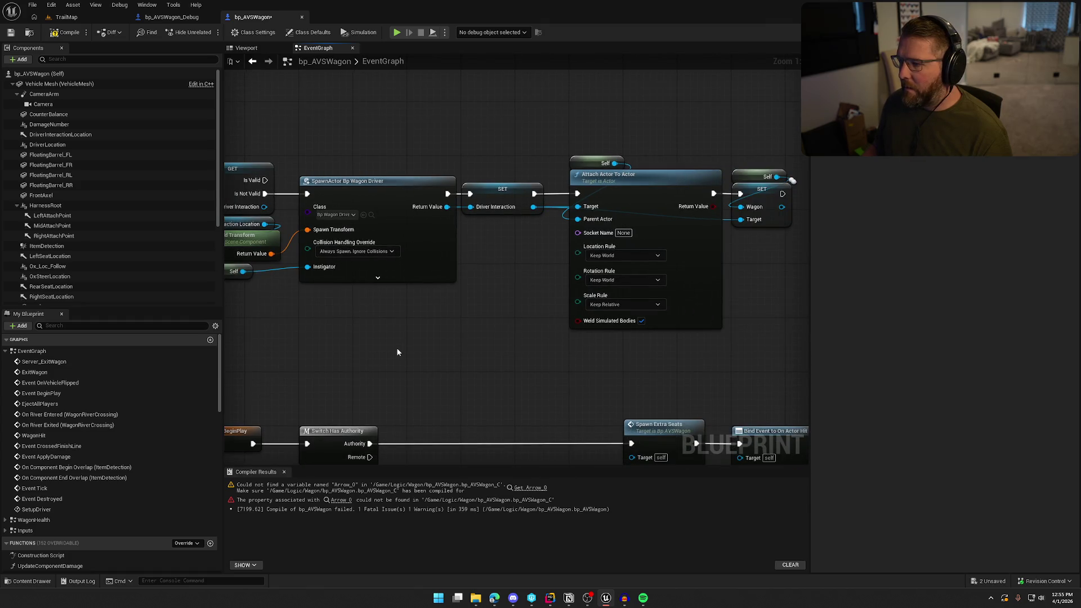
{"action": "left_click_drag", "start_coordinate": [396, 347], "coordinate": [528, 343]}
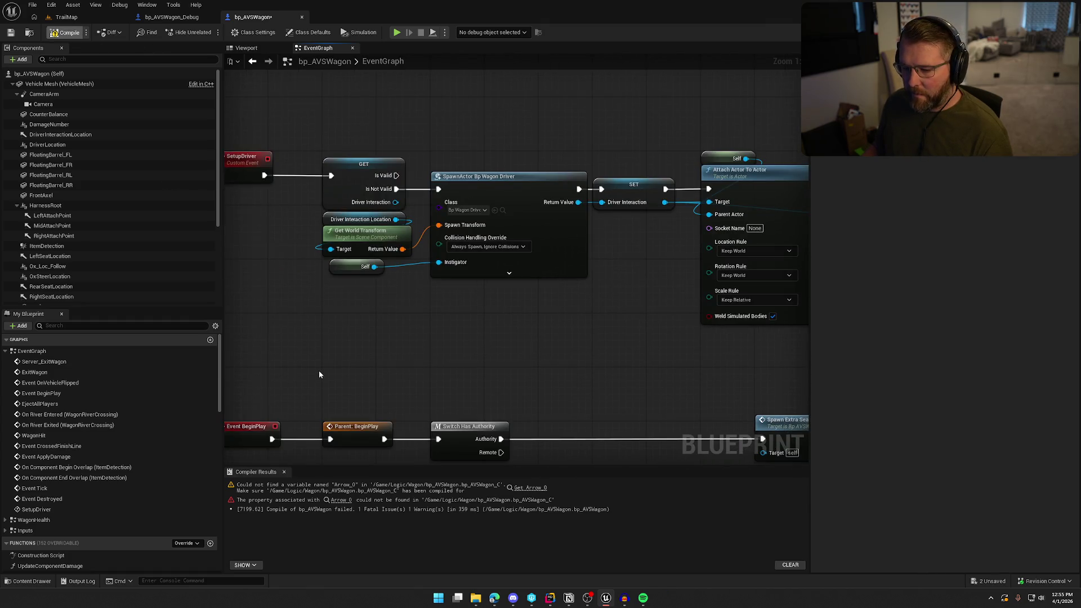
{"action": "key", "text": "F7"}
{"action": "left_click", "coordinate": [284, 472]}
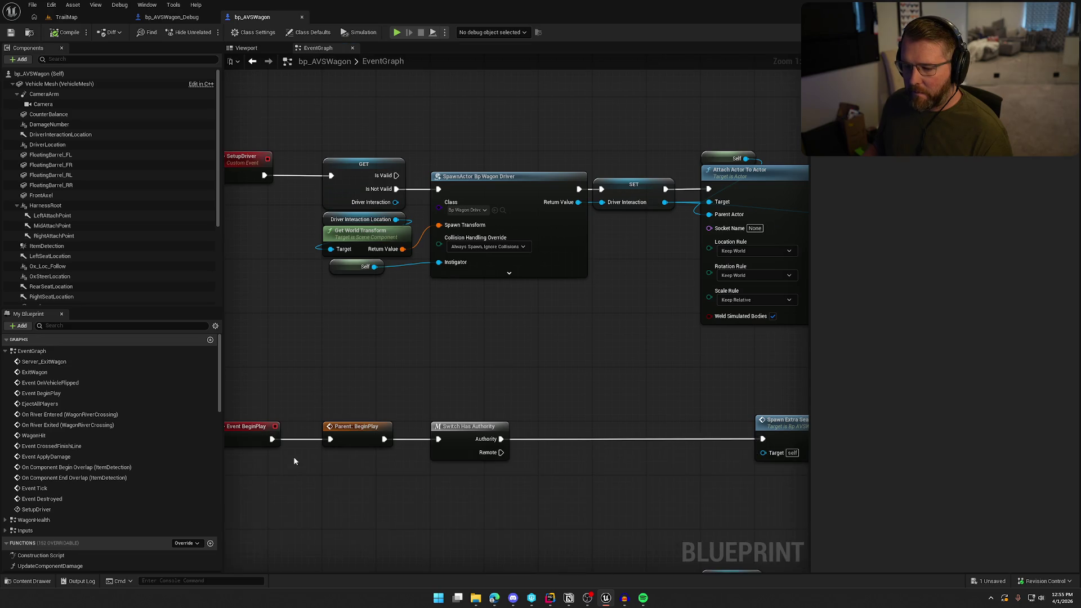
Step: Add a Setup Driver call on Switch Has Authority's Authority output in BeginPlay
{"action": "left_click_drag", "start_coordinate": [434, 393], "coordinate": [434, 317]}
{"action": "mouse_move", "coordinate": [533, 317]}
{"action": "left_mouse_down"}
{"action": "mouse_move", "coordinate": [674, 352]}
{"action": "mouse_move", "coordinate": [671, 376]}
{"action": "mouse_move", "coordinate": [436, 301]}
{"action": "left_mouse_up"}
{"action": "left_click_drag", "start_coordinate": [411, 347], "coordinate": [446, 354]}
{"action": "type", "text": "setup driver"}
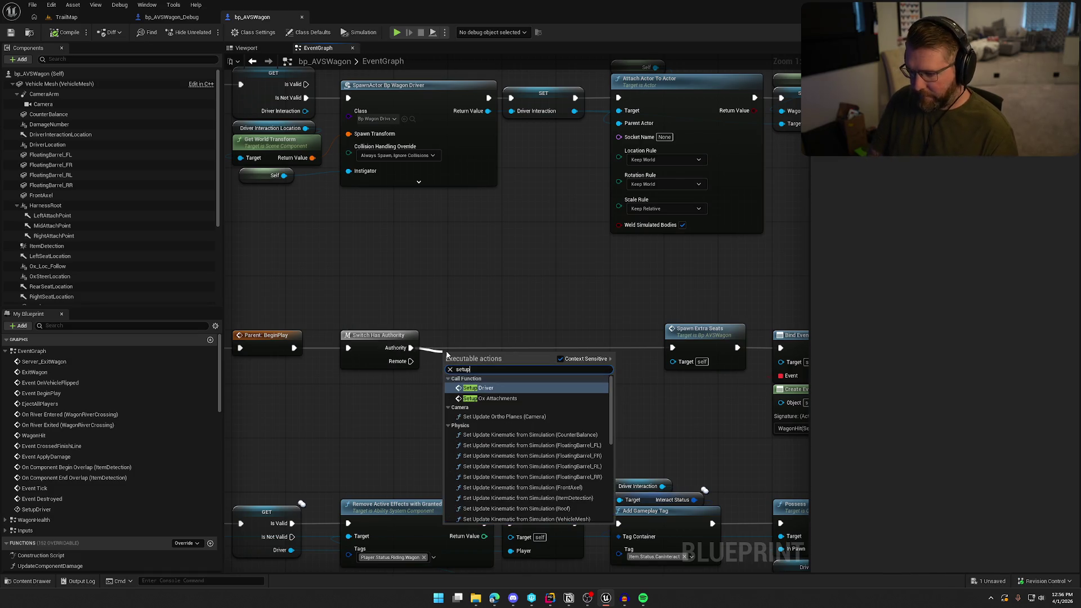
{"action": "key", "text": "Return"}
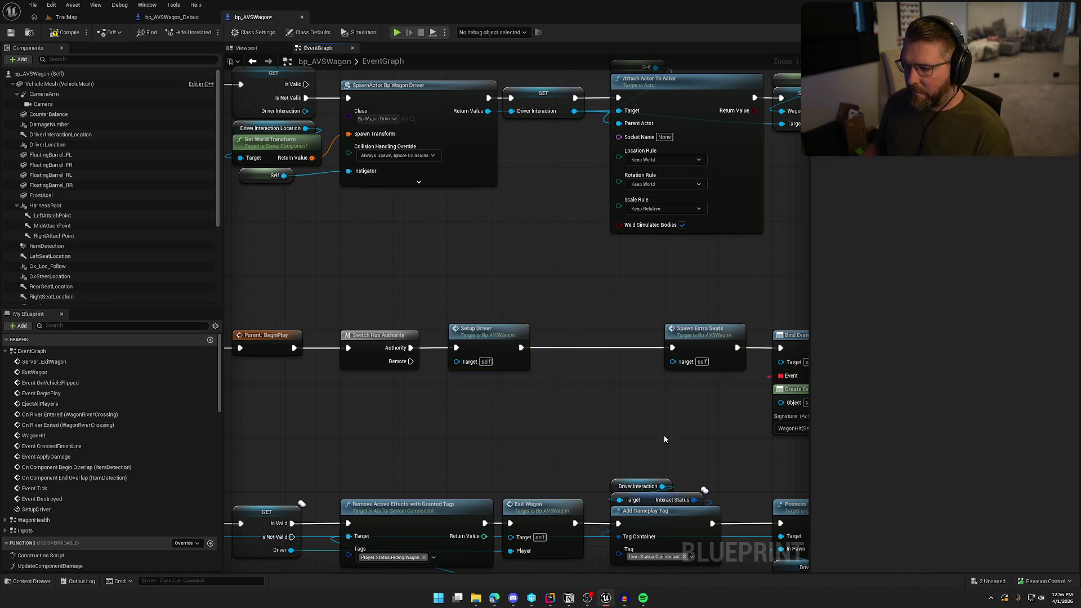
Step: Shift the Spawn Extra Seats and bind nodes left and compile bp_AVSWagon
{"action": "left_click_drag", "start_coordinate": [489, 345], "coordinate": [206, 320]}
{"action": "left_click_drag", "start_coordinate": [372, 290], "coordinate": [667, 420]}
{"action": "mouse_move", "coordinate": [414, 315]}
{"action": "left_mouse_down"}
{"action": "mouse_move", "coordinate": [312, 316]}
{"action": "mouse_move", "coordinate": [551, 316]}
{"action": "mouse_move", "coordinate": [712, 380]}
{"action": "left_mouse_up"}
{"action": "left_click", "coordinate": [67, 32]}
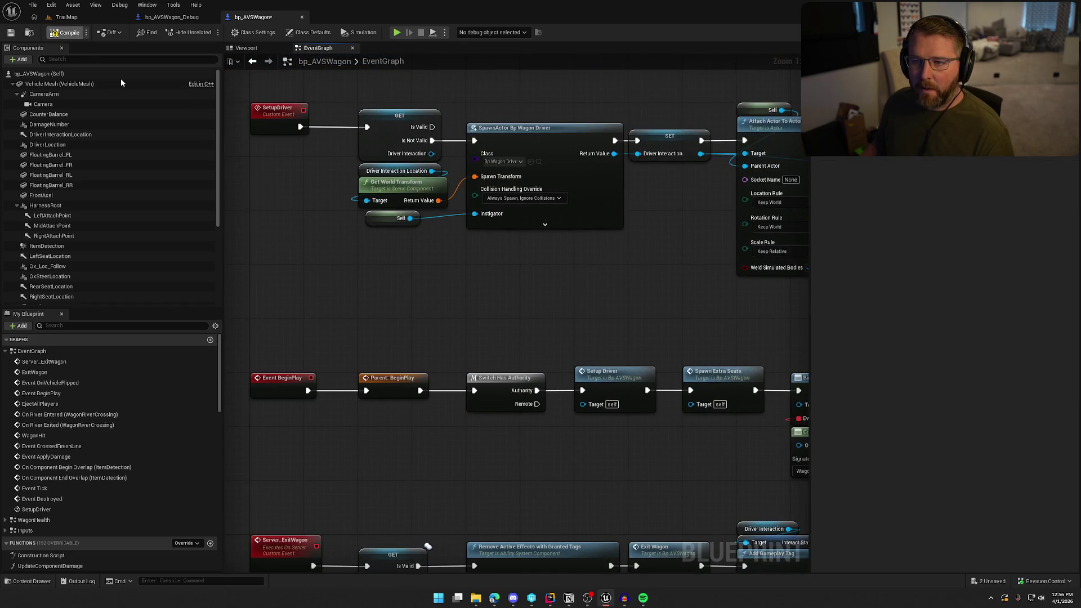
{"action": "left_click", "coordinate": [172, 16]}
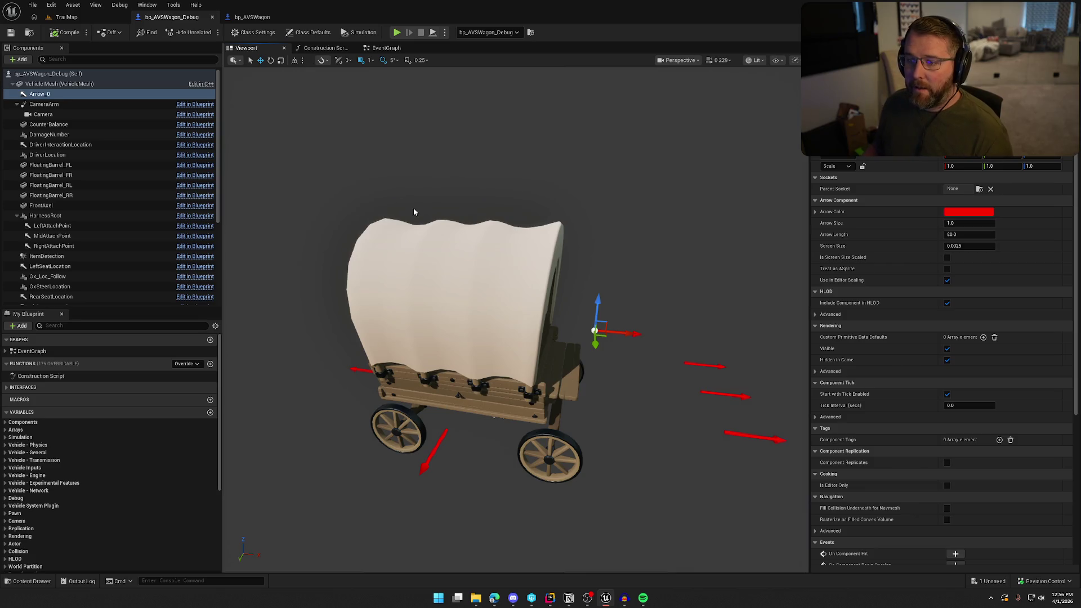
Step: In TrailMap, filter the Outliner for the debug wagons and focus on bp_AVSWagon_Debug3
{"action": "left_click", "coordinate": [67, 16]}
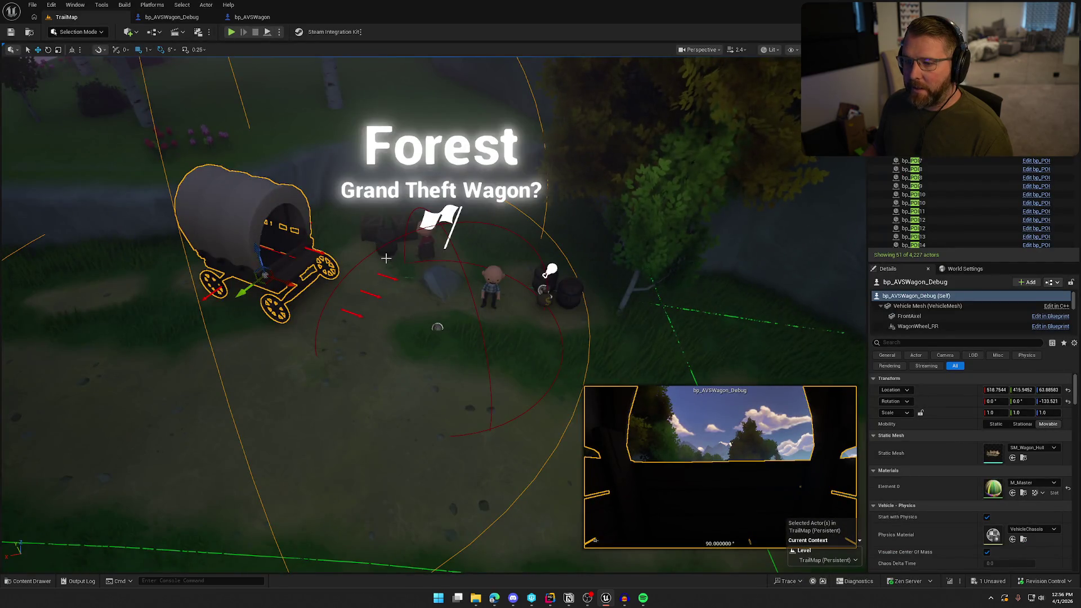
{"action": "key", "text": "f"}
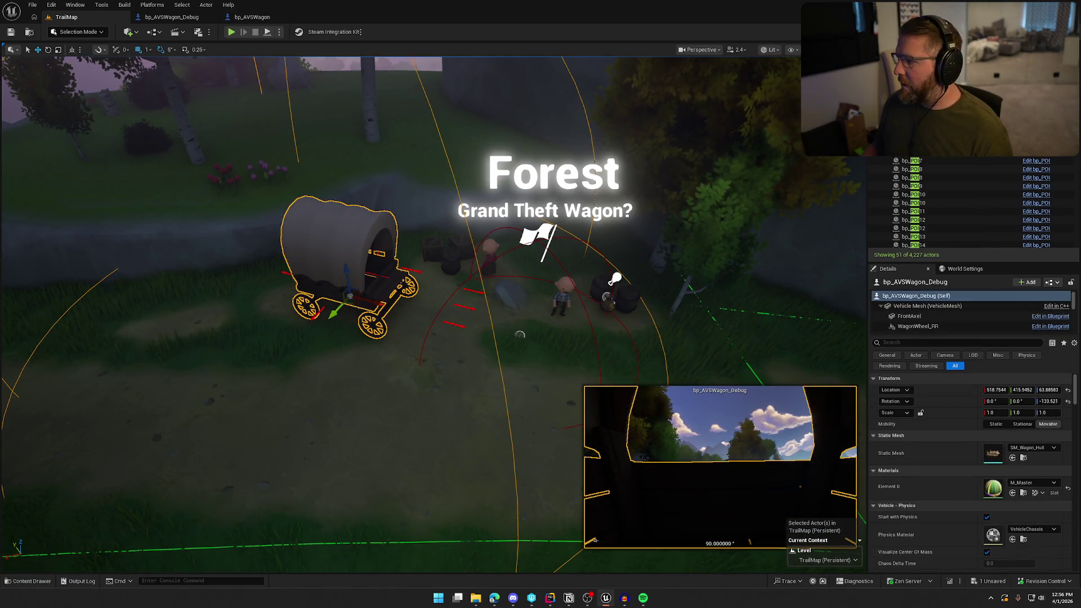
{"action": "key", "text": "Escape"}
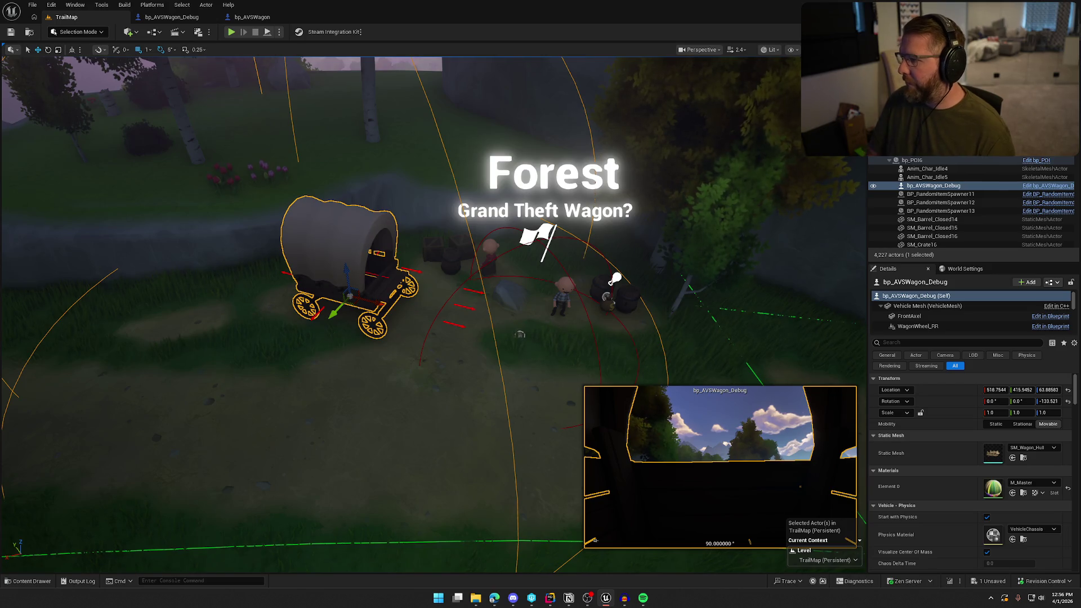
{"action": "type", "text": "avs"}
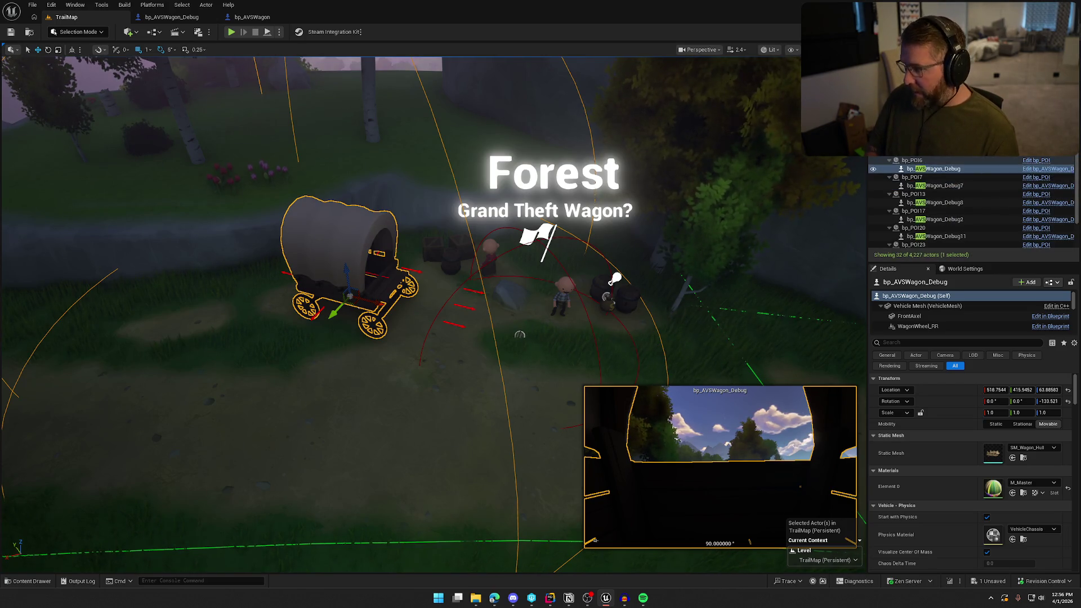
{"action": "type", "text": "agonebu"}
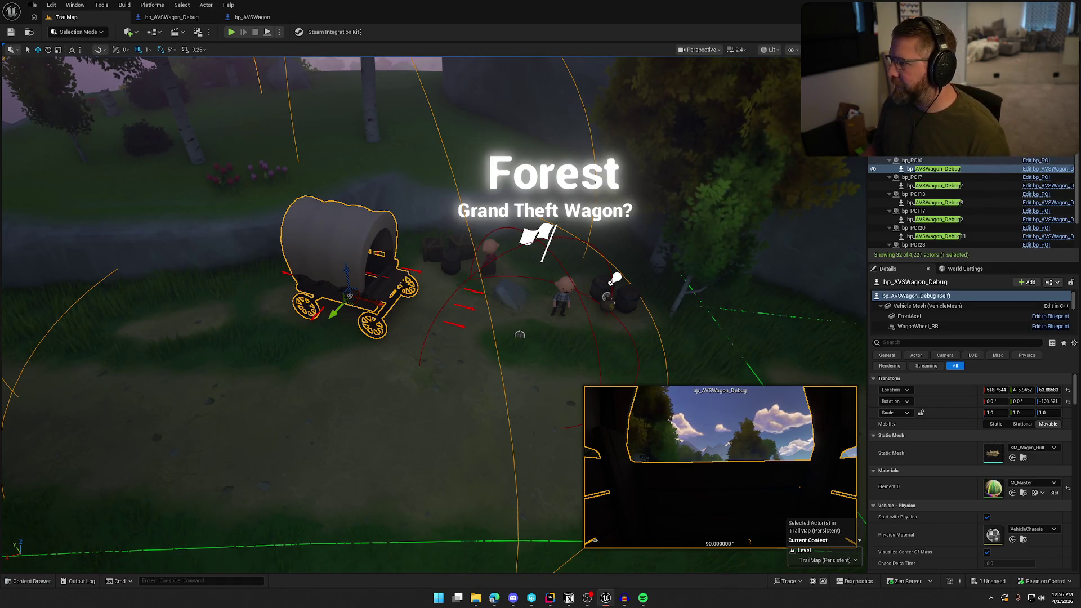
{"action": "scroll", "coordinate": [976, 159], "scroll_direction": "up", "scroll_amount": 3}
{"action": "left_click", "coordinate": [569, 293]}
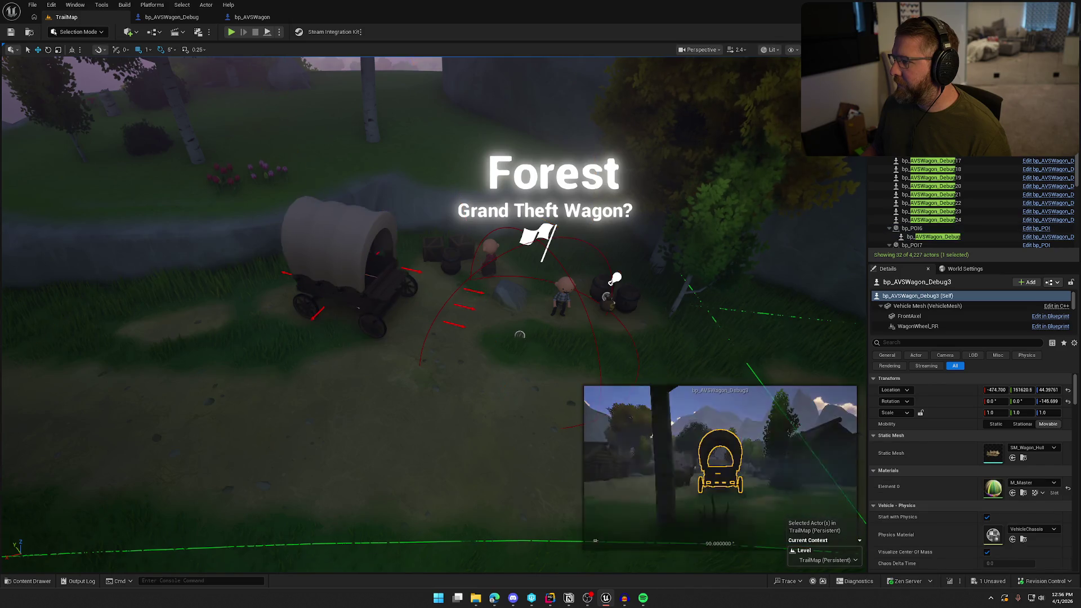
{"action": "key", "text": "f"}
{"action": "left_click_drag", "start_coordinate": [548, 270], "coordinate": [599, 275]}
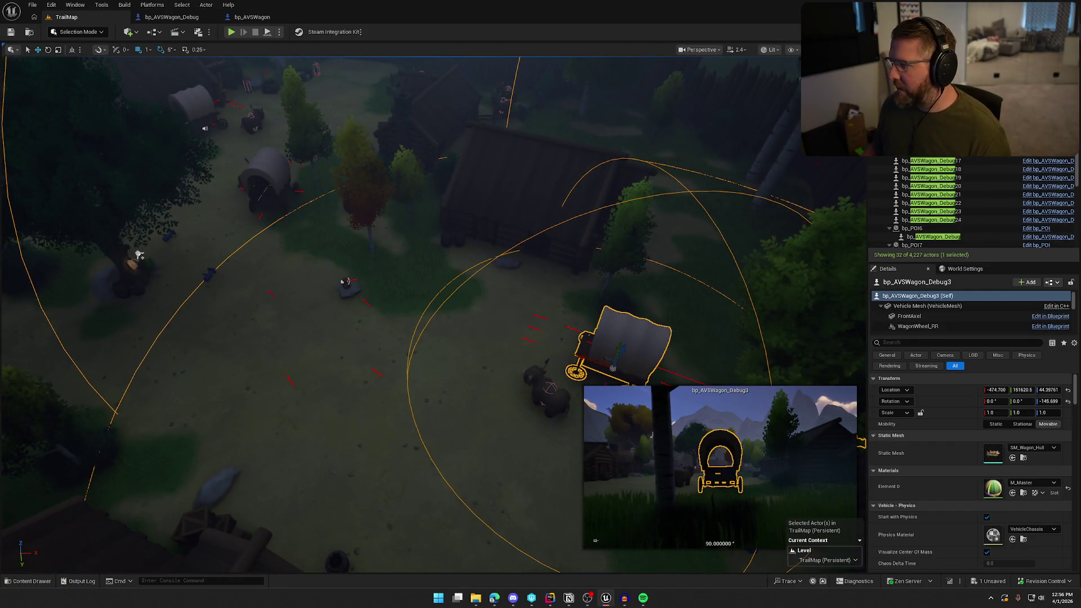
Step: Step through Debug5, 6, 9 and 16, then select all sixteen debug wagons together
{"action": "key", "text": "Down"}
{"action": "key", "text": "Down"}
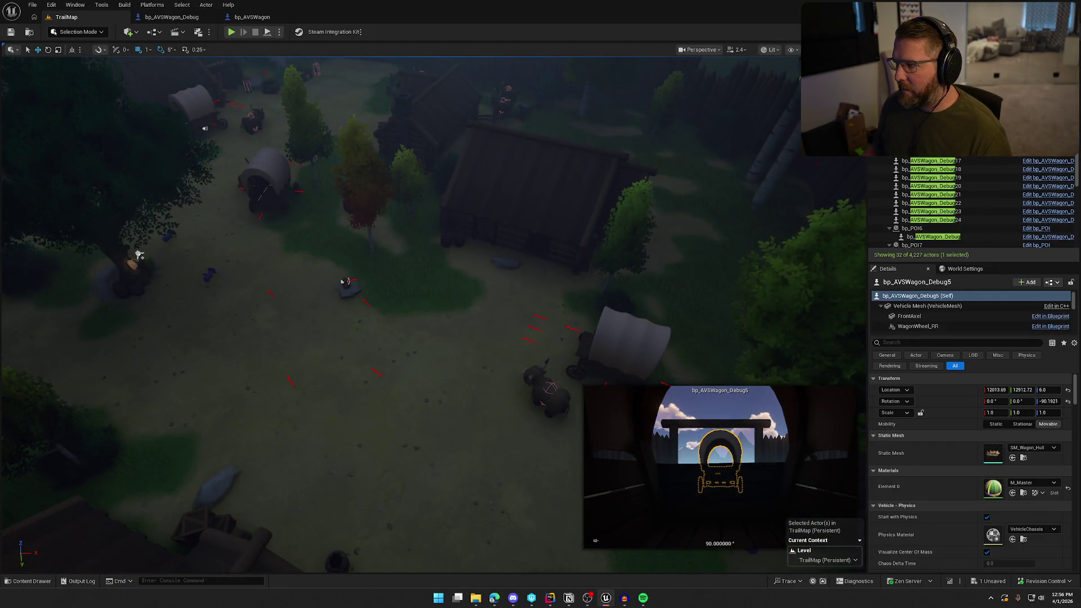
{"action": "key", "text": "Down"}
{"action": "key", "text": "Down"}
{"action": "key", "text": "Down"}
{"action": "key", "text": "Down"}
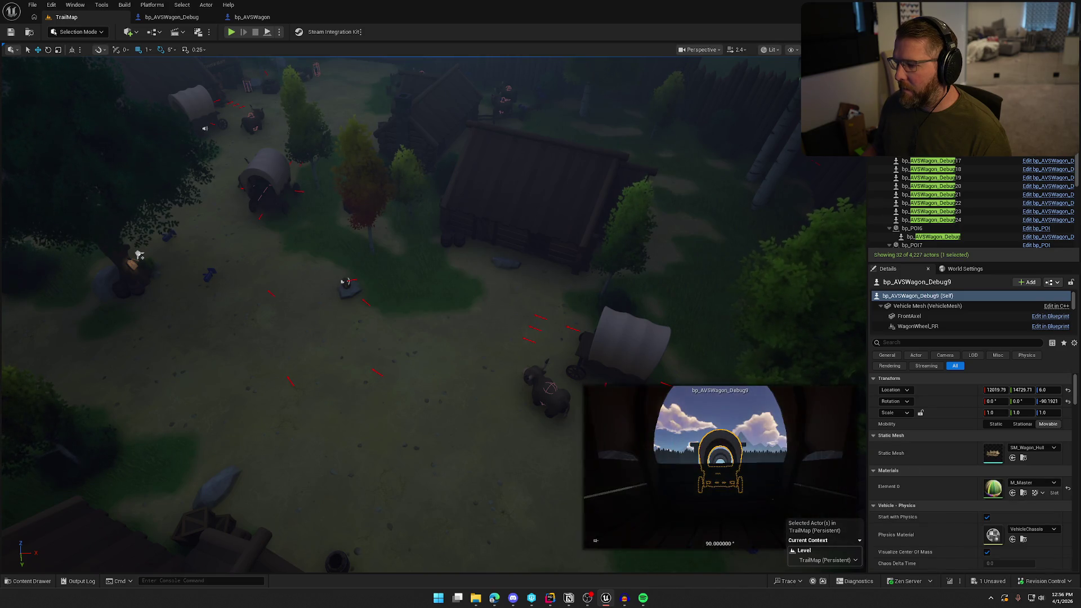
{"action": "key", "text": "Down"}
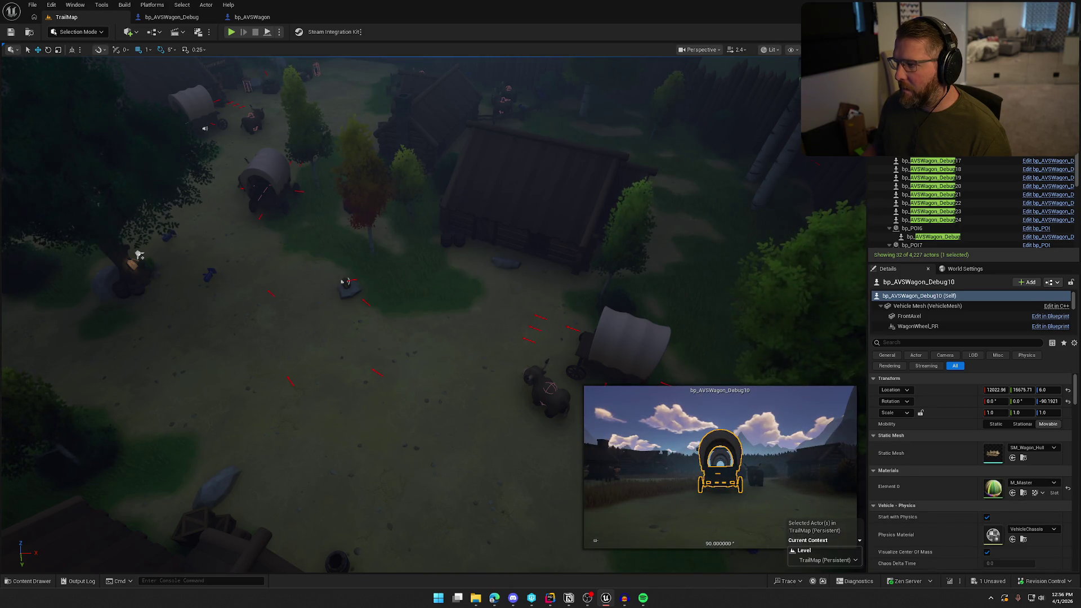
{"action": "key", "text": "Down"}
{"action": "key", "text": "Down"}
{"action": "key", "text": "Down"}
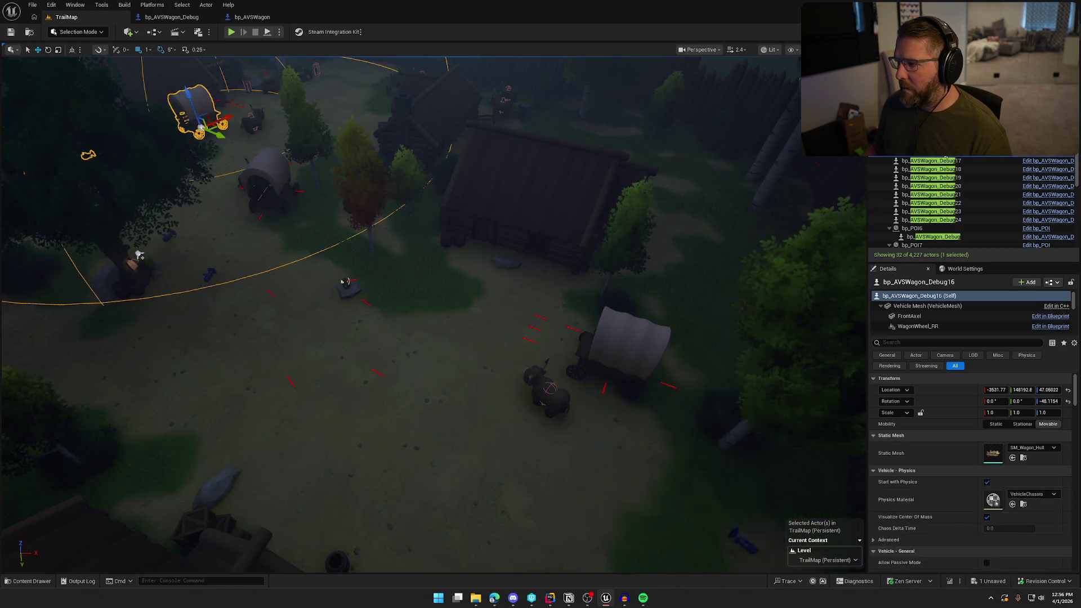
{"action": "key", "text": "Down"}
{"action": "key", "text": "Down"}
{"action": "key", "text": "Down"}
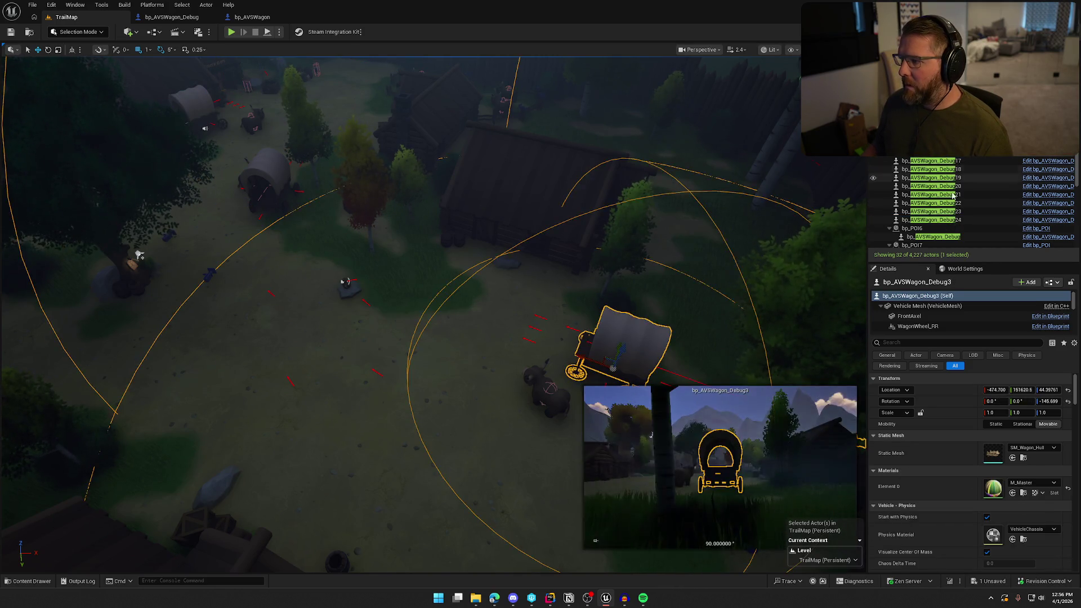
{"action": "left_click", "coordinate": [937, 220], "text": "shift"}
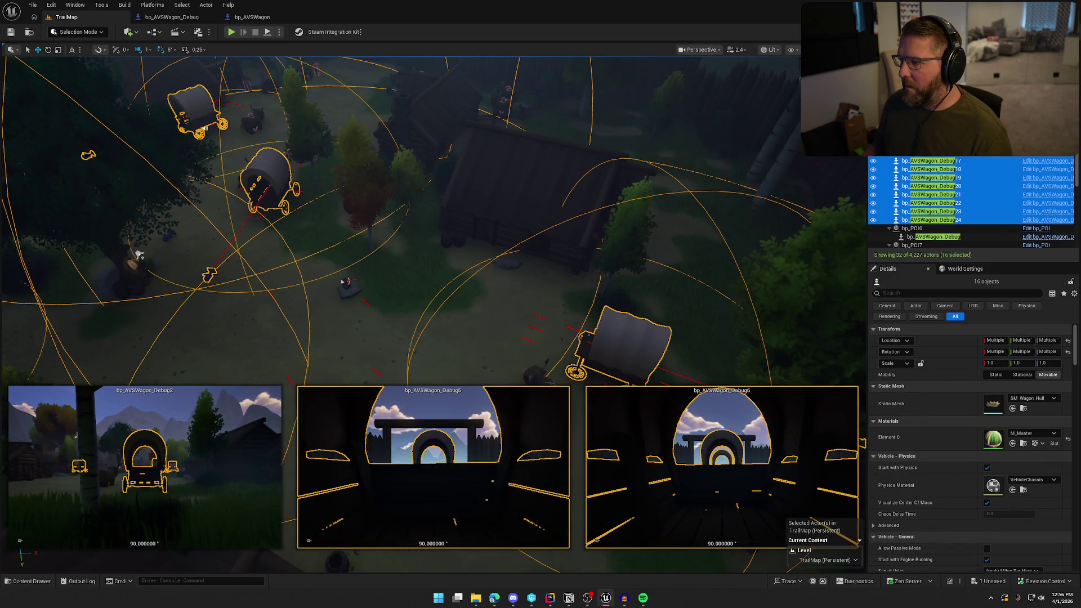
{"action": "right_click", "coordinate": [937, 219]}
Step: Replace the selected debug wagons with bp_AVSWagon actors
{"action": "mouse_move", "coordinate": [990, 214]}
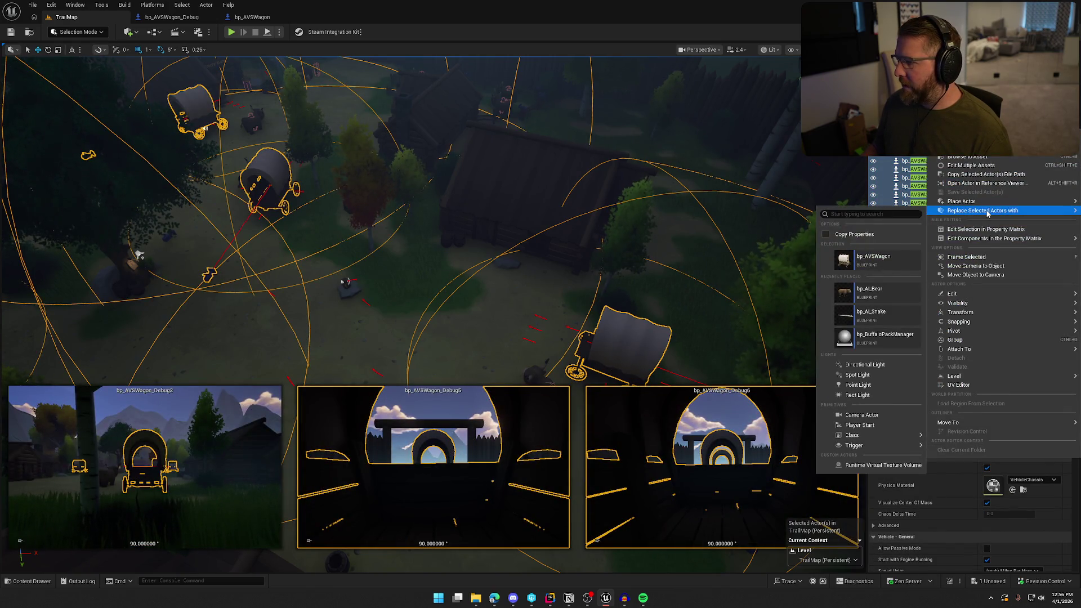
{"action": "left_click", "coordinate": [878, 259]}
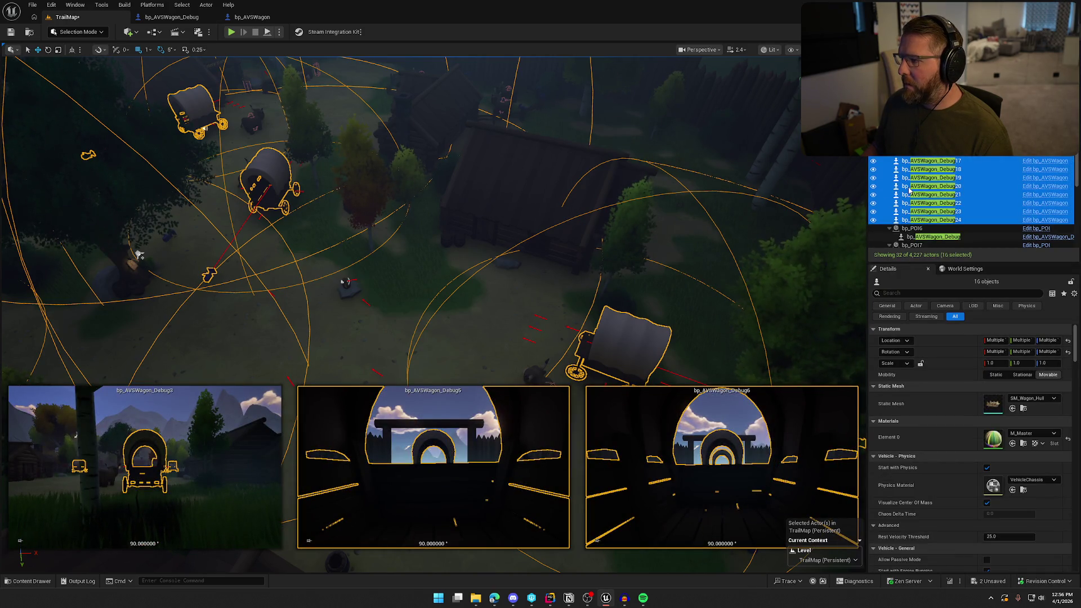
{"action": "left_click", "coordinate": [625, 344]}
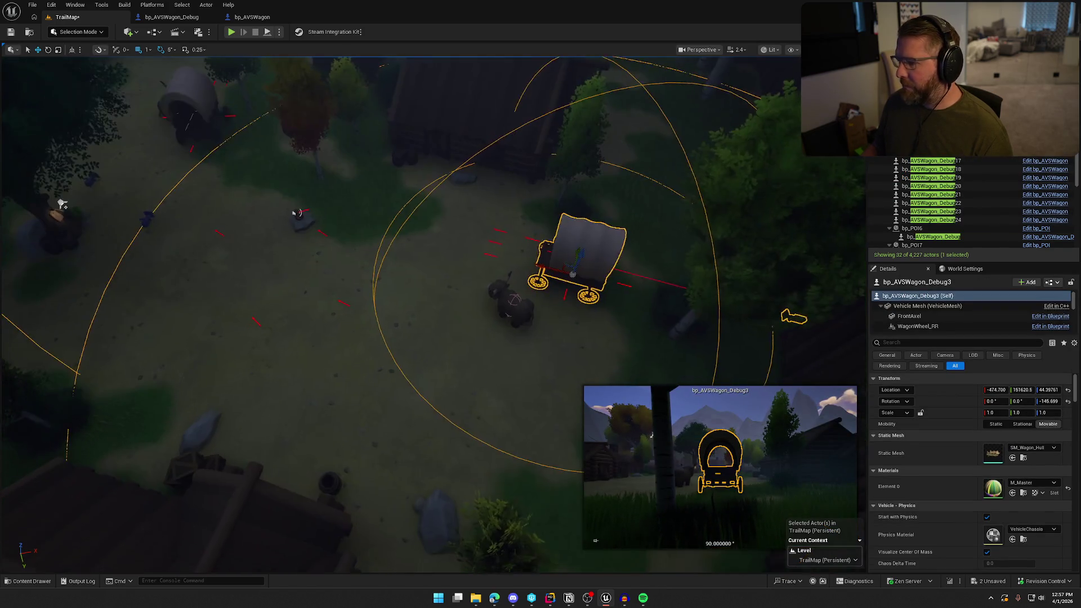
{"action": "key", "text": "Escape"}
{"action": "key", "text": "ctrl+z"}
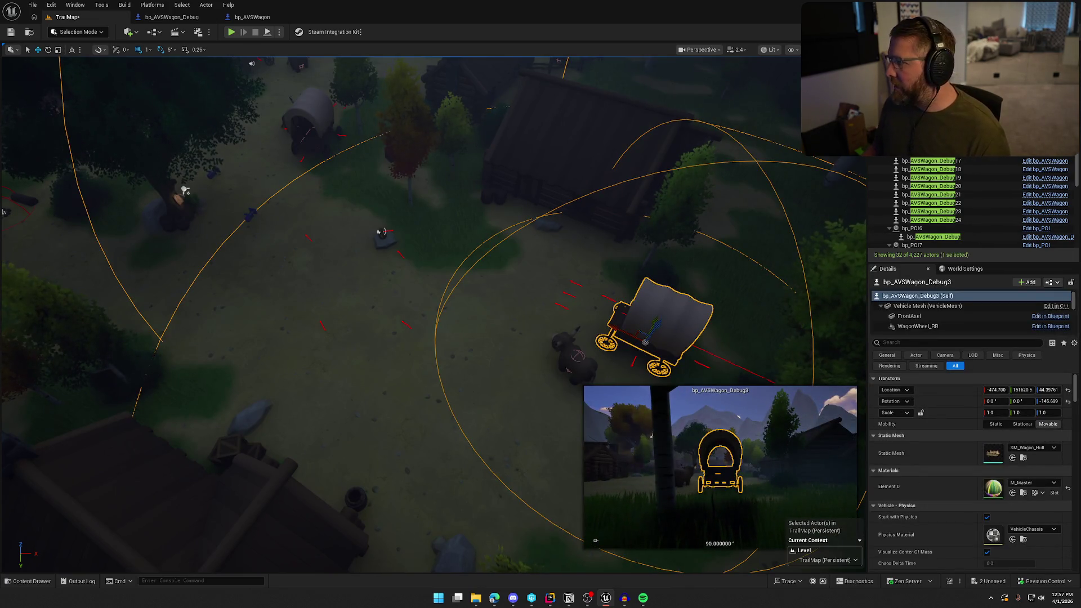
Step: Reselect all the wagons and open the Batch Renamer for them
{"action": "left_click", "coordinate": [948, 220], "text": "shift"}
{"action": "right_click", "coordinate": [948, 220]}
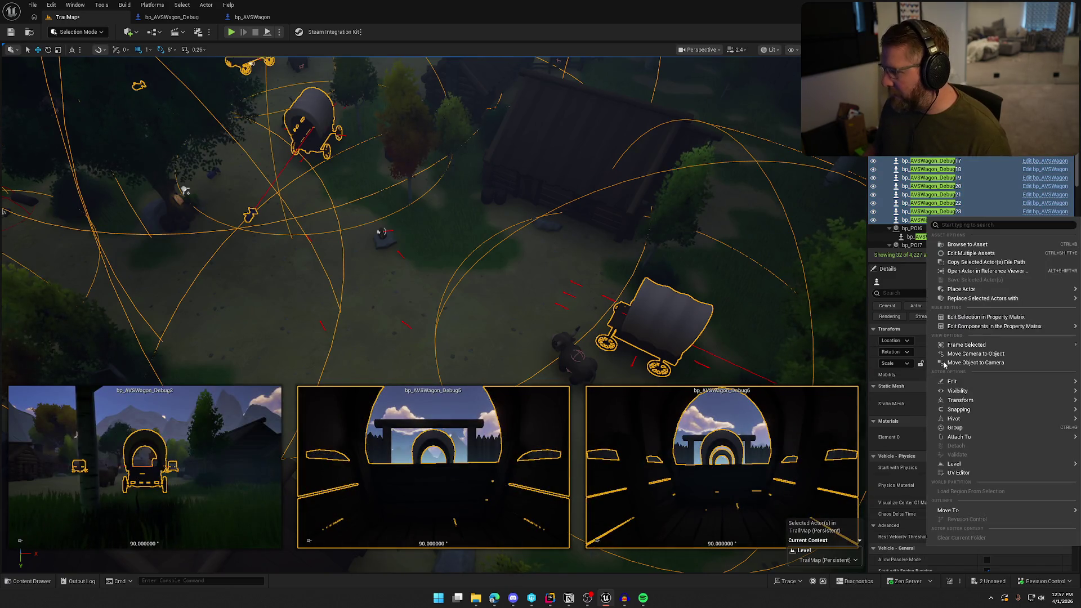
{"action": "mouse_move", "coordinate": [968, 383]}
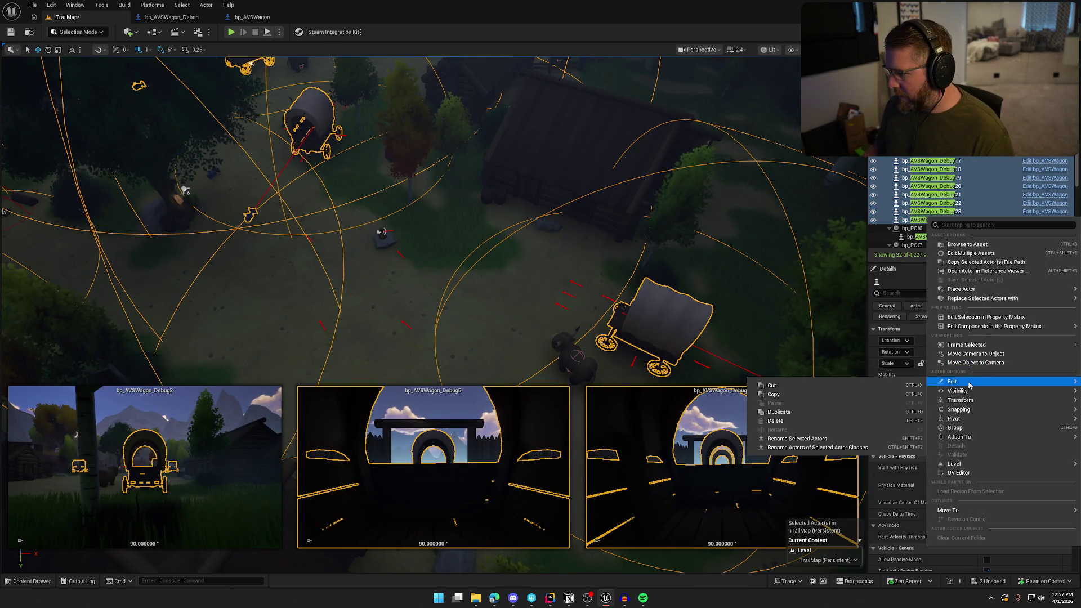
{"action": "left_click", "coordinate": [821, 441]}
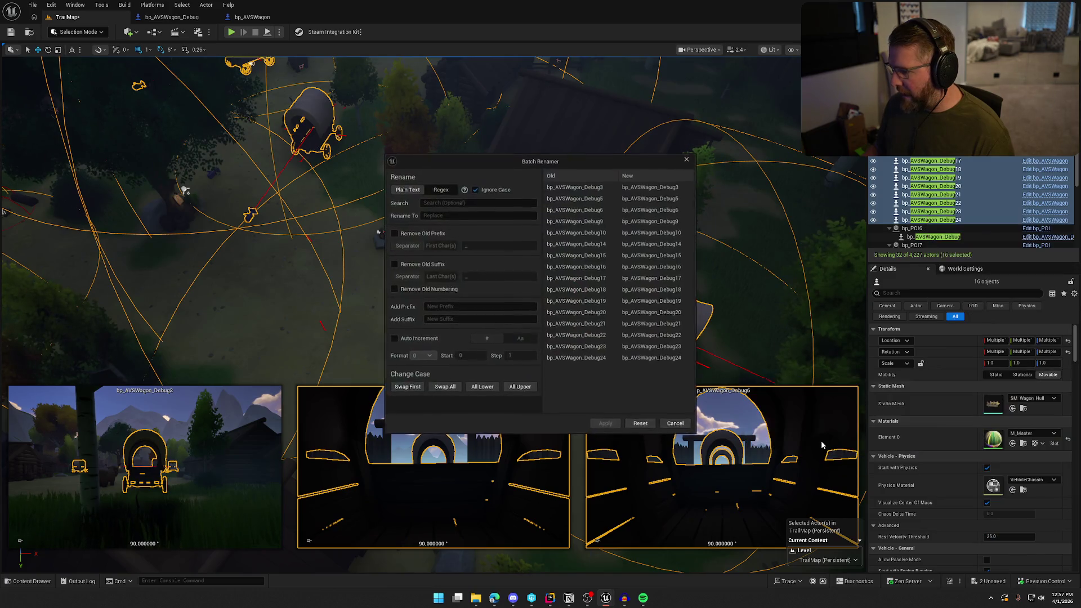
Step: Move the Batch Renamer aside and pan bp_POI's EventGraph to the UnloadPOI and GrabNearbyActors events
{"action": "left_click_drag", "start_coordinate": [498, 157], "coordinate": [467, 118]}
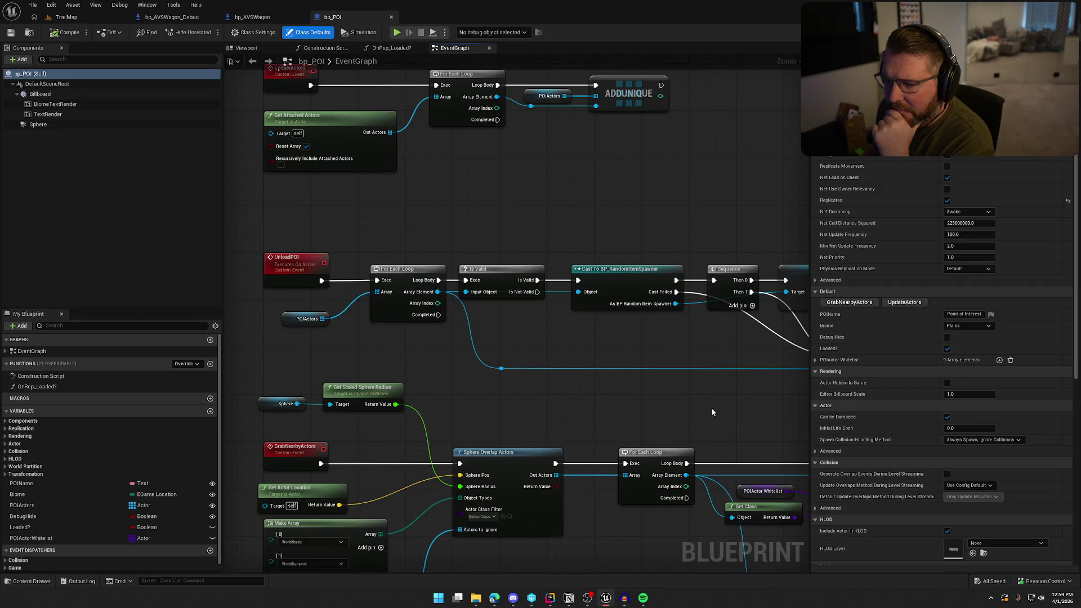
{"action": "mouse_move", "coordinate": [711, 412]}
{"action": "left_mouse_down"}
{"action": "mouse_move", "coordinate": [531, 380]}
{"action": "mouse_move", "coordinate": [771, 488]}
{"action": "left_mouse_up"}
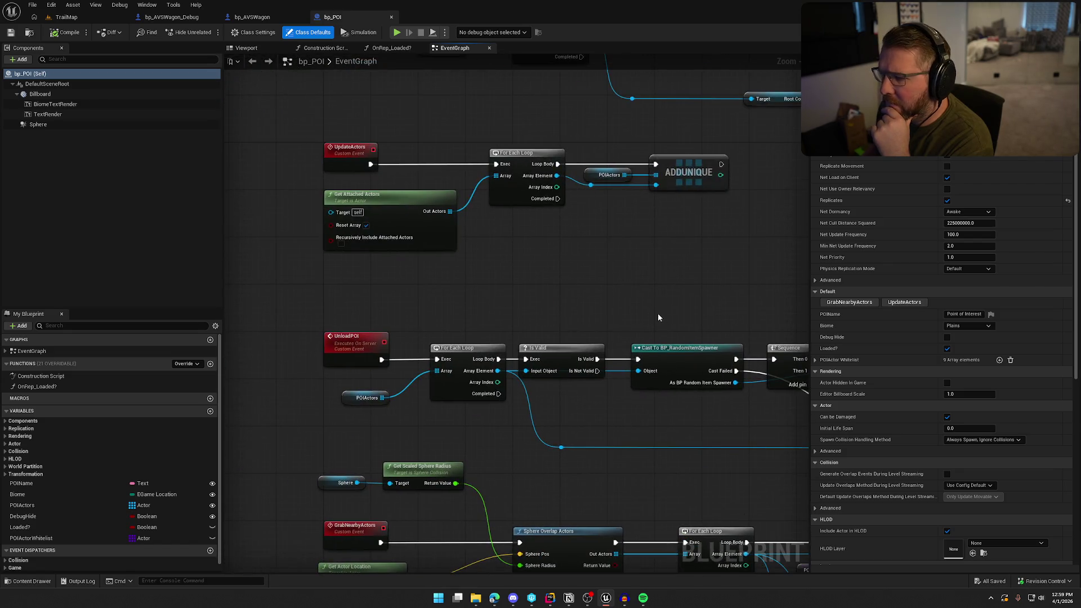
Step: Review bp_POI's OnRep_Loaded? graph with its Sequence, Cast and Destroy Actor nodes
{"action": "mouse_move", "coordinate": [685, 234]}
{"action": "left_mouse_down"}
{"action": "mouse_move", "coordinate": [678, 295]}
{"action": "mouse_move", "coordinate": [633, 379]}
{"action": "mouse_move", "coordinate": [313, 379]}
{"action": "mouse_move", "coordinate": [572, 379]}
{"action": "left_mouse_up"}
{"action": "left_click", "coordinate": [389, 49]}
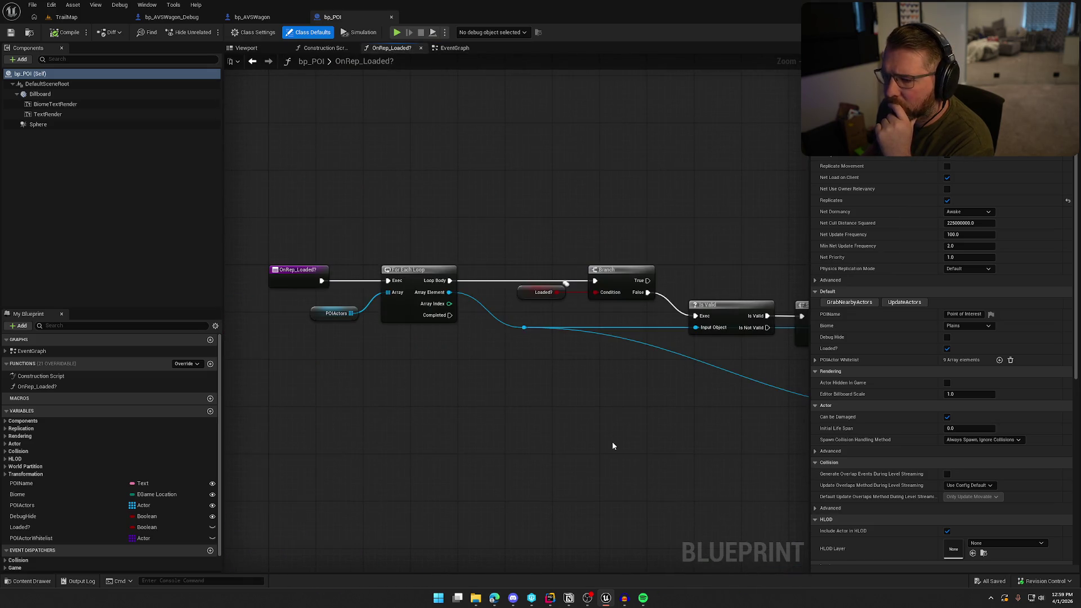
{"action": "mouse_move", "coordinate": [695, 452]}
{"action": "left_mouse_down"}
{"action": "mouse_move", "coordinate": [512, 350]}
{"action": "mouse_move", "coordinate": [396, 336]}
{"action": "mouse_move", "coordinate": [337, 345]}
{"action": "left_mouse_up"}
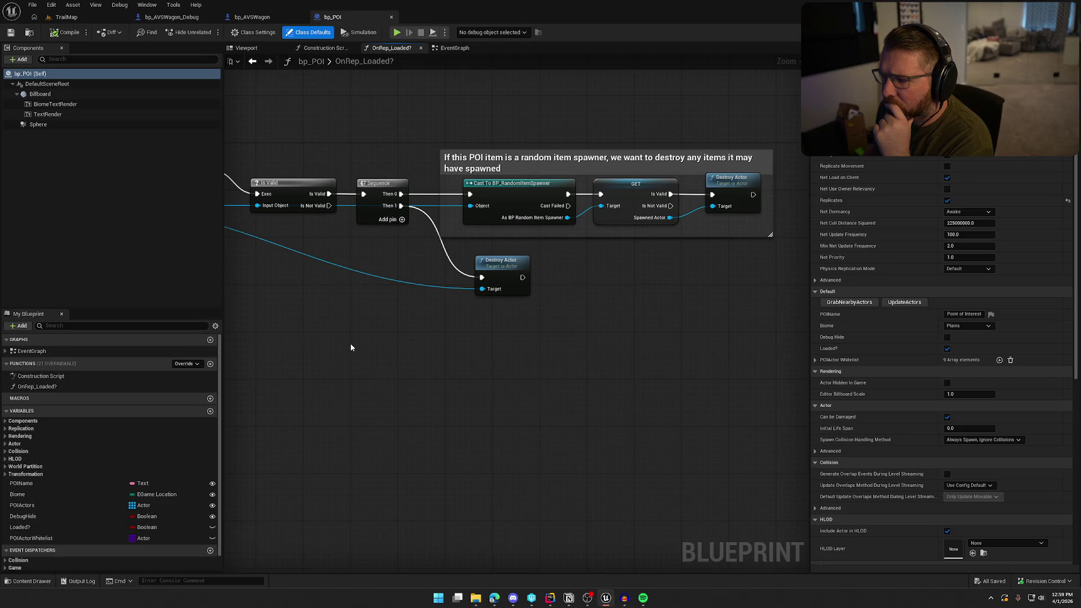
{"action": "mouse_move", "coordinate": [350, 346]}
{"action": "left_mouse_down"}
{"action": "mouse_move", "coordinate": [399, 372]}
{"action": "mouse_move", "coordinate": [638, 386]}
{"action": "mouse_move", "coordinate": [483, 351]}
{"action": "left_mouse_up"}
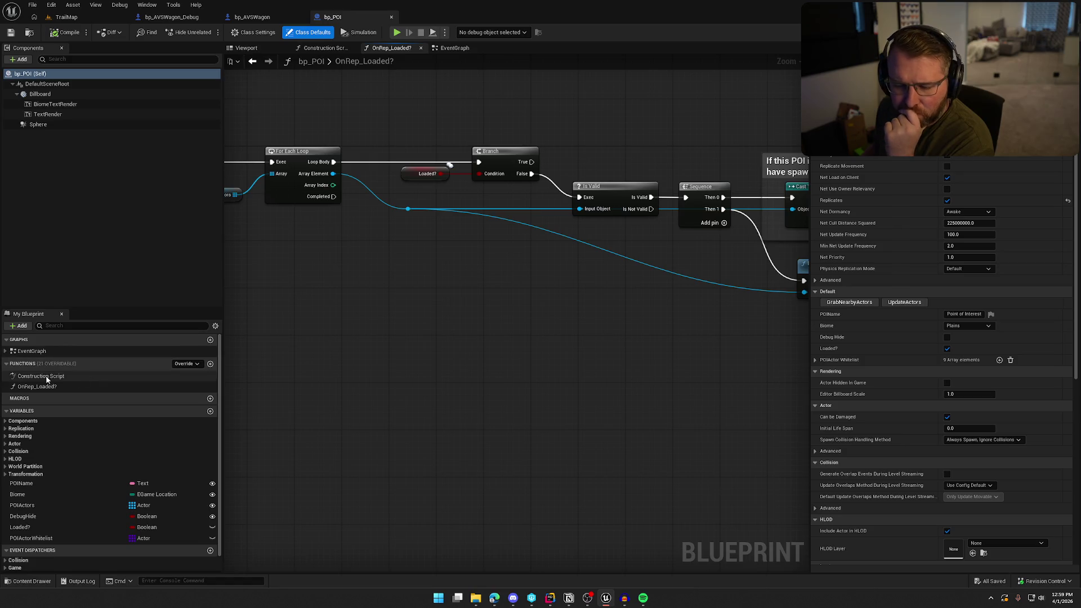
Step: Expand bp_POI's EventGraph event list, then switch to bp_AVSWagon
{"action": "left_click", "coordinate": [5, 351]}
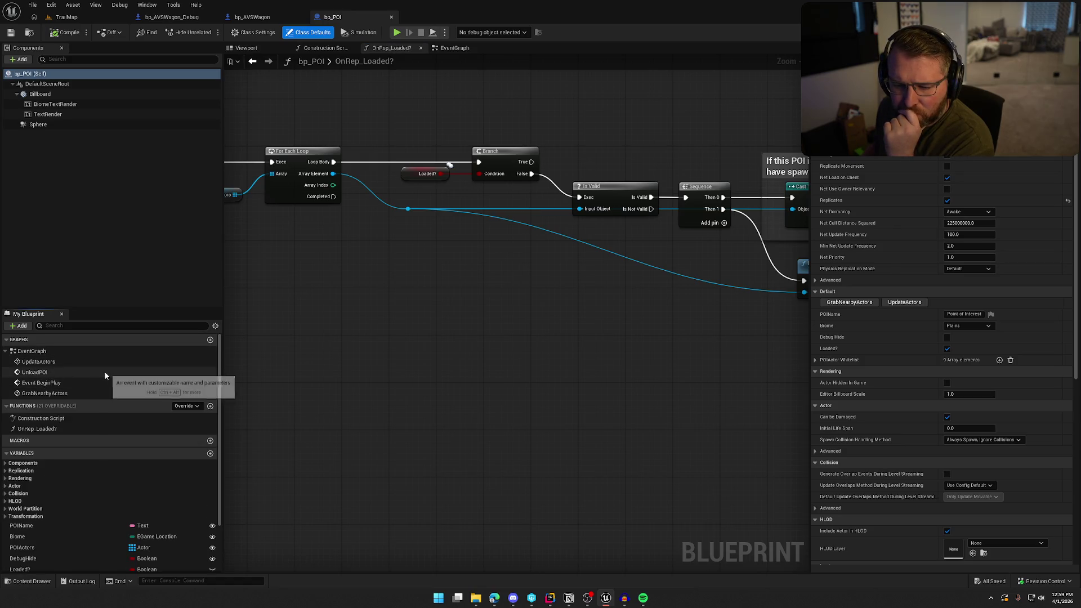
{"action": "scroll", "coordinate": [124, 441], "scroll_direction": "down", "scroll_amount": 2}
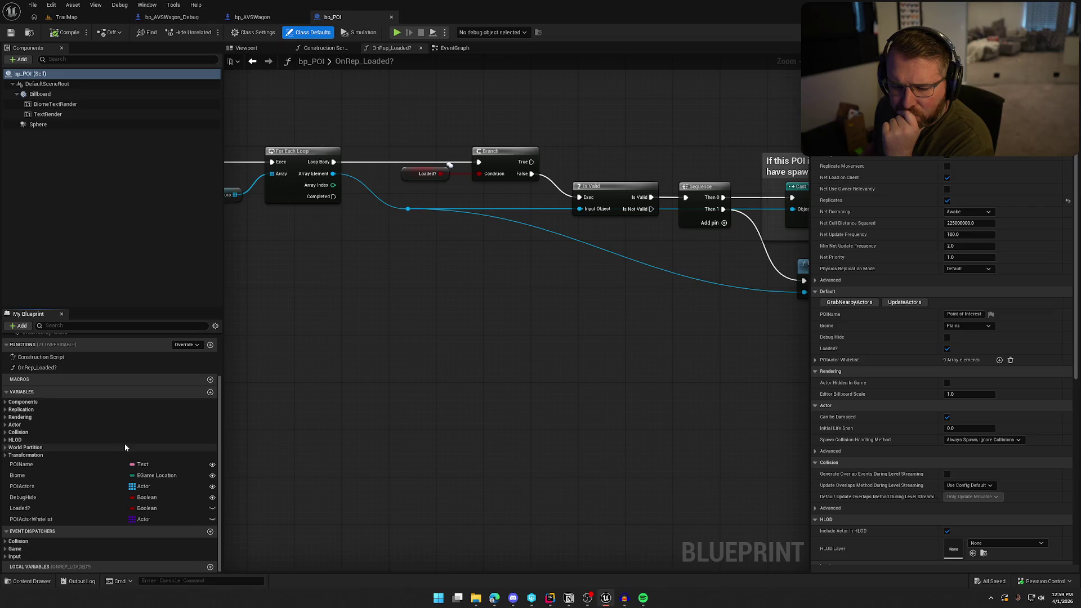
{"action": "scroll", "coordinate": [124, 444], "scroll_direction": "up", "scroll_amount": 2}
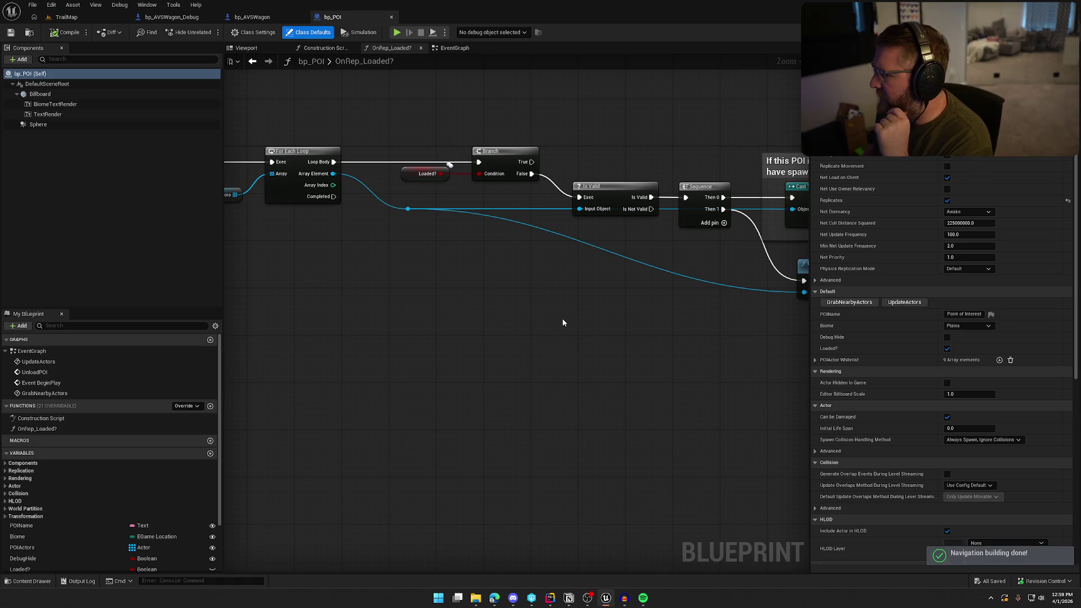
{"action": "left_click", "coordinate": [252, 17]}
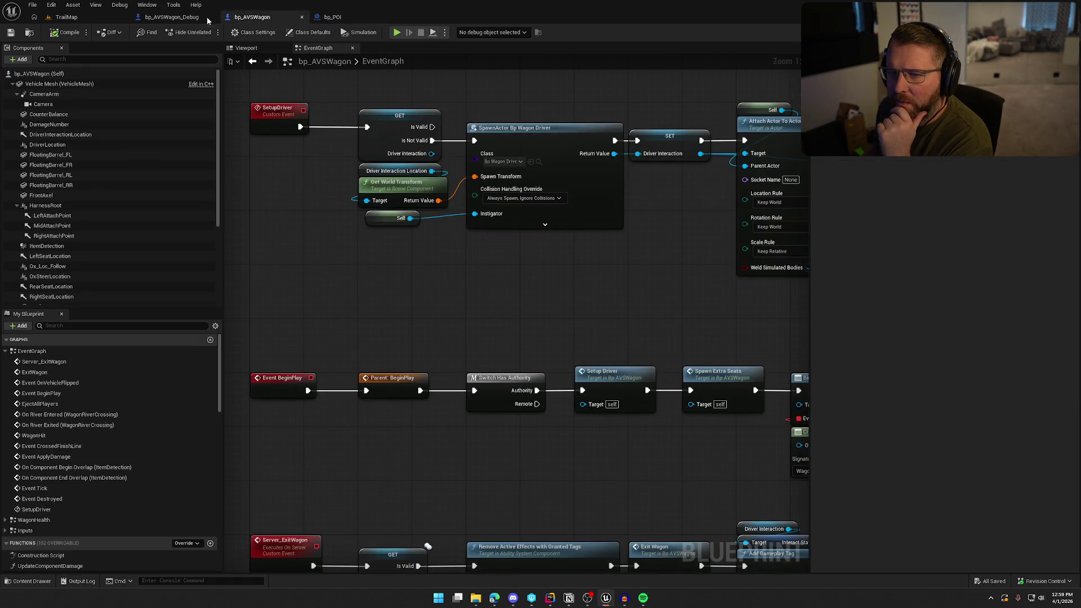
Step: Close bp_AVSWagon_Debug and force-delete its asset from the Wagon folder
{"action": "left_click", "coordinate": [164, 18]}
{"action": "left_click", "coordinate": [213, 17]}
{"action": "key", "text": "ctrl+space"}
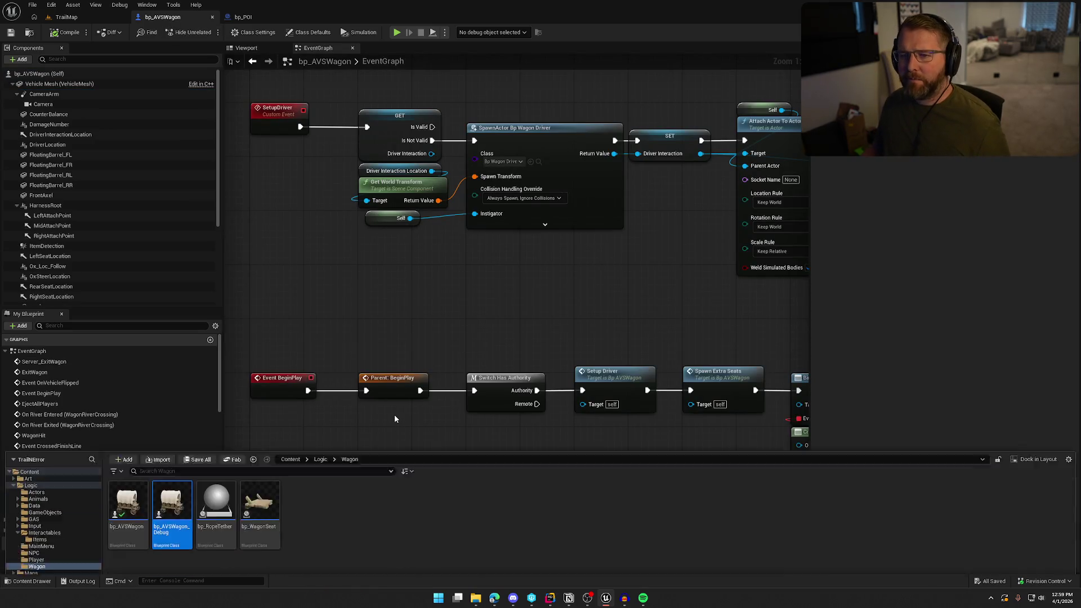
{"action": "left_click", "coordinate": [180, 455]}
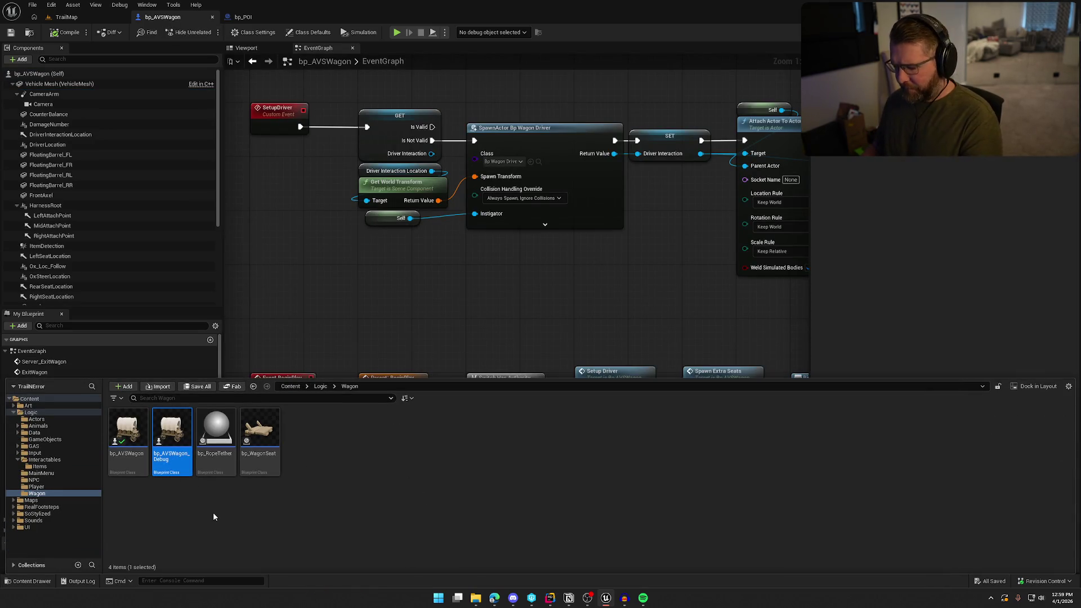
{"action": "key", "text": "Delete"}
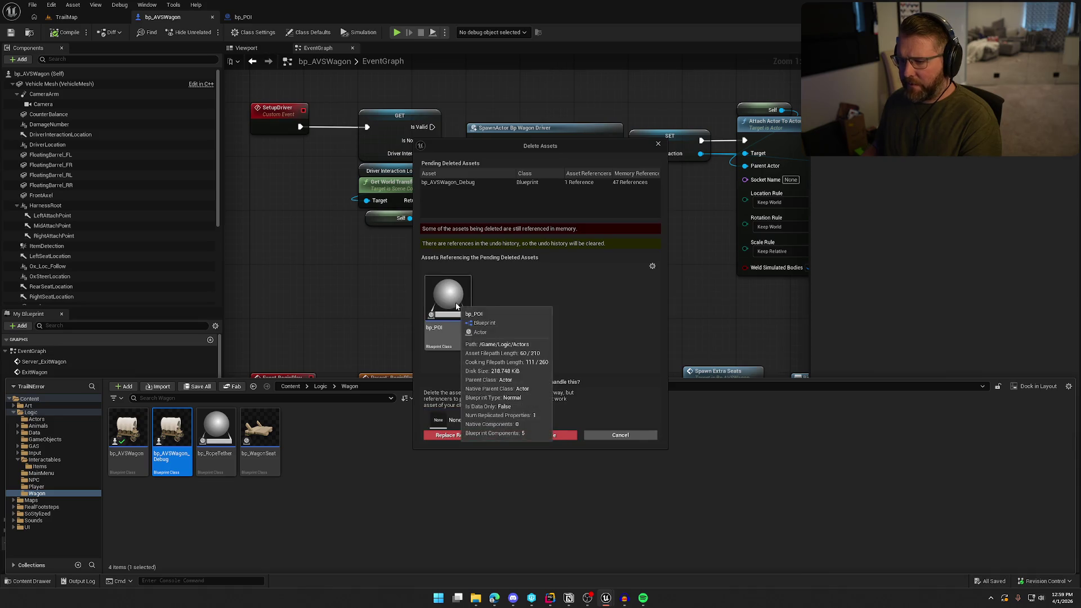
{"action": "left_click", "coordinate": [535, 436]}
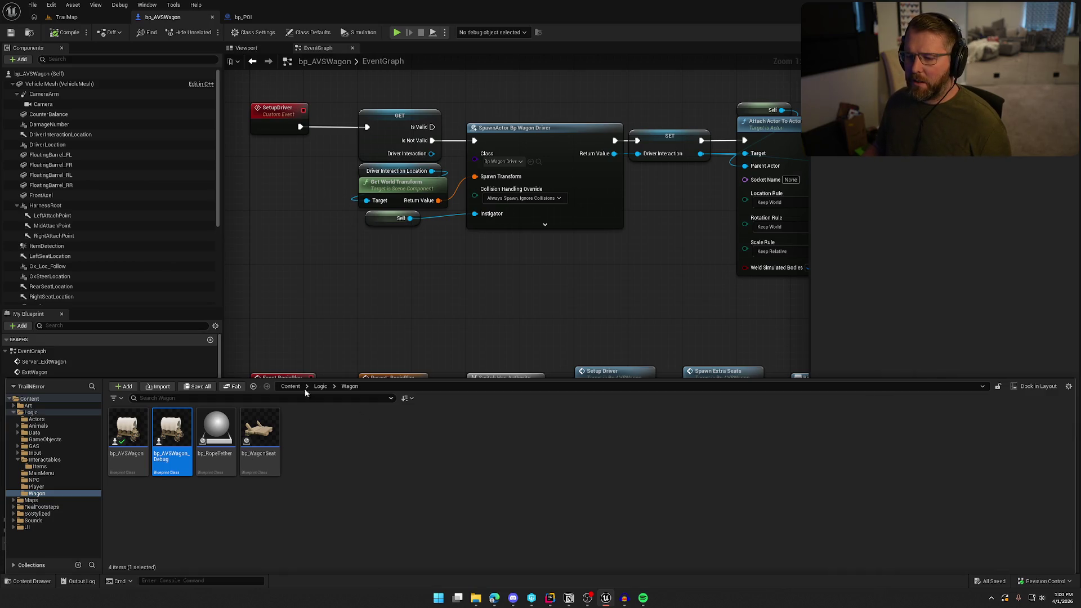
Step: Back in TrailMap, browse the Content Drawer to the Logic > Actors folder
{"action": "left_click", "coordinate": [67, 17]}
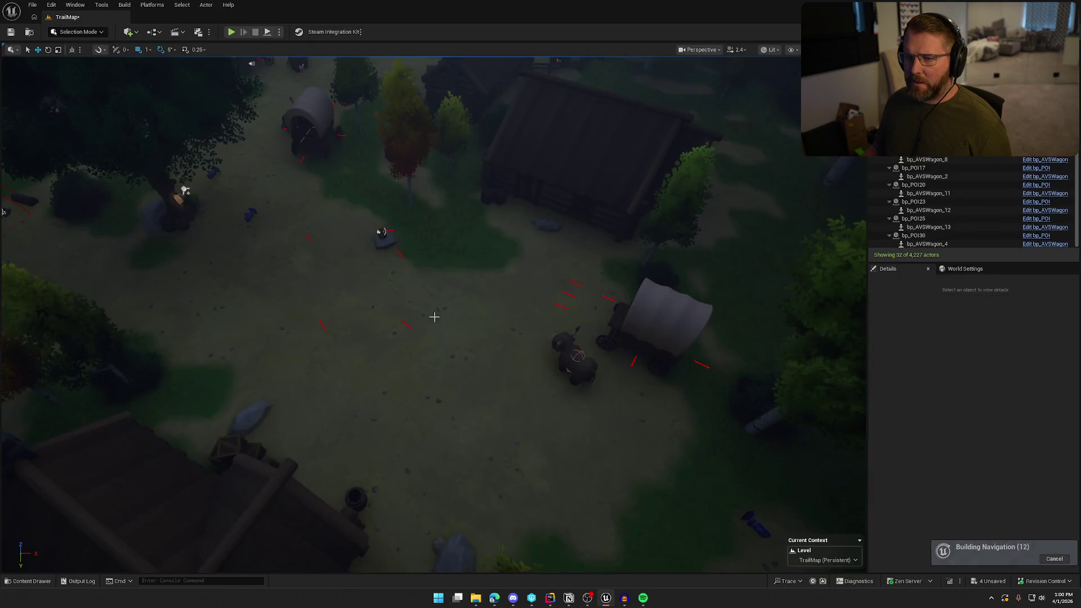
{"action": "key", "text": "ctrl+space"}
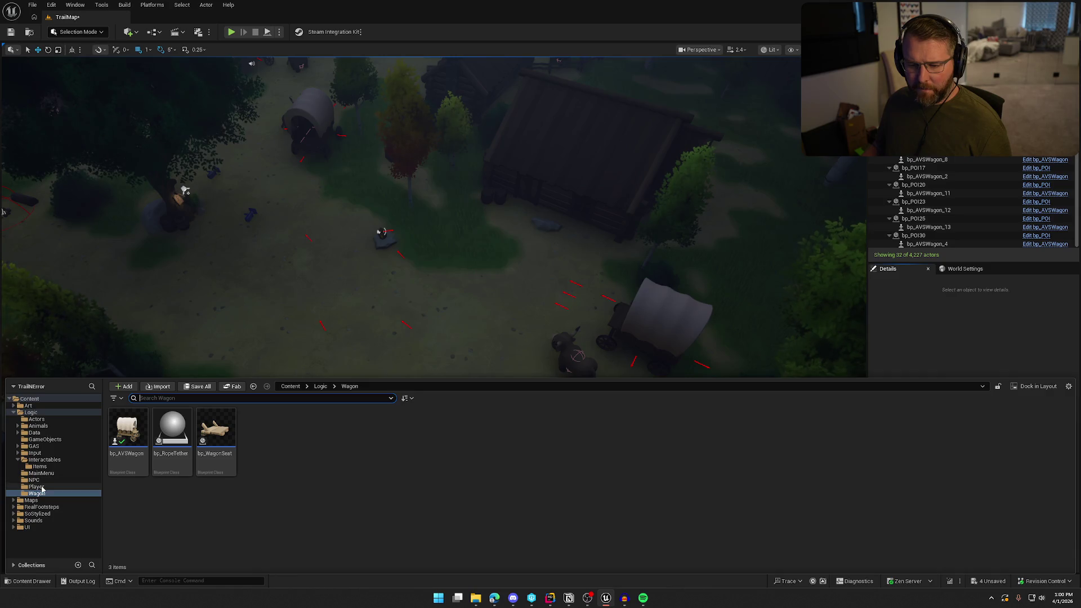
{"action": "left_click", "coordinate": [43, 460]}
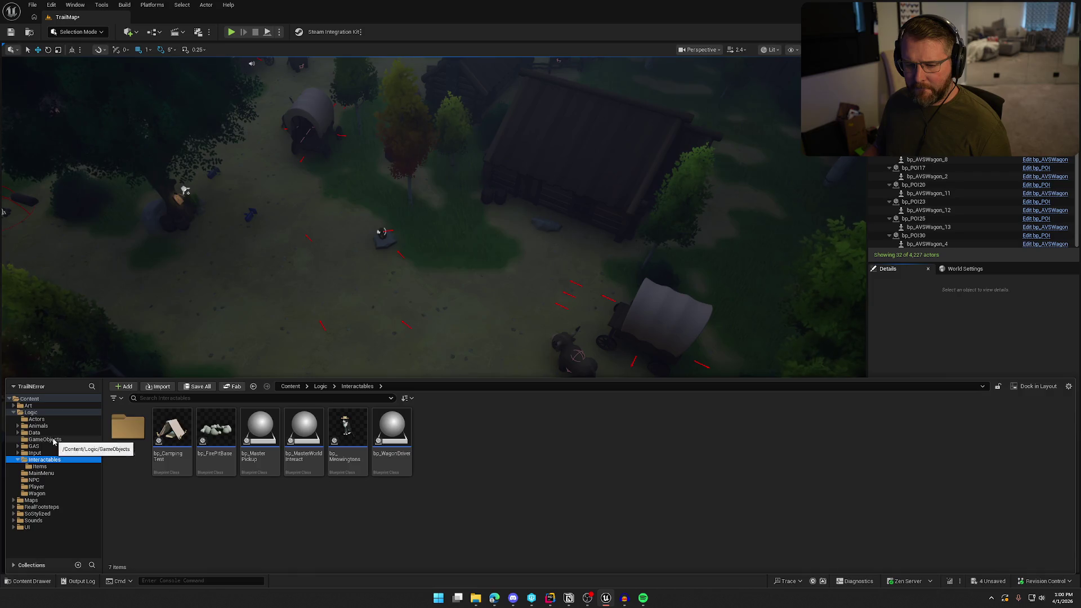
{"action": "left_click", "coordinate": [53, 441]}
{"action": "left_click", "coordinate": [35, 446]}
{"action": "left_click", "coordinate": [40, 426]}
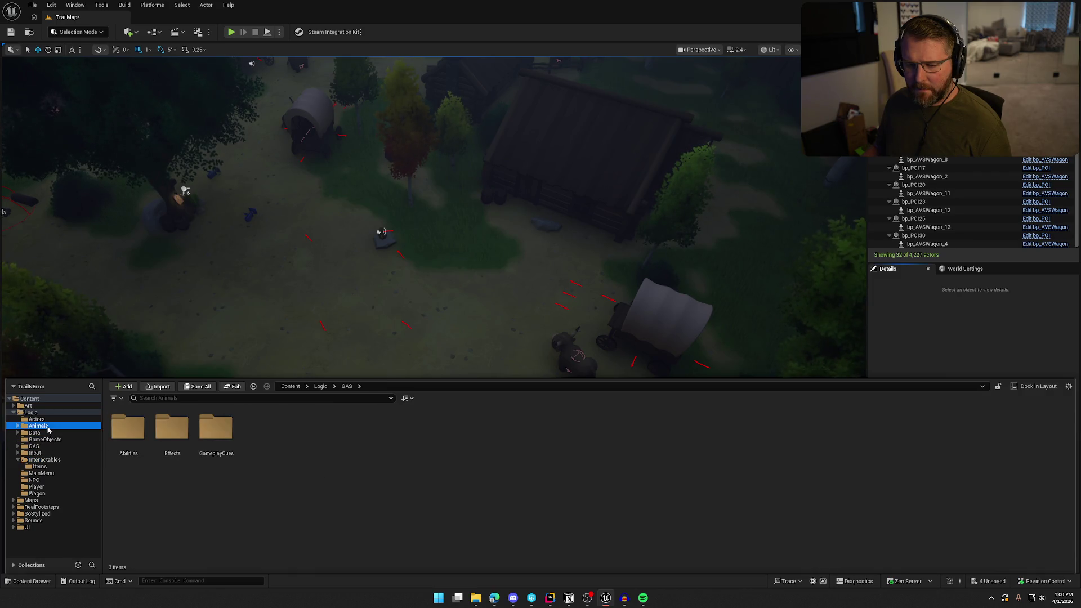
{"action": "left_click", "coordinate": [40, 432]}
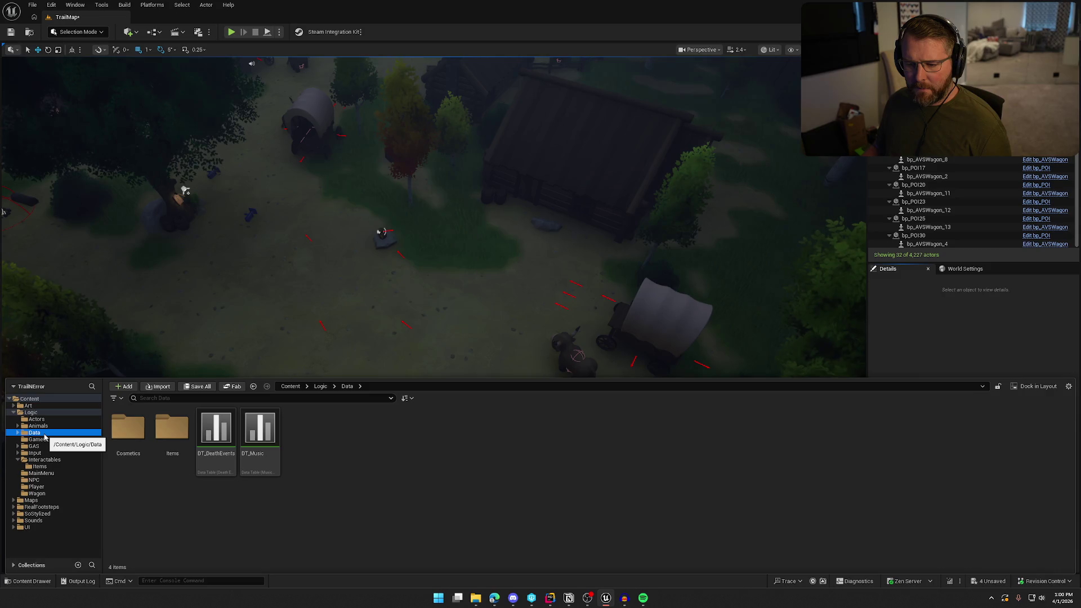
{"action": "left_click", "coordinate": [37, 419]}
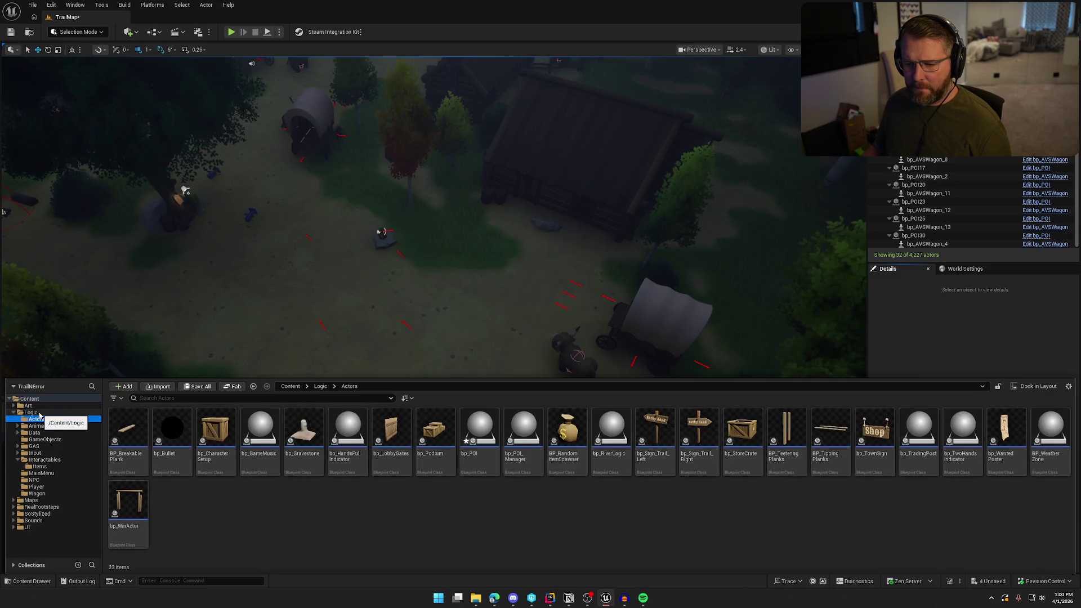
Step: Open the bp_POI Blueprint, compile it, and check it out so it can be saved
{"action": "left_click", "coordinate": [479, 445]}
{"action": "double_click", "coordinate": [479, 445]}
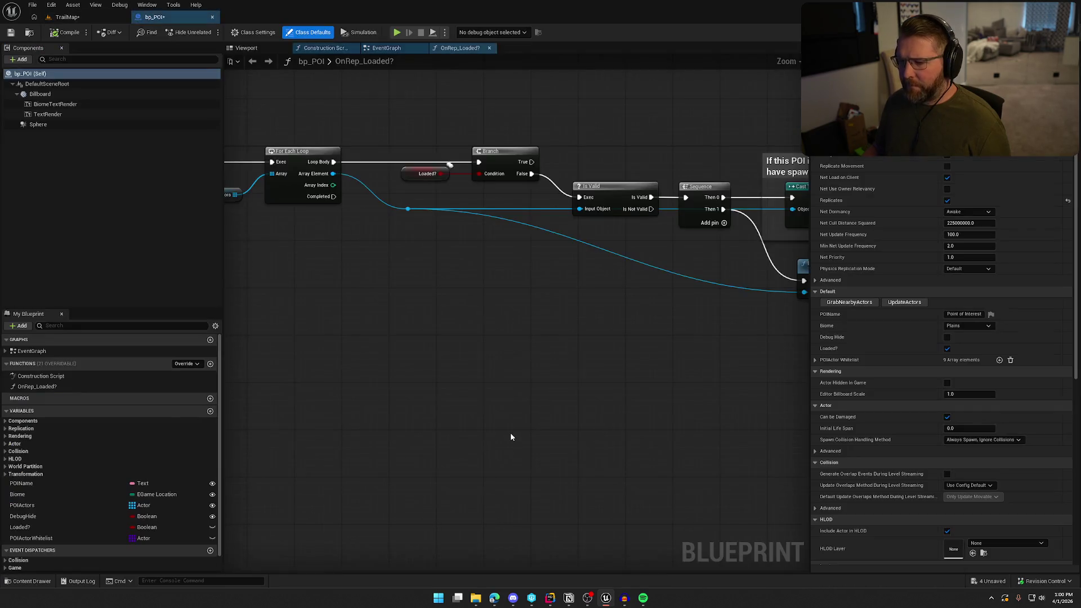
{"action": "left_click", "coordinate": [63, 33]}
{"action": "left_click", "coordinate": [552, 395]}
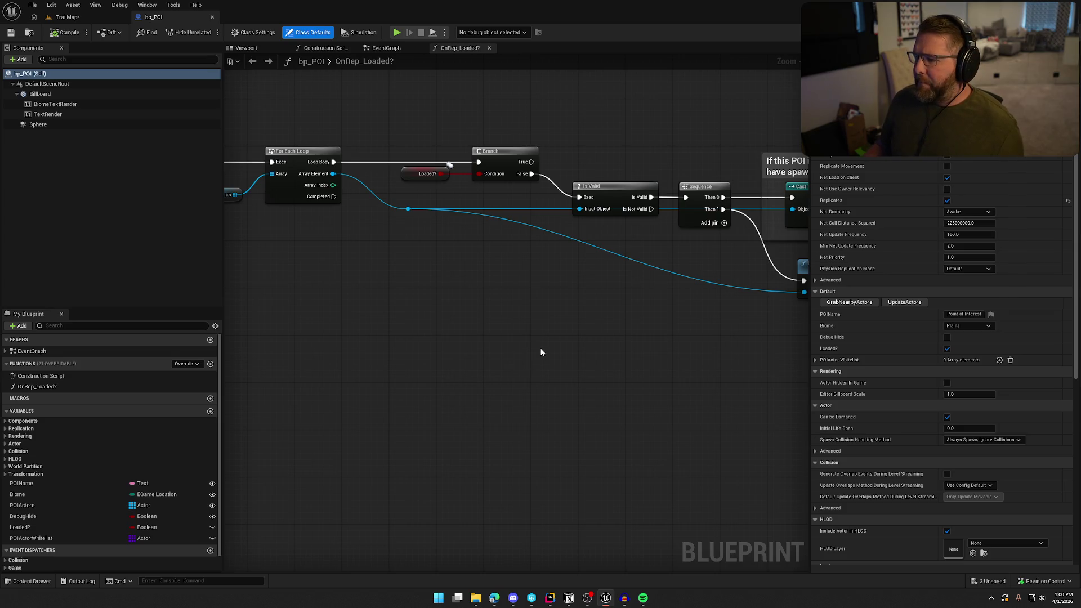
Step: Set the POIActor Whitelist's Index 3 entry to bp_AVSWagon, recompile, and close the blueprint
{"action": "left_click", "coordinate": [815, 359]}
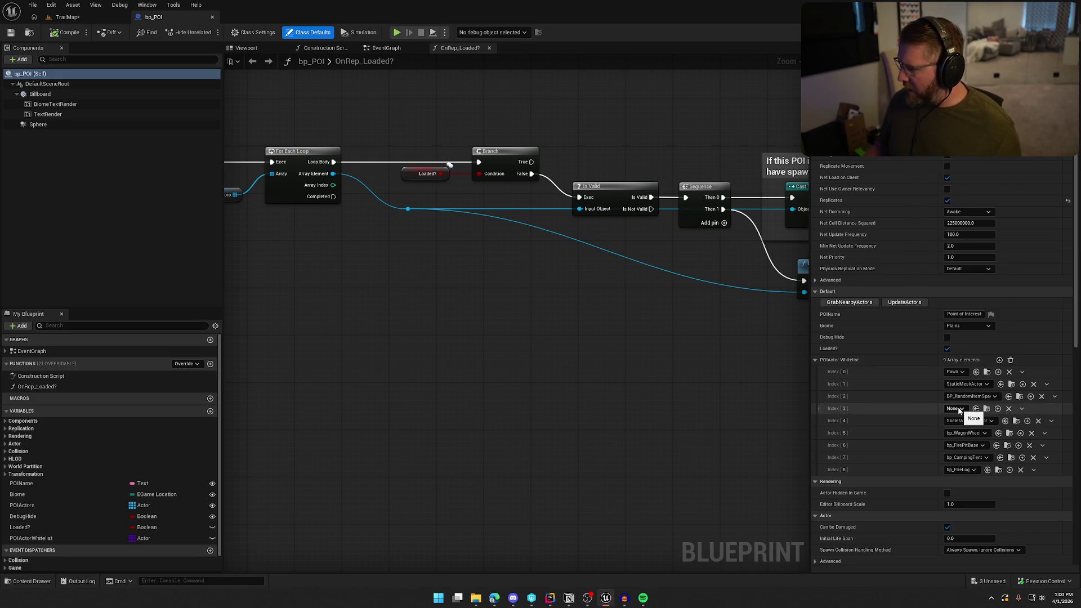
{"action": "left_click", "coordinate": [960, 408]}
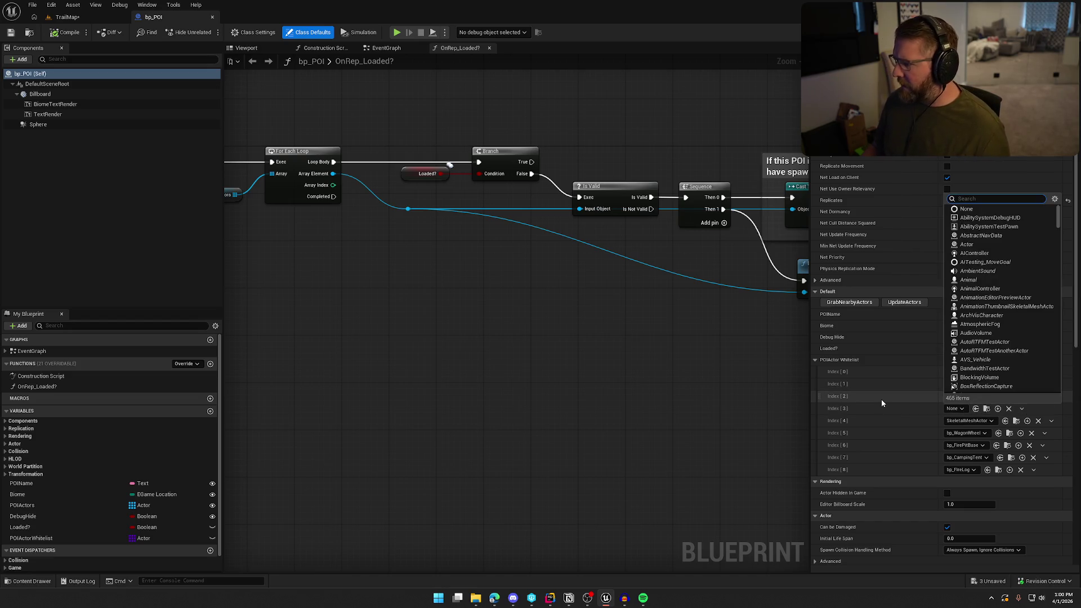
{"action": "type", "text": "bp wagon"}
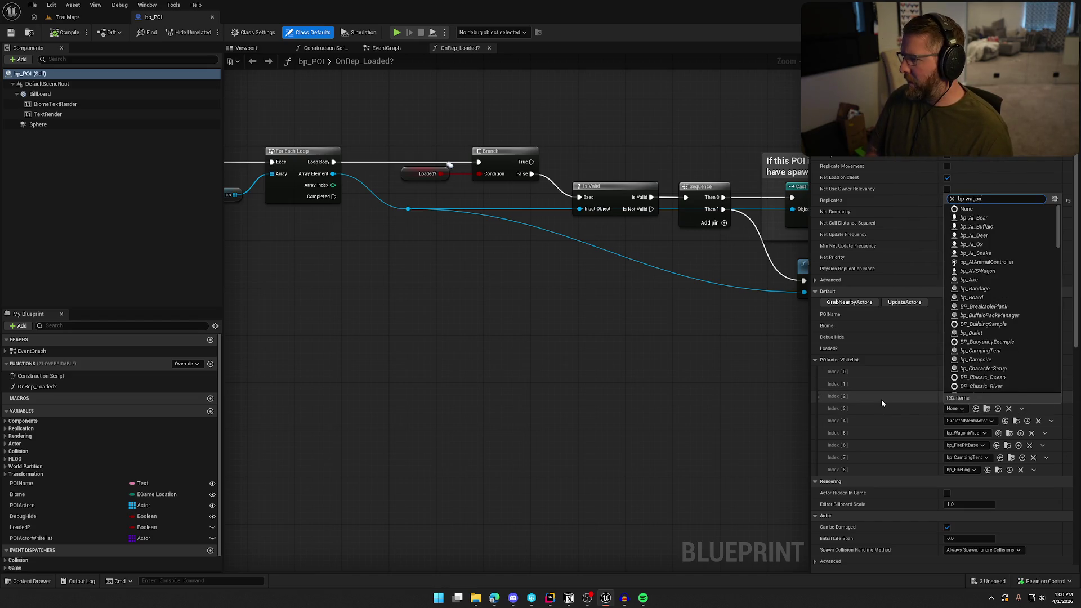
{"action": "key", "text": "Down"}
{"action": "key", "text": "Return"}
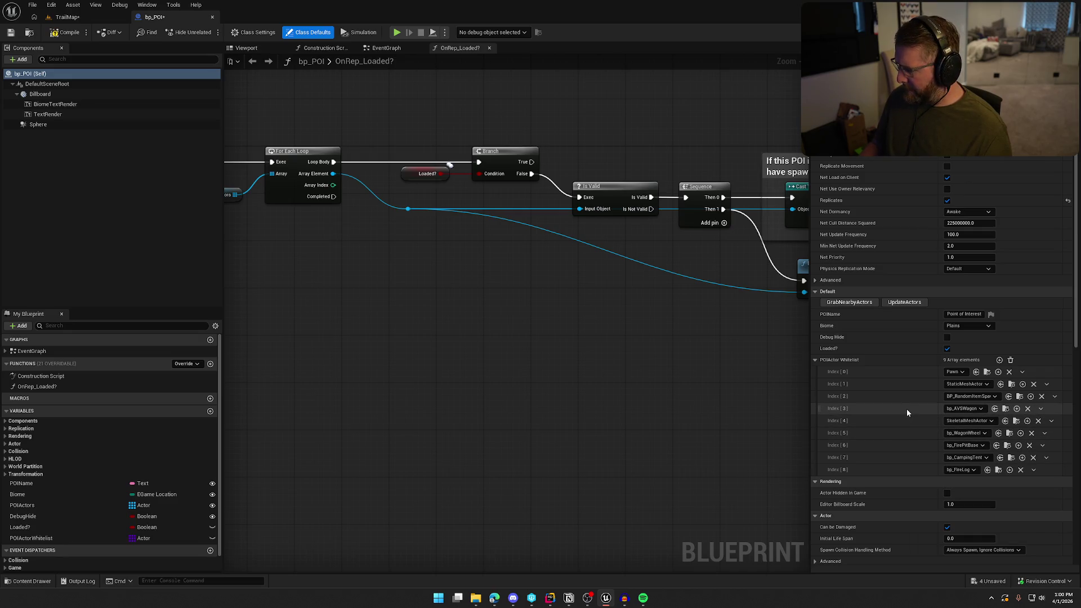
{"action": "left_click", "coordinate": [66, 32]}
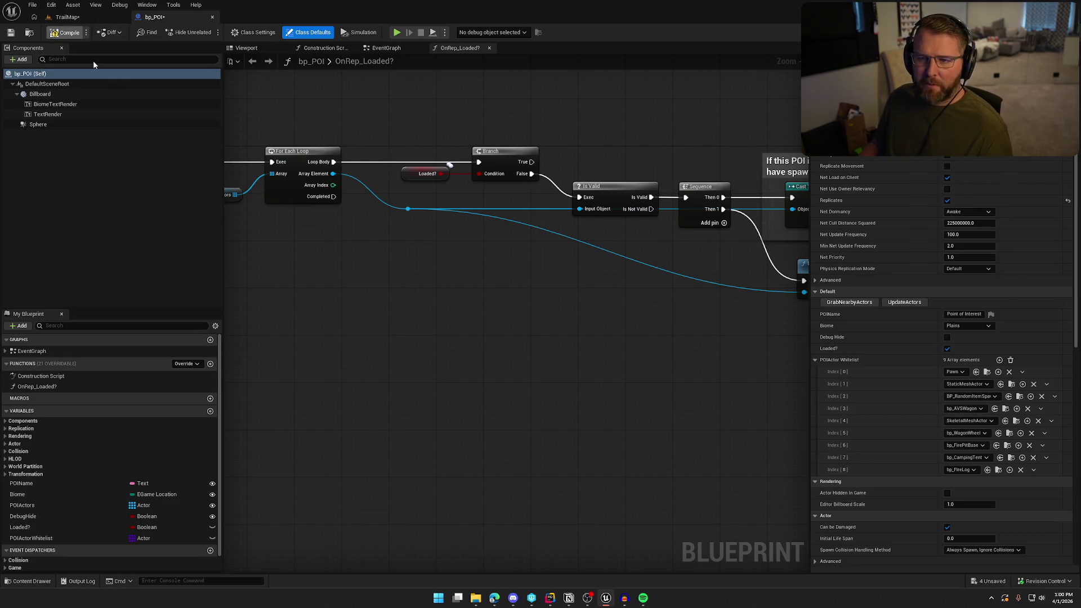
{"action": "left_click", "coordinate": [212, 17]}
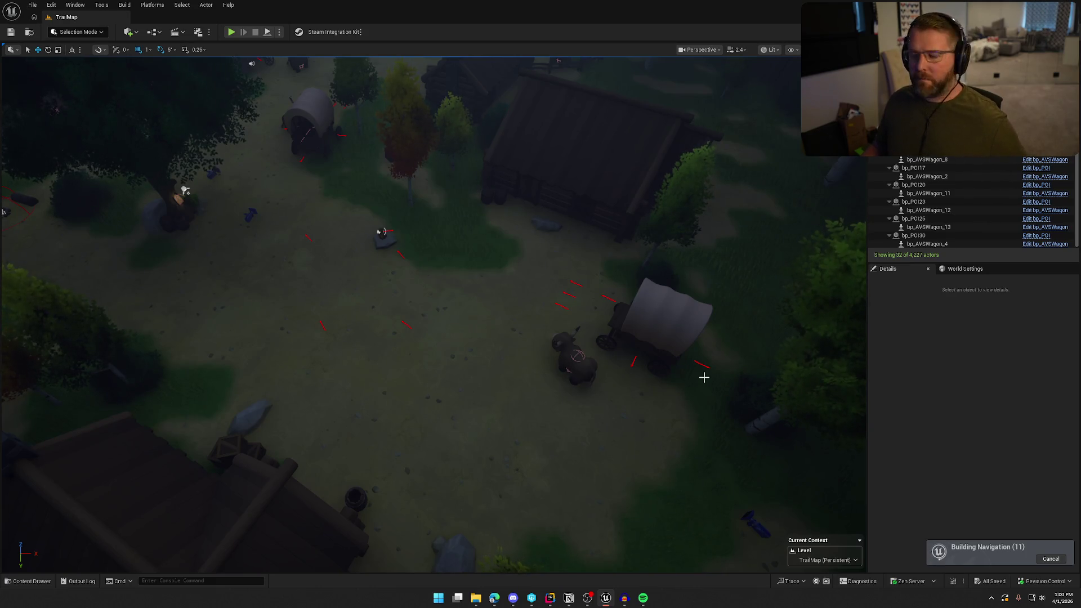
Step: Browse the Content Drawer to Content > Logic > Animals and select the ox beside the wagon
{"action": "left_click", "coordinate": [965, 411]}
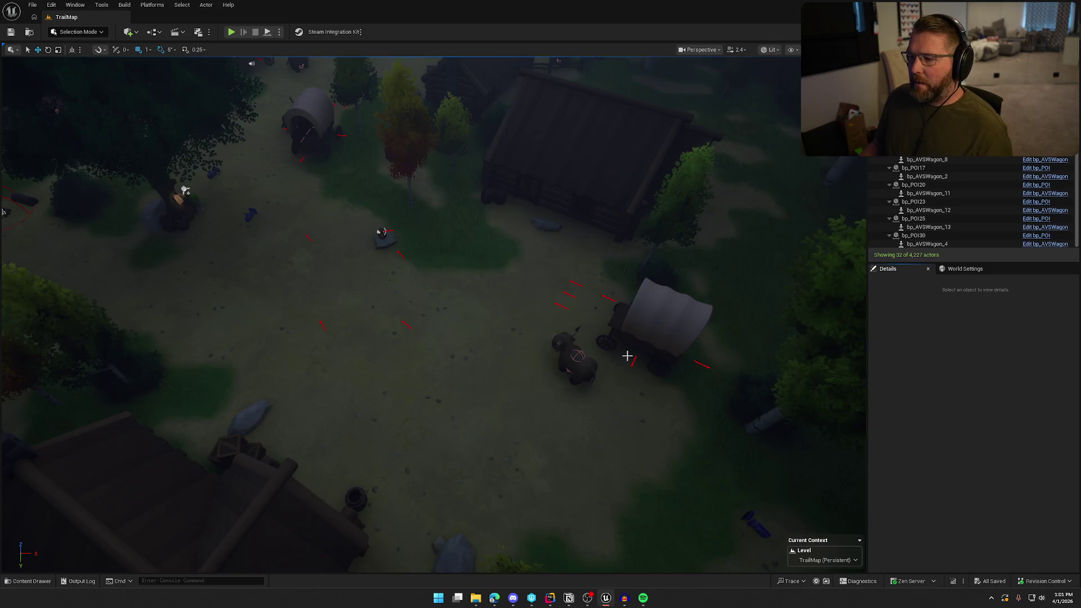
{"action": "key", "text": "ctrl+space"}
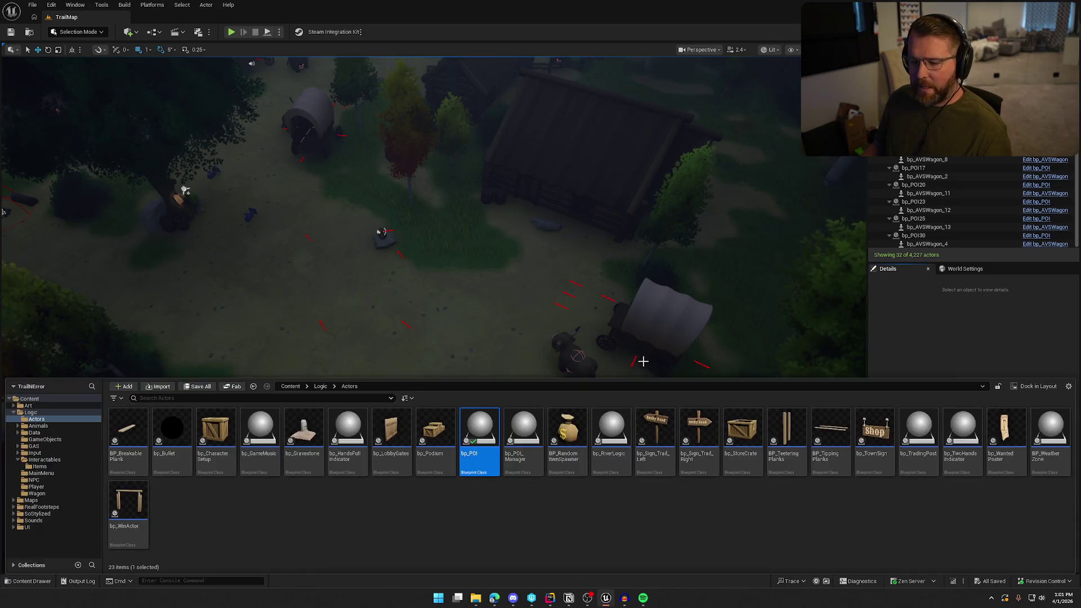
{"action": "left_click", "coordinate": [15, 415]}
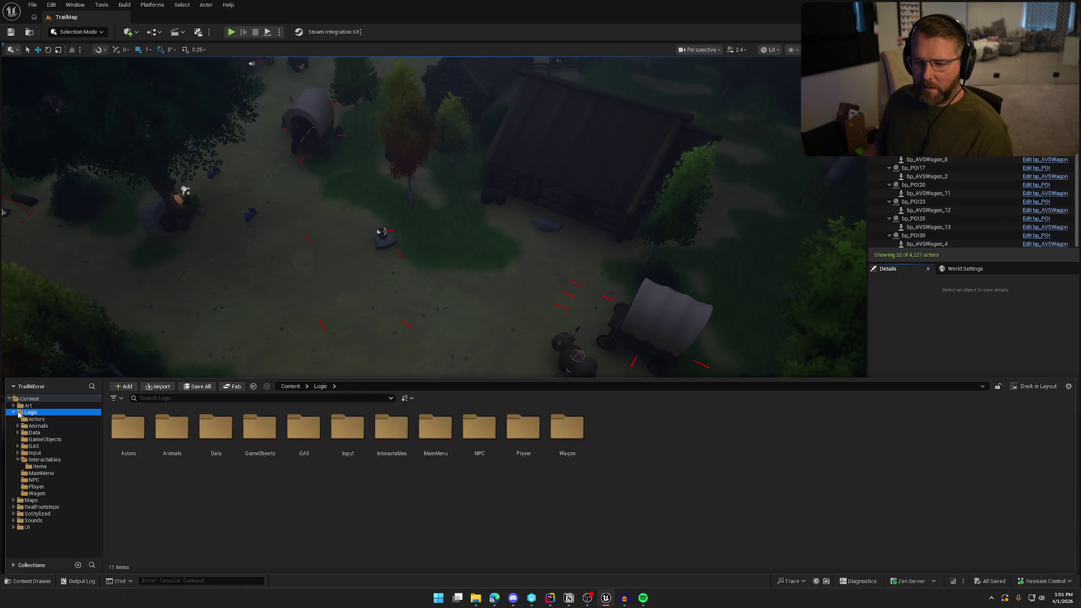
{"action": "left_click", "coordinate": [957, 346]}
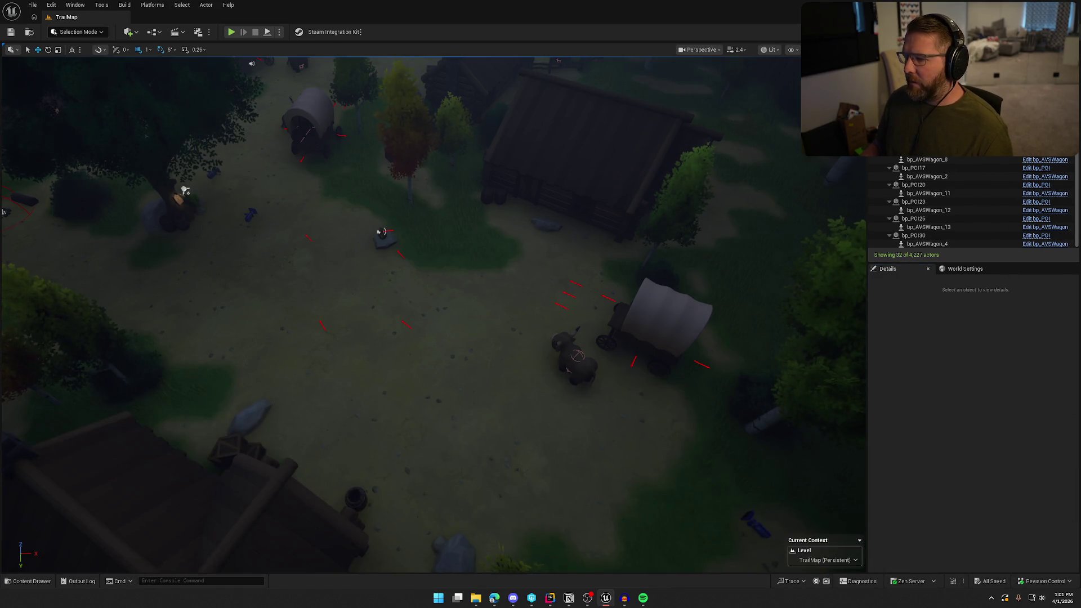
{"action": "left_click", "coordinate": [580, 364]}
{"action": "key", "text": "ctrl+space"}
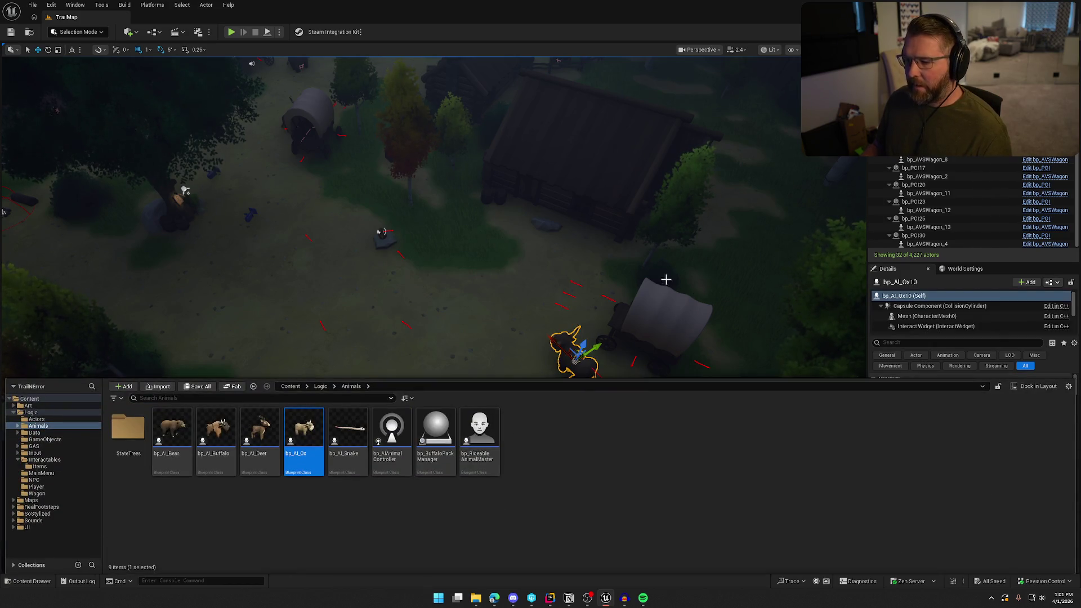
Step: Frame the wagon beside the ox, orbit around it, and select the Forest sign's POI bp_POI6
{"action": "scroll", "coordinate": [639, 375], "scroll_direction": "down", "scroll_amount": 3}
{"action": "left_click", "coordinate": [609, 293]}
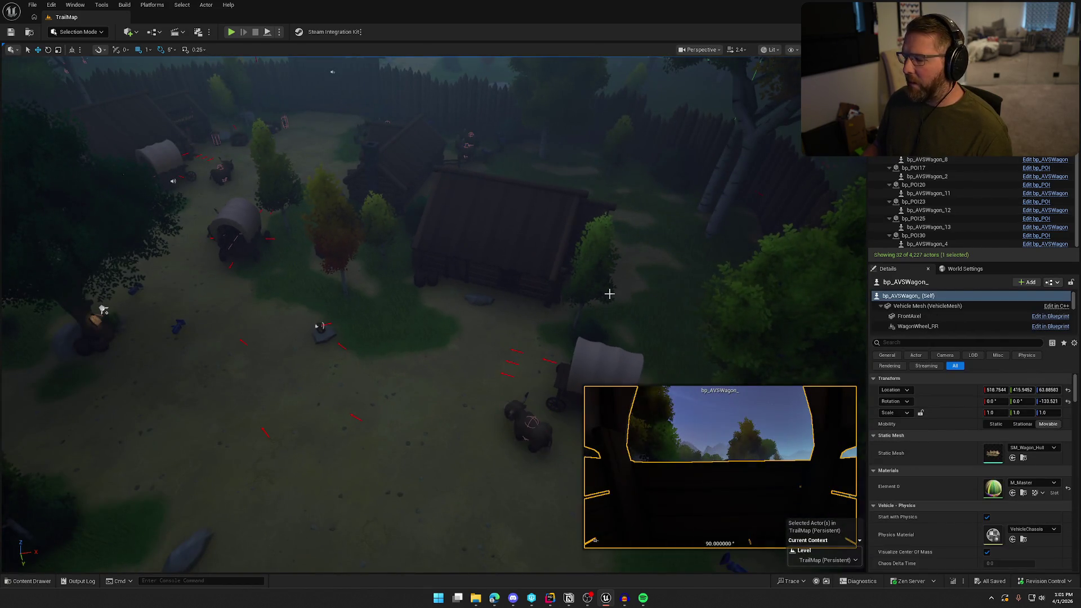
{"action": "key", "text": "f"}
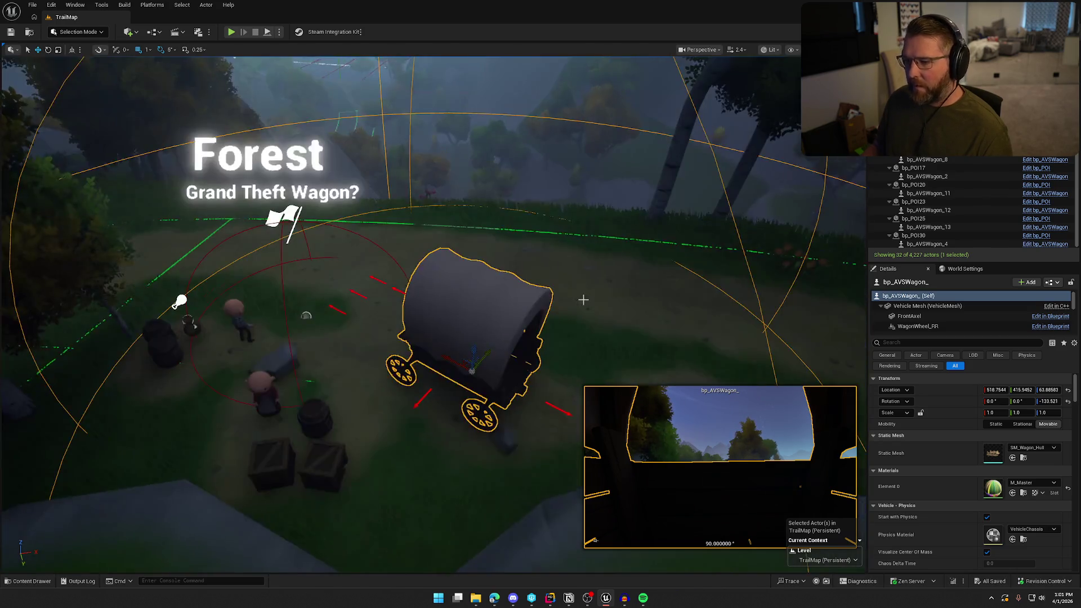
{"action": "scroll", "coordinate": [428, 281], "scroll_direction": "up", "scroll_amount": 5}
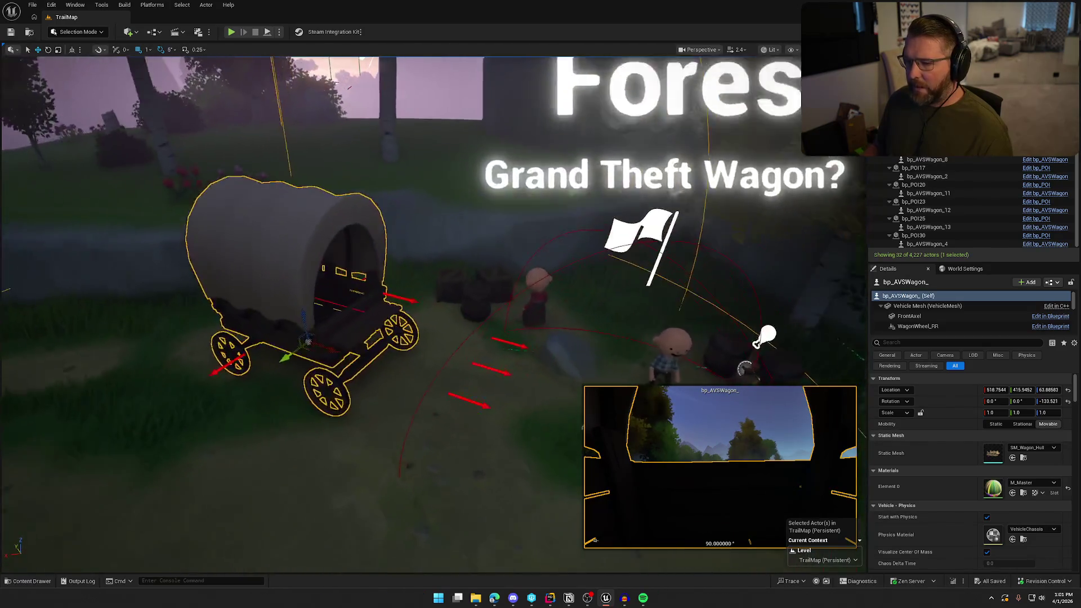
{"action": "scroll", "coordinate": [428, 281], "scroll_direction": "down", "scroll_amount": 5}
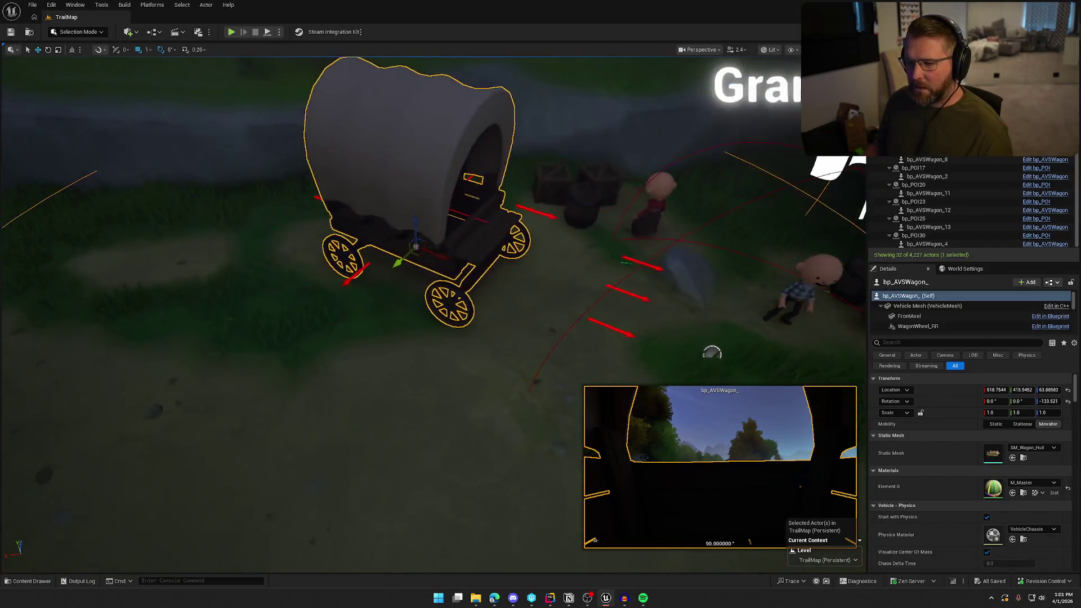
{"action": "scroll", "coordinate": [428, 282], "scroll_direction": "up", "scroll_amount": 8}
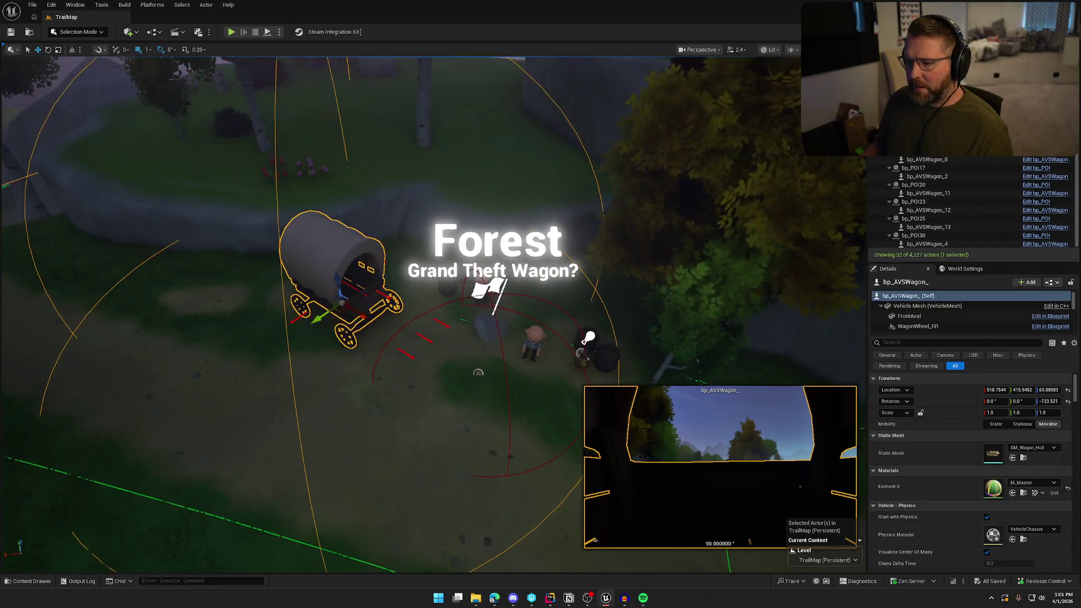
{"action": "scroll", "coordinate": [536, 459], "scroll_direction": "down", "scroll_amount": 8}
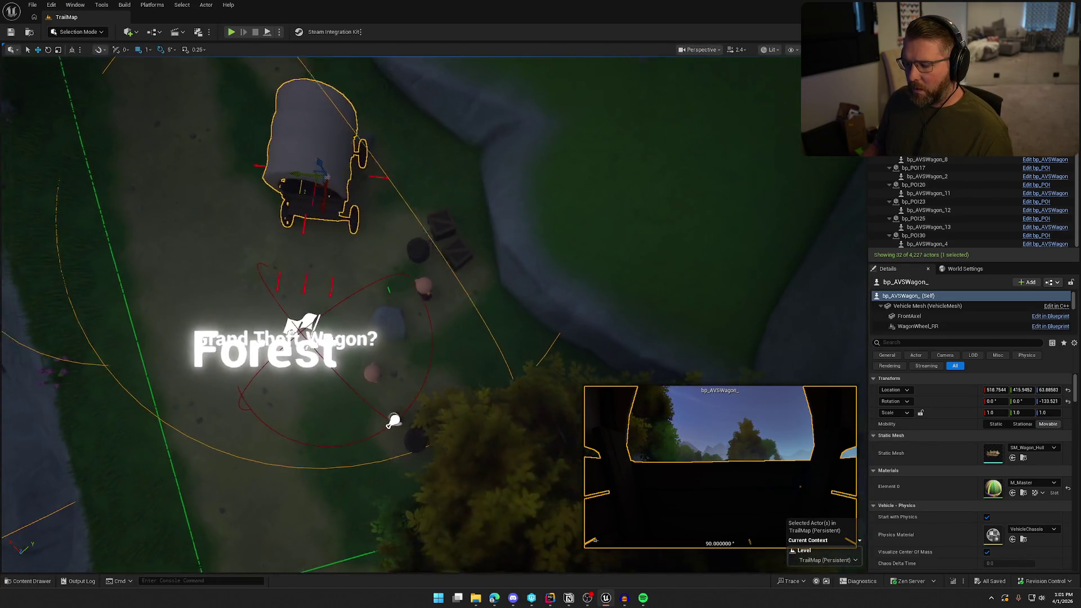
{"action": "left_click_drag", "start_coordinate": [609, 285], "coordinate": [610, 285]}
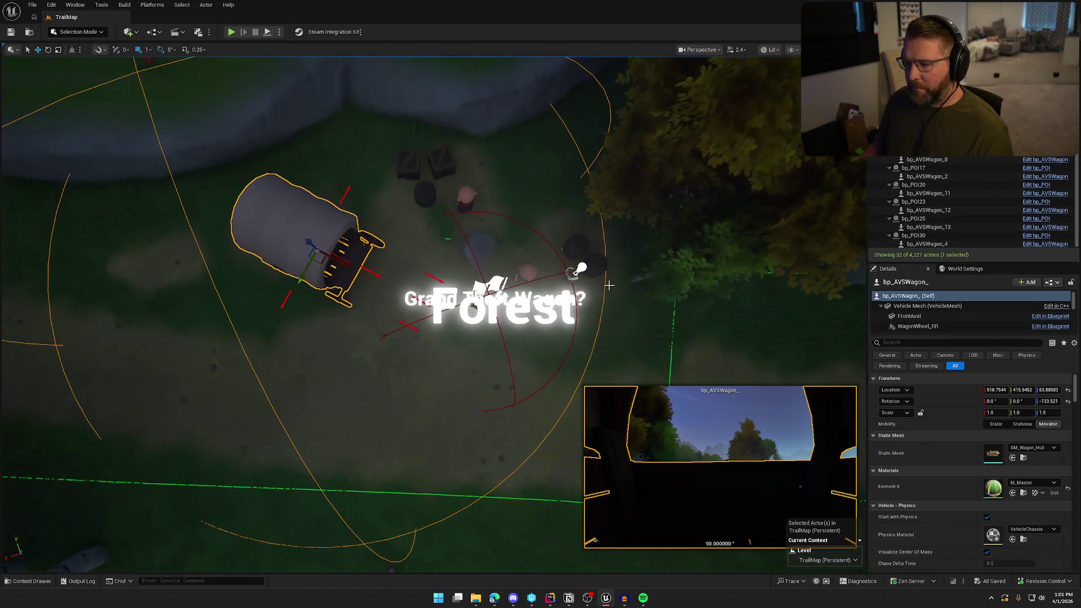
{"action": "left_click", "coordinate": [493, 310]}
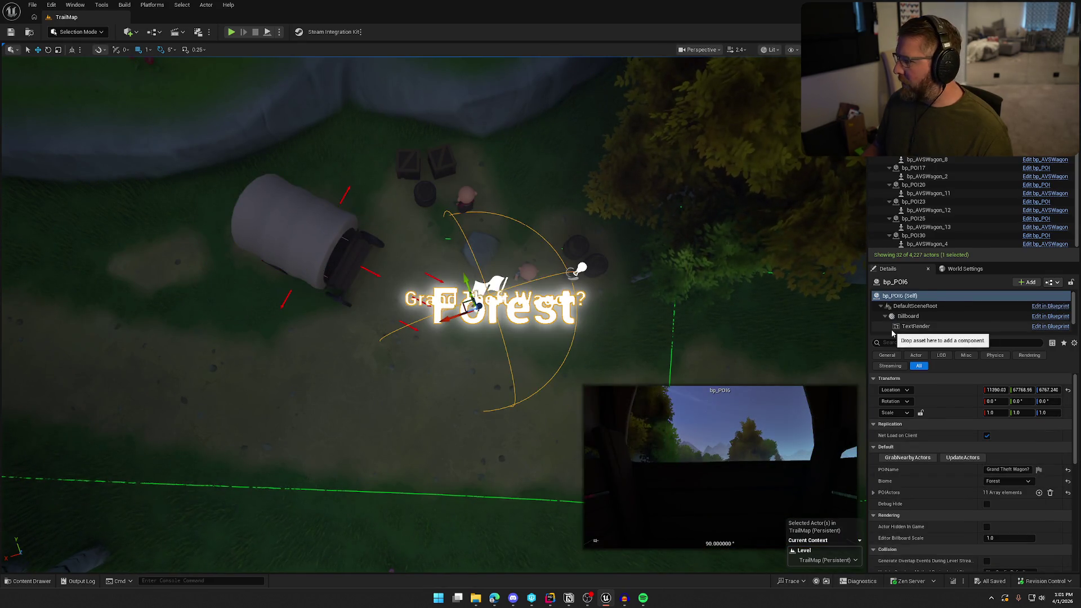
Step: Select bp_POI6's immediate children to see which actors the Forest POI holds
{"action": "right_click", "coordinate": [916, 158]}
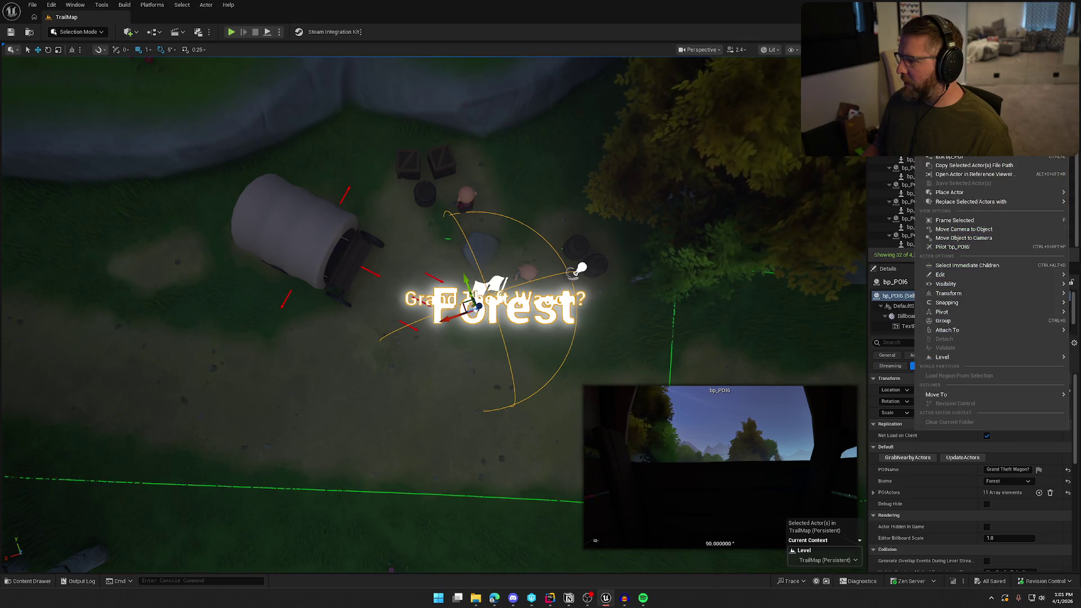
{"action": "left_click", "coordinate": [968, 265]}
{"action": "mouse_move", "coordinate": [580, 325]}
{"action": "left_mouse_down"}
{"action": "mouse_move", "coordinate": [557, 304]}
{"action": "mouse_move", "coordinate": [569, 318]}
{"action": "left_mouse_up"}
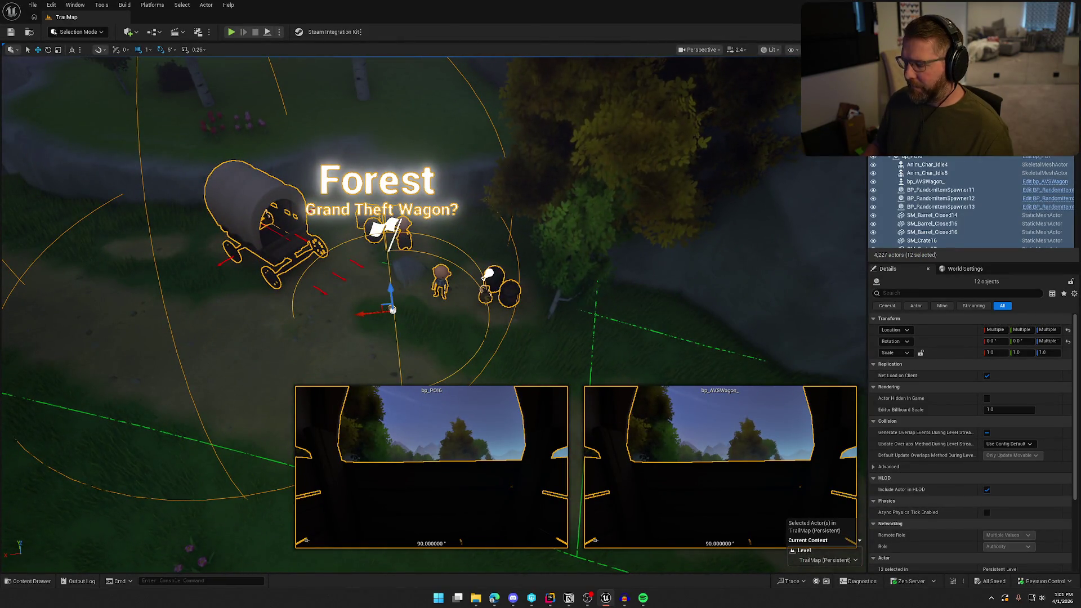
Step: Filter the Outliner by 'POI', deselect, and place a bp_AI_Ox beside the Forest wagon
{"action": "type", "text": "POI"}
{"action": "mouse_move", "coordinate": [562, 279]}
{"action": "left_mouse_down"}
{"action": "mouse_move", "coordinate": [561, 265]}
{"action": "mouse_move", "coordinate": [562, 279]}
{"action": "mouse_move", "coordinate": [580, 271]}
{"action": "mouse_move", "coordinate": [586, 242]}
{"action": "left_mouse_up"}
{"action": "key", "text": "Escape"}
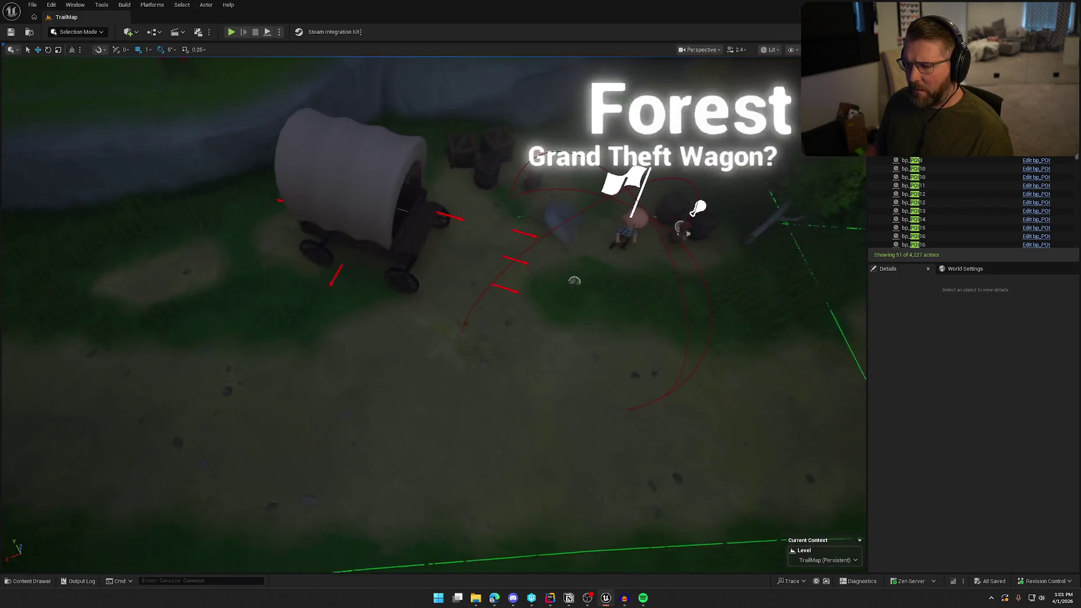
{"action": "key", "text": "ctrl+space"}
{"action": "mouse_move", "coordinate": [304, 428]}
{"action": "left_mouse_down"}
{"action": "mouse_move", "coordinate": [315, 395]}
{"action": "mouse_move", "coordinate": [447, 298]}
{"action": "mouse_move", "coordinate": [474, 310]}
{"action": "mouse_move", "coordinate": [459, 309]}
{"action": "left_mouse_up"}
Step: Turn the new ox to -79.9999, nudge it right, and open bp_POI6's Blueprint with Ctrl+E
{"action": "key", "text": "w"}
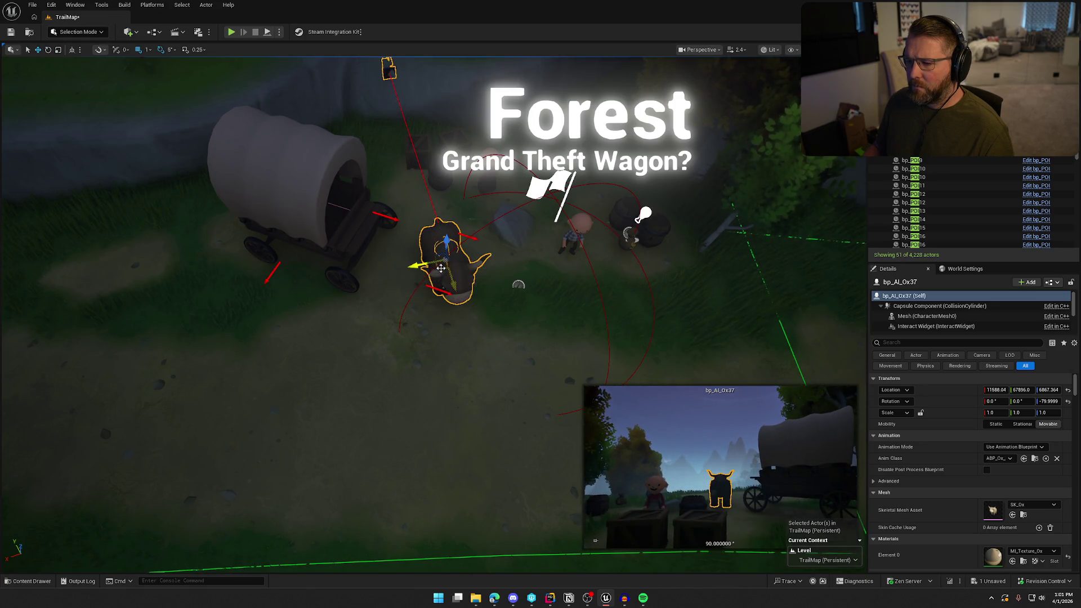
{"action": "left_click_drag", "start_coordinate": [441, 268], "coordinate": [472, 268]}
{"action": "left_click", "coordinate": [493, 349]}
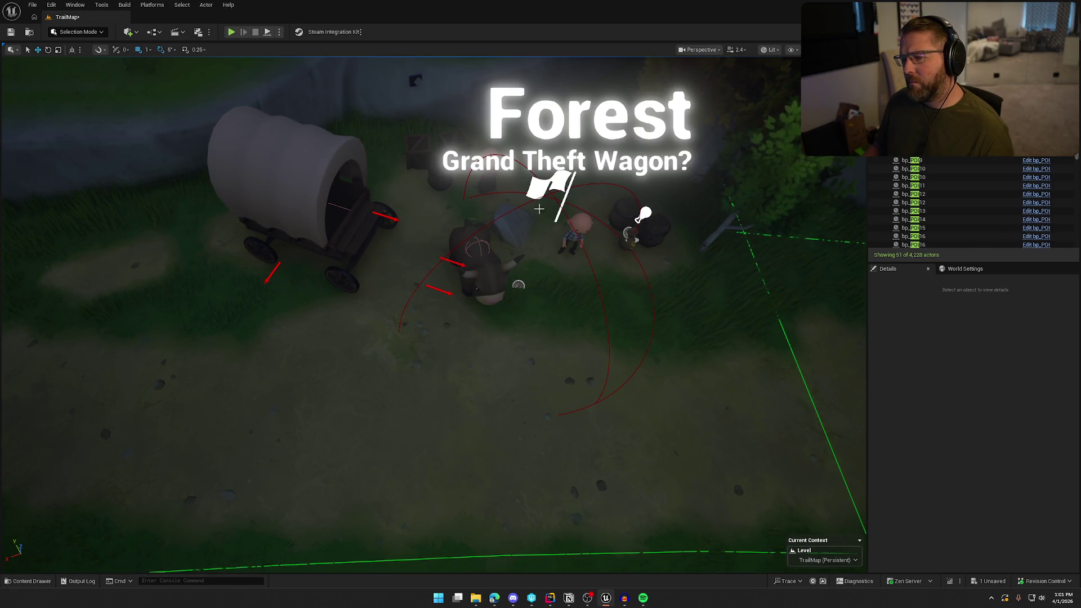
{"action": "left_click", "coordinate": [519, 285]}
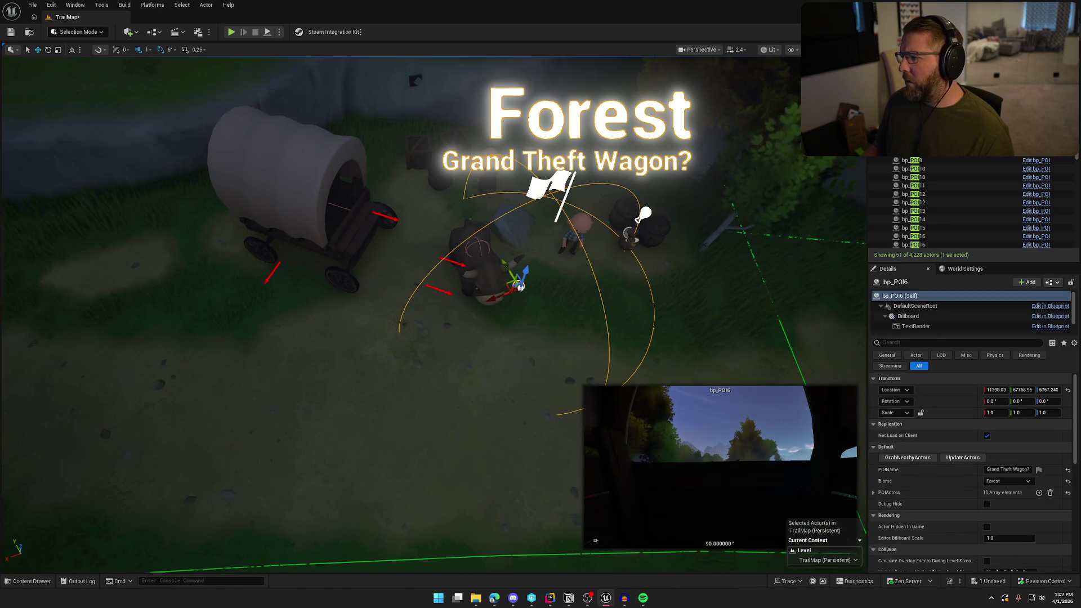
{"action": "key", "text": "ctrl+e"}
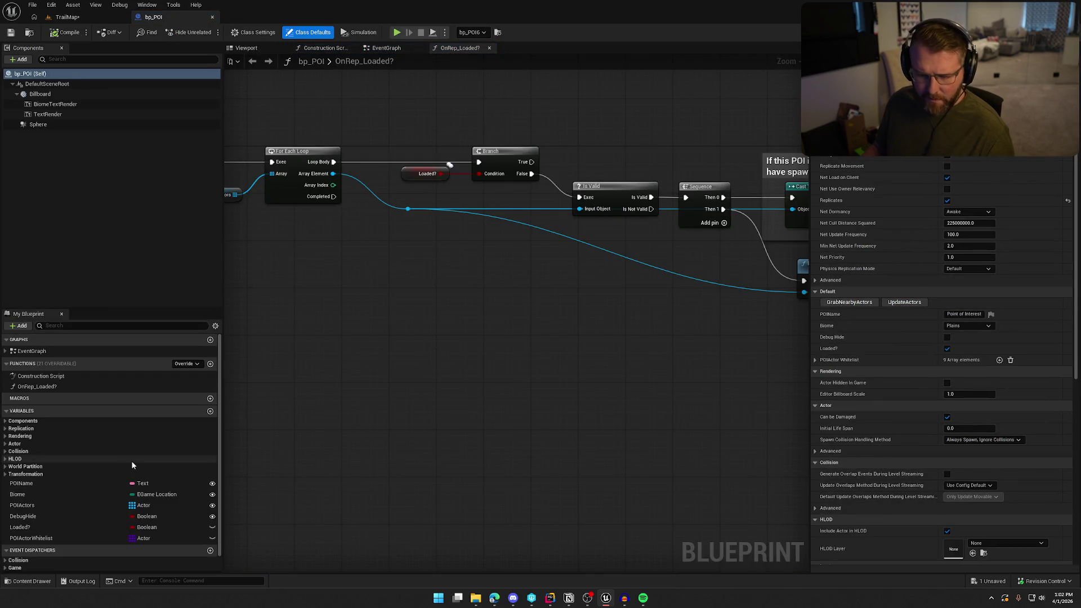
Step: Expand the POIActorWhitelist defaults to review its nine class entries
{"action": "left_click", "coordinate": [39, 538]}
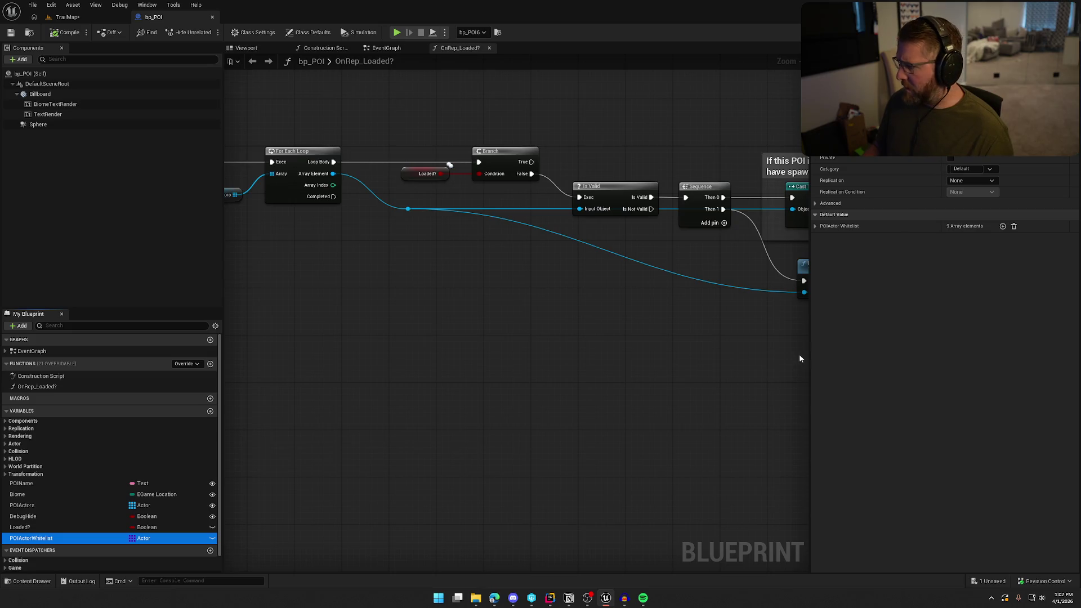
{"action": "left_click", "coordinate": [815, 226]}
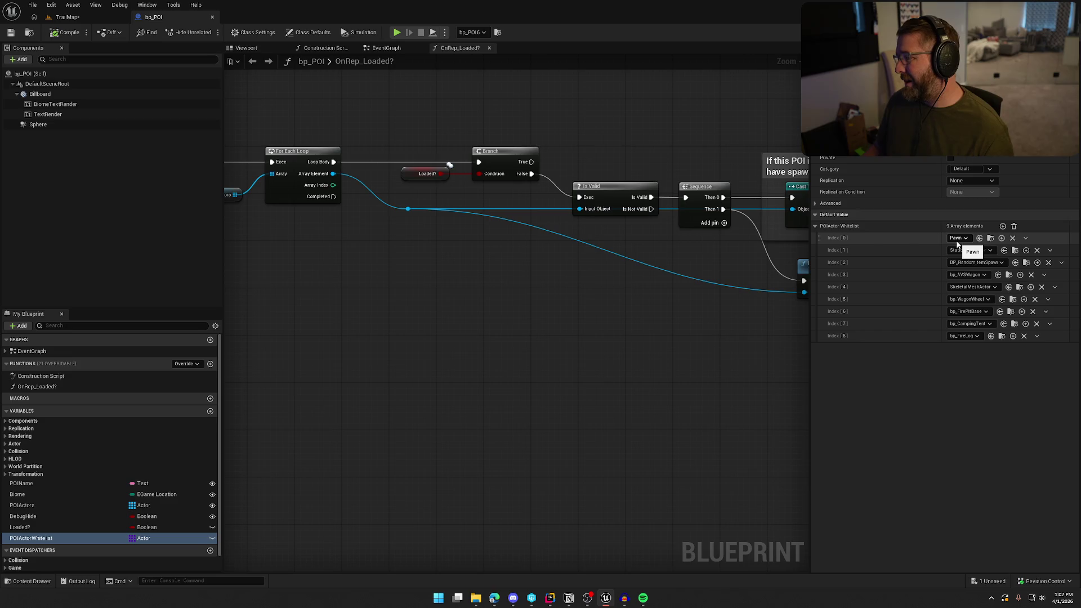
{"action": "left_click", "coordinate": [80, 21]}
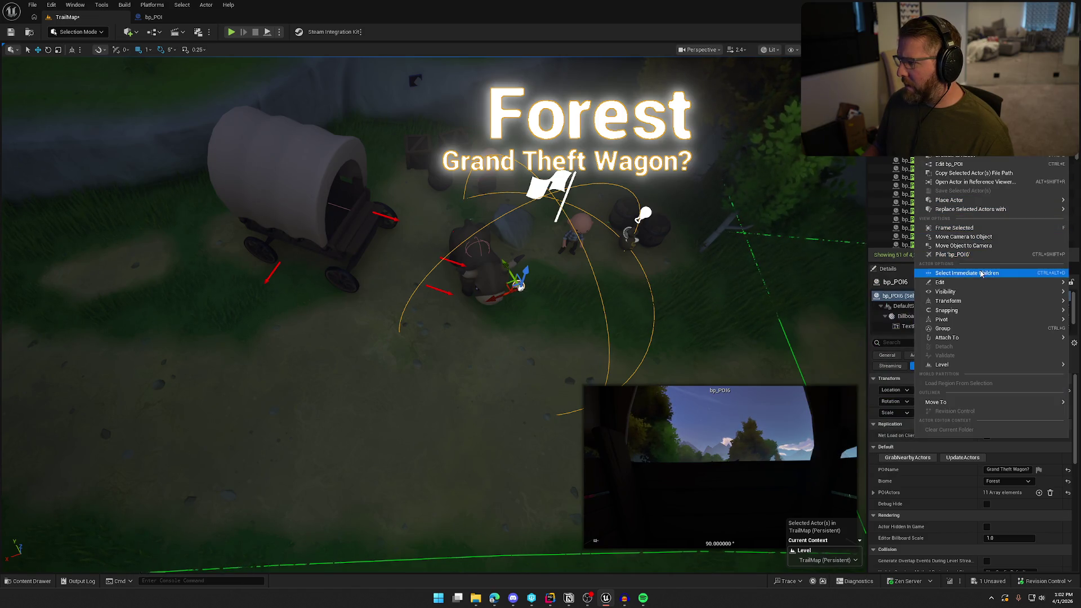
Step: Select the Forest POI's immediate children and check the ox and a character, confirming the ox is excluded
{"action": "left_click", "coordinate": [981, 273]}
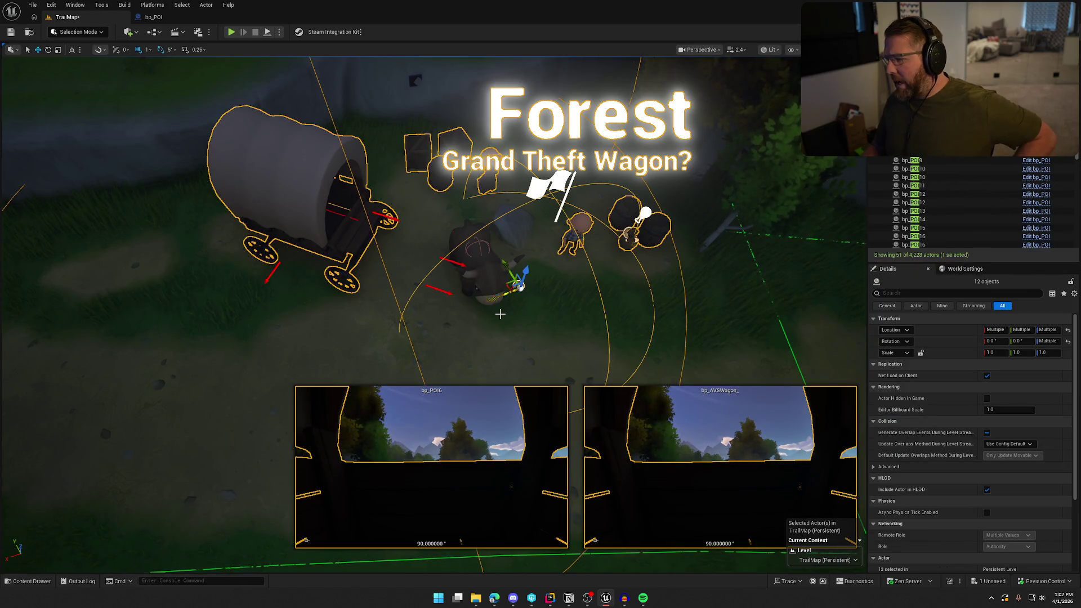
{"action": "left_click", "coordinate": [488, 287]}
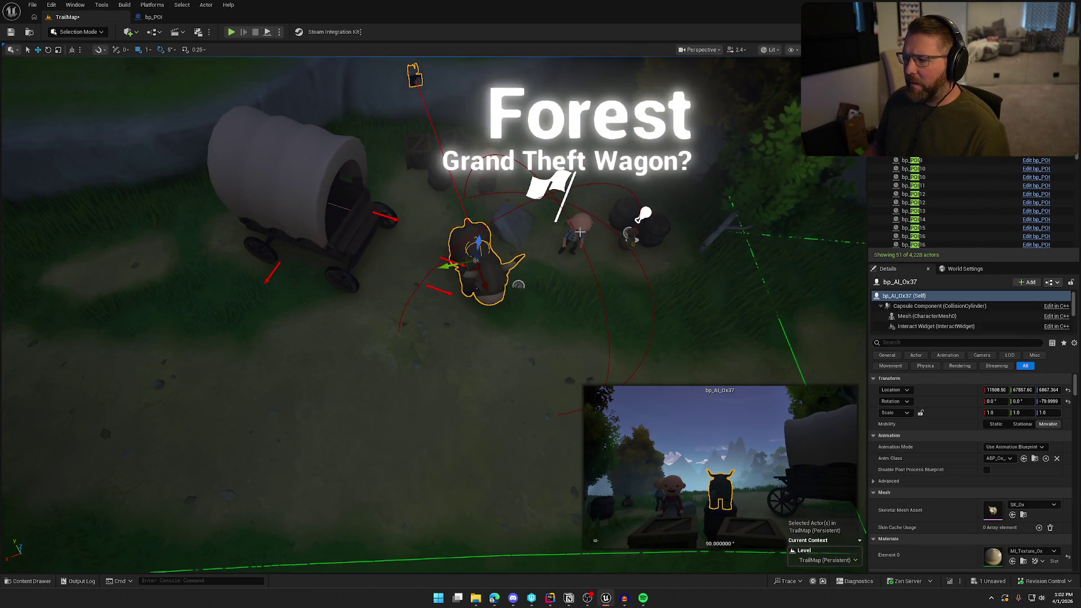
{"action": "left_click", "coordinate": [580, 232]}
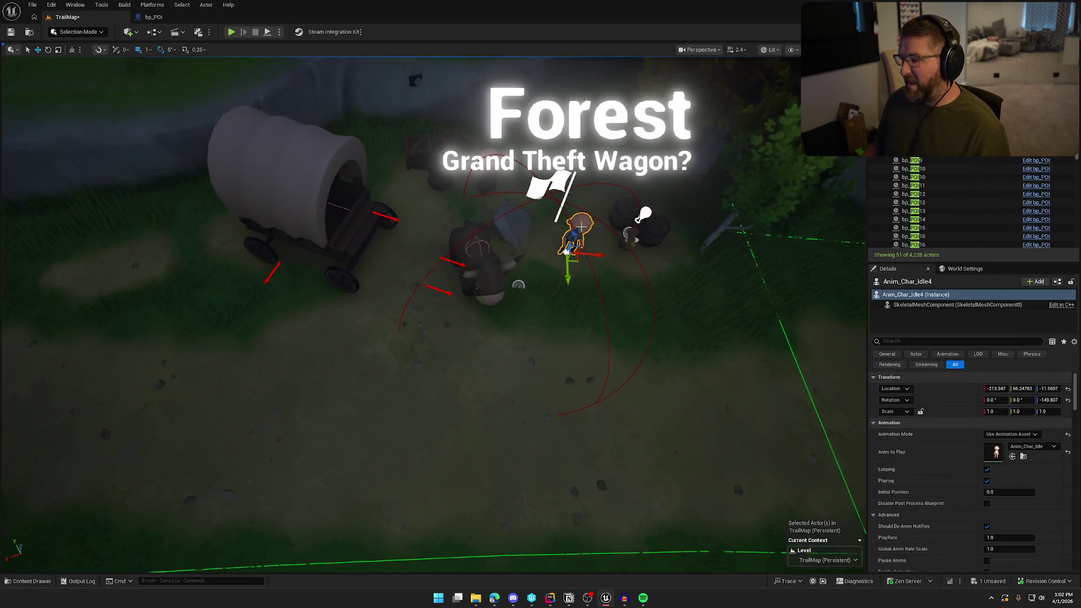
{"action": "left_click", "coordinate": [478, 267]}
{"action": "left_click", "coordinate": [154, 17]}
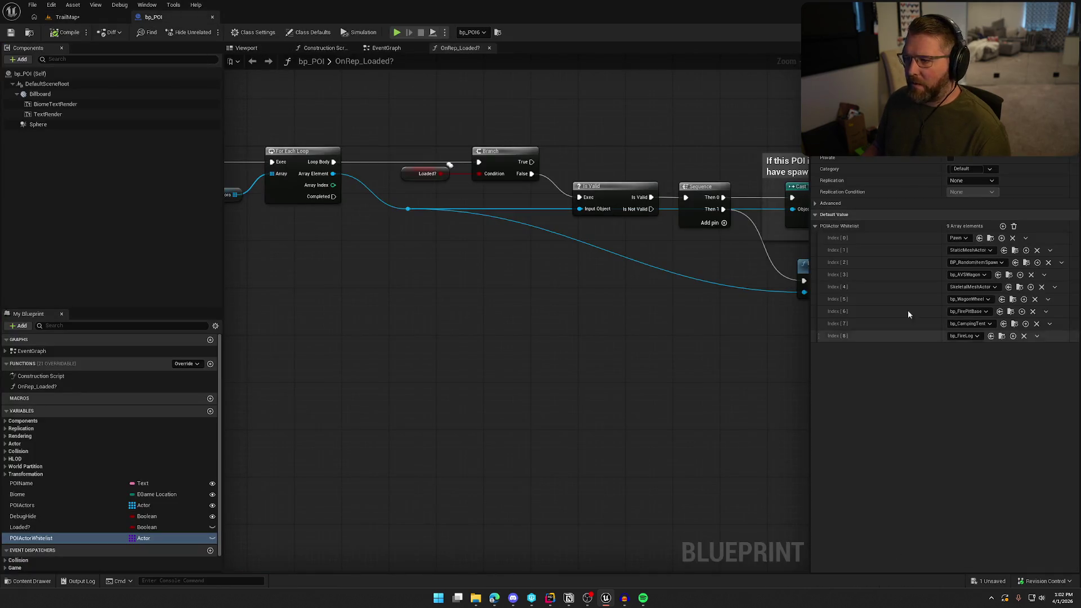
Step: Add a new POIActor Whitelist entry set to bp_AI_Ox
{"action": "left_click", "coordinate": [1004, 226]}
{"action": "left_click", "coordinate": [966, 348]}
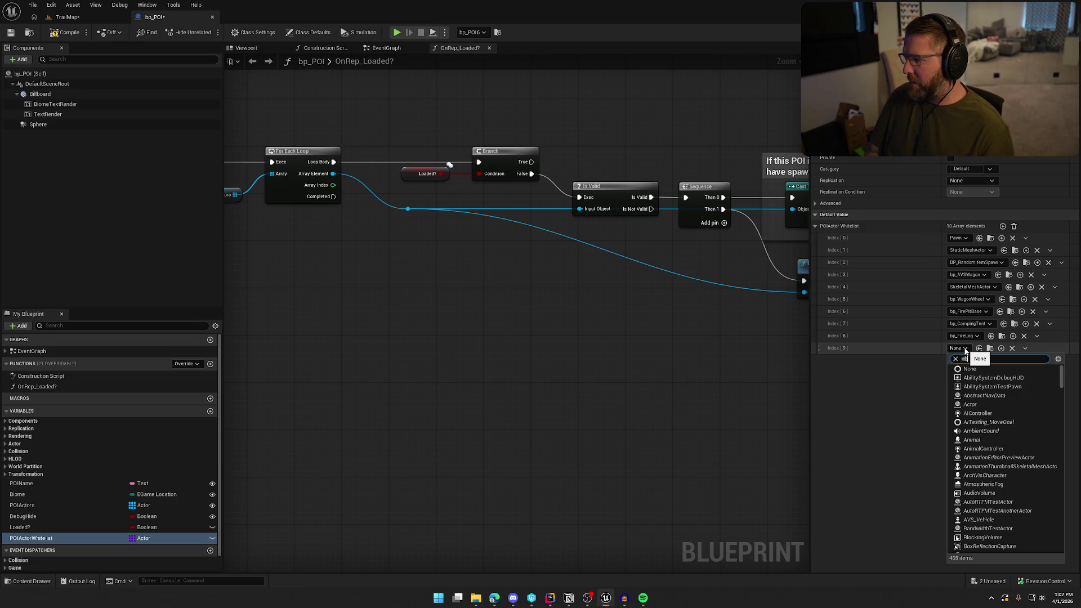
{"action": "type", "text": "p"}
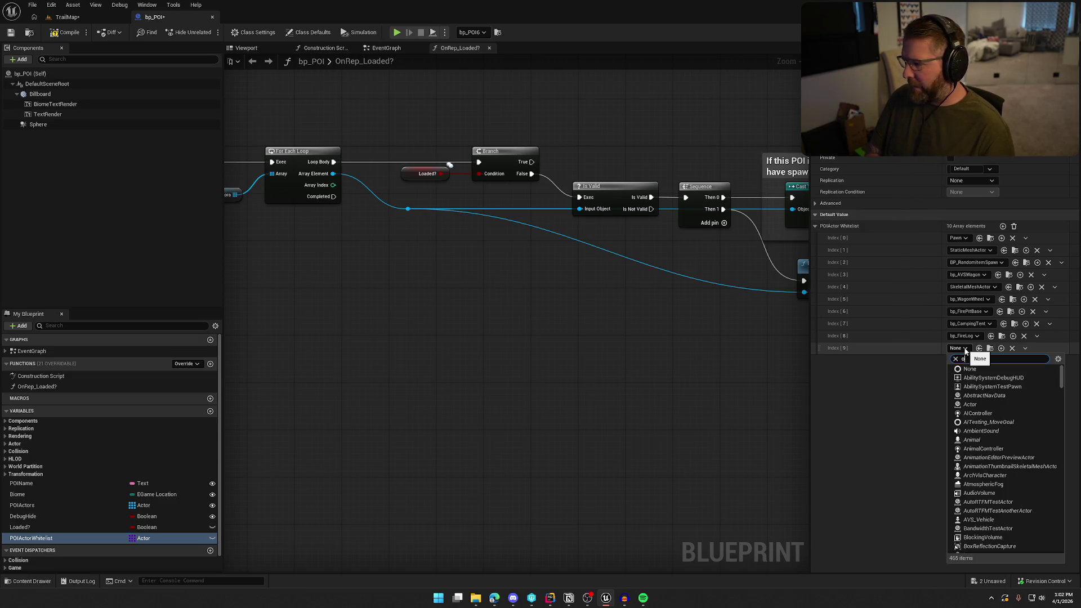
{"action": "type", "text": "x"}
{"action": "left_click", "coordinate": [996, 388]}
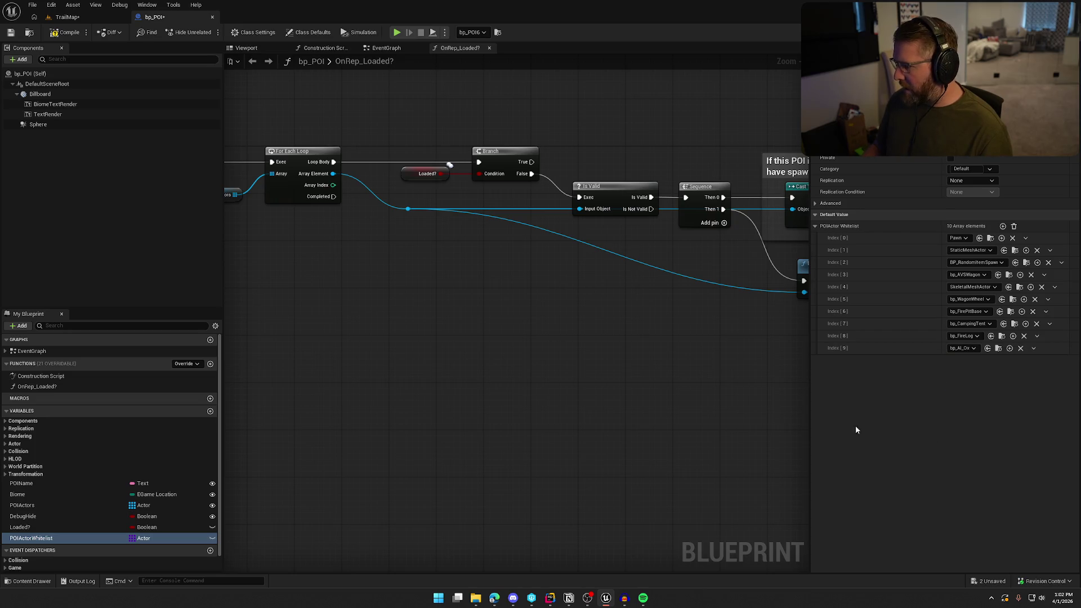
Step: In TrailMap, reselect bp_POI6 and select its immediate children to verify the ox bp_AI_Ox37 is included
{"action": "left_click", "coordinate": [68, 17]}
{"action": "left_click", "coordinate": [518, 285]}
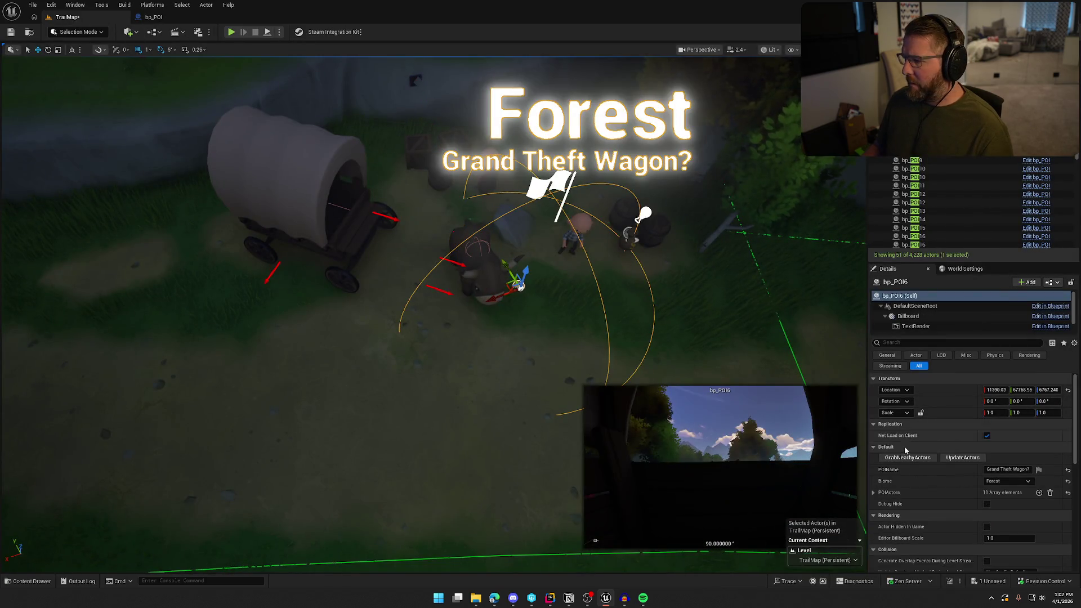
{"action": "left_click", "coordinate": [483, 272]}
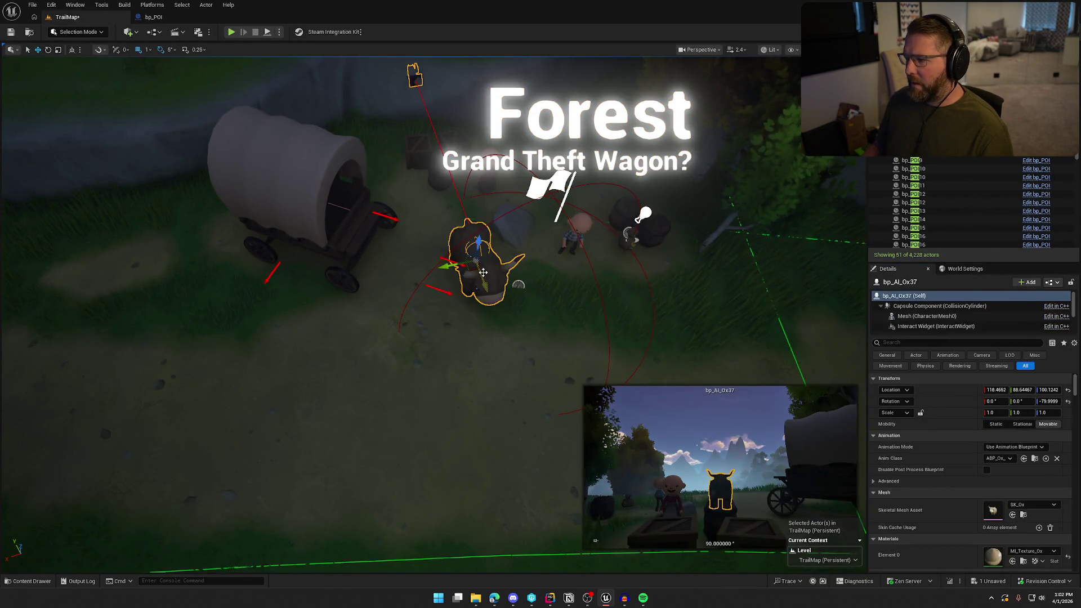
{"action": "left_click", "coordinate": [519, 286]}
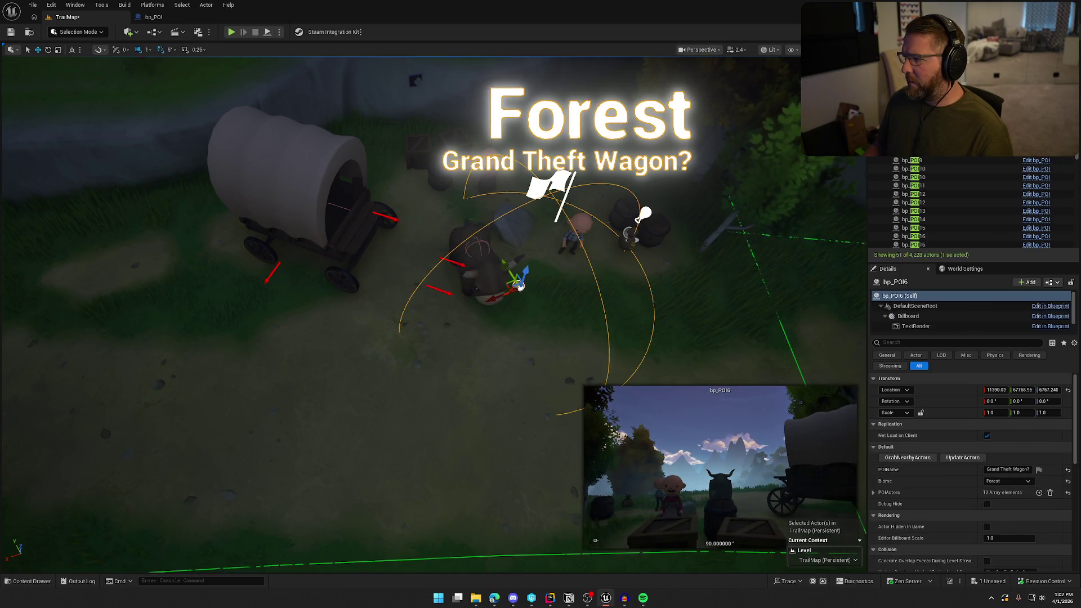
{"action": "left_click", "coordinate": [965, 273]}
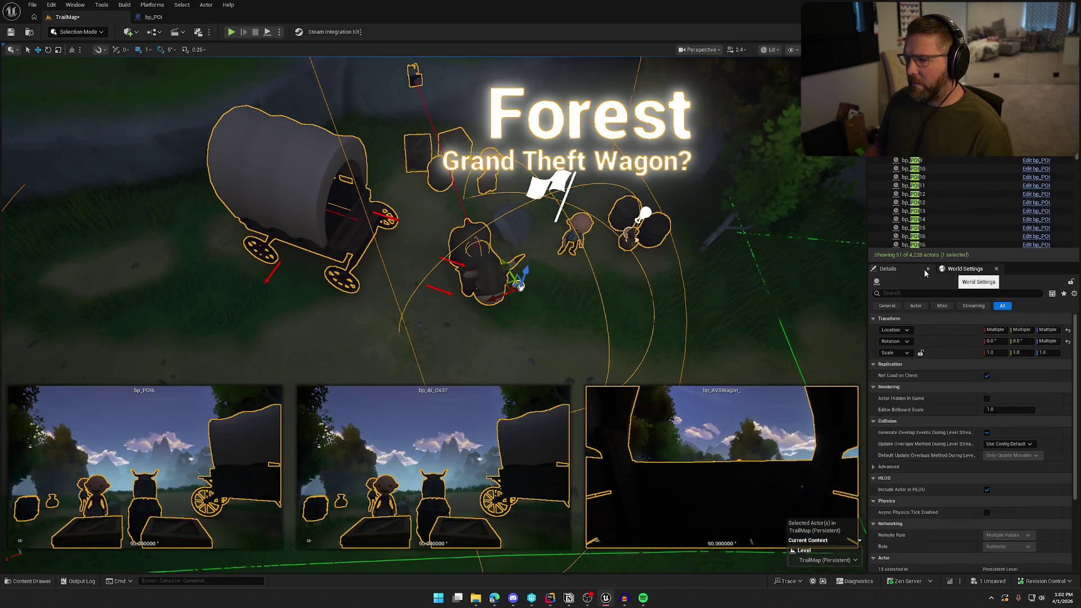
{"action": "scroll", "coordinate": [494, 246], "scroll_direction": "down", "scroll_amount": 5}
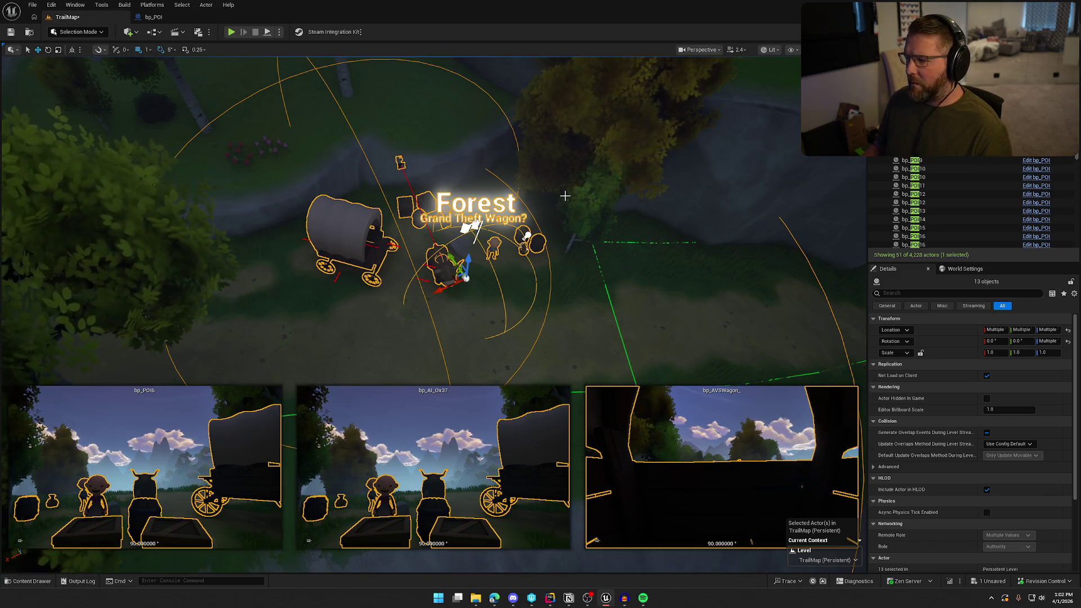
{"action": "key", "text": "Escape"}
{"action": "left_click", "coordinate": [444, 269]}
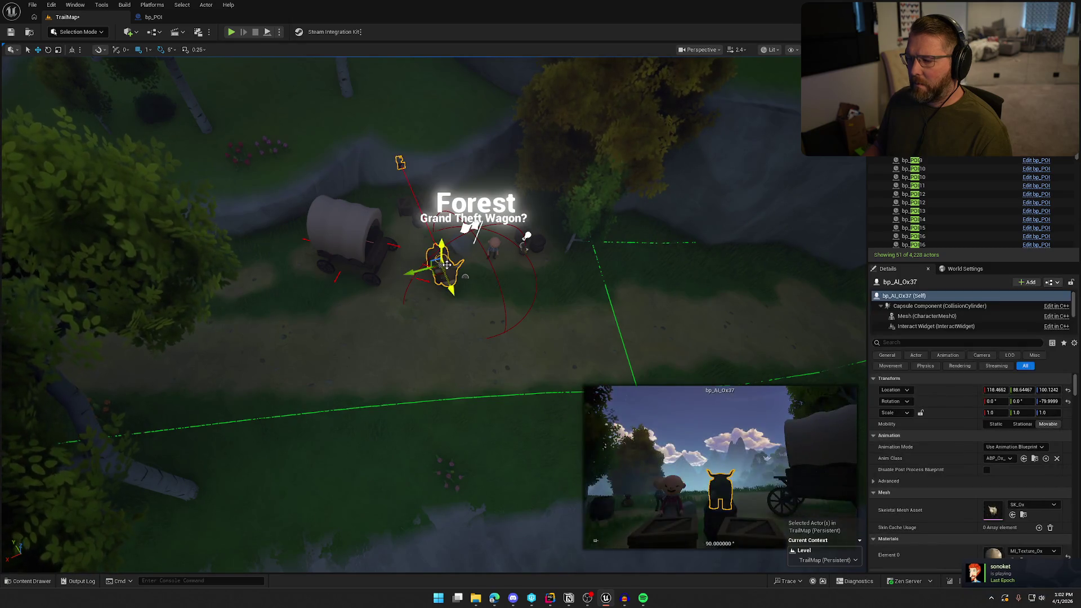
{"action": "key", "text": "Escape"}
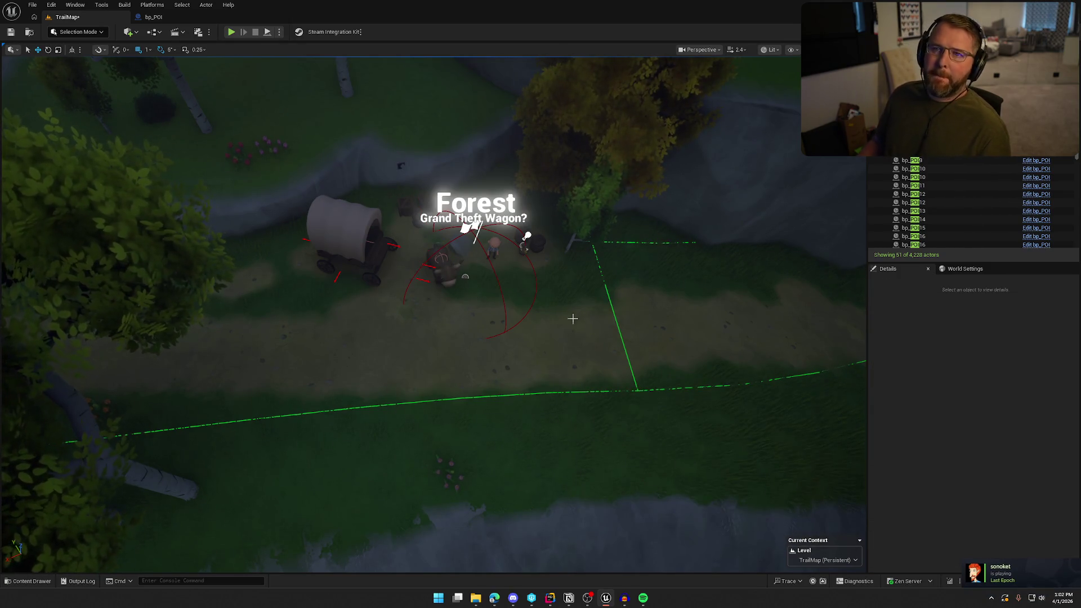
{"action": "scroll", "coordinate": [560, 353], "scroll_direction": "up", "scroll_amount": 5}
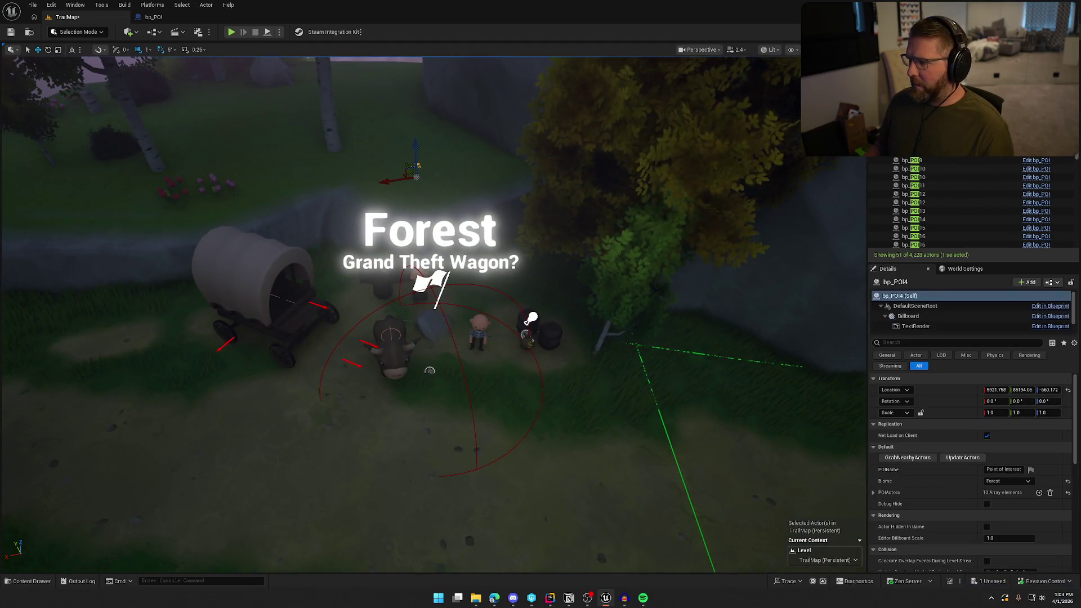
{"action": "left_click", "coordinate": [429, 371]}
Step: Frame the Plains POI bp_POI7 and select its immediate children to review the camp
{"action": "key", "text": "Down"}
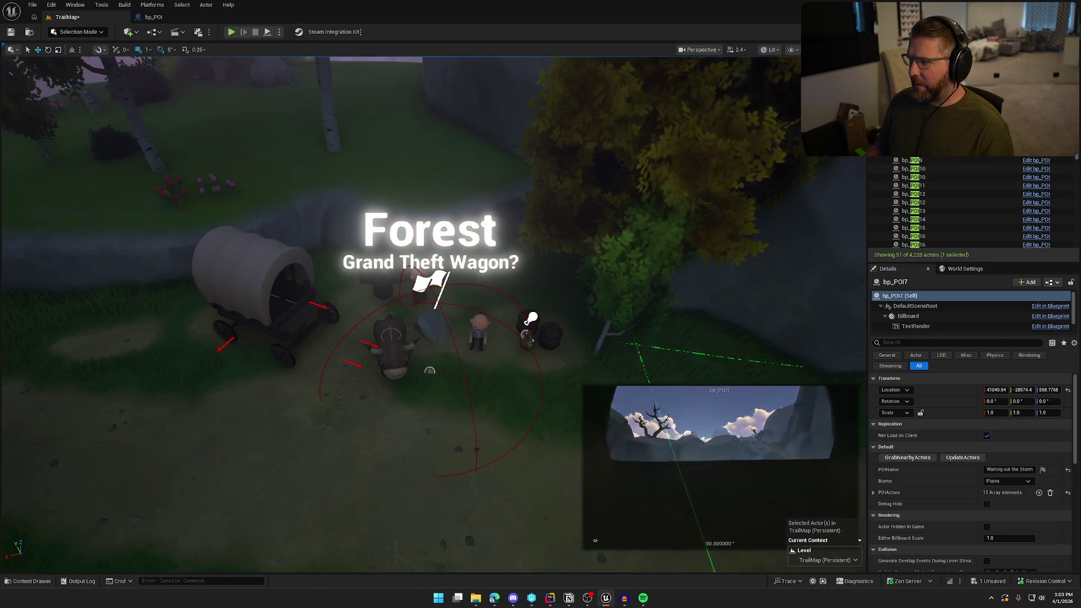
{"action": "key", "text": "f"}
{"action": "scroll", "coordinate": [389, 282], "scroll_direction": "up", "scroll_amount": 5}
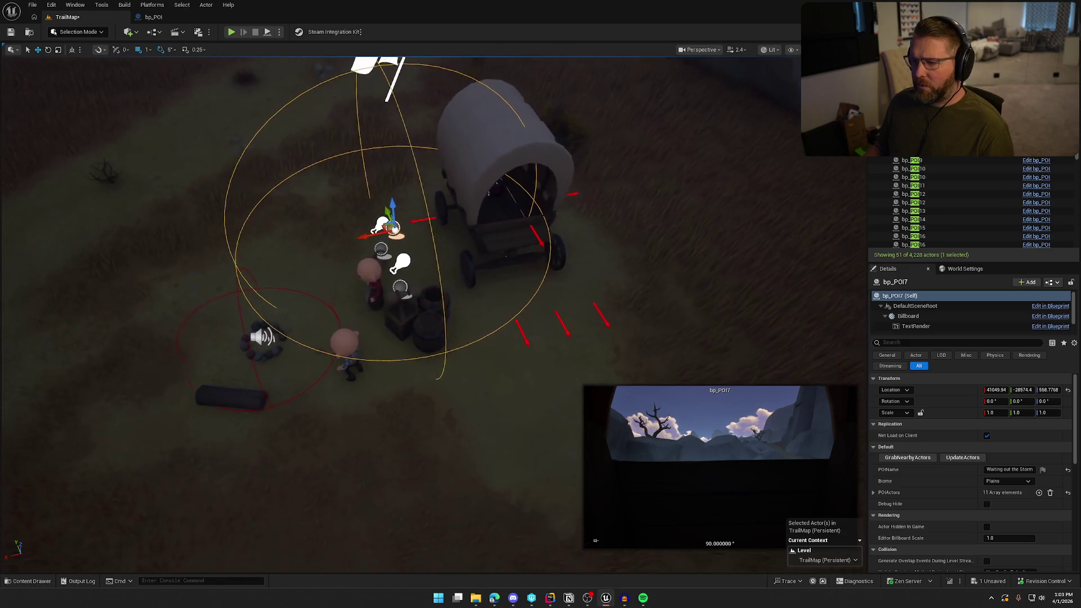
{"action": "right_click", "coordinate": [914, 156]}
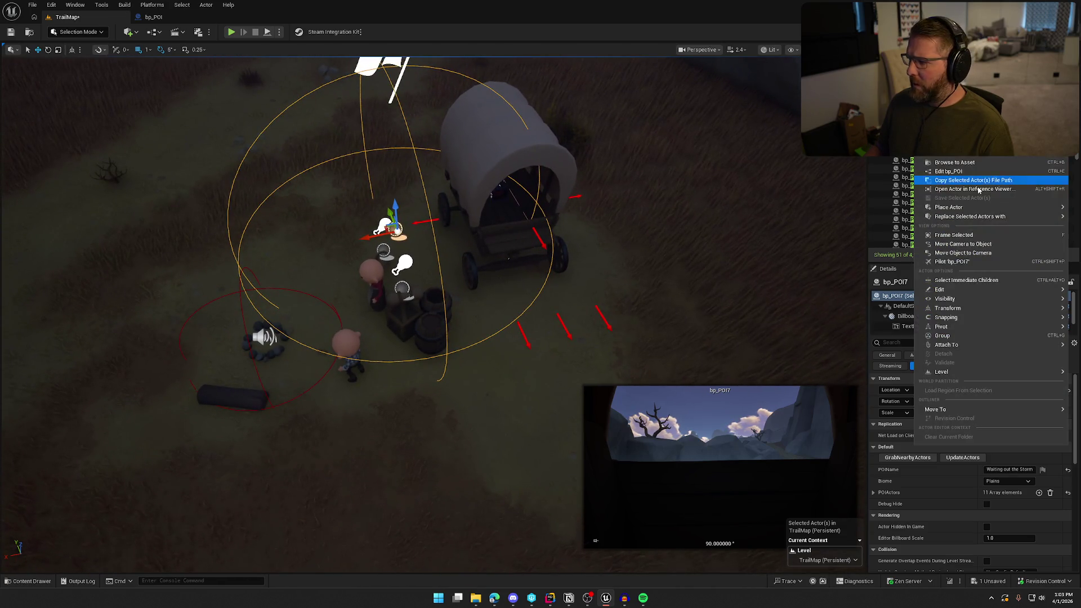
{"action": "left_click", "coordinate": [971, 279]}
{"action": "mouse_move", "coordinate": [580, 217]}
{"action": "left_mouse_down"}
{"action": "mouse_move", "coordinate": [585, 163]}
{"action": "mouse_move", "coordinate": [496, 167]}
{"action": "mouse_move", "coordinate": [599, 298]}
{"action": "left_mouse_up"}
{"action": "left_click", "coordinate": [604, 292]}
Step: Place a bp_AI_Ox beside the Plains wagon and grab nearby actors into bp_POI7
{"action": "key", "text": "ctrl+space"}
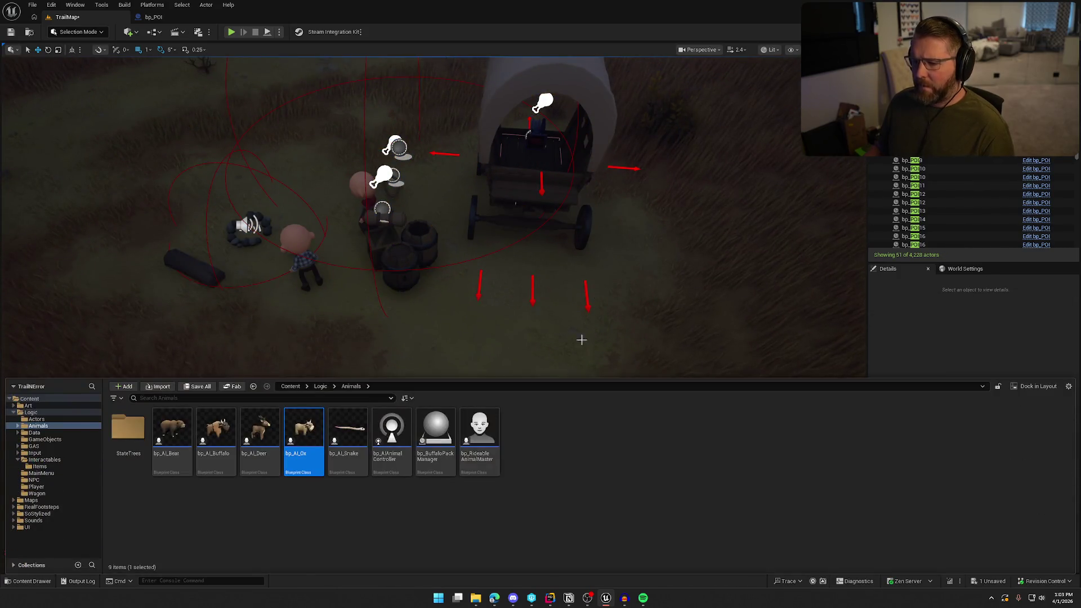
{"action": "mouse_move", "coordinate": [307, 430]}
{"action": "left_mouse_down"}
{"action": "mouse_move", "coordinate": [507, 295]}
{"action": "mouse_move", "coordinate": [502, 340]}
{"action": "mouse_move", "coordinate": [444, 338]}
{"action": "mouse_move", "coordinate": [455, 349]}
{"action": "left_mouse_up"}
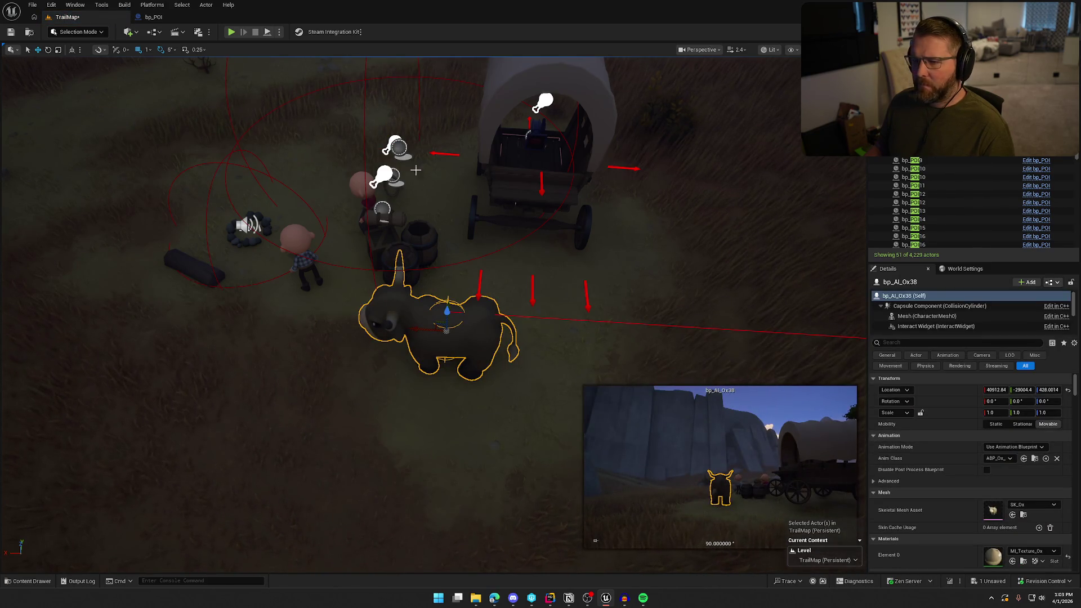
{"action": "left_click", "coordinate": [416, 194]}
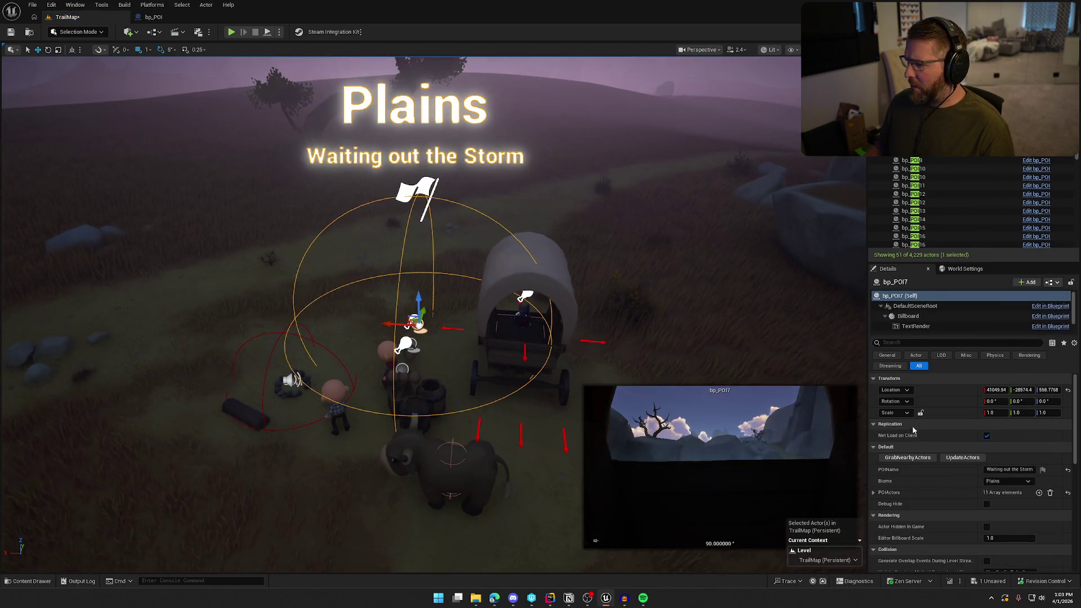
{"action": "left_click", "coordinate": [905, 459]}
Step: Select and frame bp_POI7's immediate children to confirm the new ox is now included
{"action": "right_click", "coordinate": [912, 160]}
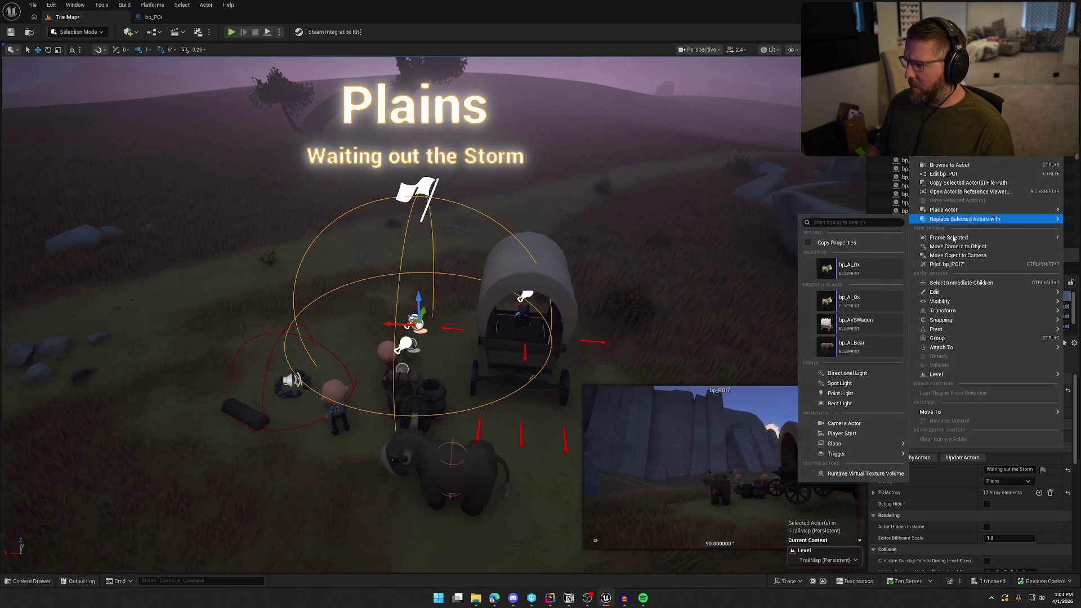
{"action": "left_click", "coordinate": [962, 283]}
{"action": "key", "text": "f"}
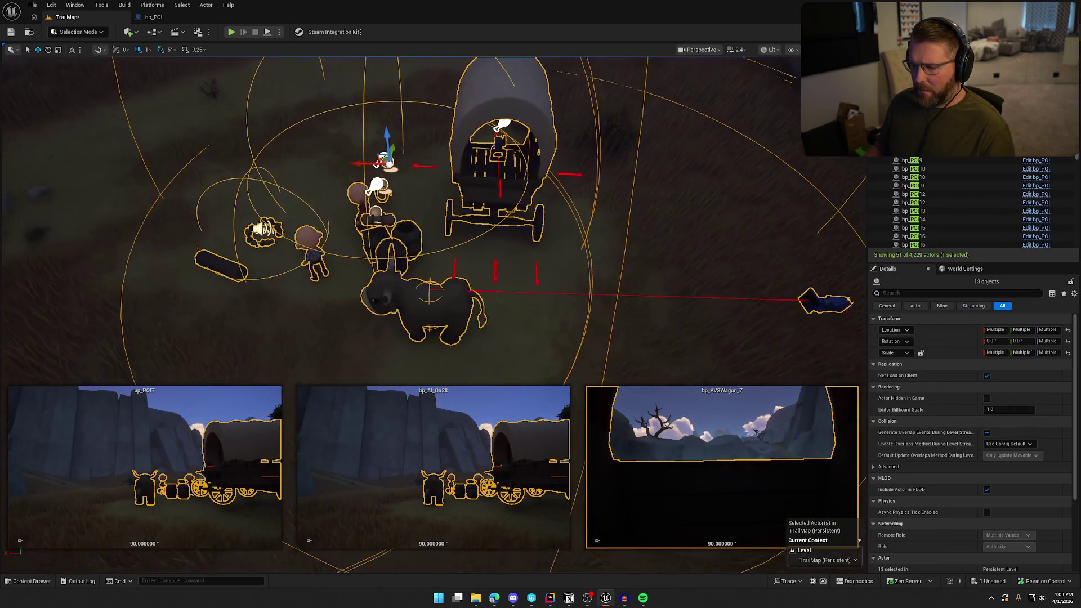
{"action": "left_click", "coordinate": [735, 258]}
{"action": "scroll", "coordinate": [687, 259], "scroll_direction": "down", "scroll_amount": 5}
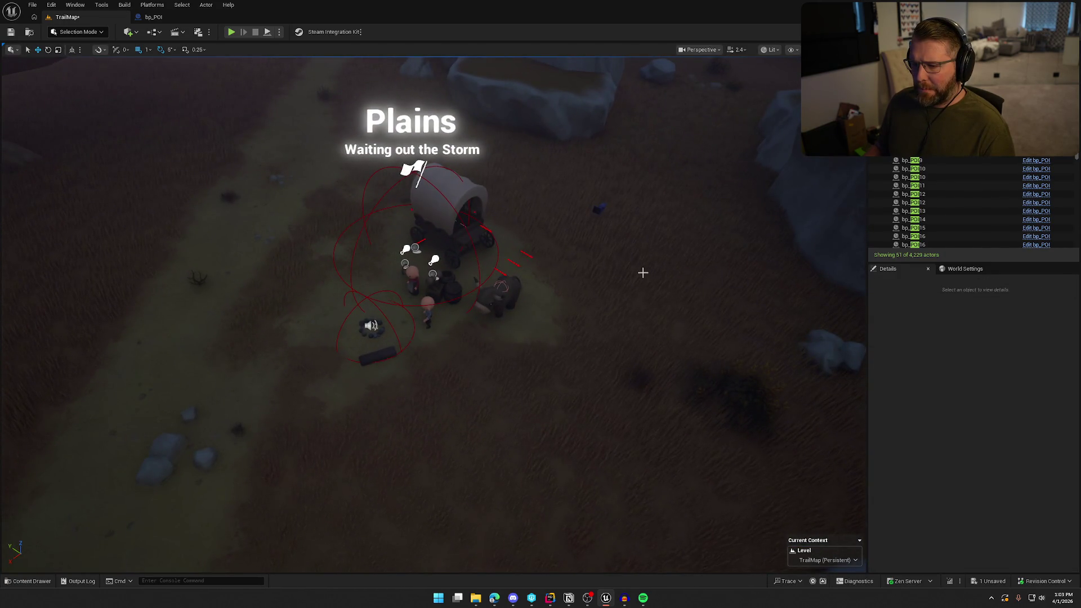
{"action": "left_click", "coordinate": [499, 167]}
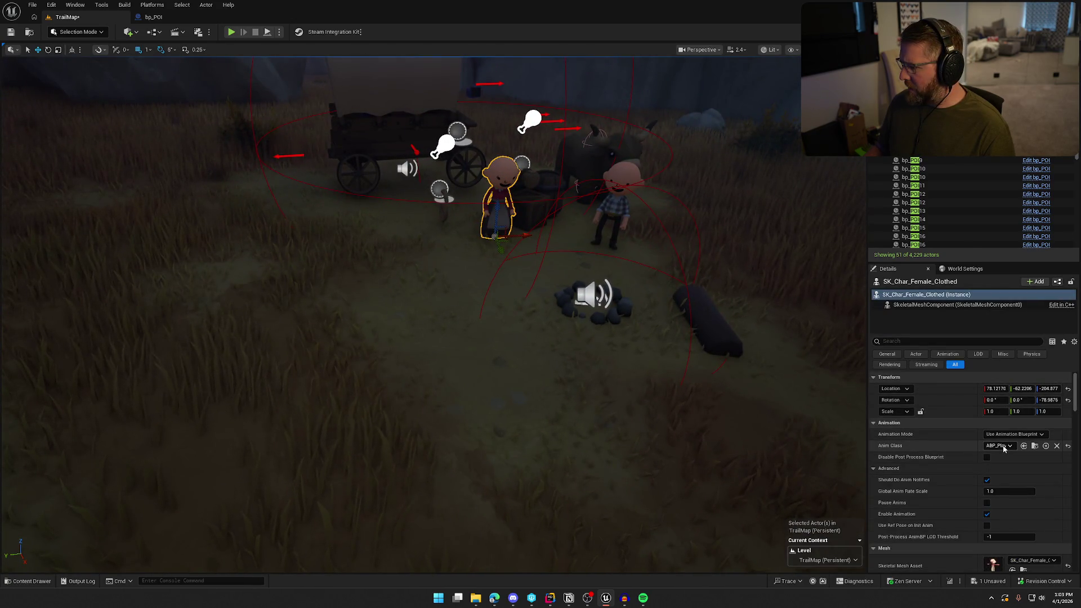
Step: Frame the Plains 'Abandoned Wagon' POI bp_POI8 and orbit in close to its camp
{"action": "scroll", "coordinate": [523, 317], "scroll_direction": "down", "scroll_amount": 3}
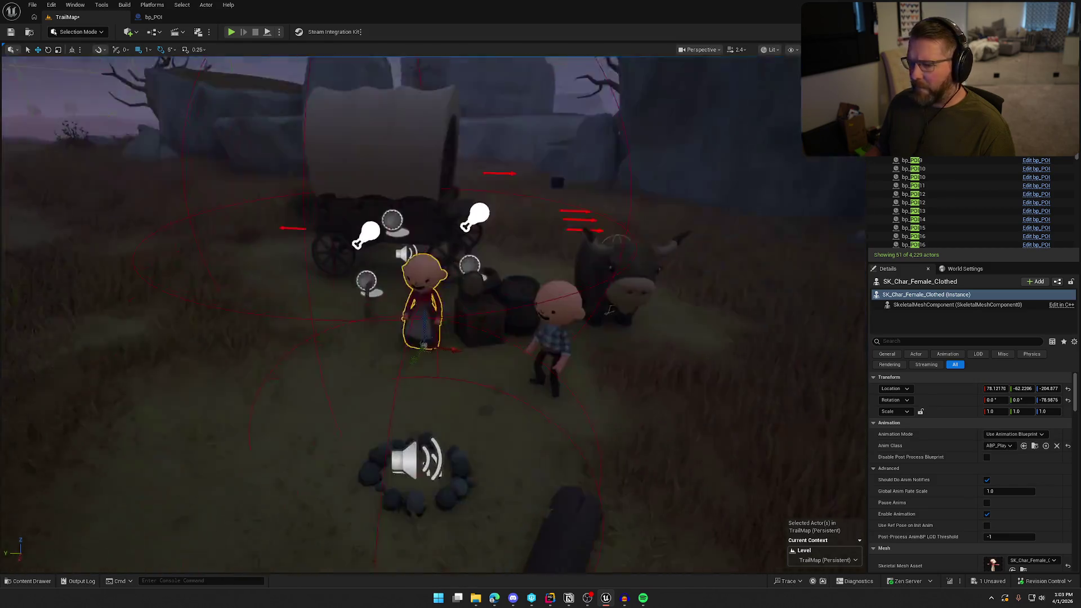
{"action": "left_click", "coordinate": [523, 318]}
{"action": "left_click", "coordinate": [904, 160]}
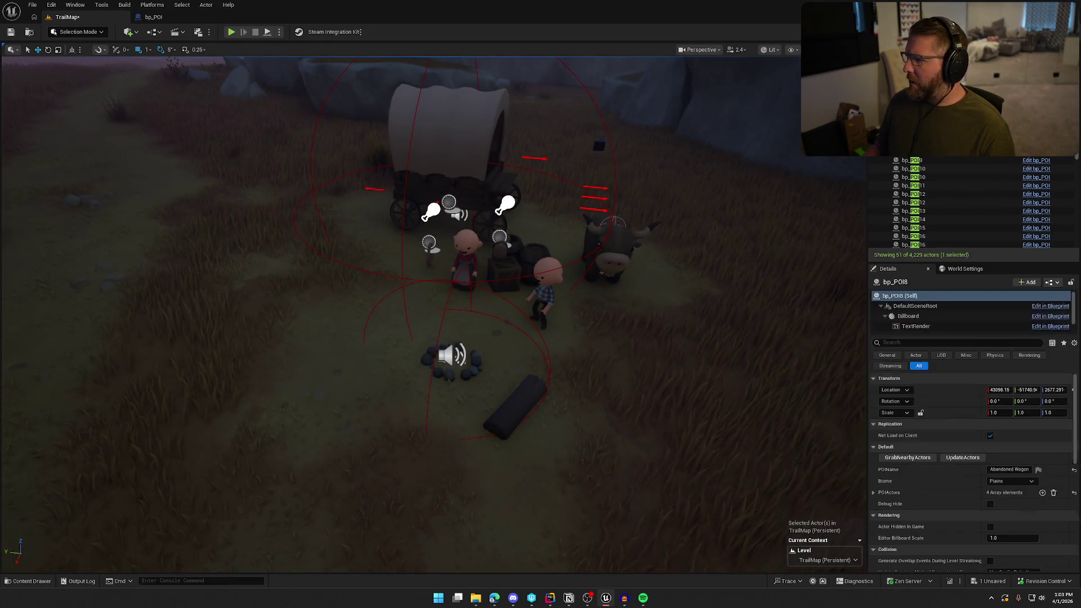
{"action": "key", "text": "Up"}
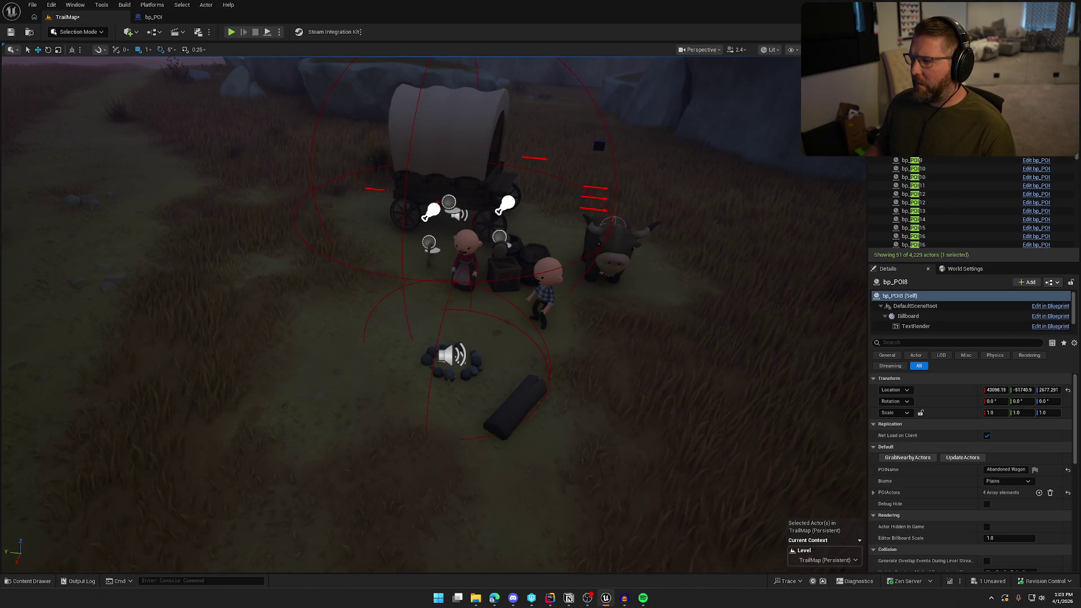
{"action": "key", "text": "f"}
{"action": "mouse_move", "coordinate": [619, 237]}
{"action": "left_mouse_down"}
{"action": "mouse_move", "coordinate": [597, 242]}
{"action": "mouse_move", "coordinate": [614, 239]}
{"action": "mouse_move", "coordinate": [620, 220]}
{"action": "mouse_move", "coordinate": [619, 262]}
{"action": "mouse_move", "coordinate": [668, 232]}
{"action": "left_mouse_up"}
Step: Select and frame bp_POI8's immediate children to confirm its child actors
{"action": "right_click", "coordinate": [927, 159]}
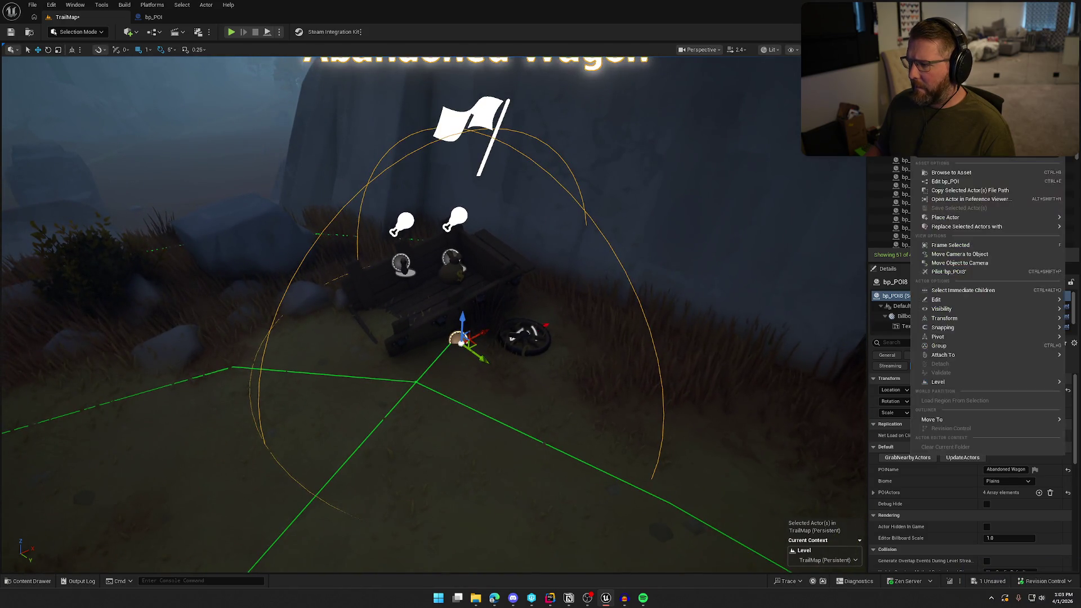
{"action": "left_click", "coordinate": [949, 291]}
{"action": "left_click_drag", "start_coordinate": [675, 259], "coordinate": [681, 299]}
{"action": "key", "text": "f"}
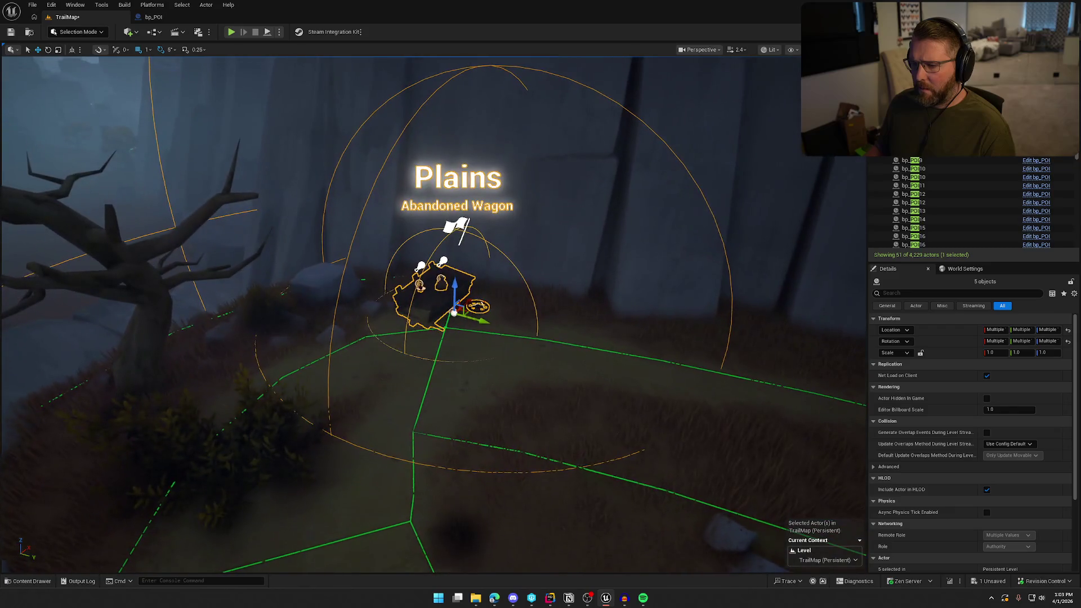
{"action": "key", "text": "Escape"}
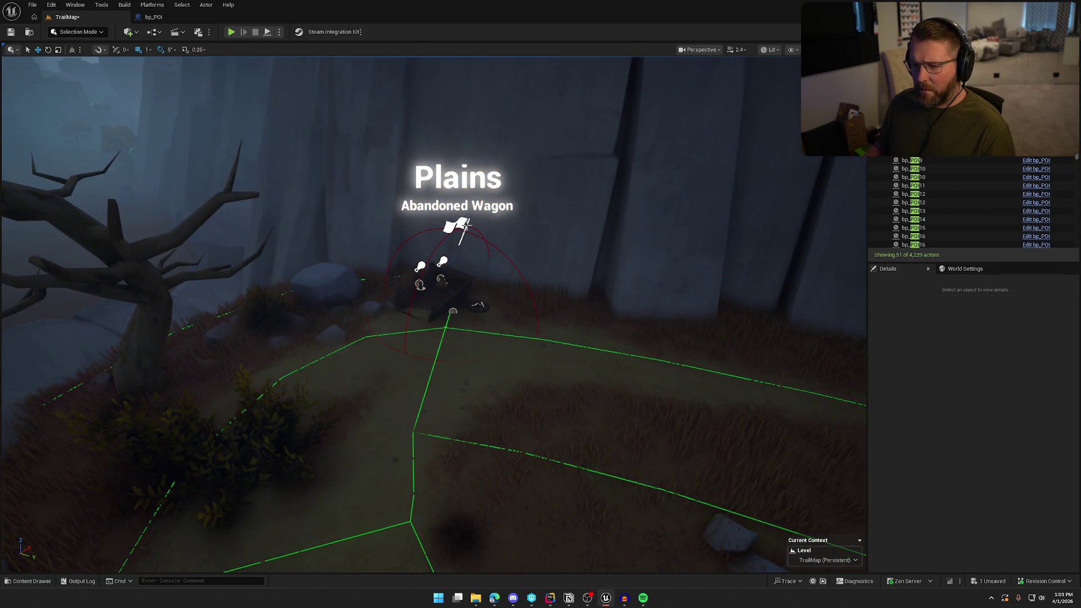
Step: Inspect the wagon wheel, then reselect the wagon POI and move to the Desert Camp POI
{"action": "left_click", "coordinate": [456, 229]}
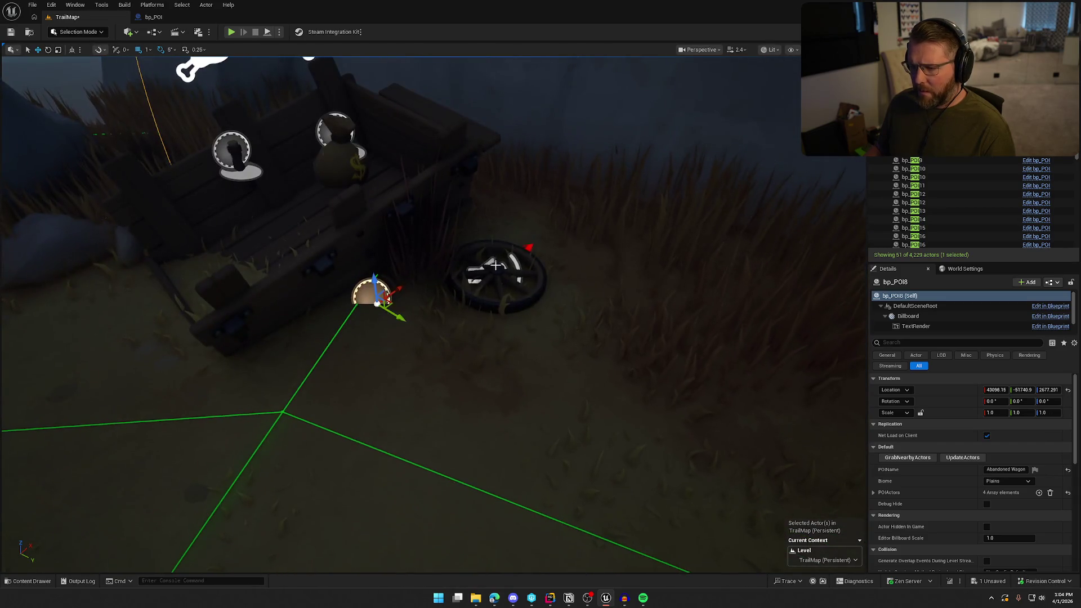
{"action": "left_click", "coordinate": [494, 277]}
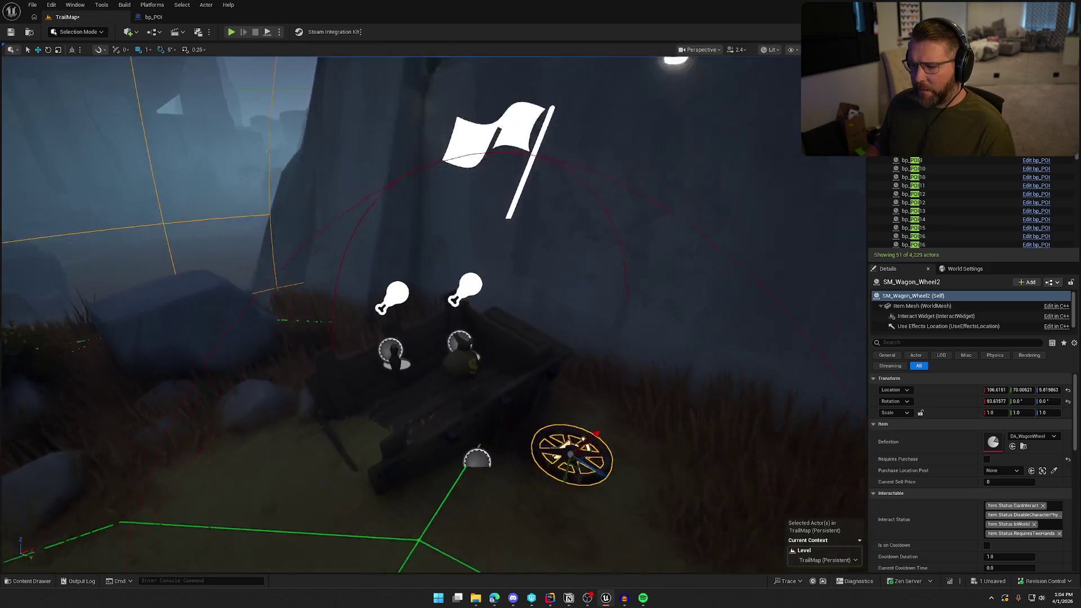
{"action": "scroll", "coordinate": [535, 241], "scroll_direction": "down", "scroll_amount": 5}
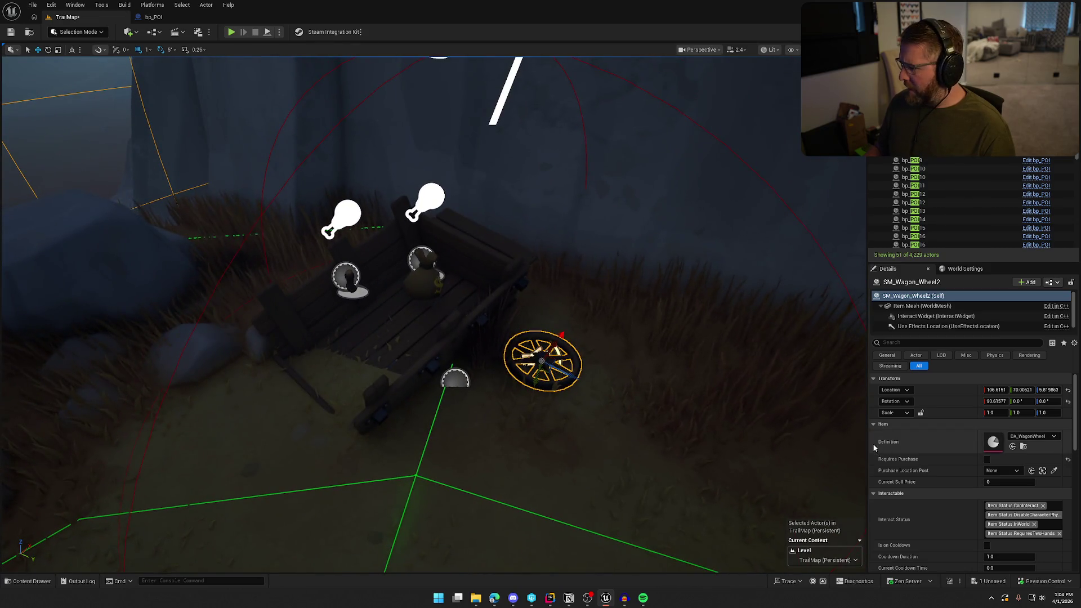
{"action": "key", "text": "Escape"}
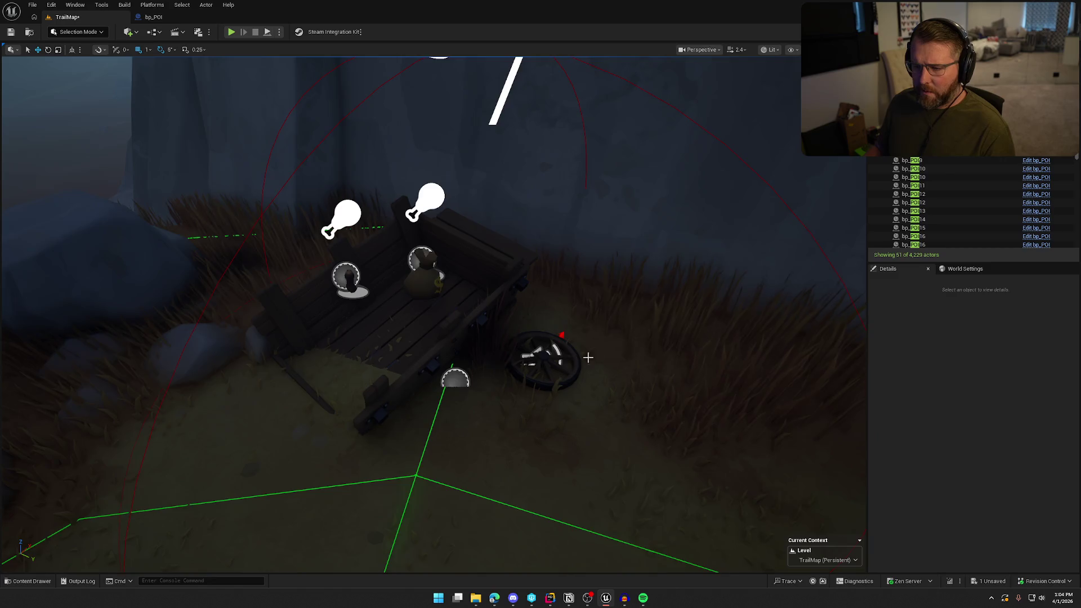
{"action": "scroll", "coordinate": [586, 357], "scroll_direction": "down", "scroll_amount": 5}
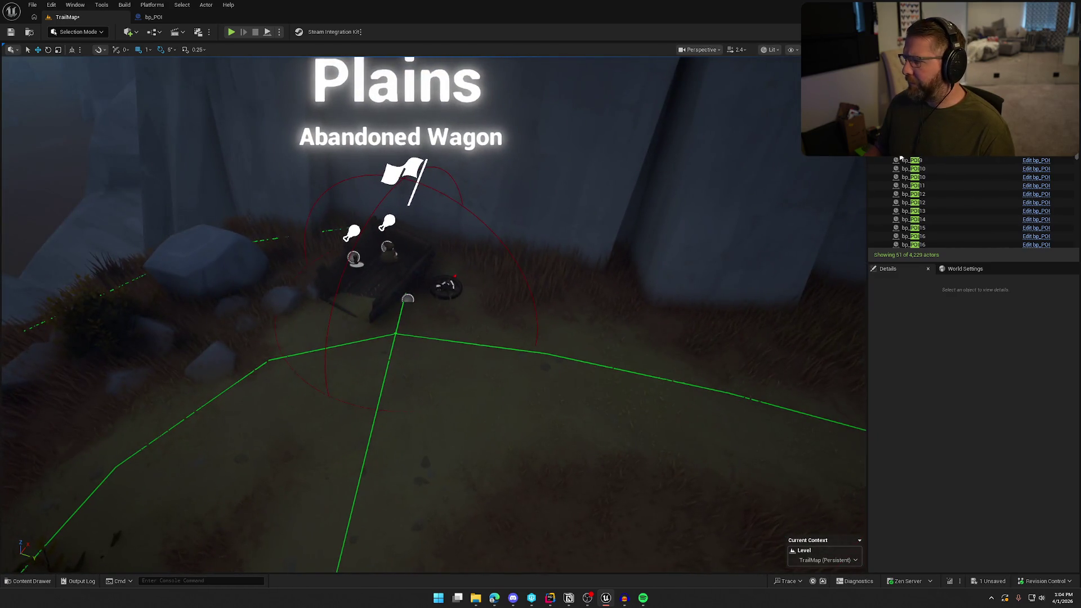
{"action": "left_click", "coordinate": [407, 299]}
{"action": "key", "text": "Down"}
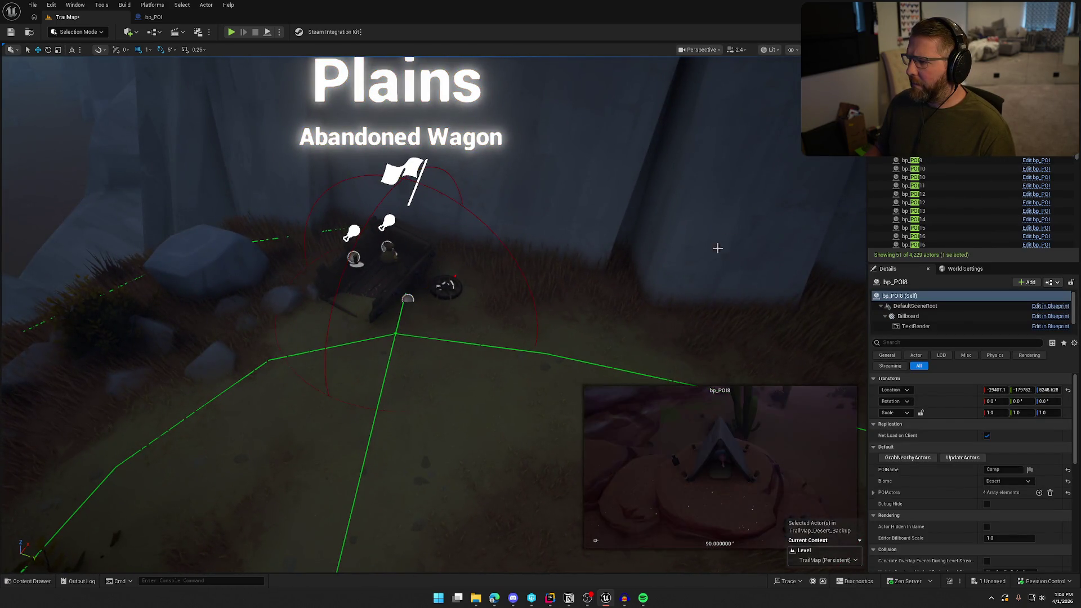
Step: Fly to the Desert Camp POI, select its immediate children to review the tent and props, then deselect
{"action": "key", "text": "f"}
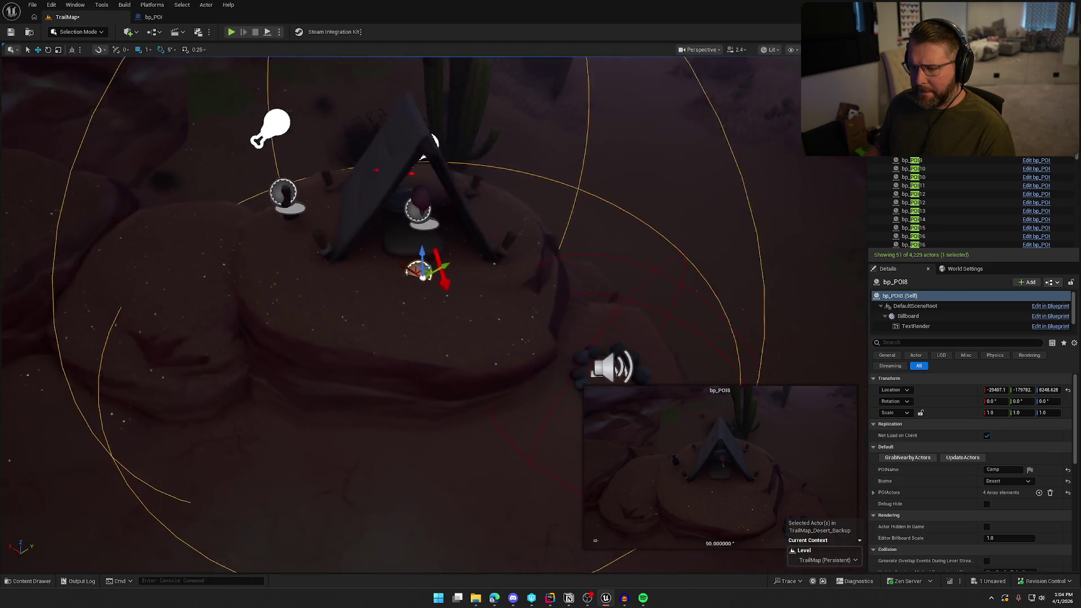
{"action": "right_click", "coordinate": [912, 160]}
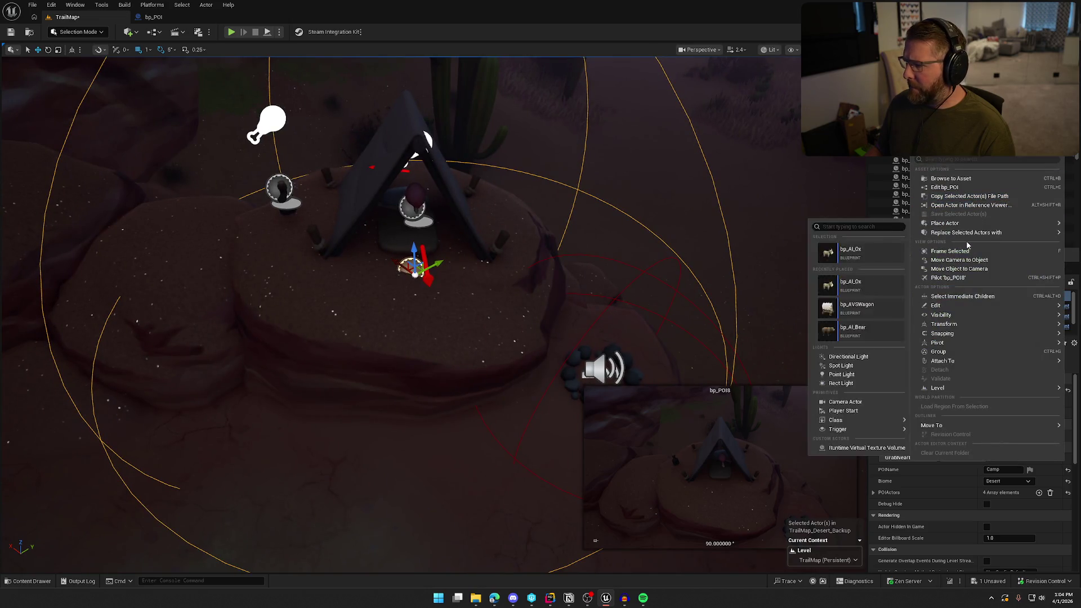
{"action": "left_click", "coordinate": [963, 297]}
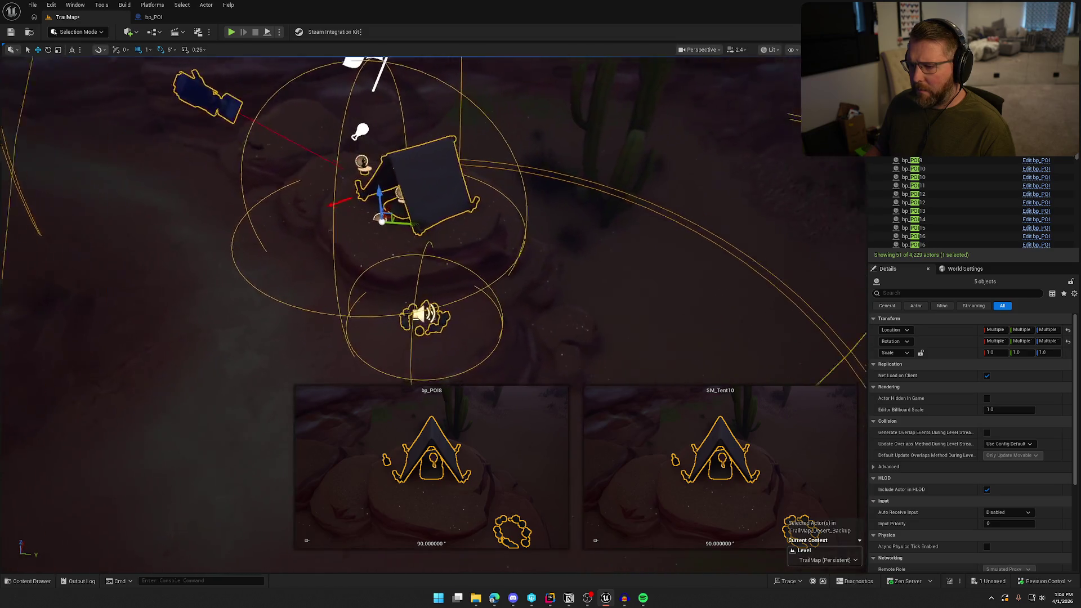
{"action": "key", "text": "Escape"}
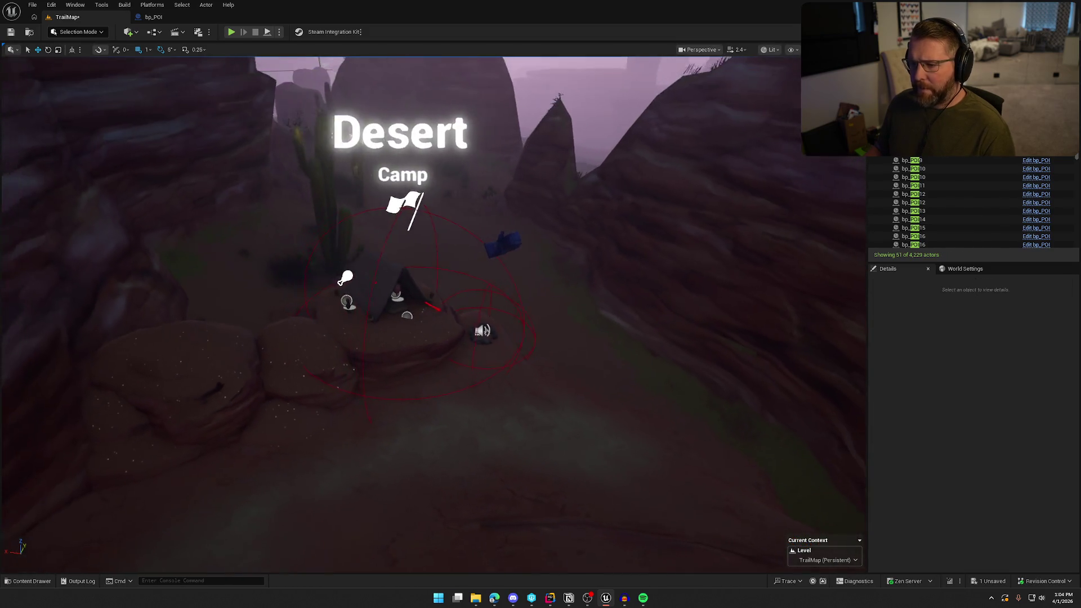
Step: Select bp_POI9 and frame the viewport on its covered wagon
{"action": "left_click", "coordinate": [912, 160]}
{"action": "key", "text": "f"}
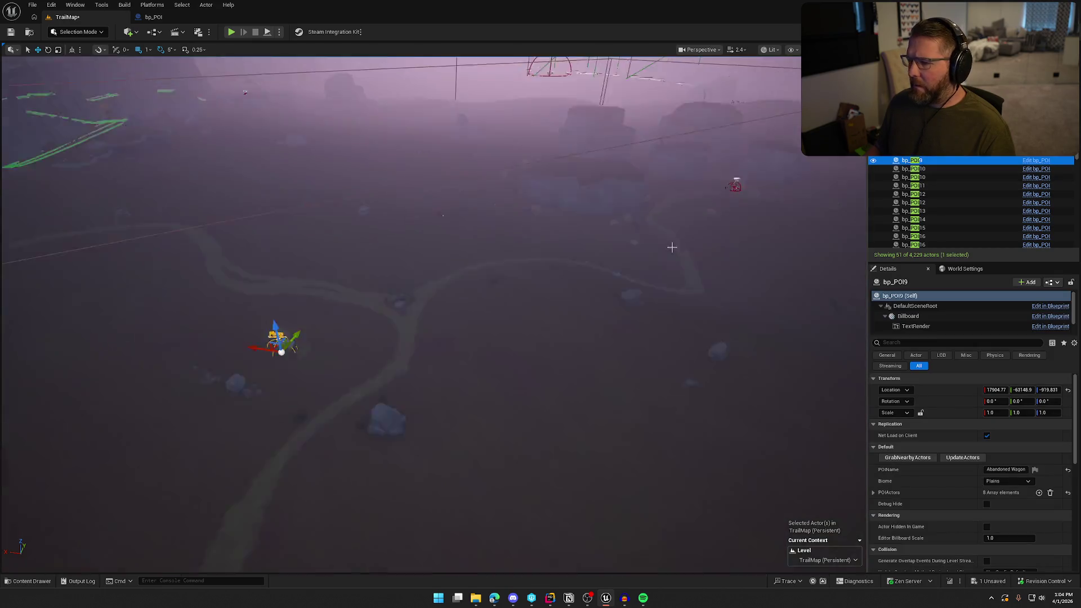
{"action": "mouse_move", "coordinate": [672, 247]}
{"action": "left_mouse_down"}
{"action": "mouse_move", "coordinate": [671, 326]}
{"action": "mouse_move", "coordinate": [672, 202]}
{"action": "left_mouse_up"}
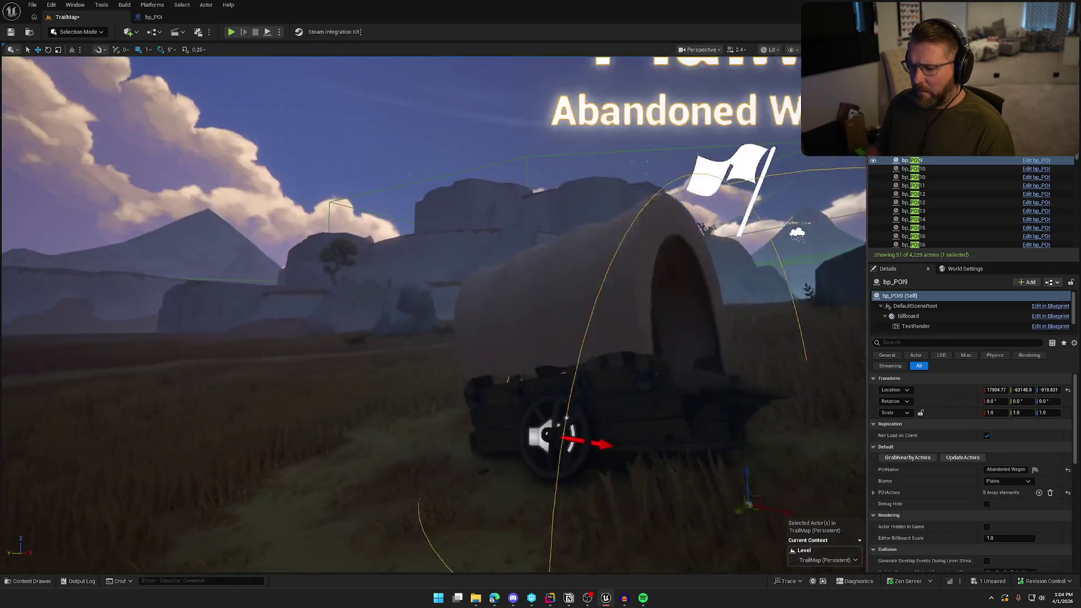
{"action": "key", "text": "f"}
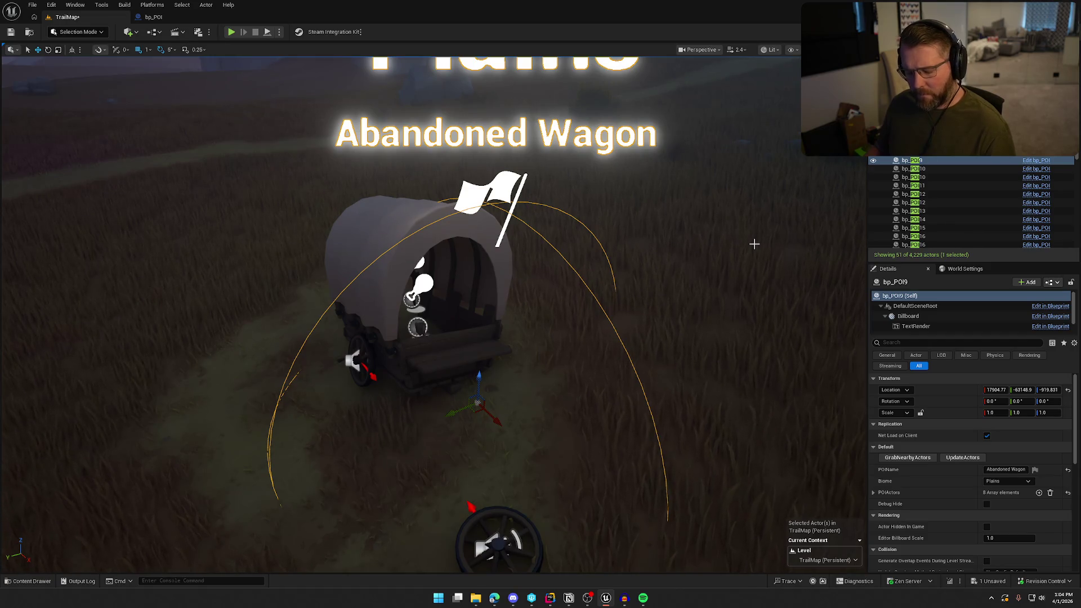
Step: Select bp_POI9's child wagon and wheel meshes, orbit to confirm them, then select bp_POI10
{"action": "key", "text": "shift+e"}
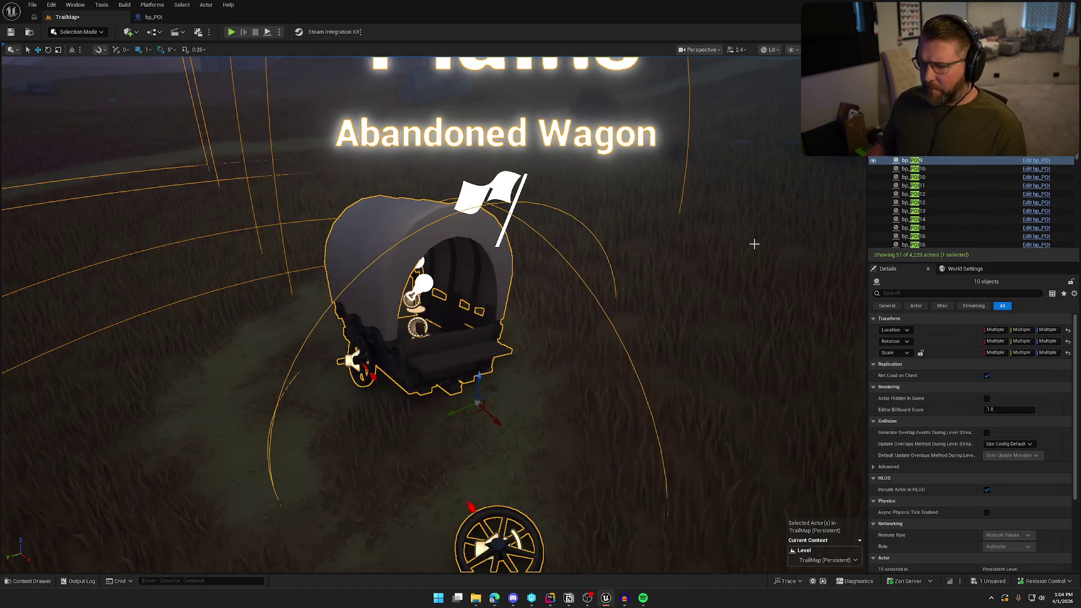
{"action": "left_click_drag", "start_coordinate": [754, 244], "coordinate": [752, 301]}
{"action": "key", "text": "Down"}
Step: Run GrabNearbyActors on bp_POI10 alone so its POI Actors list grows from 6 to 9 camp props
{"action": "key", "text": "f"}
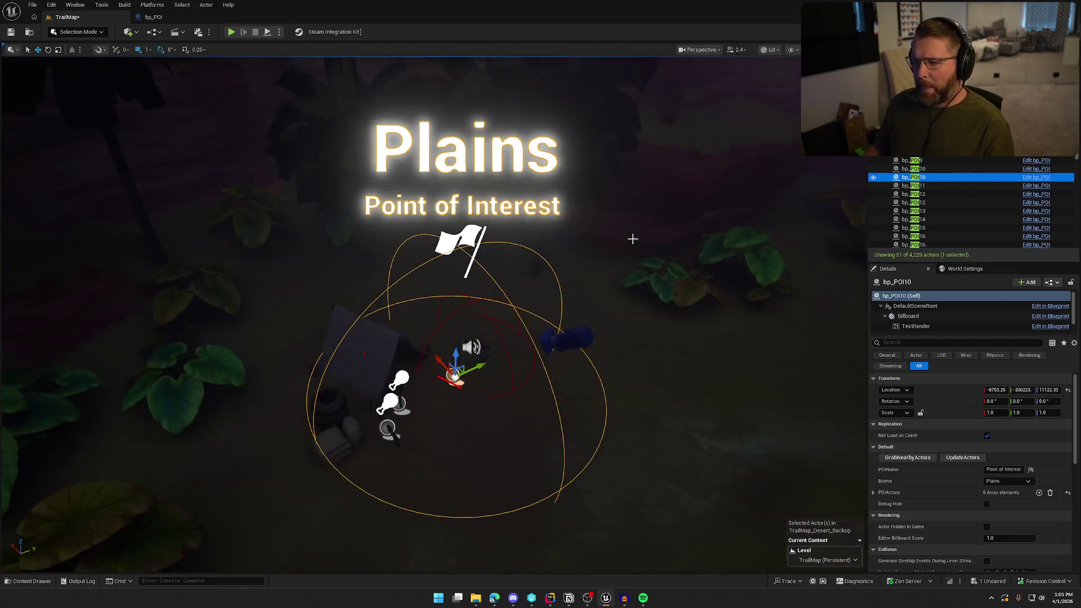
{"action": "mouse_move", "coordinate": [633, 239]}
{"action": "left_mouse_down"}
{"action": "mouse_move", "coordinate": [632, 197]}
{"action": "mouse_move", "coordinate": [633, 239]}
{"action": "left_mouse_up"}
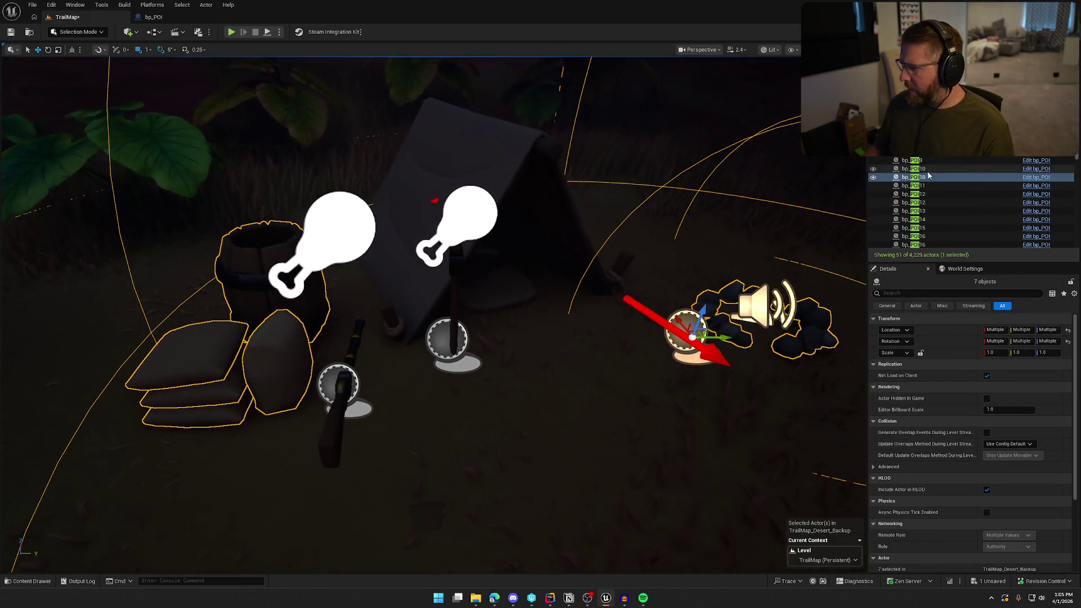
{"action": "left_click", "coordinate": [928, 175]}
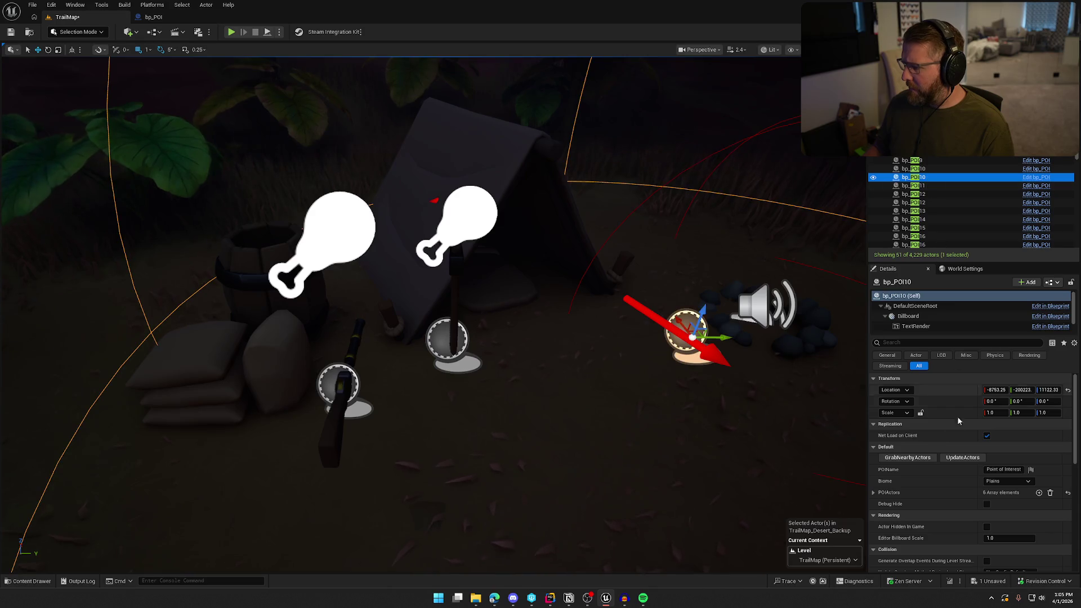
{"action": "left_click", "coordinate": [916, 457]}
{"action": "scroll", "coordinate": [543, 372], "scroll_direction": "down", "scroll_amount": 5}
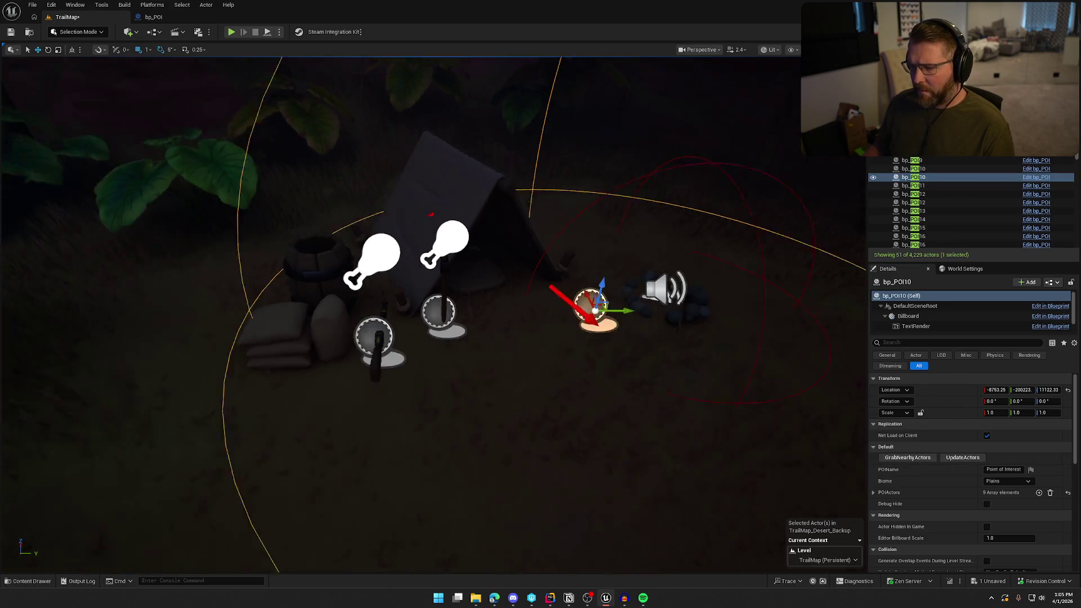
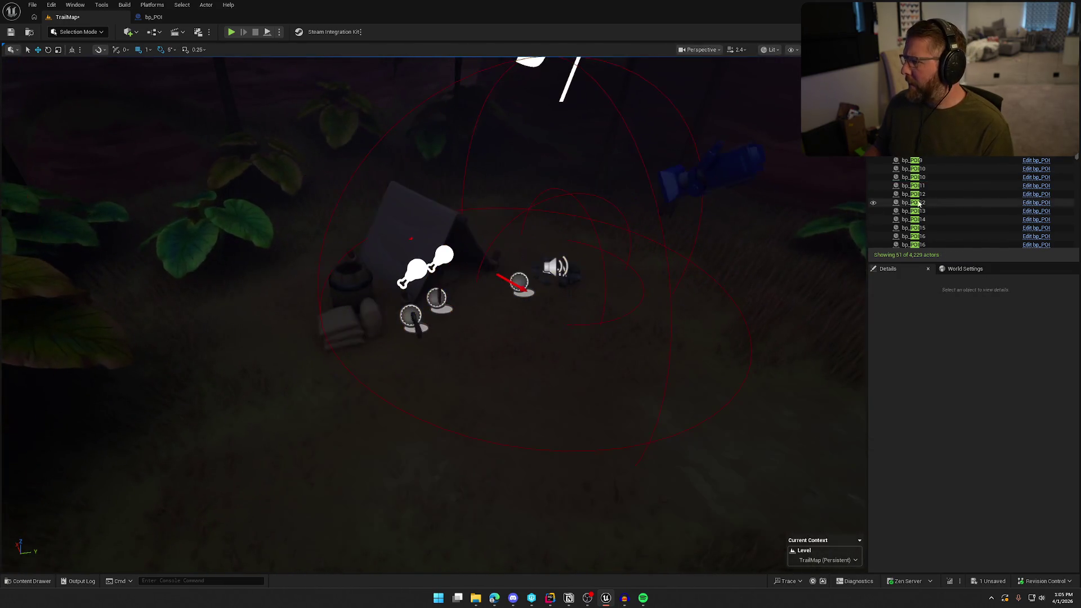
Step: Jump to bp_POI11 and frame the Hiding From Lightning point of interest in the viewport
{"action": "double_click", "coordinate": [913, 186]}
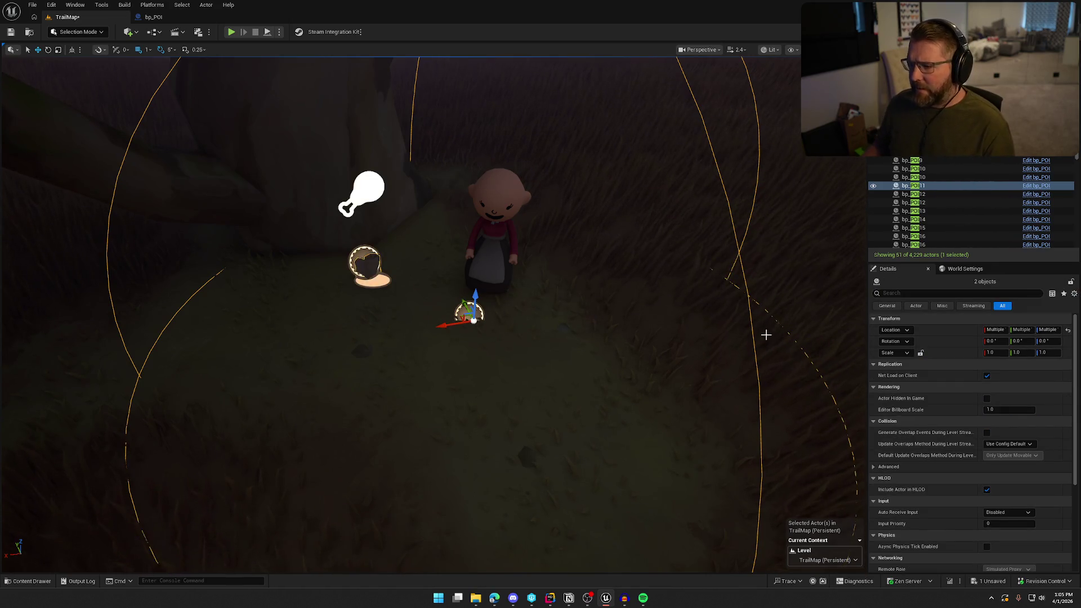
{"action": "scroll", "coordinate": [894, 469], "scroll_direction": "down", "scroll_amount": 2}
{"action": "scroll", "coordinate": [894, 470], "scroll_direction": "up", "scroll_amount": 2}
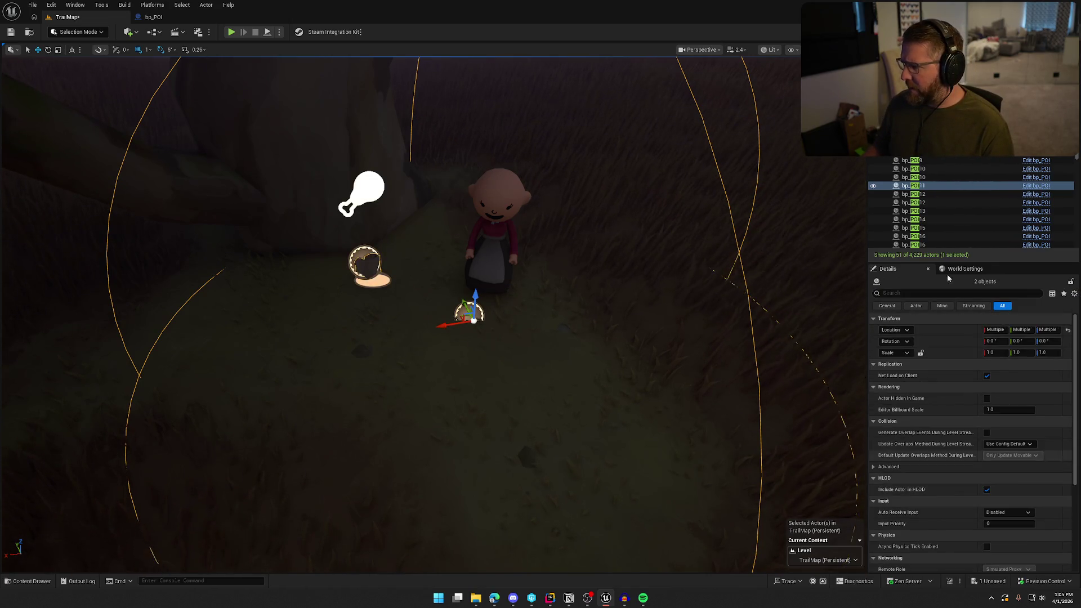
{"action": "left_click", "coordinate": [926, 183]}
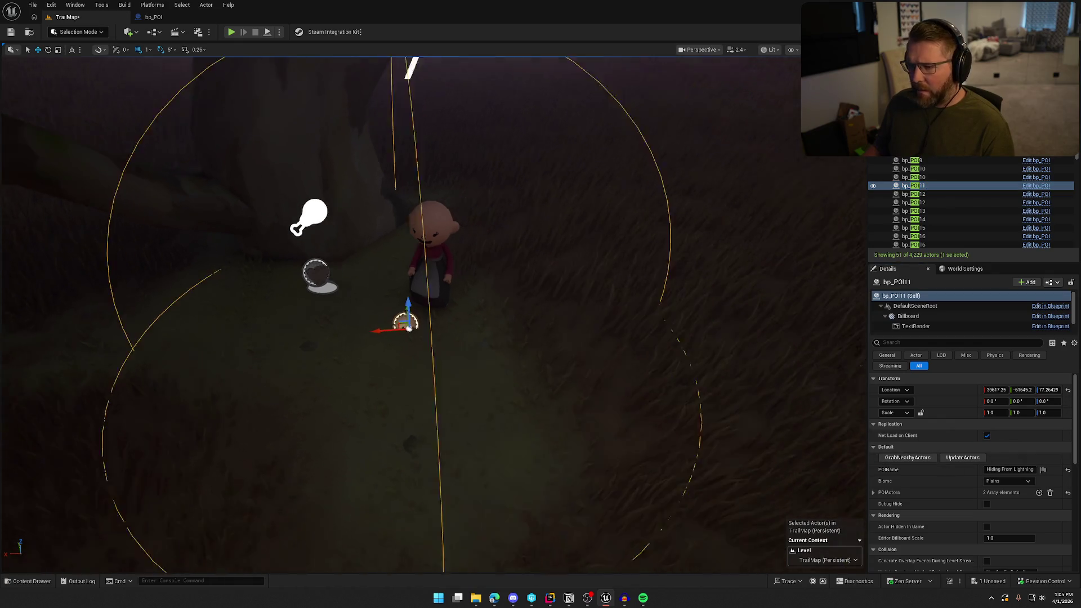
{"action": "left_click", "coordinate": [420, 265]}
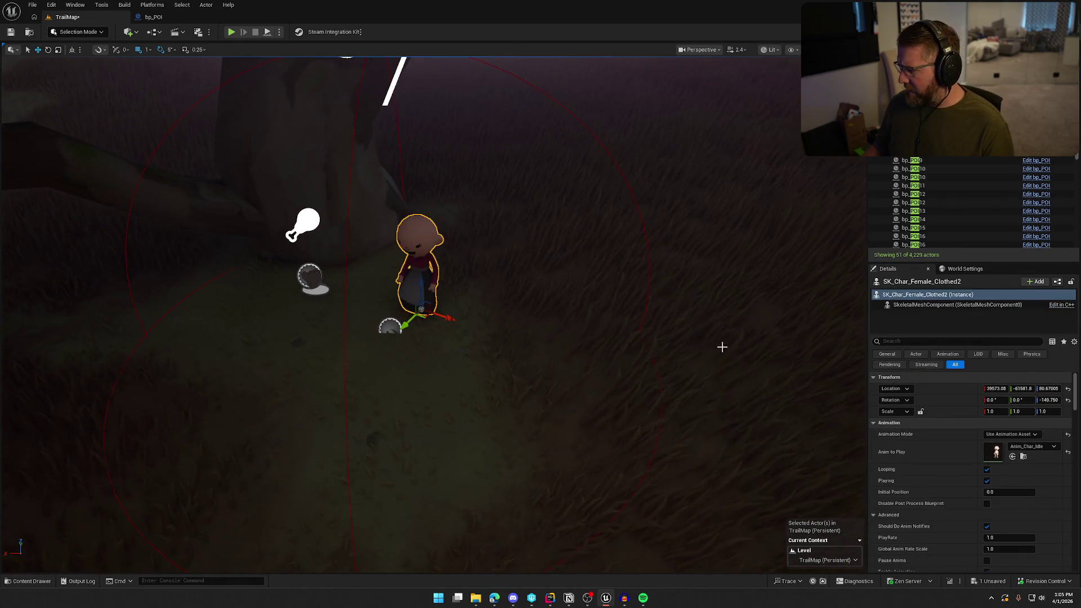
{"action": "left_click_drag", "start_coordinate": [565, 181], "coordinate": [467, 148]}
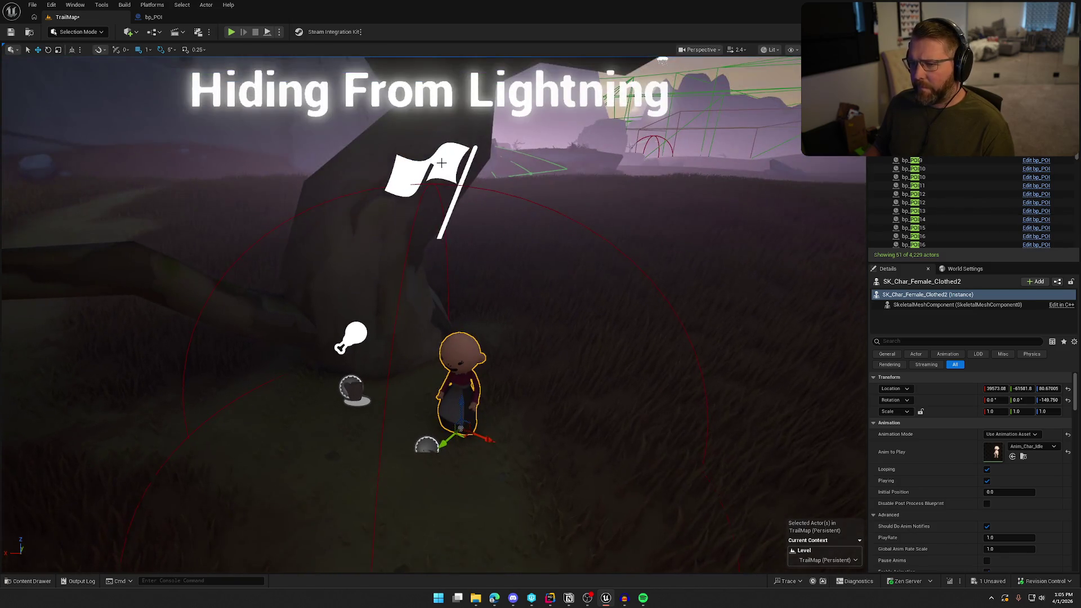
{"action": "left_click", "coordinate": [442, 163]}
{"action": "key", "text": "f"}
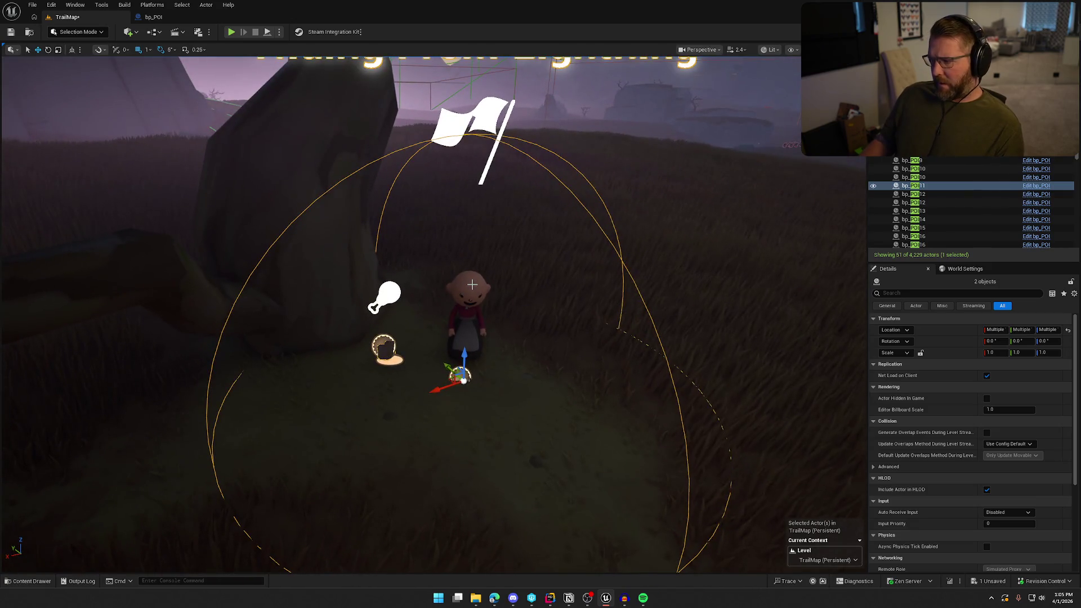
Step: Check the girl character beside it, then reselect bp_POI11 to show its Details
{"action": "left_click", "coordinate": [472, 285]}
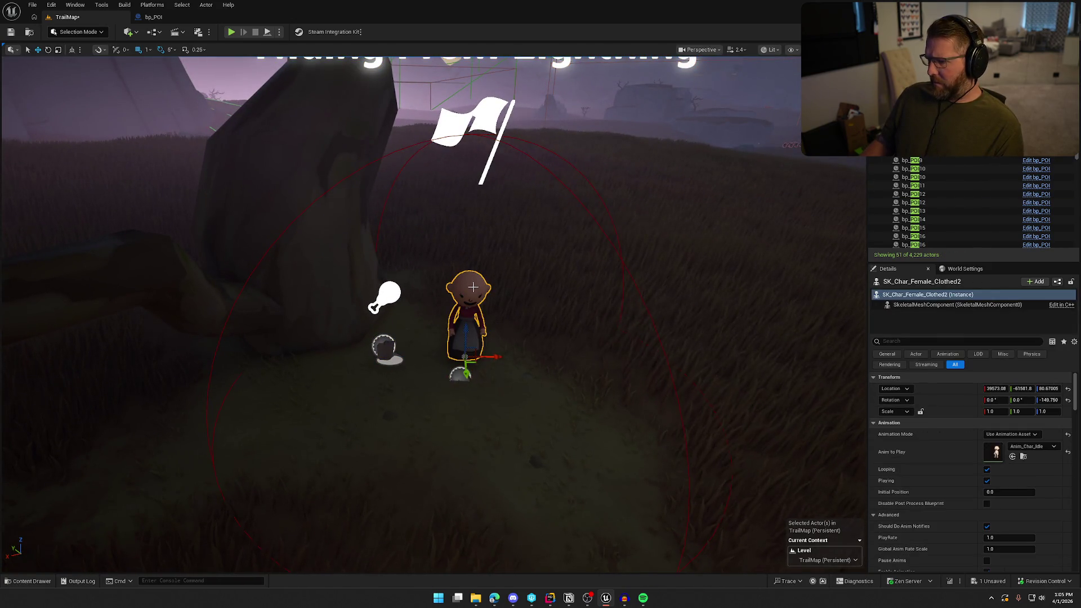
{"action": "key", "text": "Escape"}
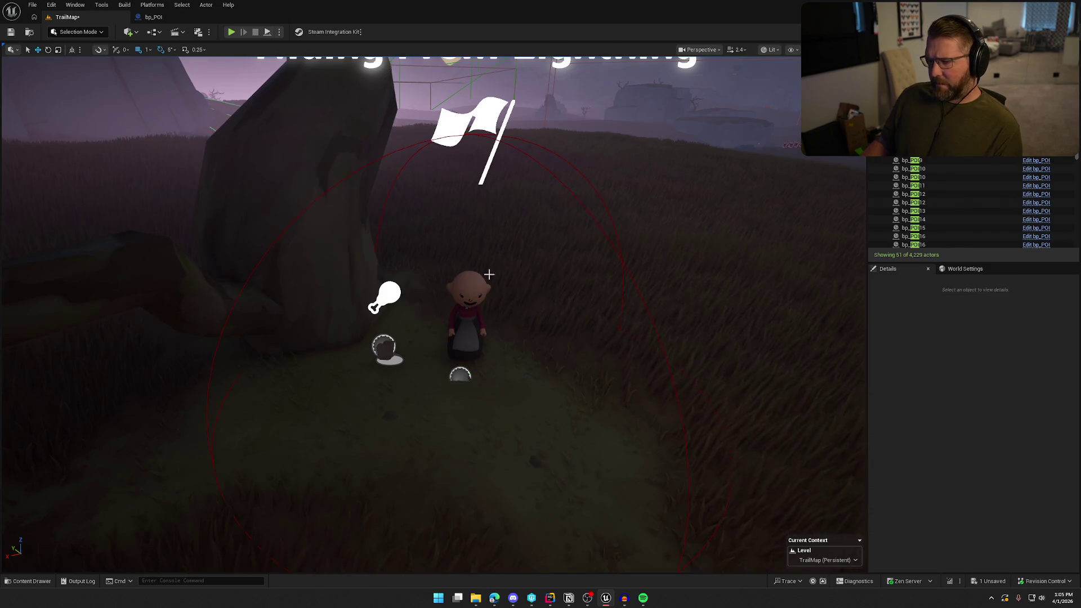
{"action": "left_click", "coordinate": [482, 122]}
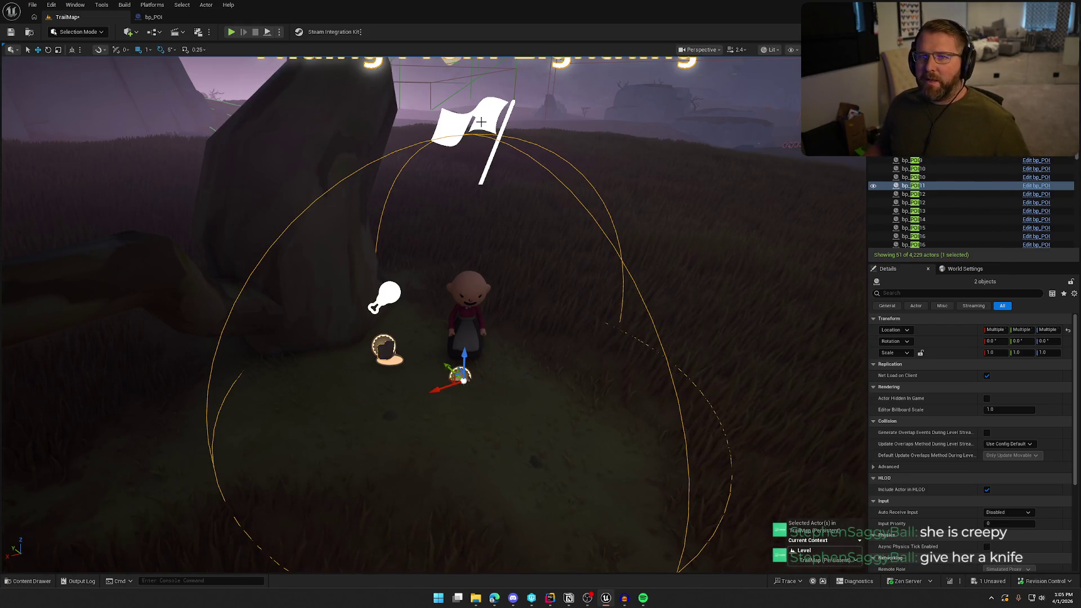
{"action": "scroll", "coordinate": [494, 286], "scroll_direction": "up", "scroll_amount": 5}
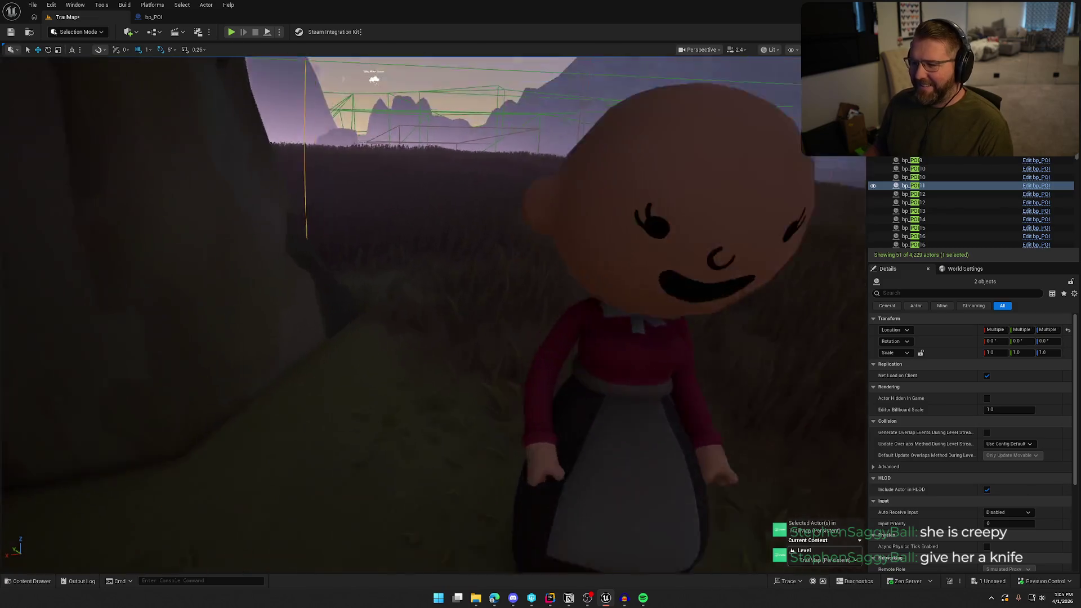
{"action": "scroll", "coordinate": [494, 286], "scroll_direction": "down", "scroll_amount": 5}
{"action": "scroll", "coordinate": [494, 286], "scroll_direction": "up", "scroll_amount": 5}
{"action": "scroll", "coordinate": [494, 286], "scroll_direction": "down", "scroll_amount": 3}
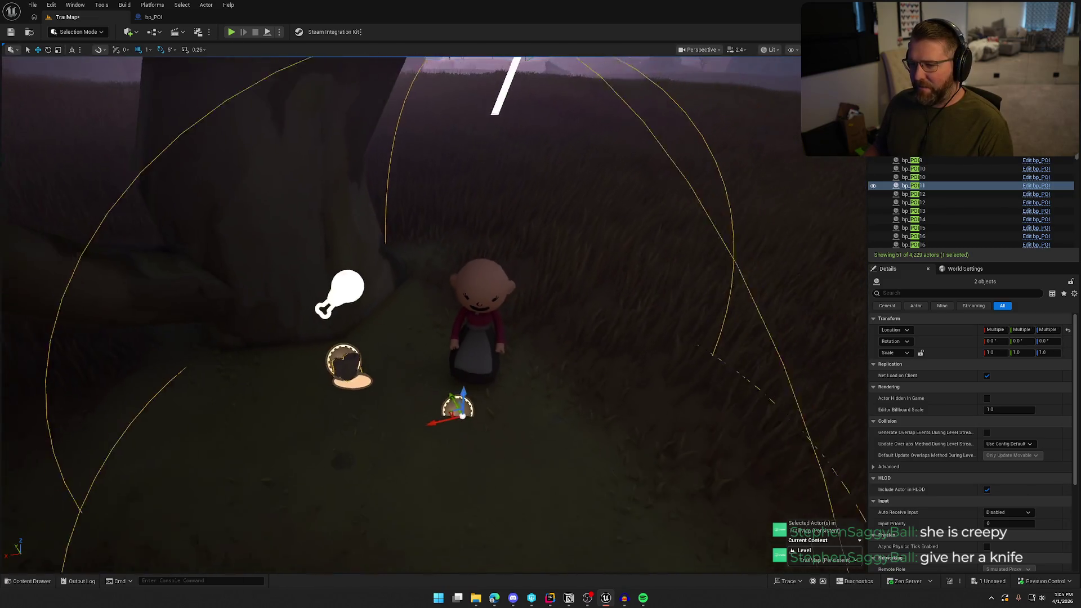
{"action": "scroll", "coordinate": [476, 396], "scroll_direction": "down", "scroll_amount": 2}
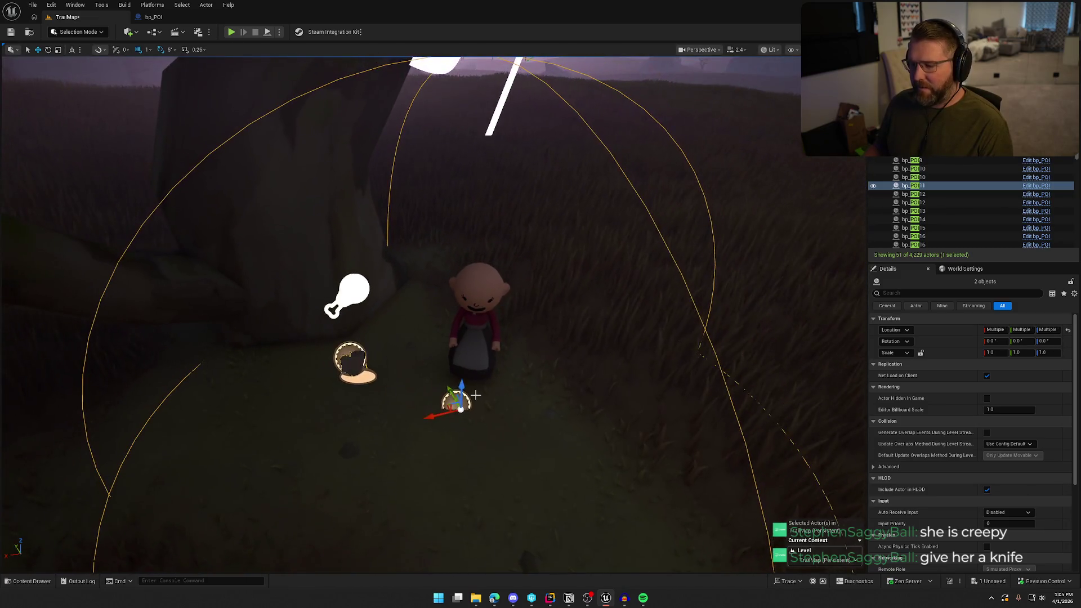
{"action": "left_click", "coordinate": [477, 295]}
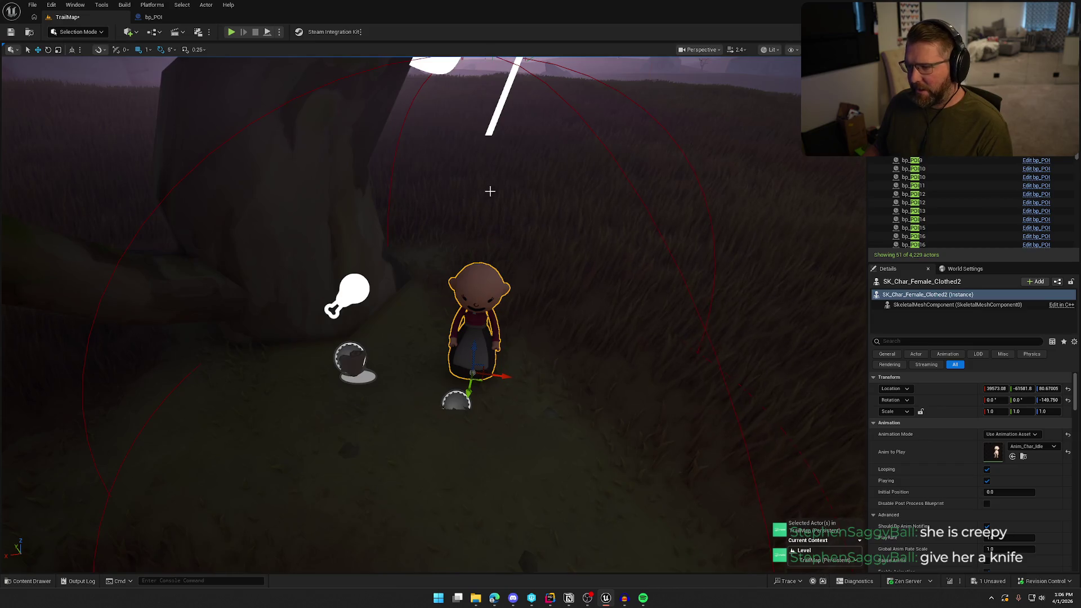
{"action": "left_click", "coordinate": [460, 151]}
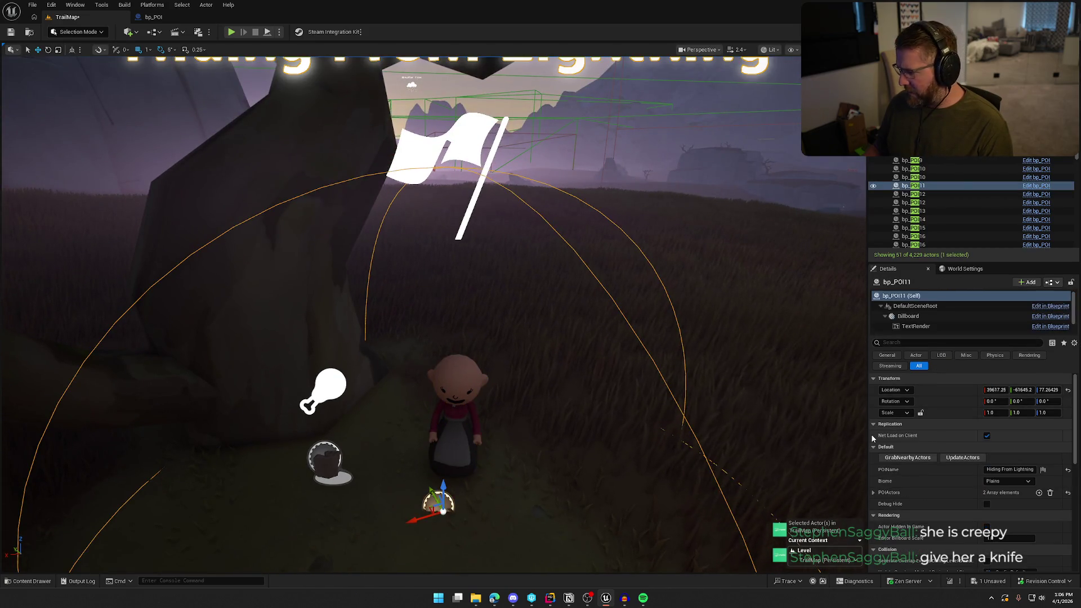
Step: Expand bp_POI11's POIActors array, widen the value column, and try the actor eyedropper
{"action": "left_click", "coordinate": [902, 459]}
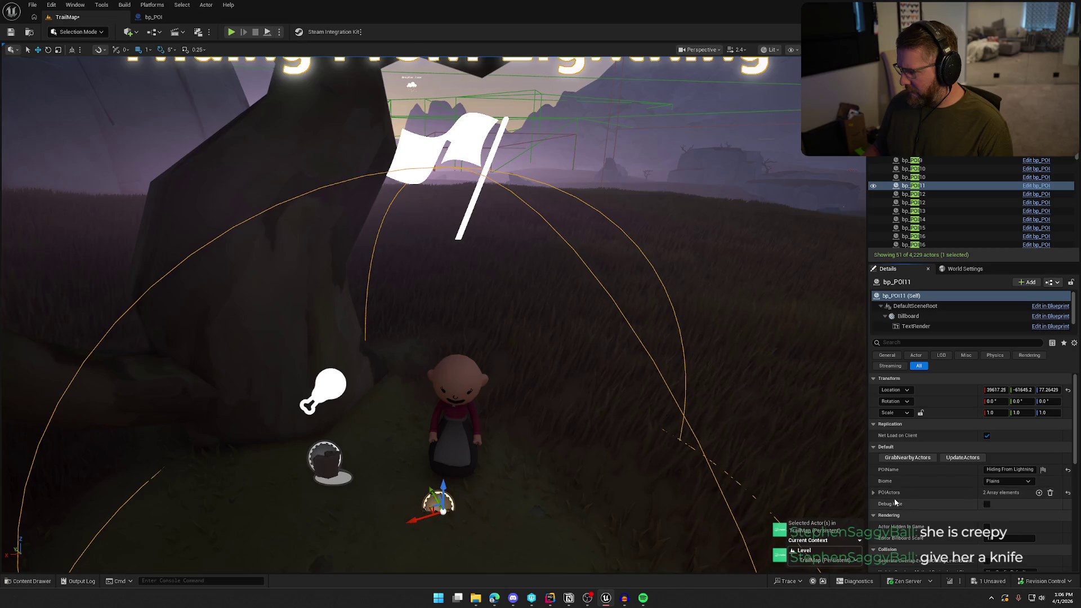
{"action": "left_click", "coordinate": [874, 493]}
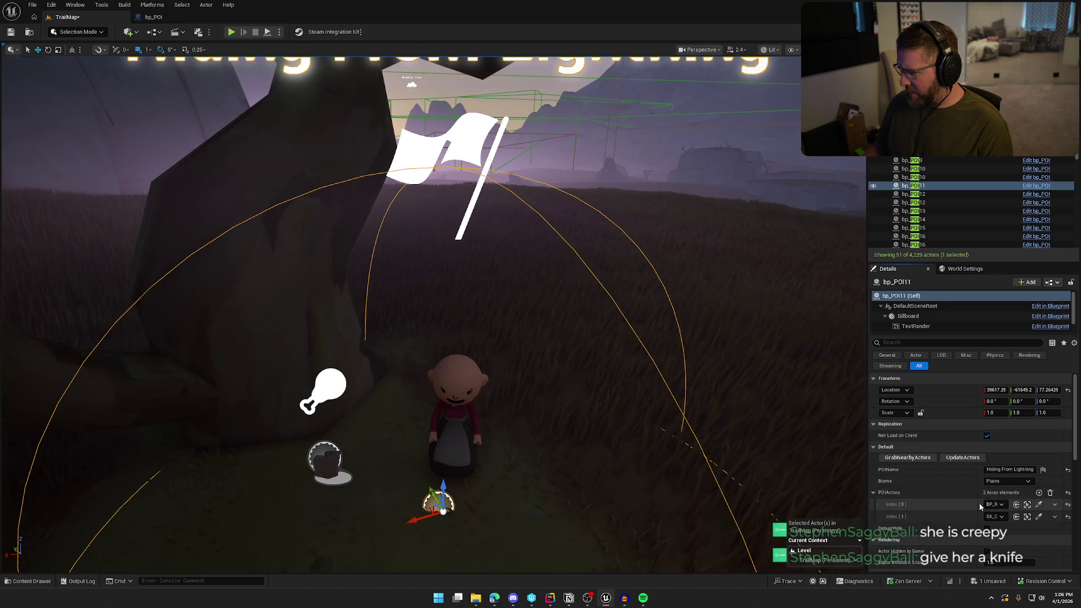
{"action": "mouse_move", "coordinate": [979, 502]}
{"action": "left_mouse_down"}
{"action": "mouse_move", "coordinate": [923, 499]}
{"action": "mouse_move", "coordinate": [959, 505]}
{"action": "left_mouse_up"}
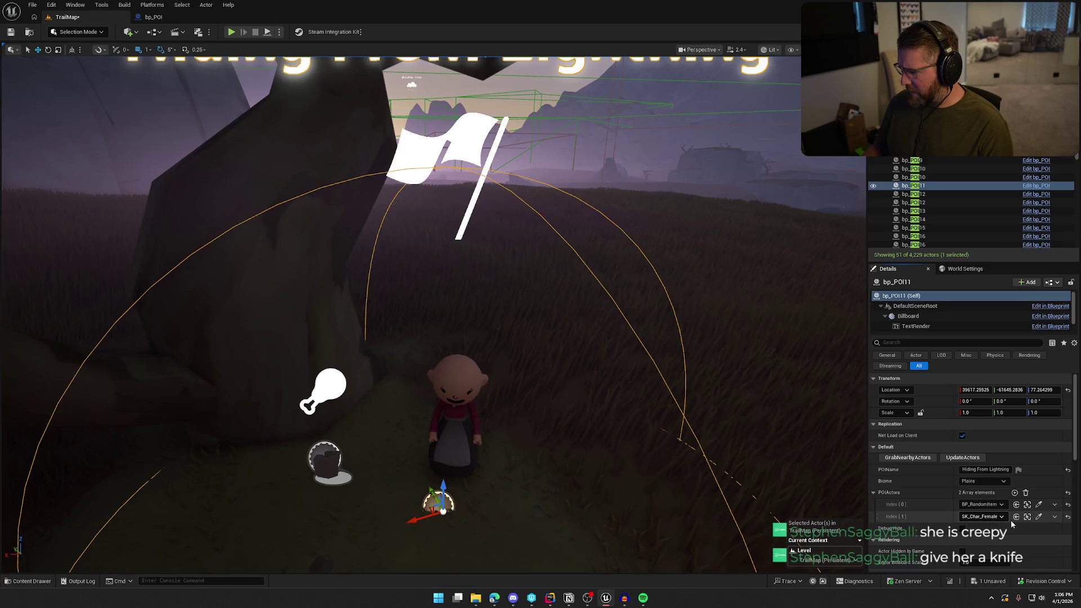
{"action": "left_click", "coordinate": [1039, 516]}
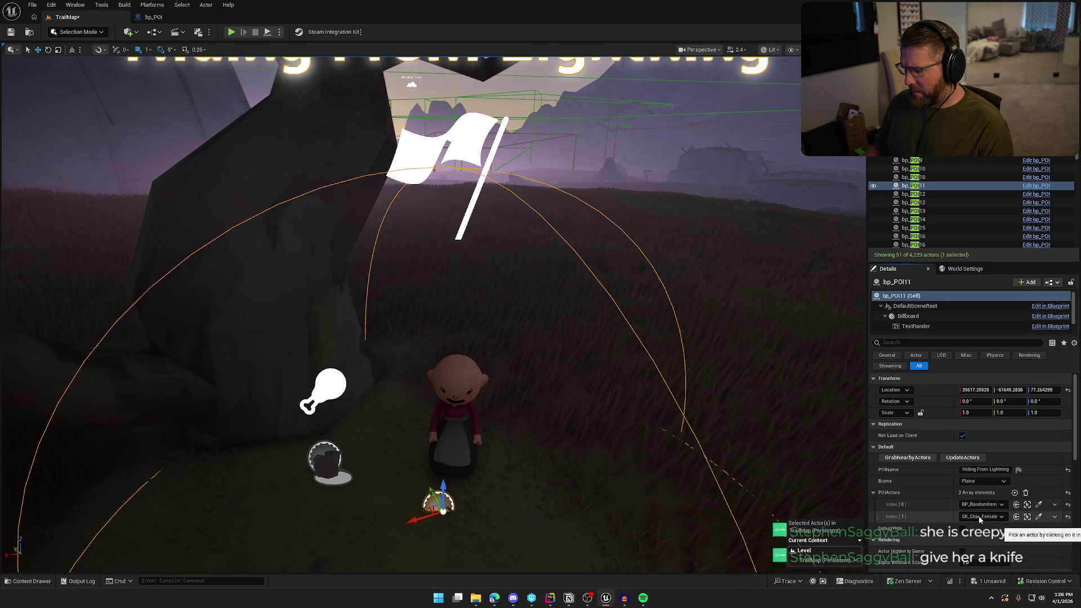
{"action": "left_click", "coordinate": [1026, 519]}
Step: Dismiss the landscape context menu, reselect the Hiding From Lightning POI, then select bp_POI12
{"action": "right_click", "coordinate": [614, 354]}
{"action": "type", "text": "s"}
{"action": "key", "text": "Escape"}
{"action": "key", "text": "Escape"}
{"action": "scroll", "coordinate": [484, 305], "scroll_direction": "down", "scroll_amount": 5}
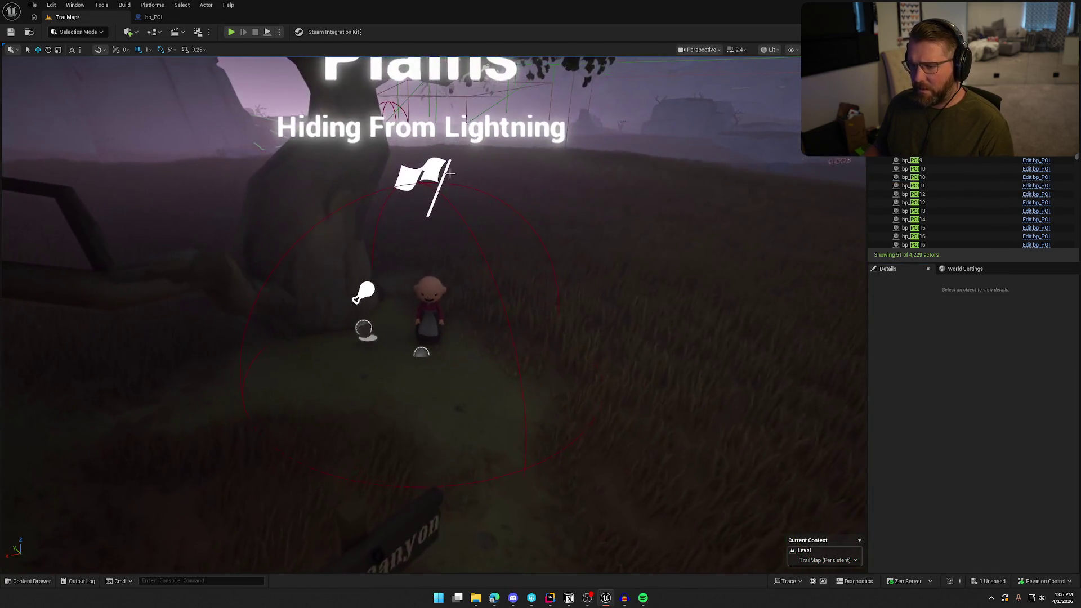
{"action": "left_click", "coordinate": [435, 171]}
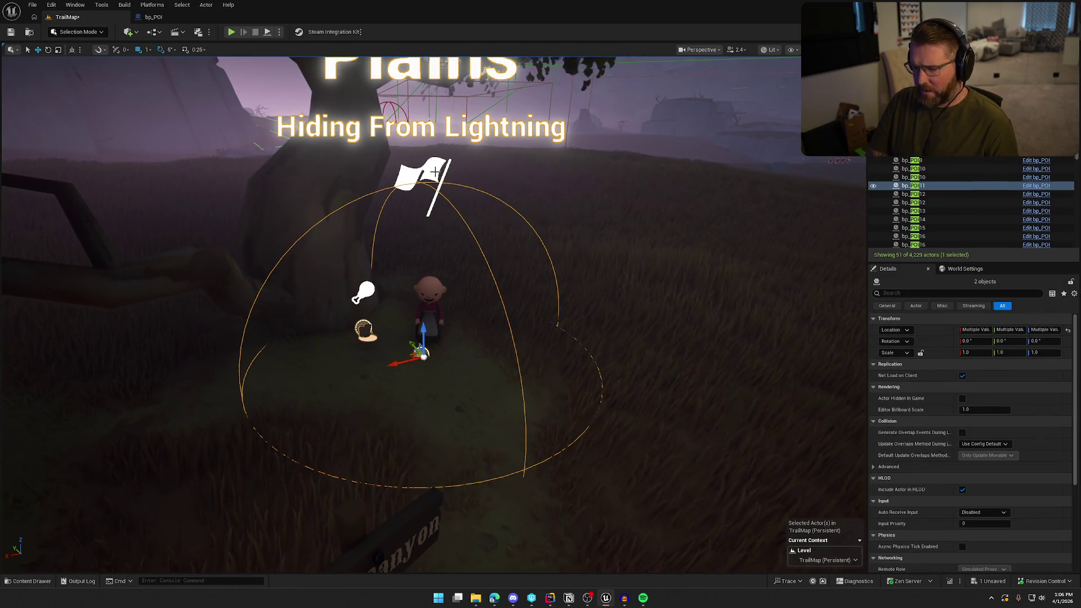
{"action": "key", "text": "Escape"}
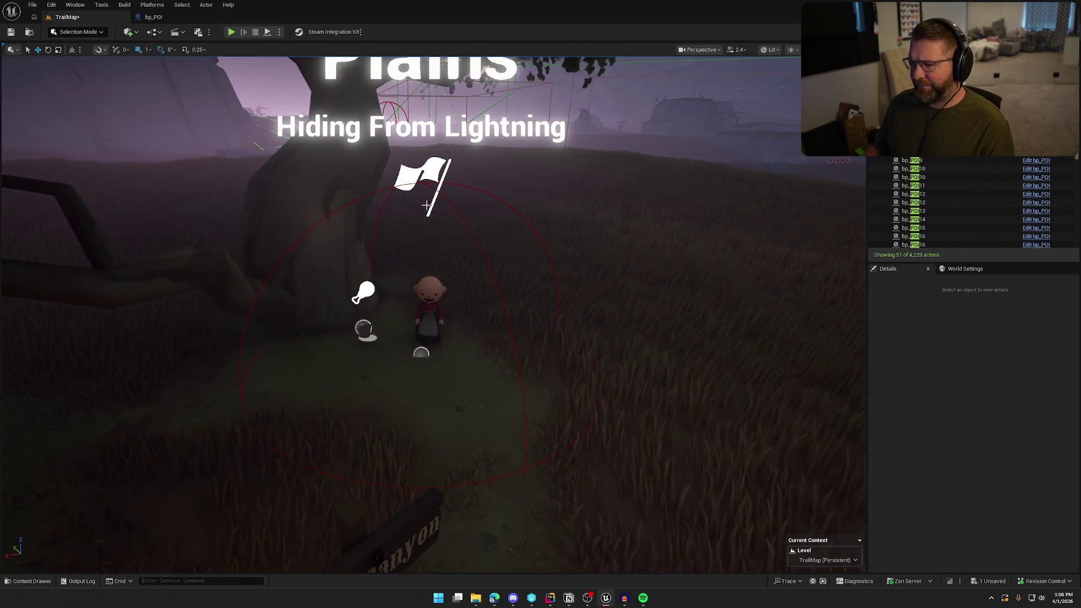
{"action": "left_click", "coordinate": [366, 329]}
{"action": "left_click", "coordinate": [906, 193]}
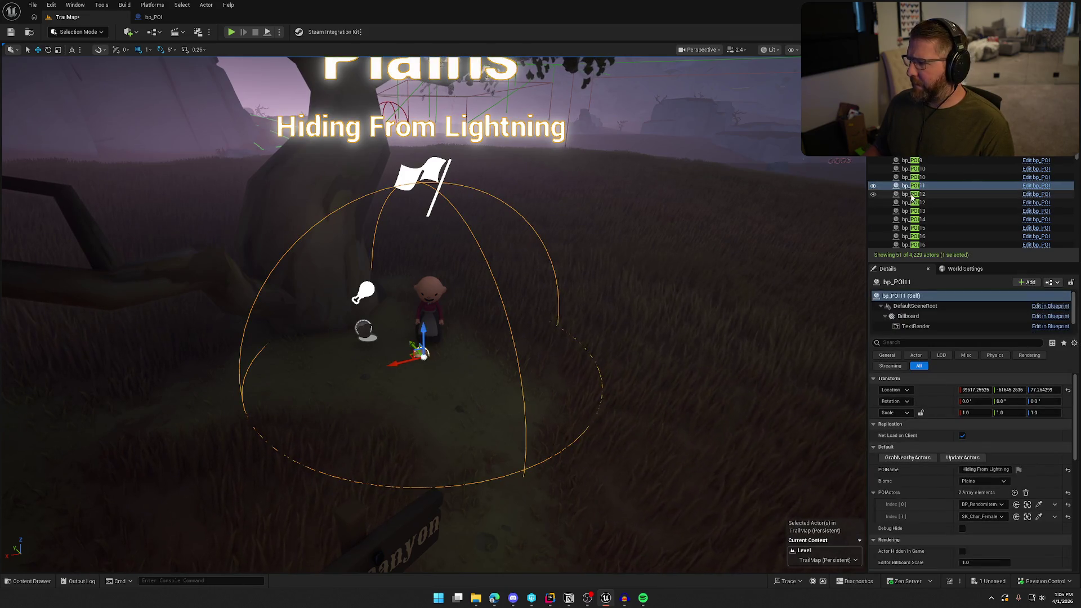
Step: Frame bp_POI12 and select the Buried POI together with its items
{"action": "key", "text": "f"}
{"action": "left_click_drag", "start_coordinate": [428, 338], "coordinate": [360, 325]}
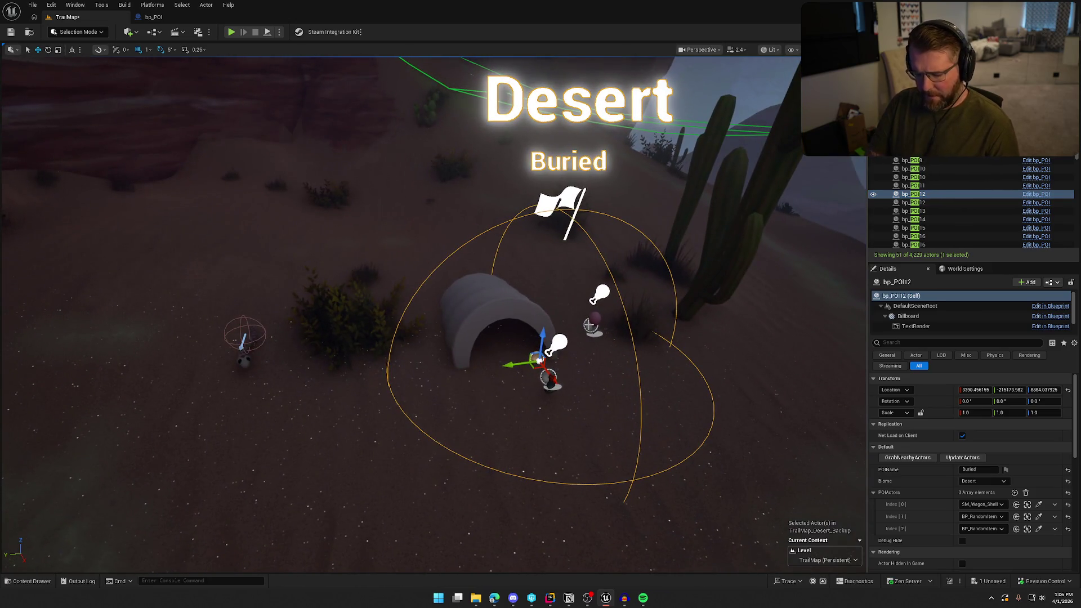
{"action": "left_click", "coordinate": [908, 457]}
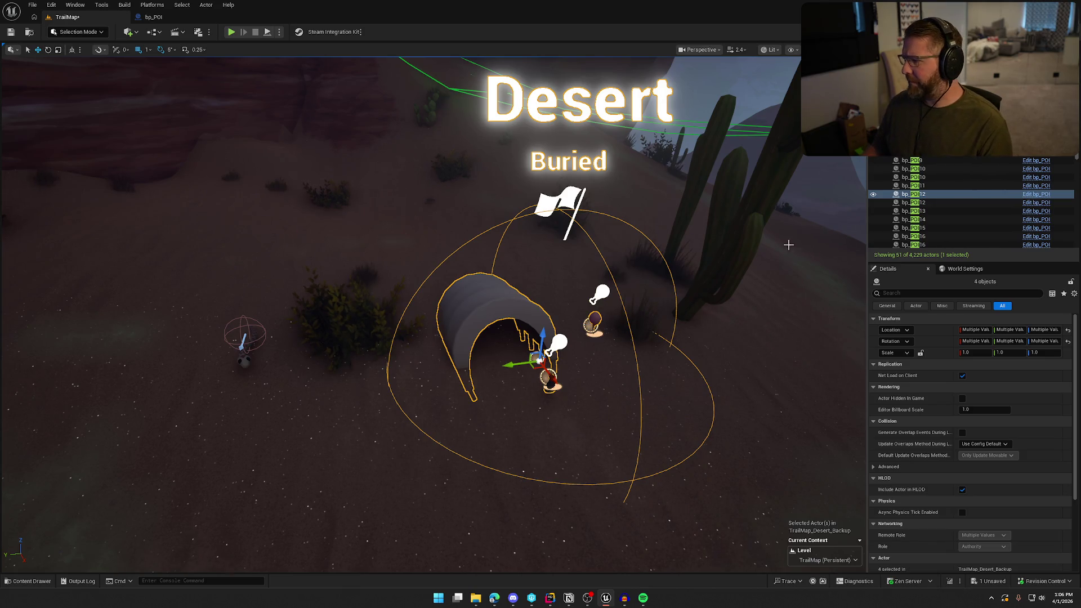
Step: Frame the Crashed Wagon POI, select all its actors with Ctrl+Shift+D, then select bp_POI13
{"action": "left_click", "coordinate": [588, 326]}
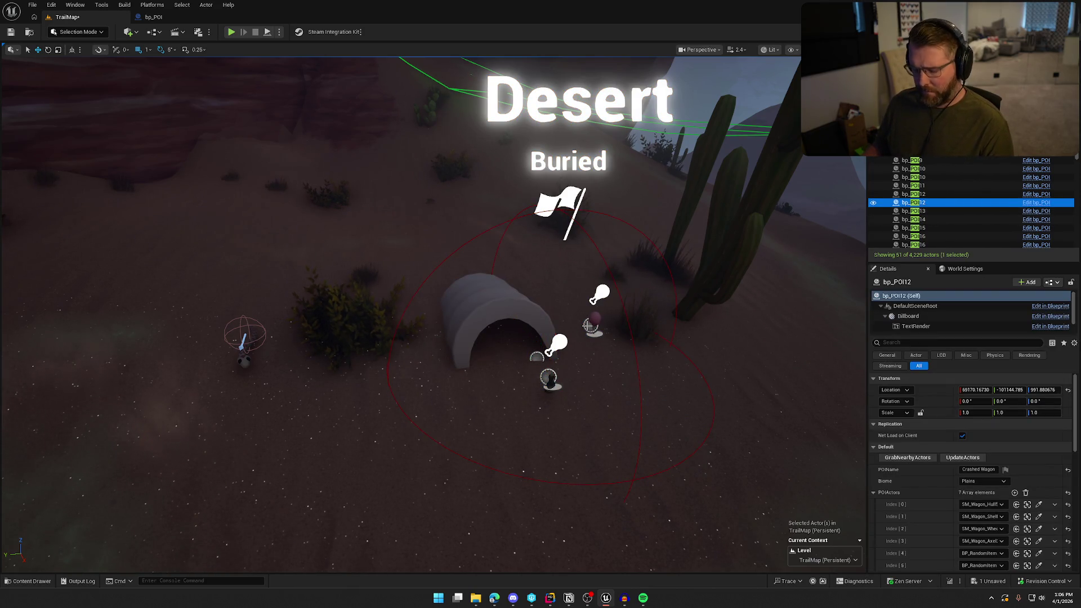
{"action": "key", "text": "f"}
{"action": "left_click_drag", "start_coordinate": [588, 325], "coordinate": [501, 310], "text": "alt"}
{"action": "scroll", "coordinate": [597, 329], "scroll_direction": "up", "scroll_amount": 3}
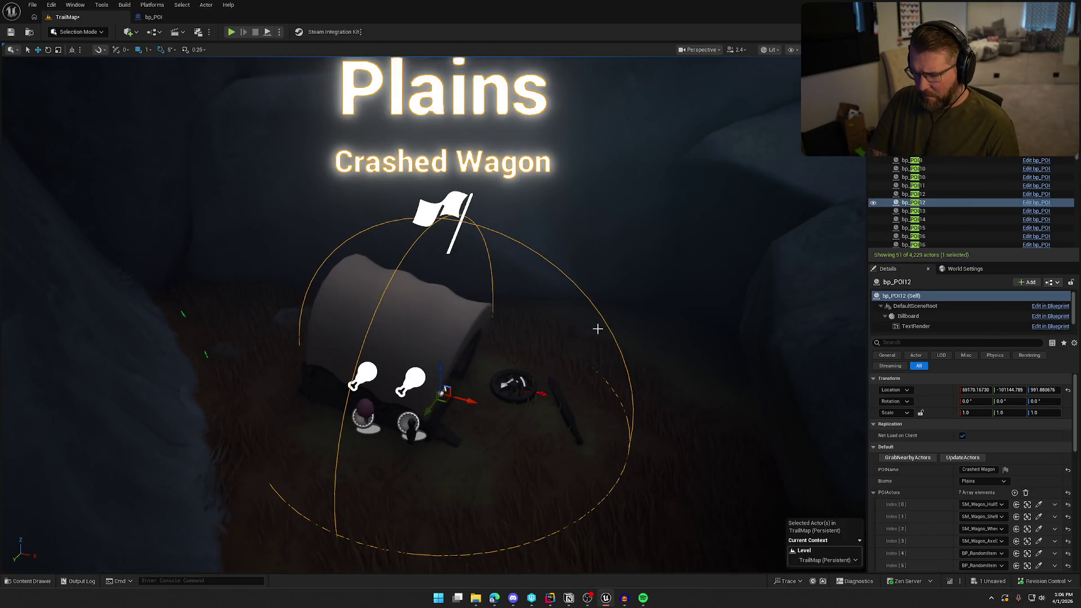
{"action": "key", "text": "ctrl+shift+d"}
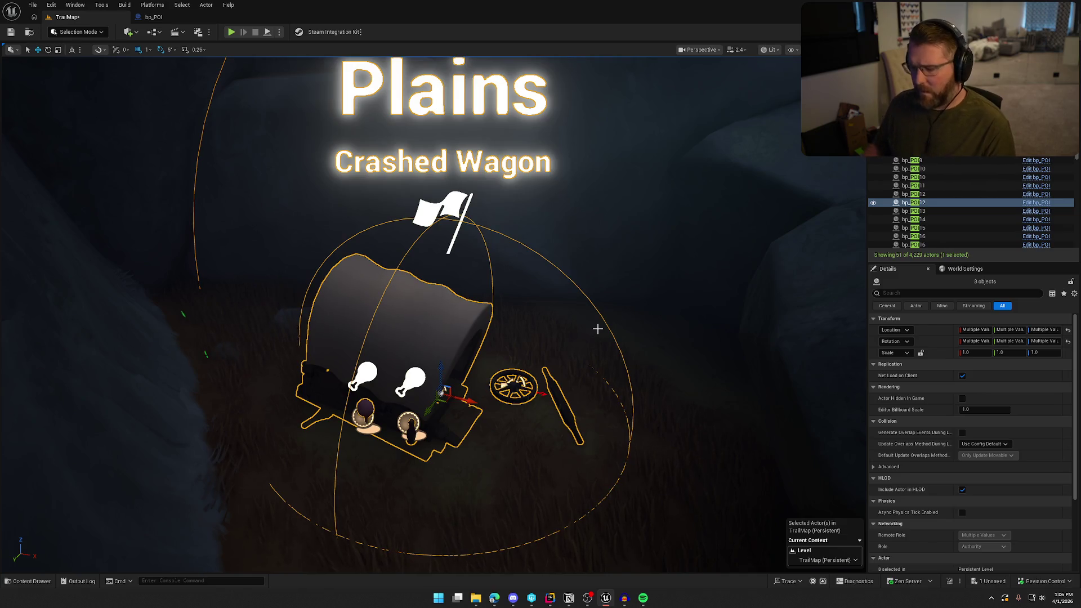
{"action": "left_click", "coordinate": [913, 211]}
Step: Frame bp_POI13 and the Plains Shop's actors, then clear the selection
{"action": "key", "text": "f"}
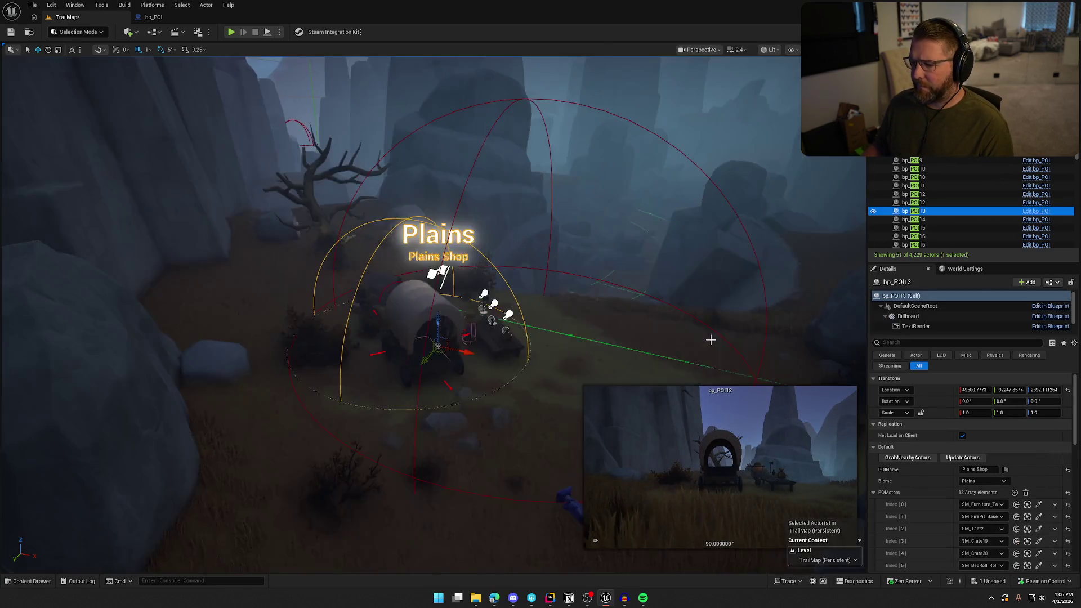
{"action": "scroll", "coordinate": [660, 316], "scroll_direction": "up", "scroll_amount": 10}
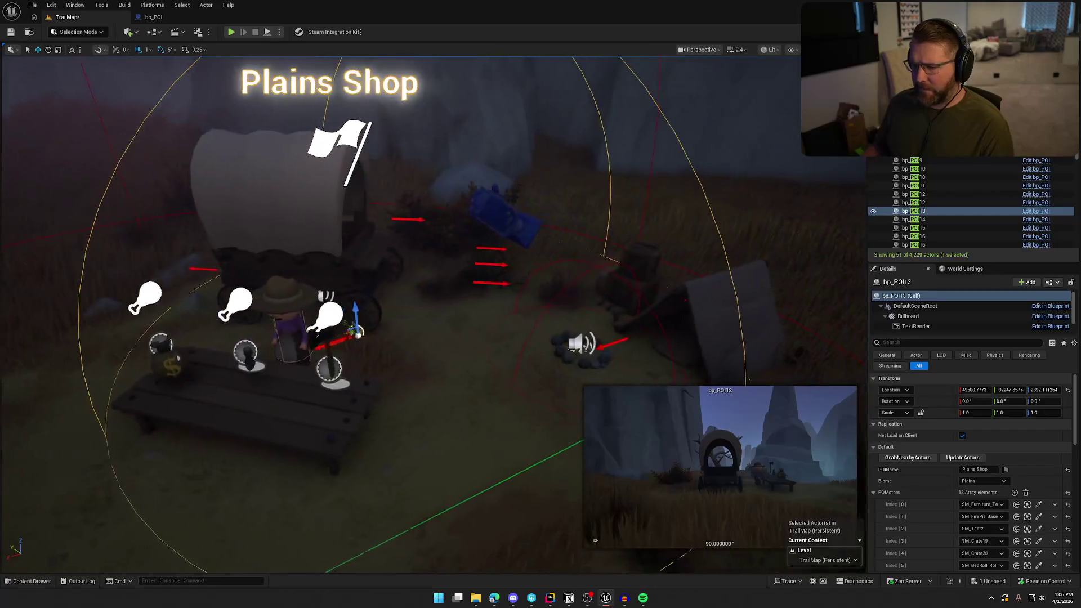
{"action": "scroll", "coordinate": [661, 315], "scroll_direction": "down", "scroll_amount": 8}
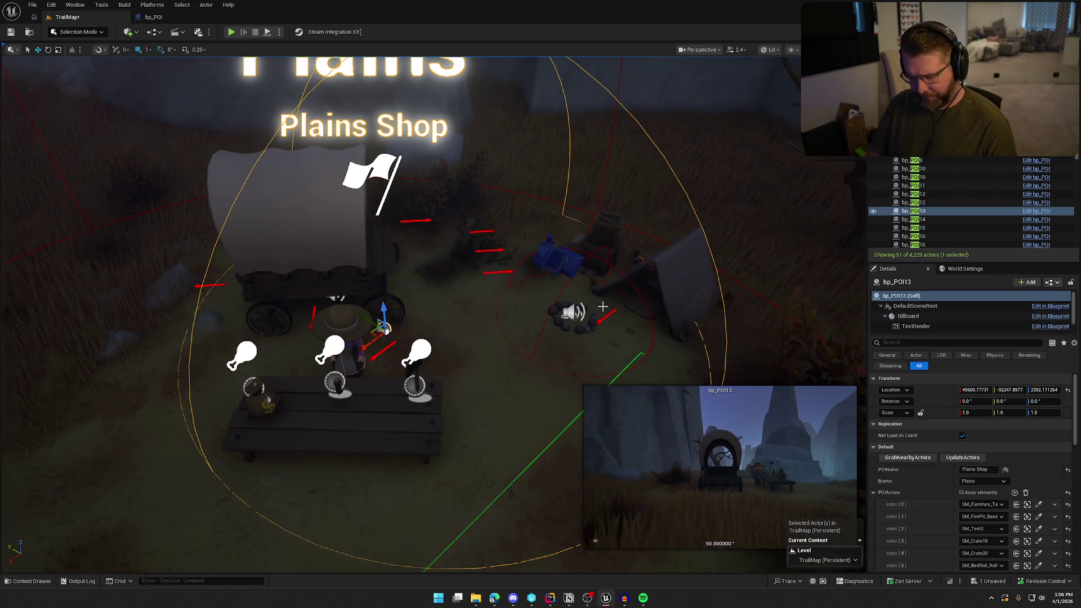
{"action": "left_click", "coordinate": [602, 306]}
{"action": "key", "text": "f"}
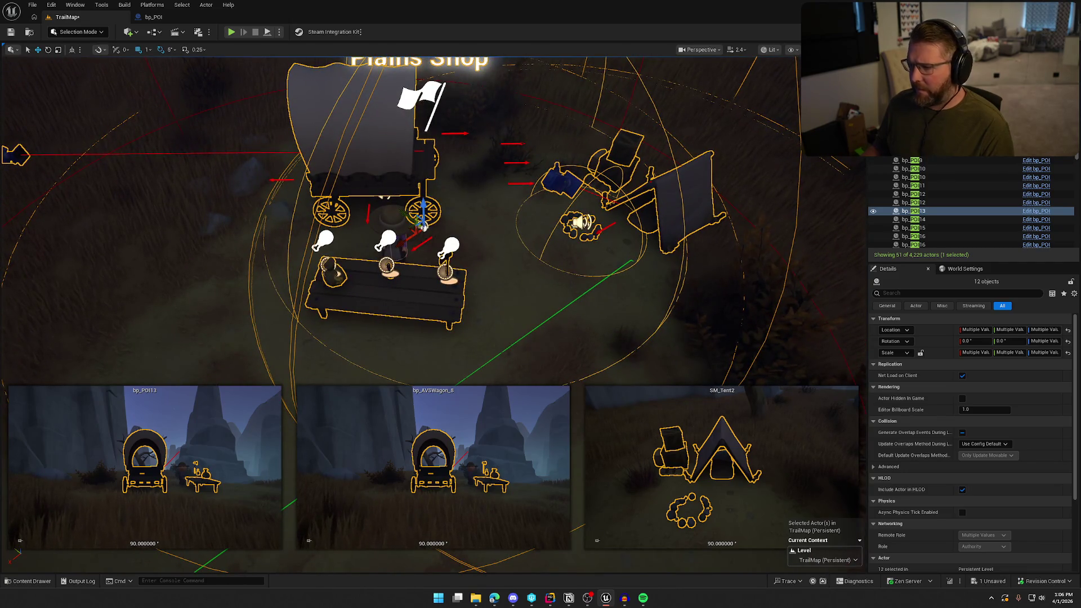
{"action": "key", "text": "Escape"}
Step: Drop a new ox near the wagon and grab nearby actors into bp_POI13's 14-entry POIActors
{"action": "scroll", "coordinate": [500, 263], "scroll_direction": "up", "scroll_amount": 5}
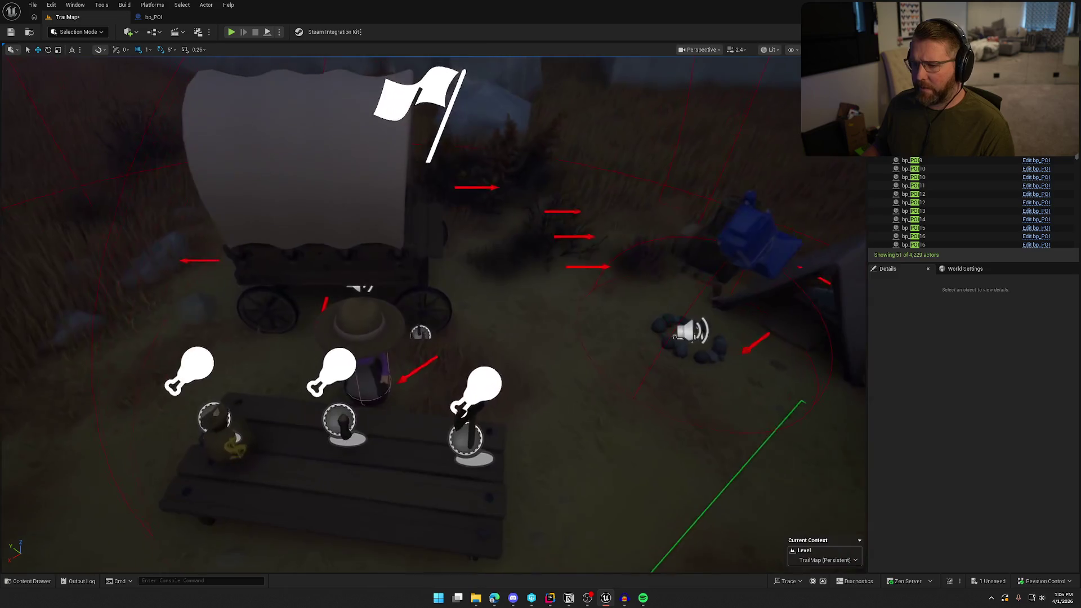
{"action": "scroll", "coordinate": [499, 263], "scroll_direction": "down", "scroll_amount": 5}
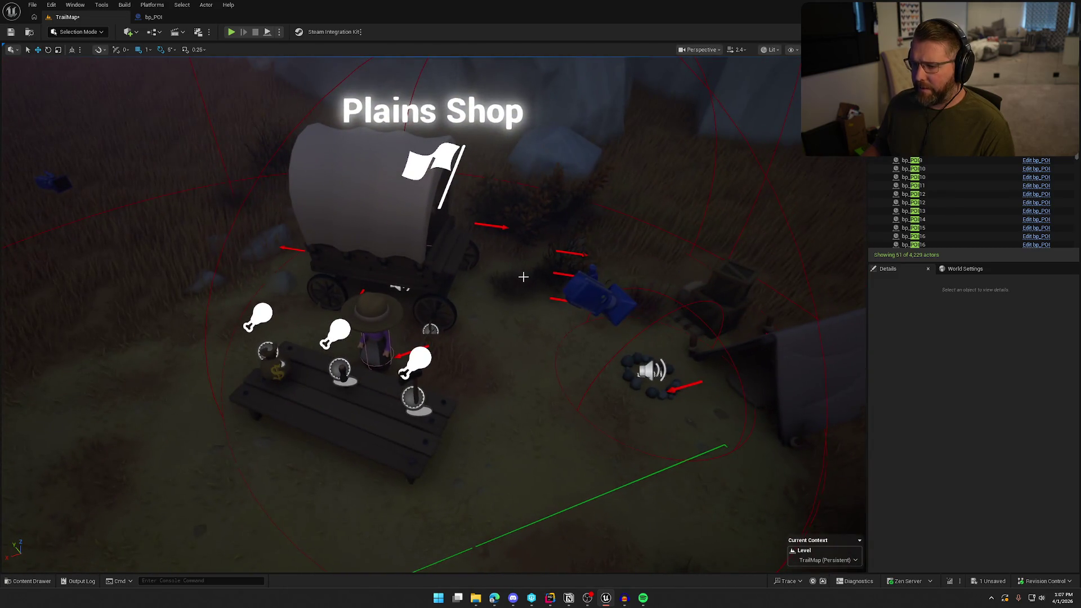
{"action": "key", "text": "ctrl+space"}
{"action": "mouse_move", "coordinate": [304, 457]}
{"action": "left_mouse_down"}
{"action": "mouse_move", "coordinate": [338, 446]}
{"action": "mouse_move", "coordinate": [479, 285]}
{"action": "mouse_move", "coordinate": [659, 251]}
{"action": "mouse_move", "coordinate": [676, 237]}
{"action": "left_mouse_up"}
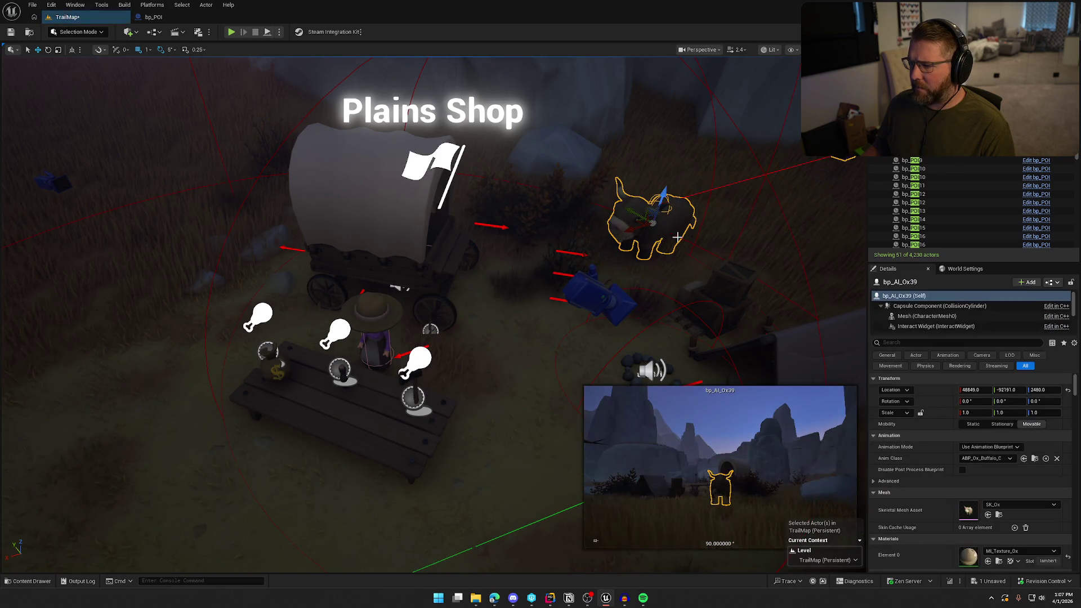
{"action": "left_click", "coordinate": [446, 157]}
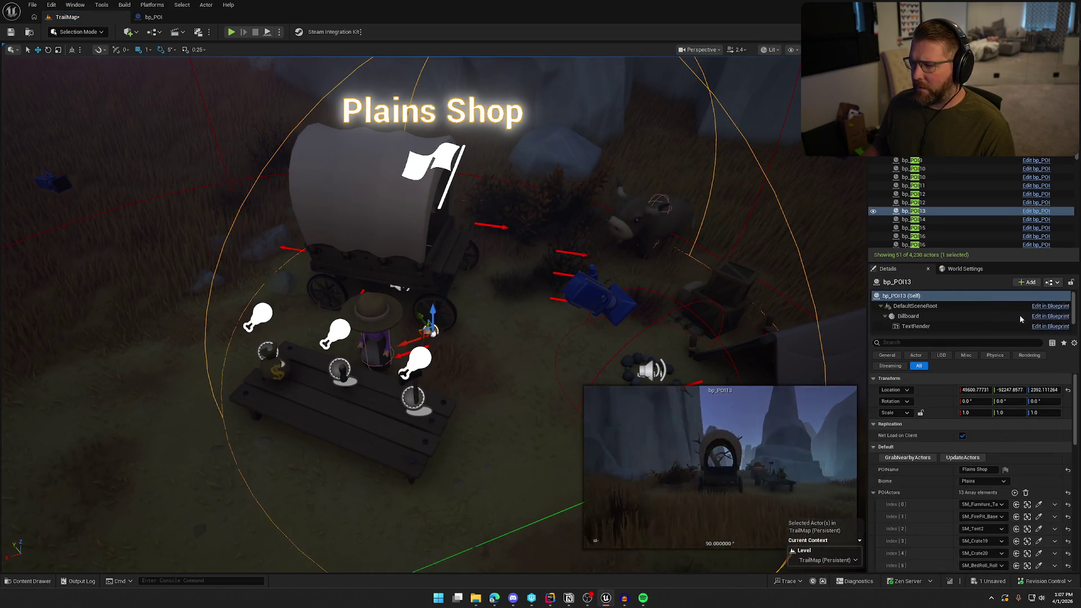
{"action": "left_click", "coordinate": [908, 458]}
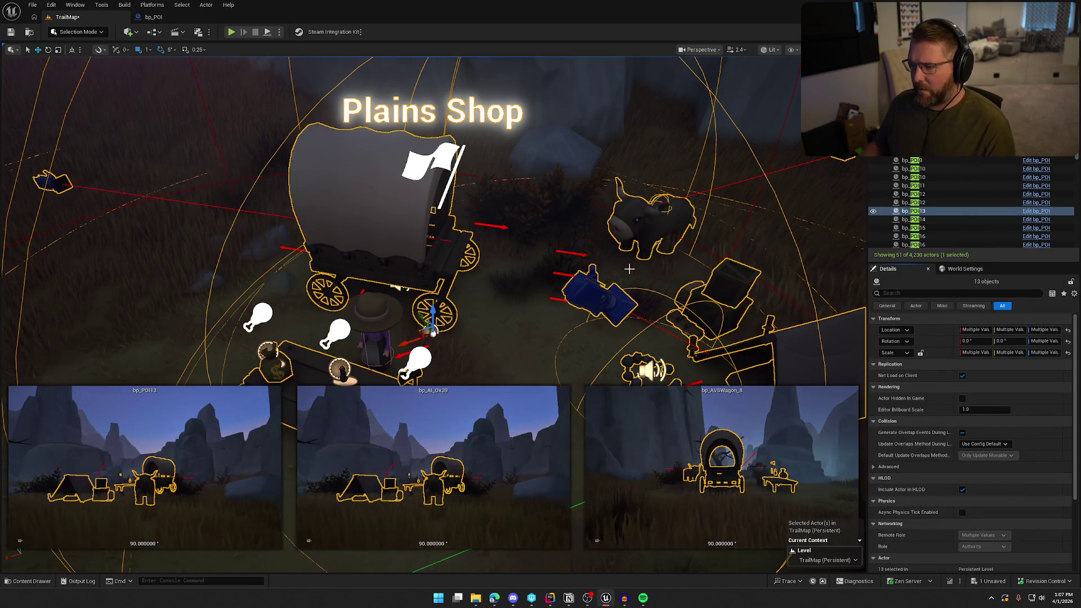
{"action": "key", "text": "Escape"}
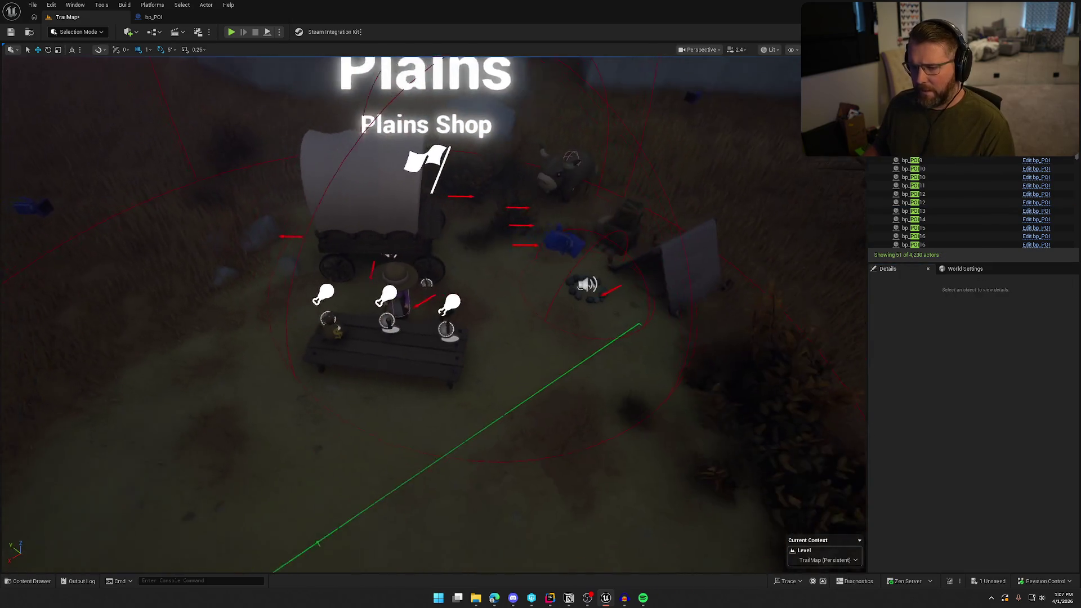
{"action": "left_click", "coordinate": [404, 297]}
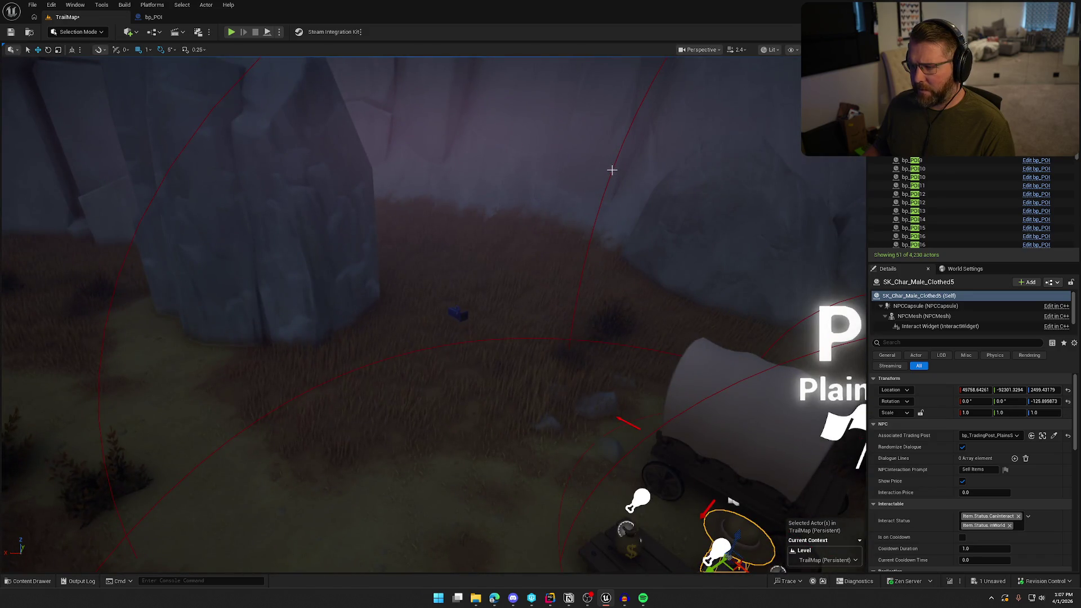
{"action": "left_click", "coordinate": [611, 170]}
{"action": "key", "text": "f"}
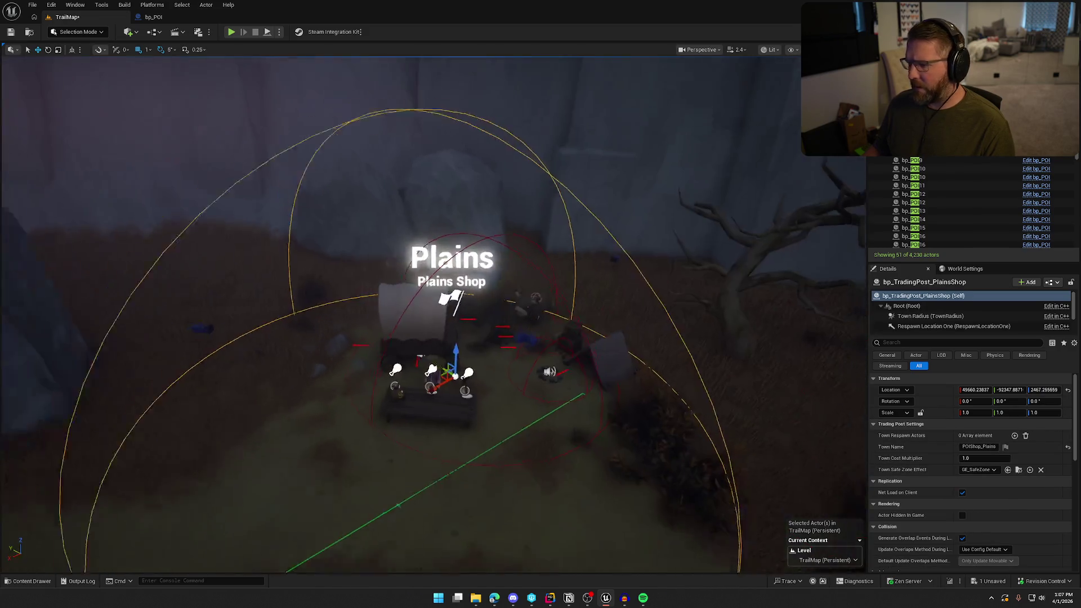
{"action": "scroll", "coordinate": [581, 294], "scroll_direction": "up", "scroll_amount": 5}
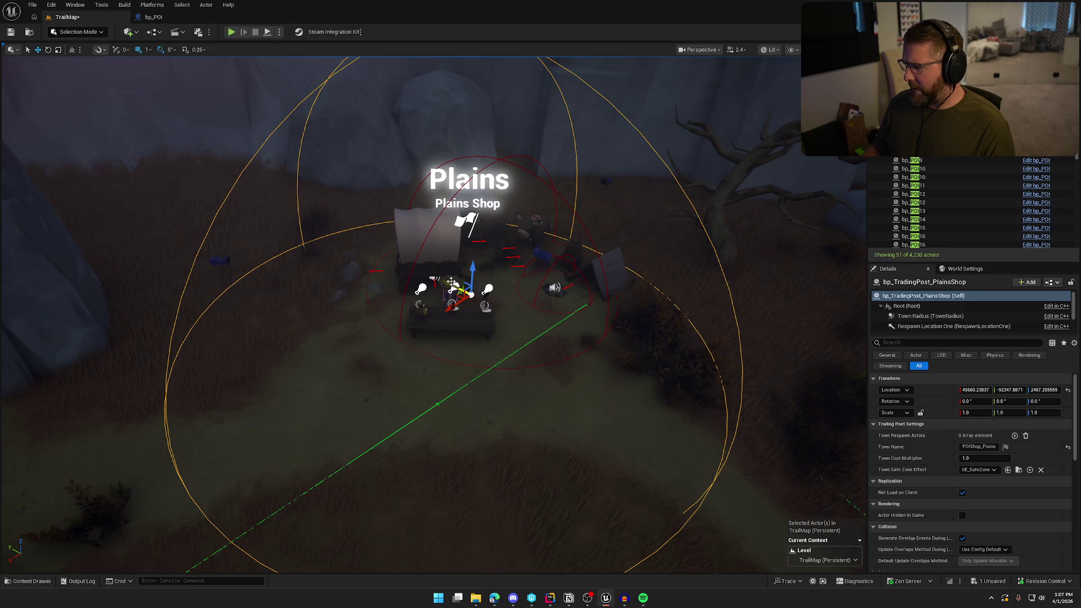
{"action": "left_click", "coordinate": [451, 282]}
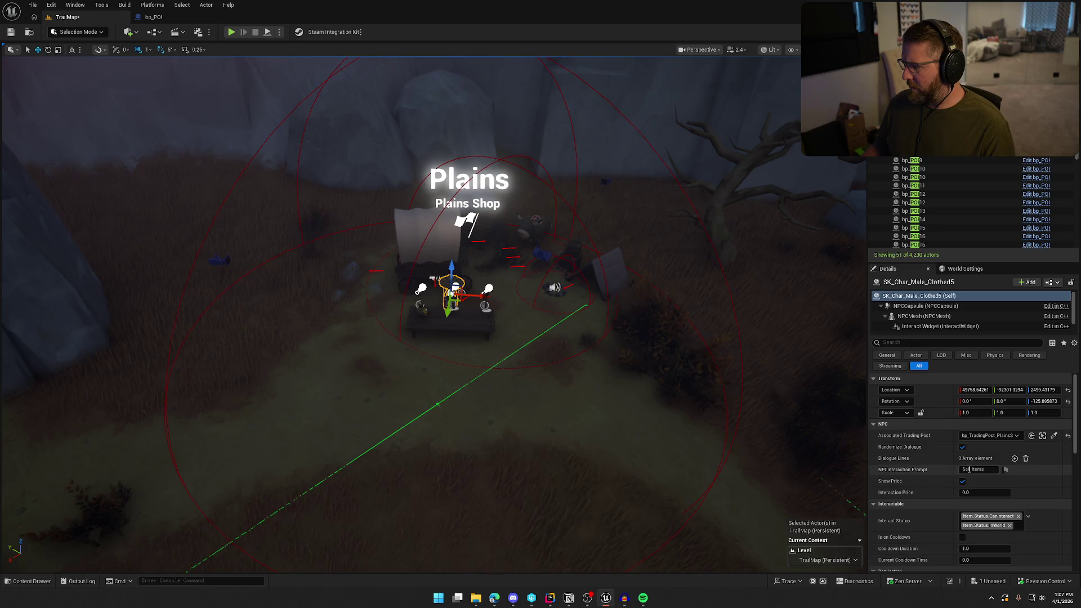
{"action": "left_click", "coordinate": [1055, 436]}
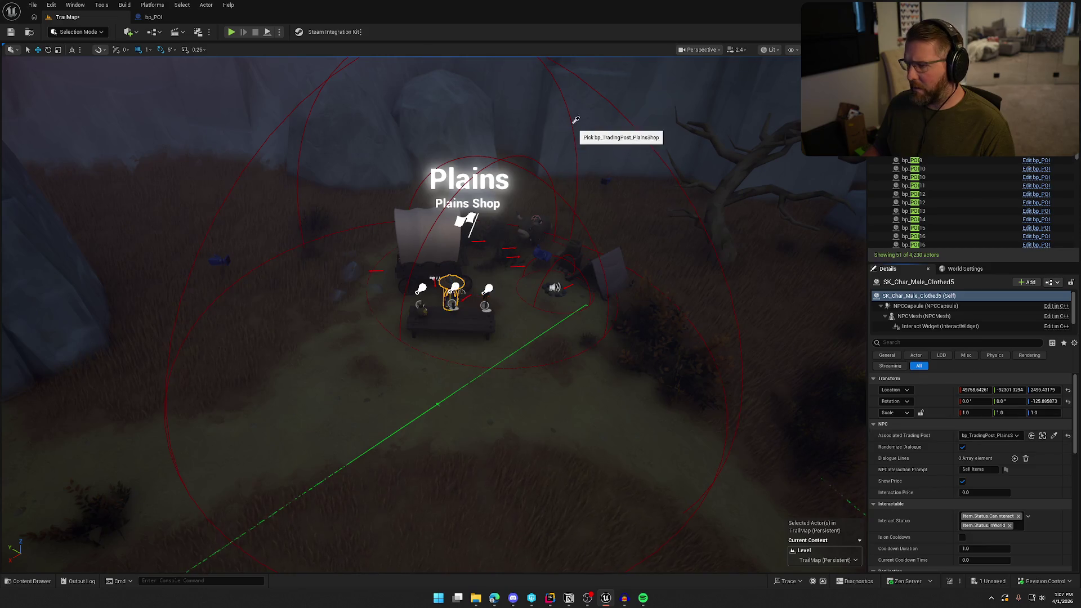
{"action": "left_click", "coordinate": [625, 111]}
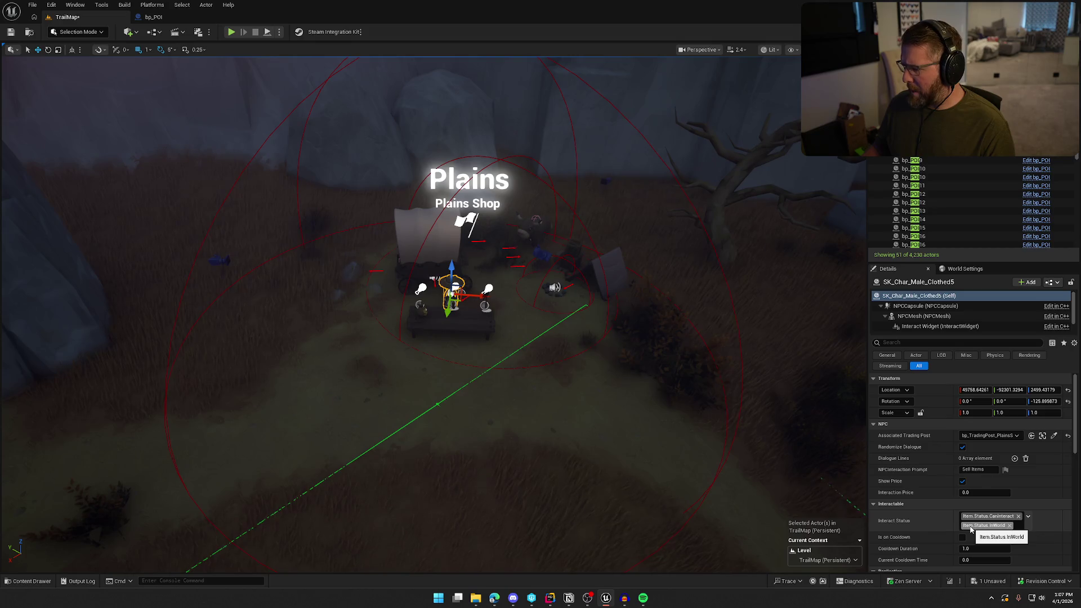
{"action": "scroll", "coordinate": [1045, 540], "scroll_direction": "down", "scroll_amount": 2}
{"action": "scroll", "coordinate": [1046, 540], "scroll_direction": "up", "scroll_amount": 2}
{"action": "left_click_drag", "start_coordinate": [680, 407], "coordinate": [536, 336]}
{"action": "key", "text": "Escape"}
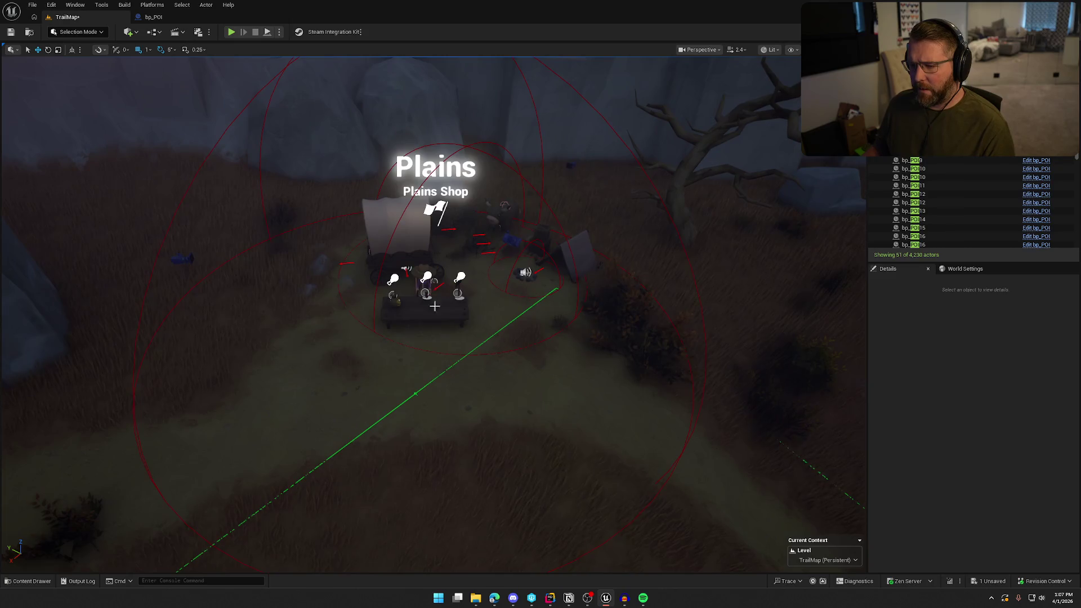
{"action": "scroll", "coordinate": [631, 338], "scroll_direction": "up", "scroll_amount": 5}
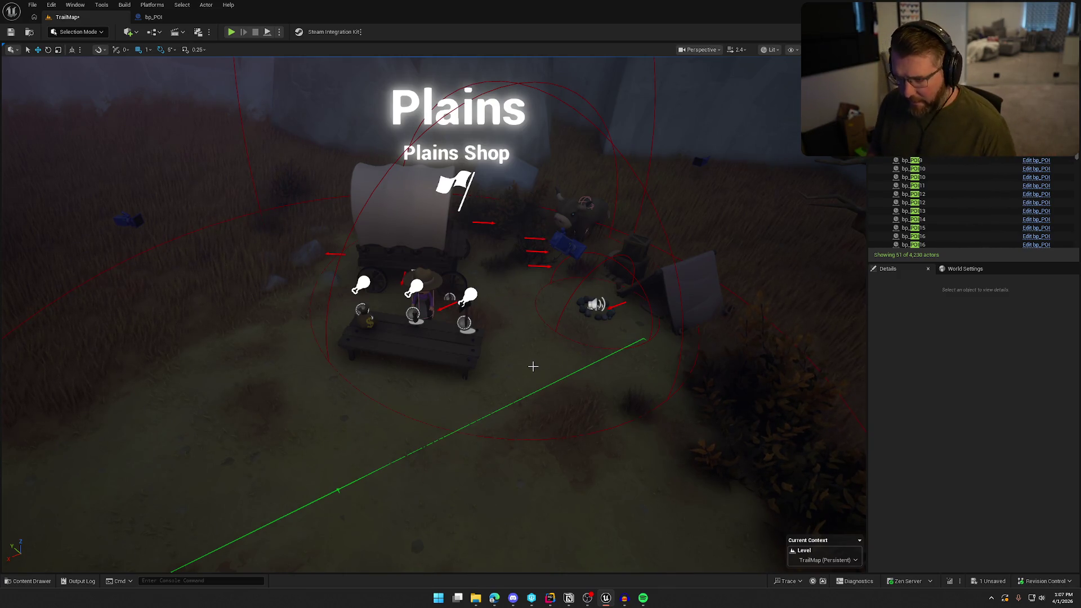
{"action": "left_click", "coordinate": [468, 118]}
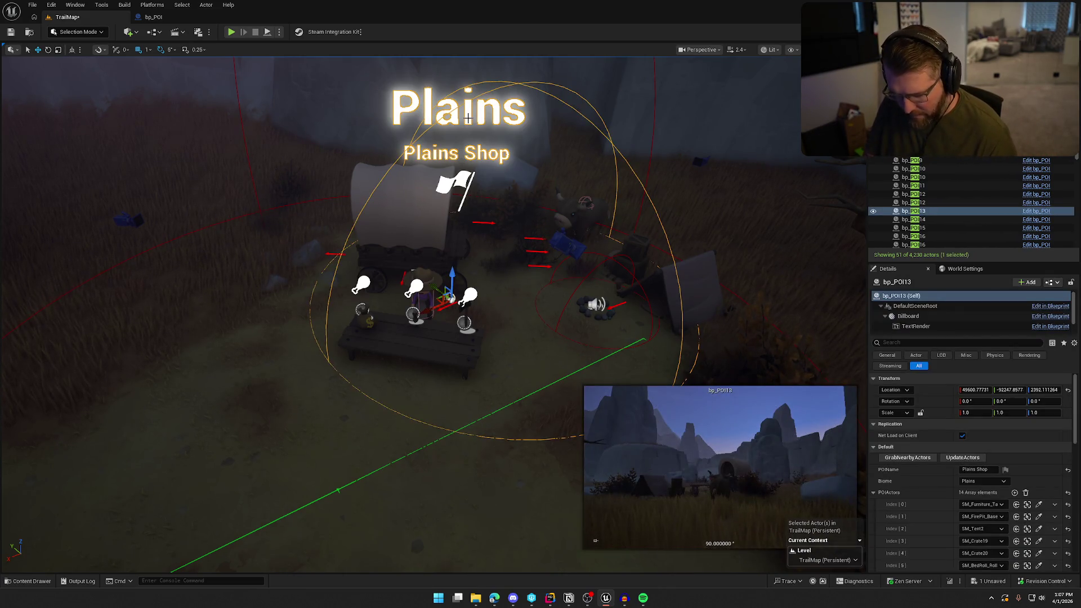
{"action": "left_click", "coordinate": [236, 87]}
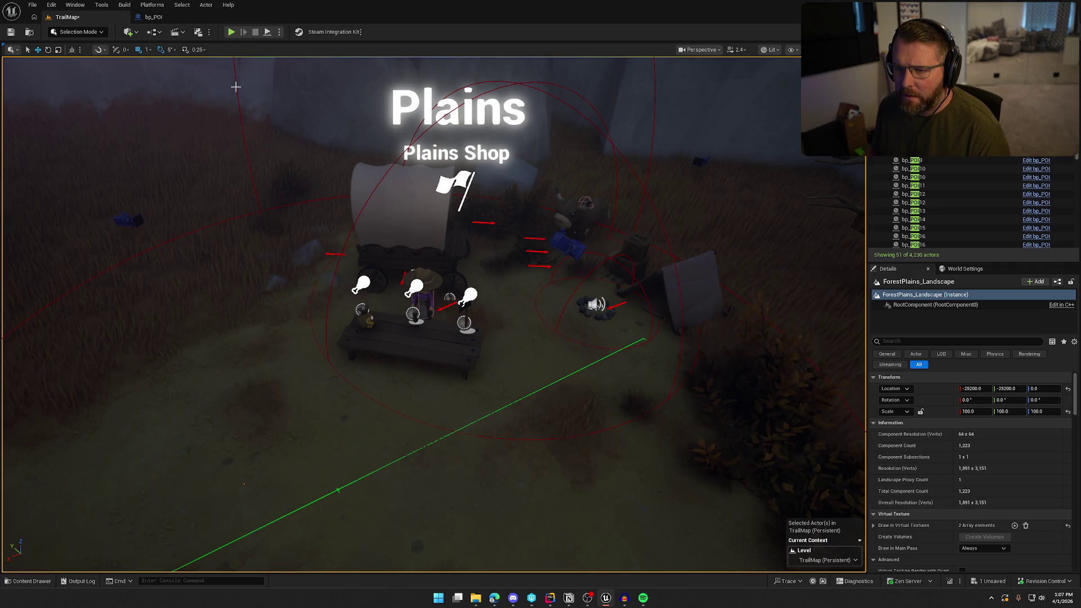
{"action": "scroll", "coordinate": [385, 319], "scroll_direction": "down", "scroll_amount": 10}
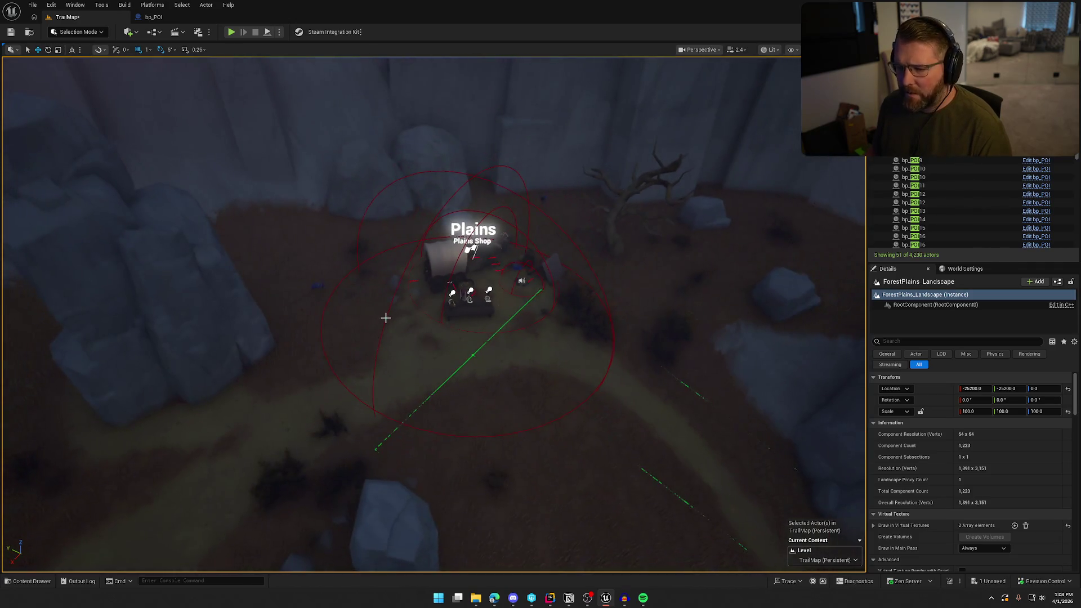
{"action": "left_click", "coordinate": [387, 315]}
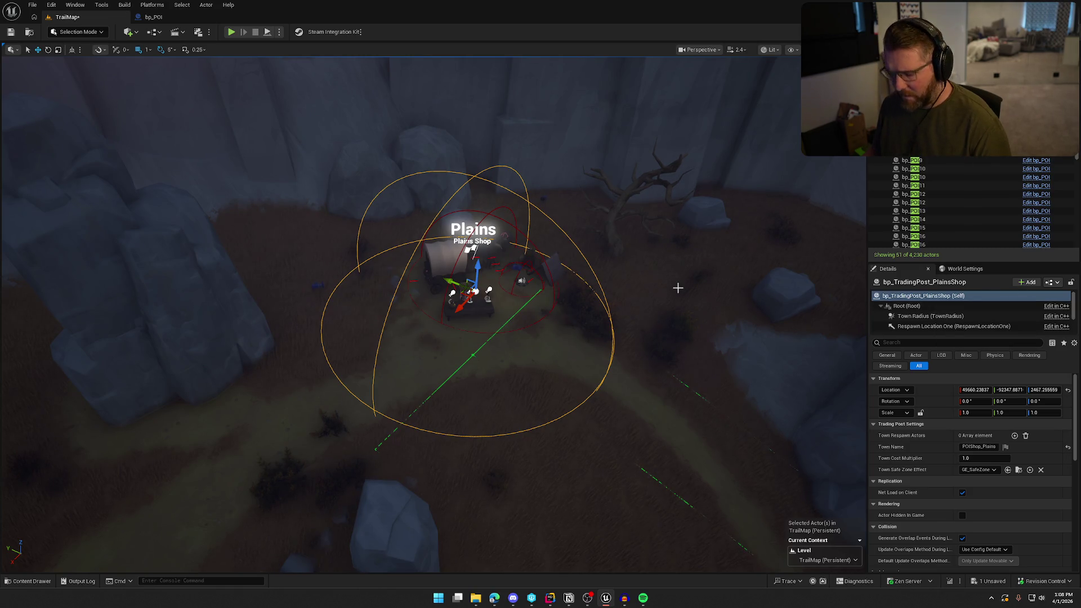
Step: Clear the Outliner's POI filter, focus the trading post, and select bp_POI13
{"action": "key", "text": "ctrl+space"}
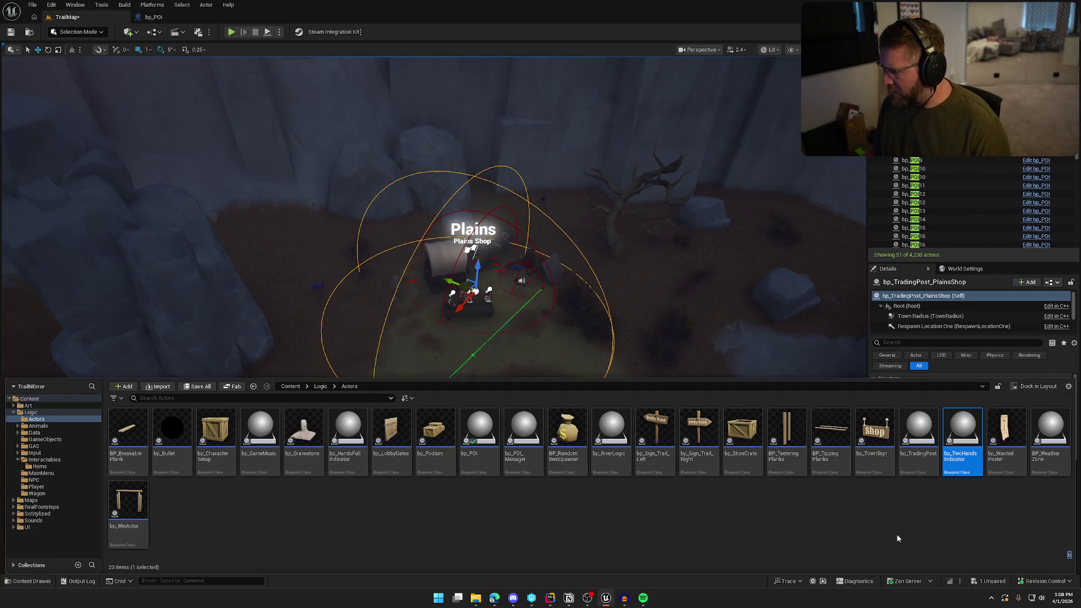
{"action": "key", "text": "ctrl+space"}
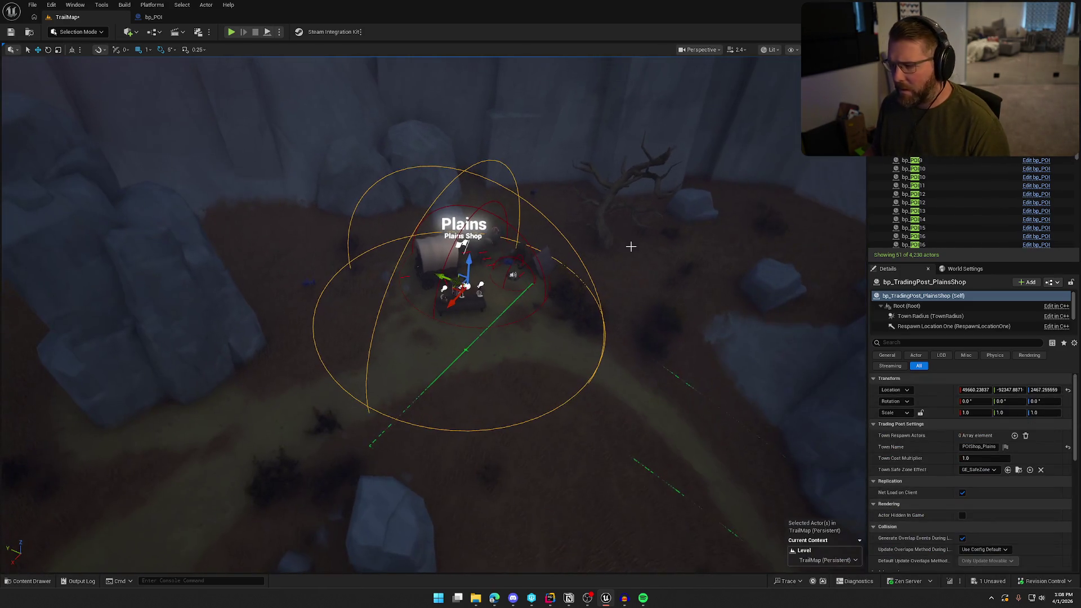
{"action": "left_click", "coordinate": [1047, 144]}
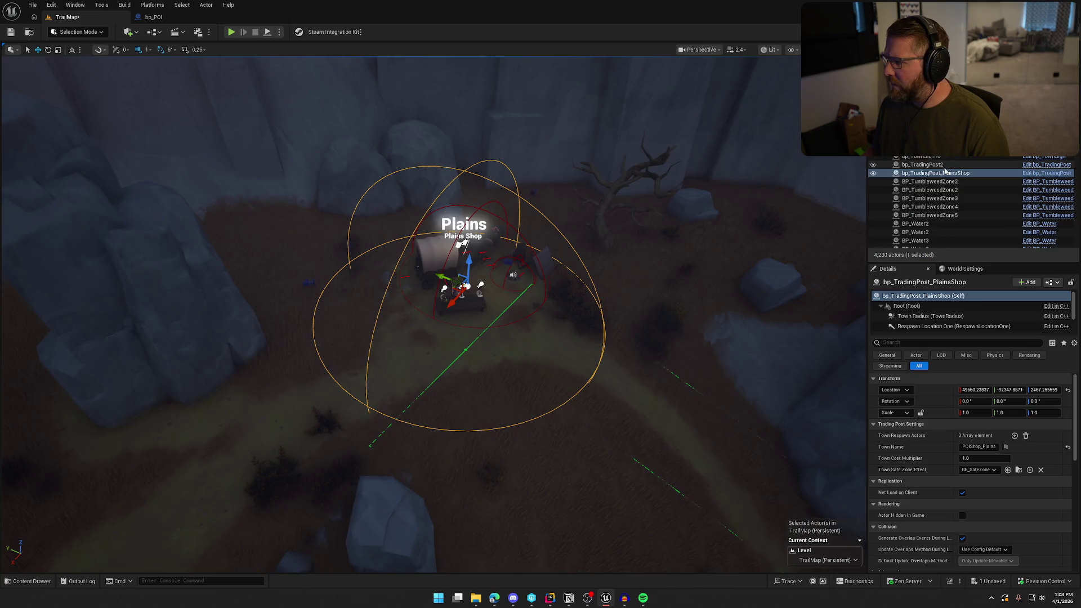
{"action": "key", "text": "f"}
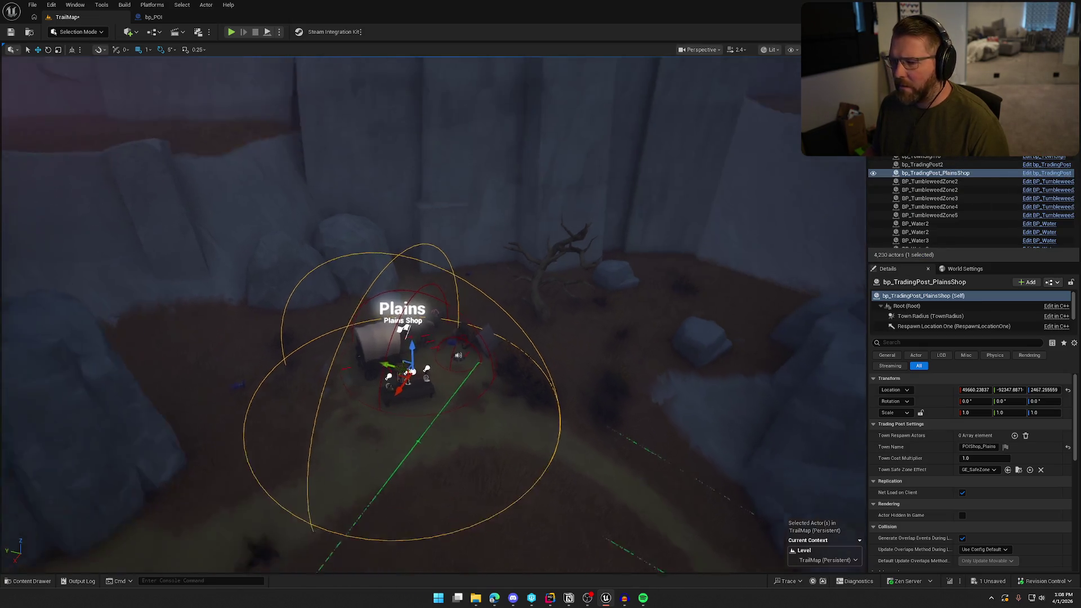
{"action": "left_click", "coordinate": [496, 275]}
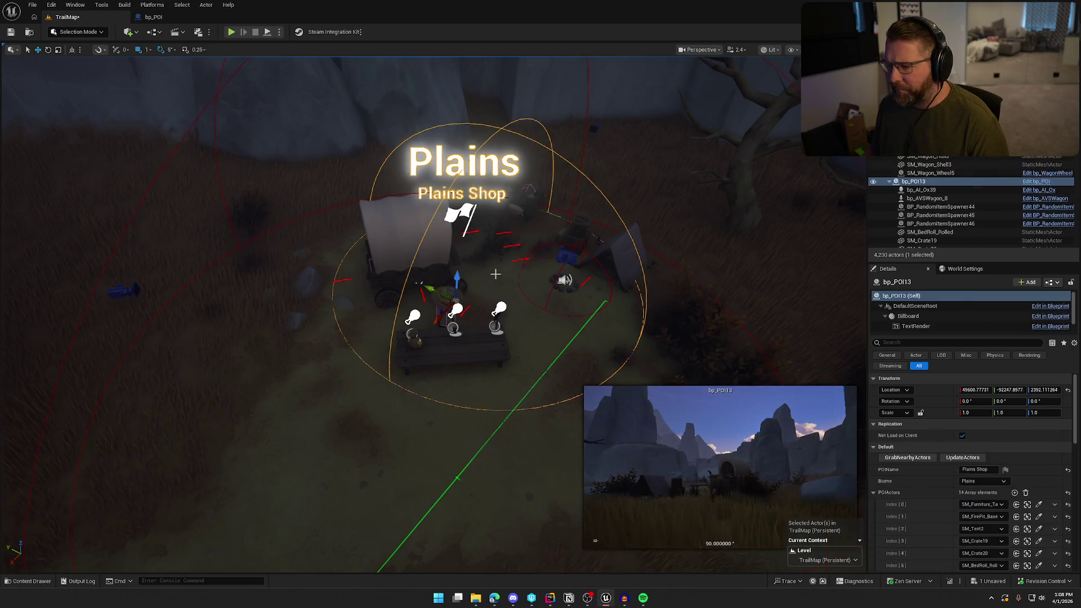
Step: Use the eyedropper to set POIActors Index 14 to the Plains Shop trading post
{"action": "scroll", "coordinate": [917, 526], "scroll_direction": "down", "scroll_amount": 3}
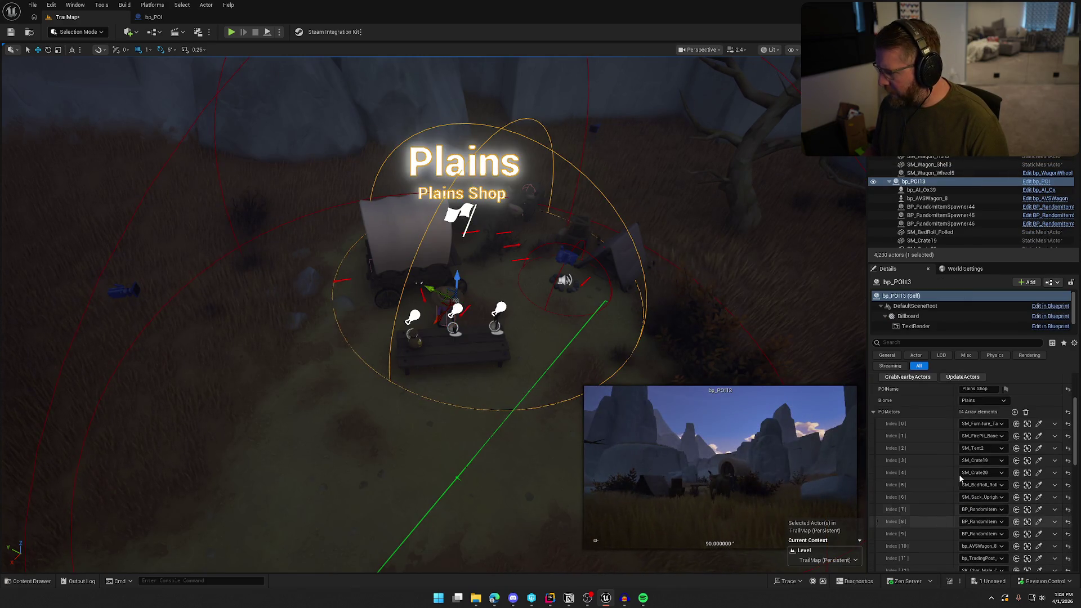
{"action": "scroll", "coordinate": [1016, 428], "scroll_direction": "down", "scroll_amount": 3}
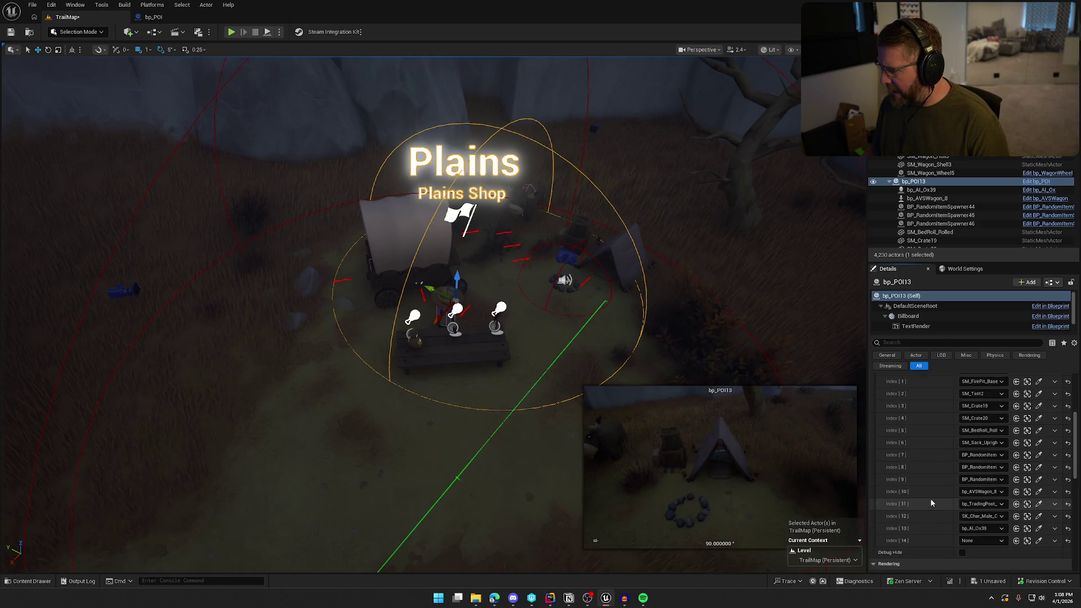
{"action": "left_click", "coordinate": [1039, 514]}
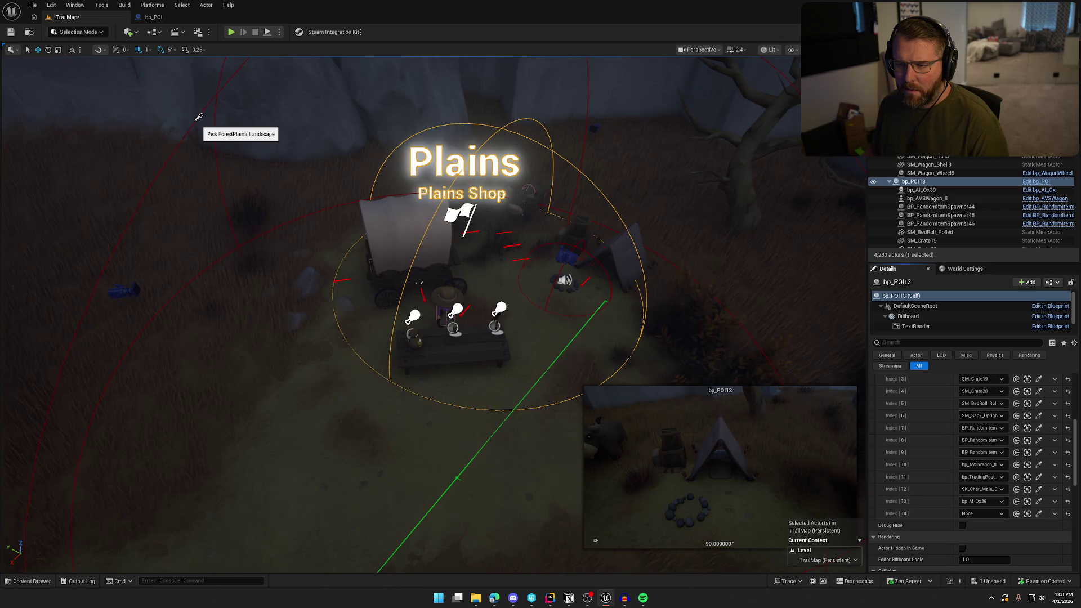
{"action": "left_click", "coordinate": [196, 119]}
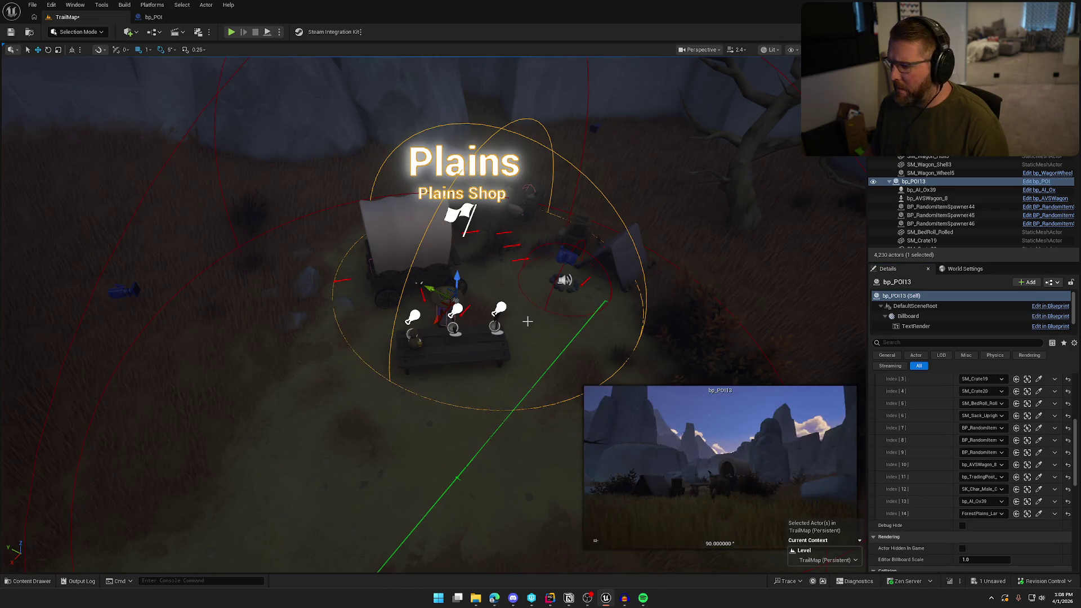
{"action": "left_click", "coordinate": [1040, 514]}
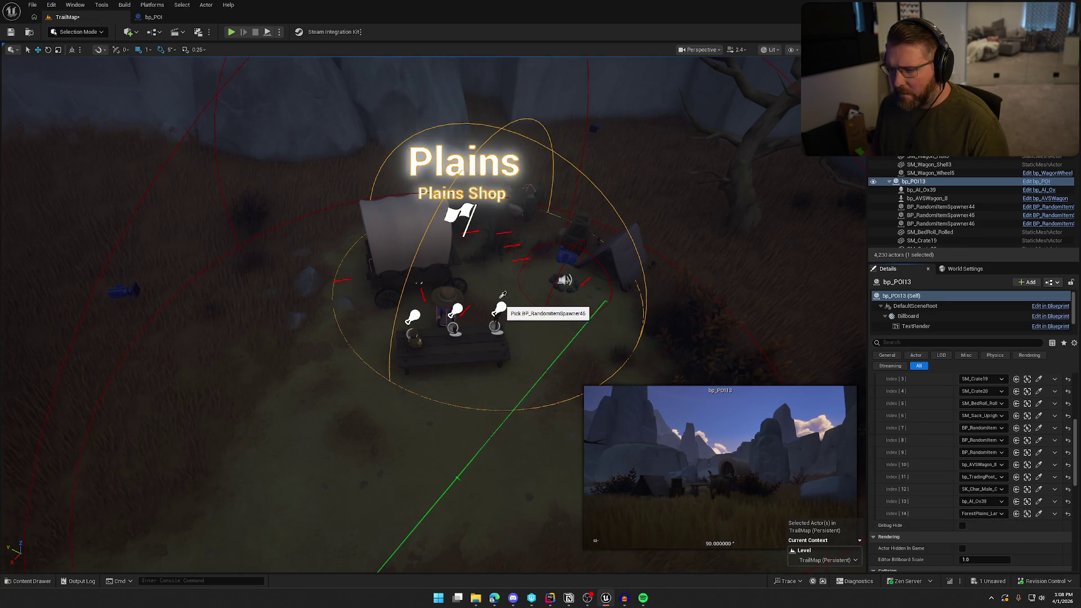
{"action": "mouse_move", "coordinate": [535, 257]}
{"action": "left_mouse_down"}
{"action": "mouse_move", "coordinate": [554, 235]}
{"action": "mouse_move", "coordinate": [610, 231]}
{"action": "mouse_move", "coordinate": [584, 261]}
{"action": "left_mouse_up"}
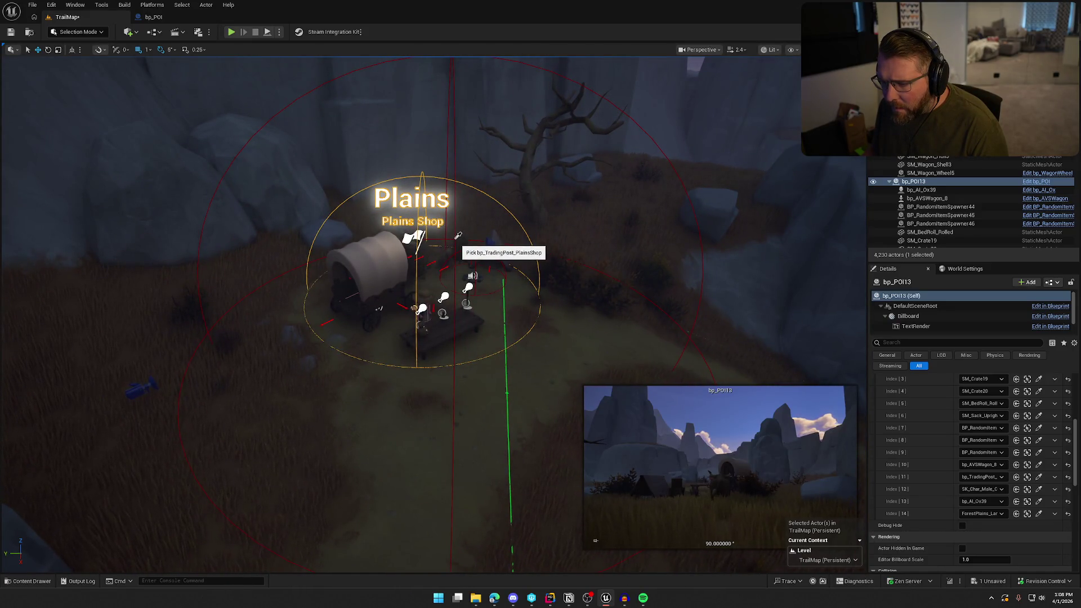
{"action": "left_click", "coordinate": [455, 239]}
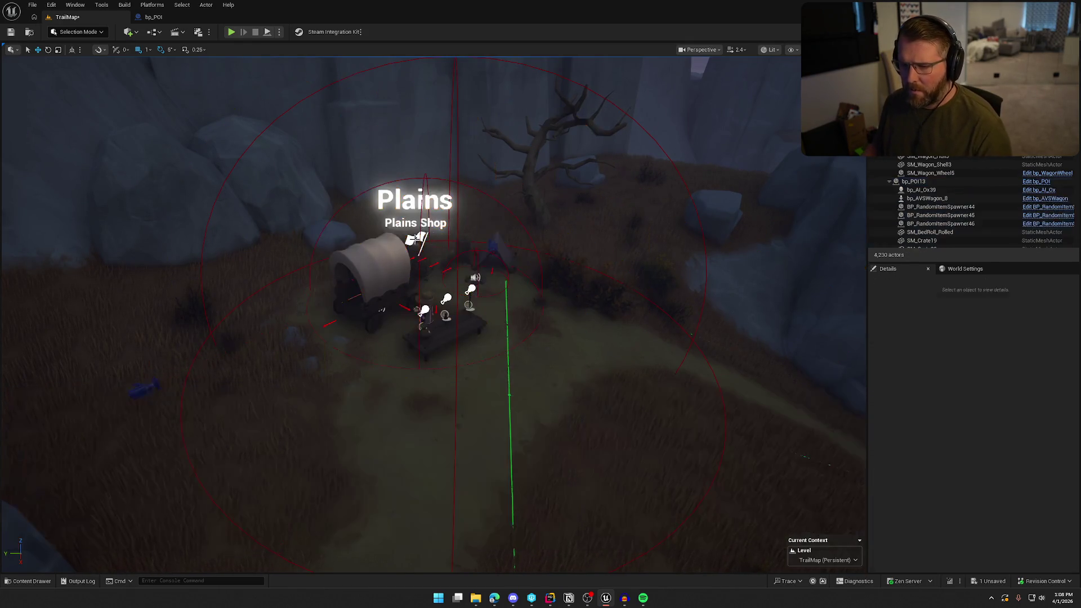
Step: Save the TrailMap level and filter the Outliner with 'oip'
{"action": "left_click_drag", "start_coordinate": [541, 356], "coordinate": [506, 263]}
{"action": "key", "text": "ctrl+s"}
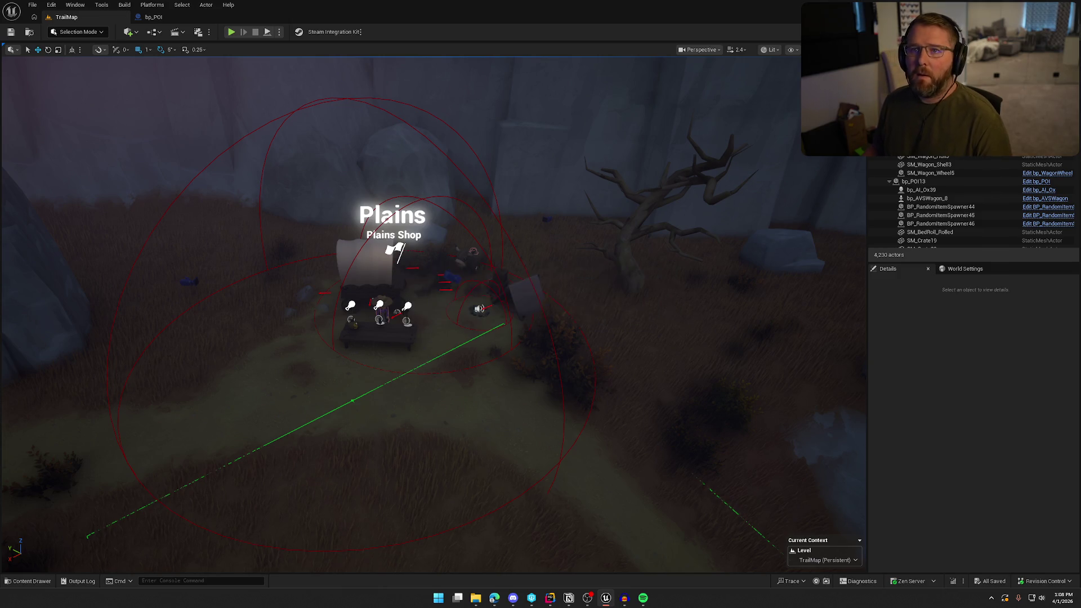
{"action": "type", "text": "oi"}
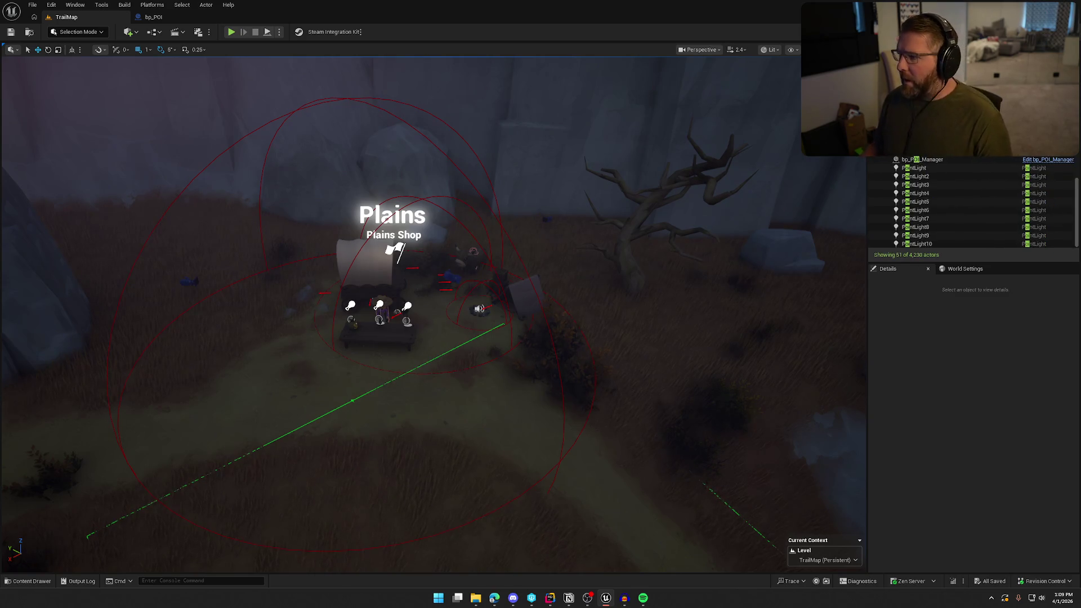
{"action": "type", "text": "p"}
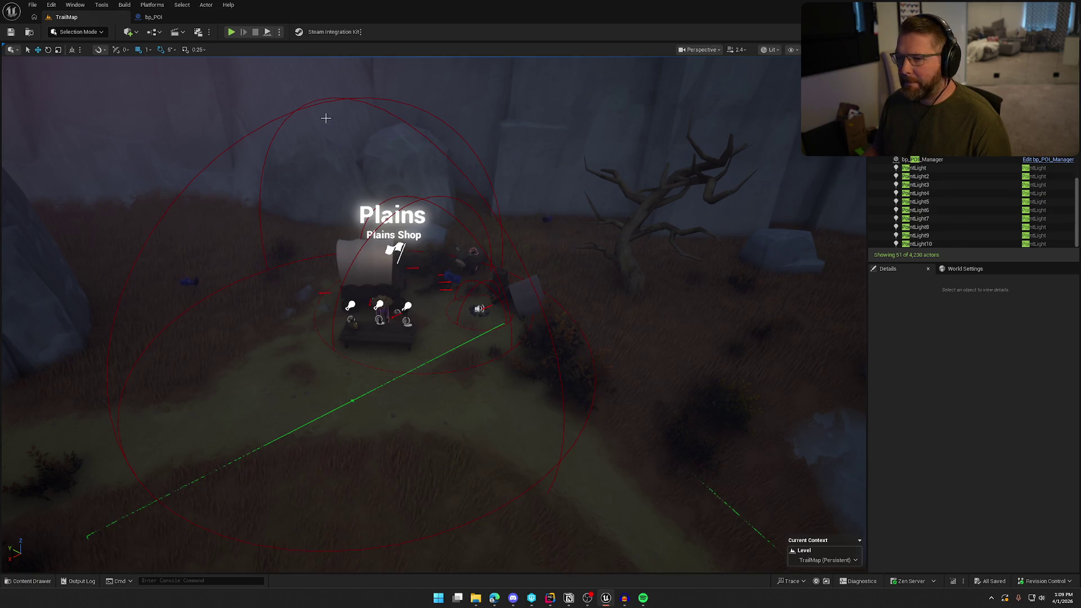
Step: Select and frame the Plains Shop POI, then jump to bp_POI14 Broken Wagon
{"action": "left_click", "coordinate": [289, 112]}
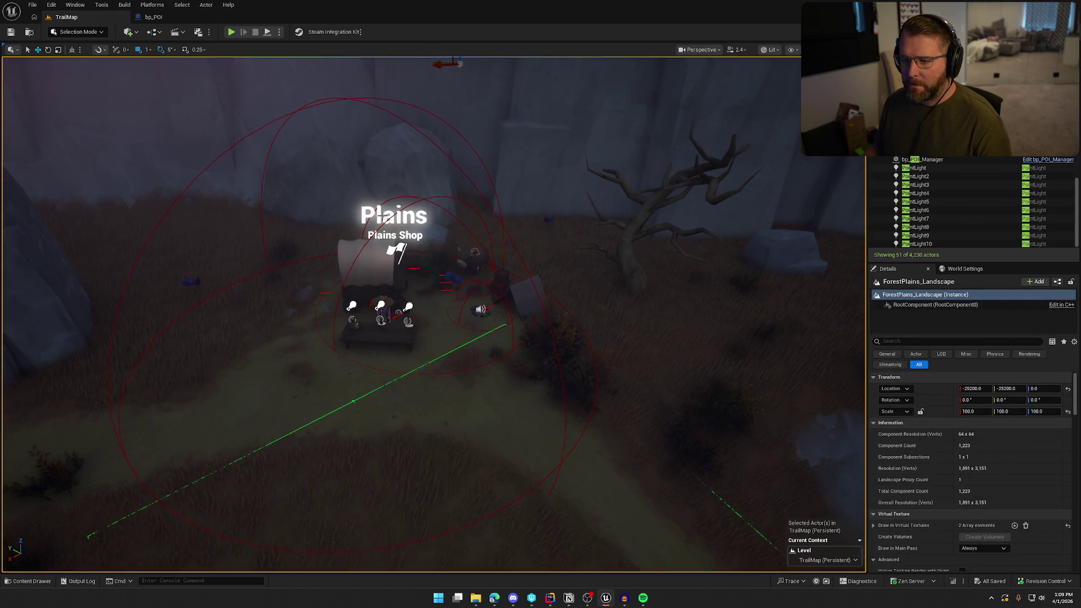
{"action": "left_click", "coordinate": [381, 215]}
{"action": "left_click", "coordinate": [397, 250]}
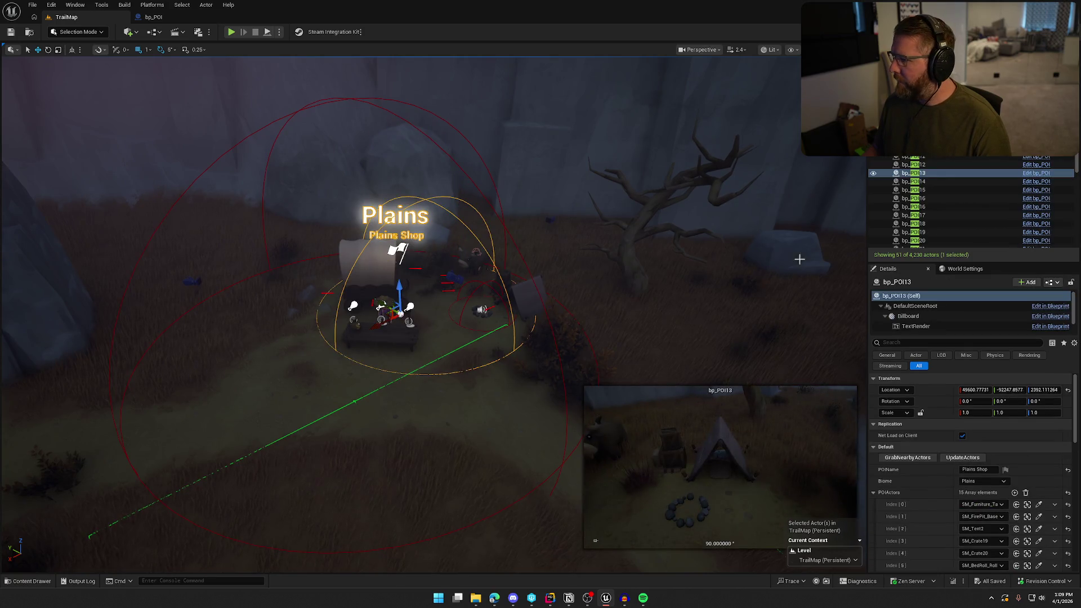
{"action": "double_click", "coordinate": [923, 173]}
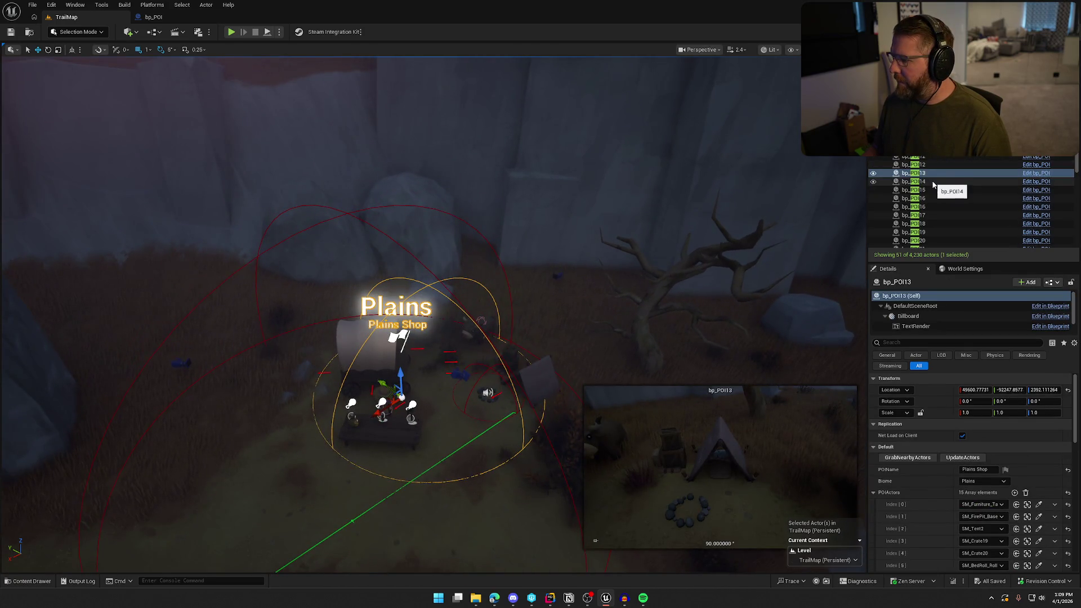
{"action": "scroll", "coordinate": [934, 502], "scroll_direction": "down", "scroll_amount": 2}
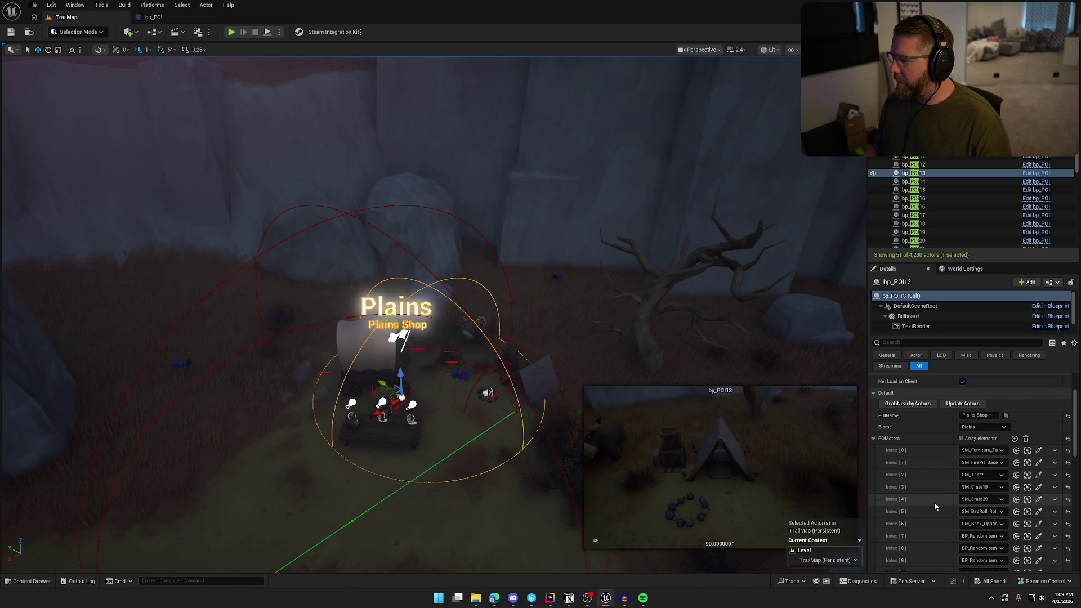
{"action": "scroll", "coordinate": [934, 501], "scroll_direction": "down", "scroll_amount": 5}
{"action": "scroll", "coordinate": [934, 502], "scroll_direction": "up", "scroll_amount": 7}
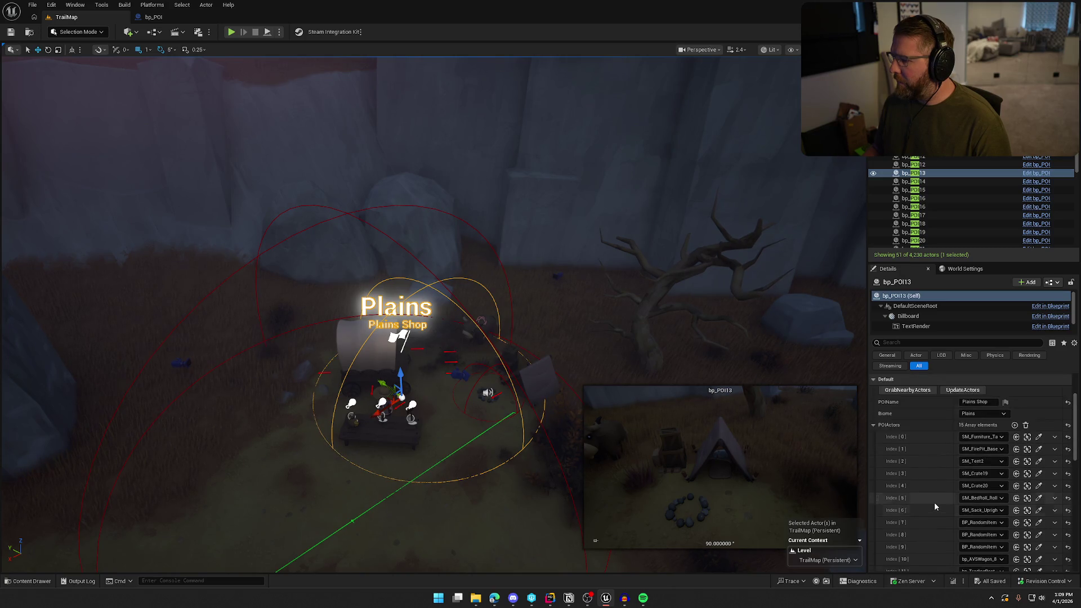
{"action": "double_click", "coordinate": [923, 182]}
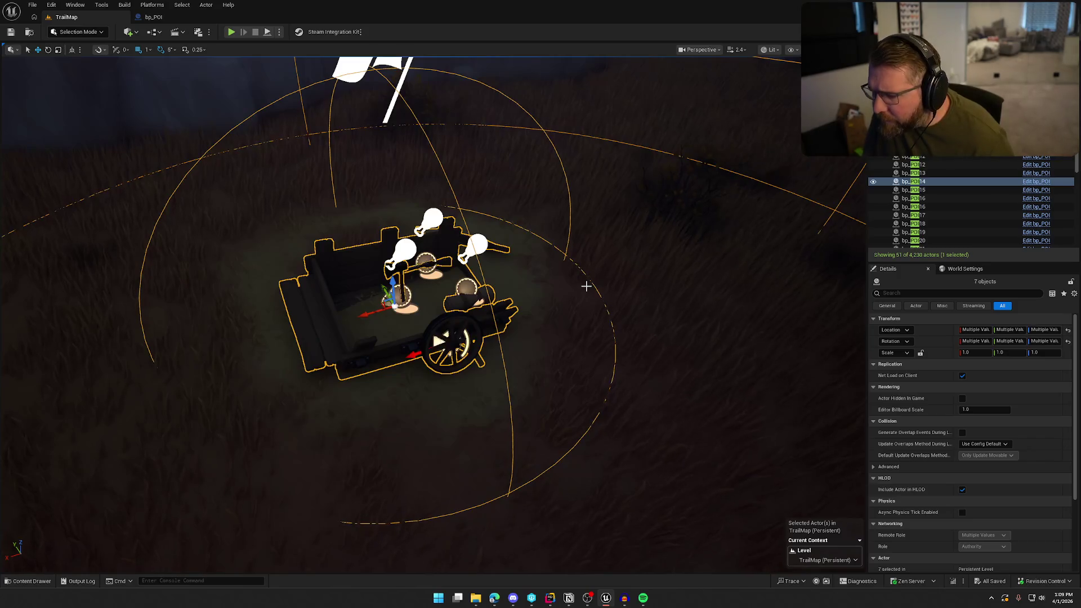
Step: Select and frame bp_POI15, the Abandoned Wagons POI, to inspect it
{"action": "key", "text": "Escape"}
{"action": "left_click_drag", "start_coordinate": [586, 287], "coordinate": [562, 113]}
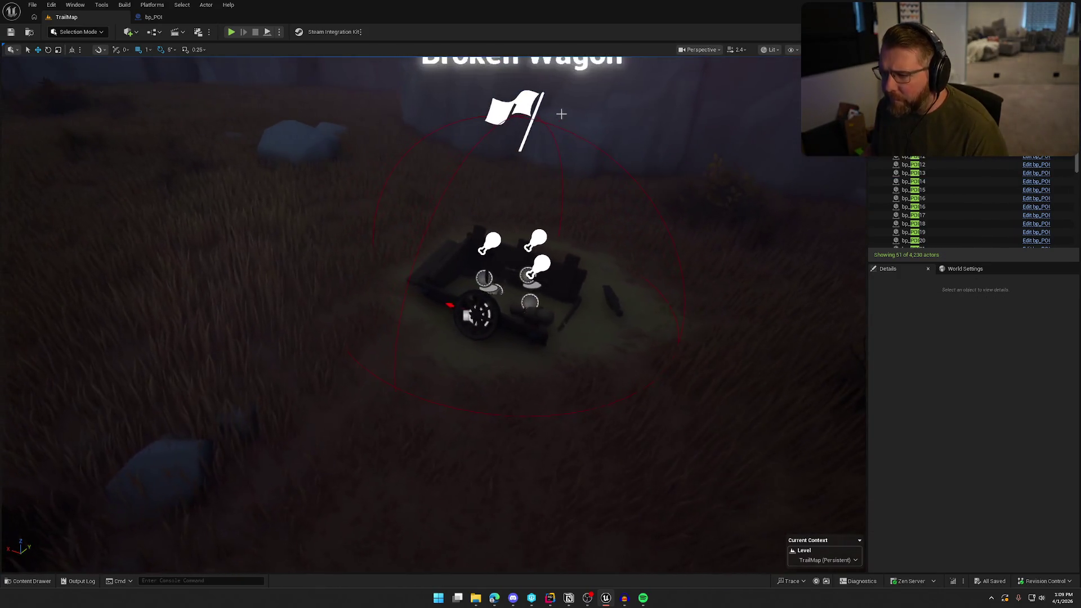
{"action": "left_click", "coordinate": [525, 105]}
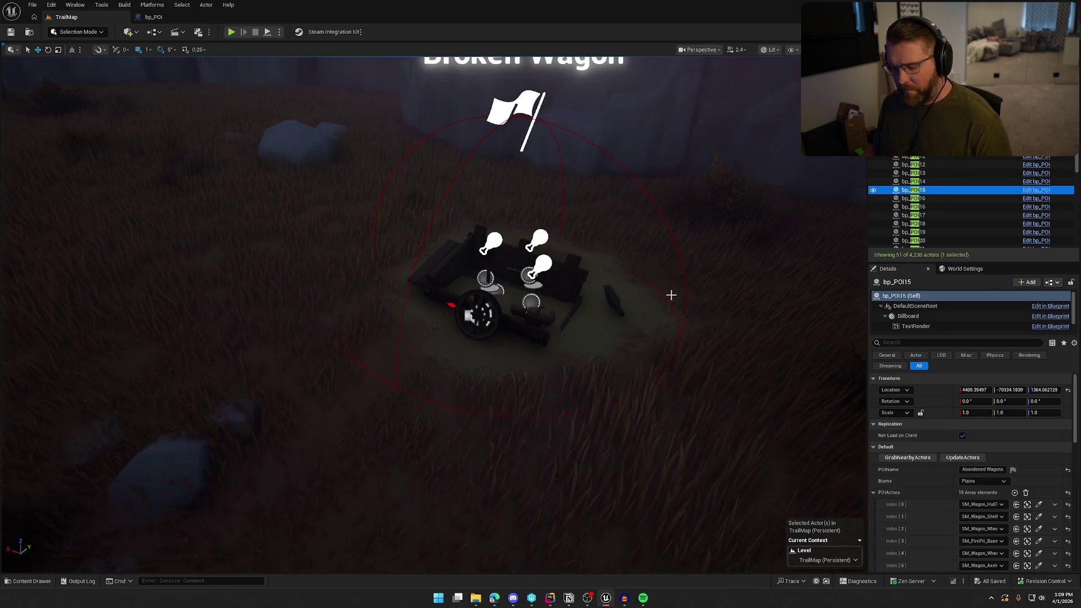
{"action": "key", "text": "f"}
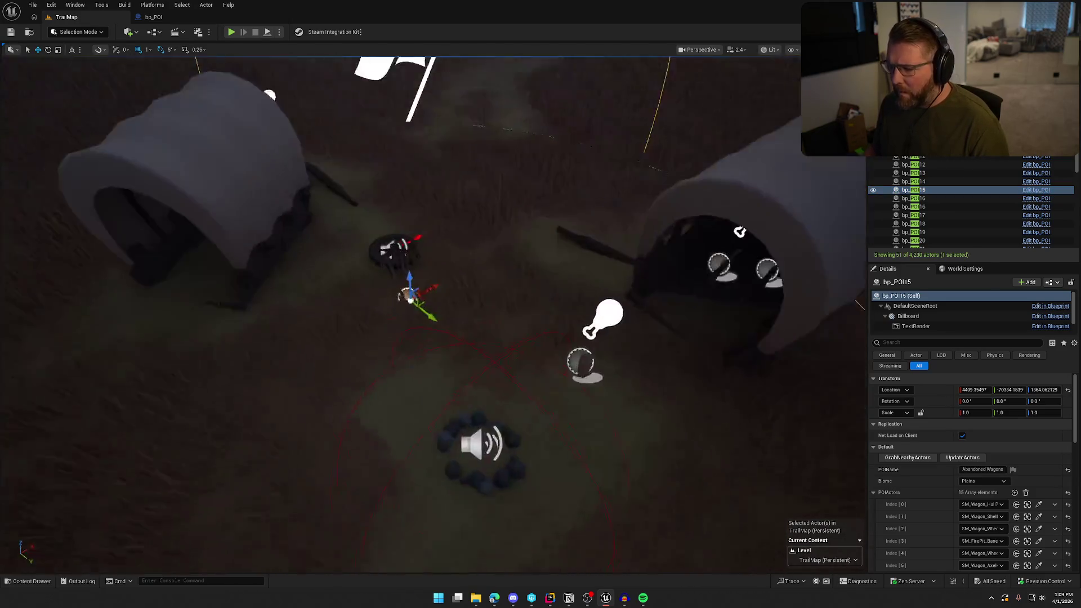
{"action": "left_click", "coordinate": [913, 190]}
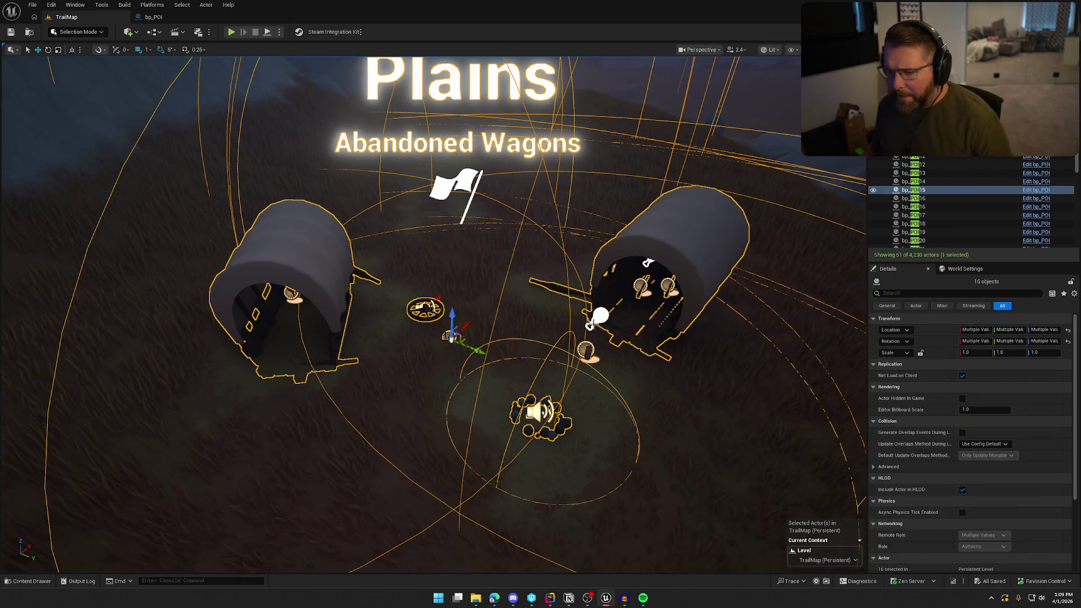
Step: Select bp_POI16 Gravestones and frame it in the viewport
{"action": "left_click", "coordinate": [913, 199]}
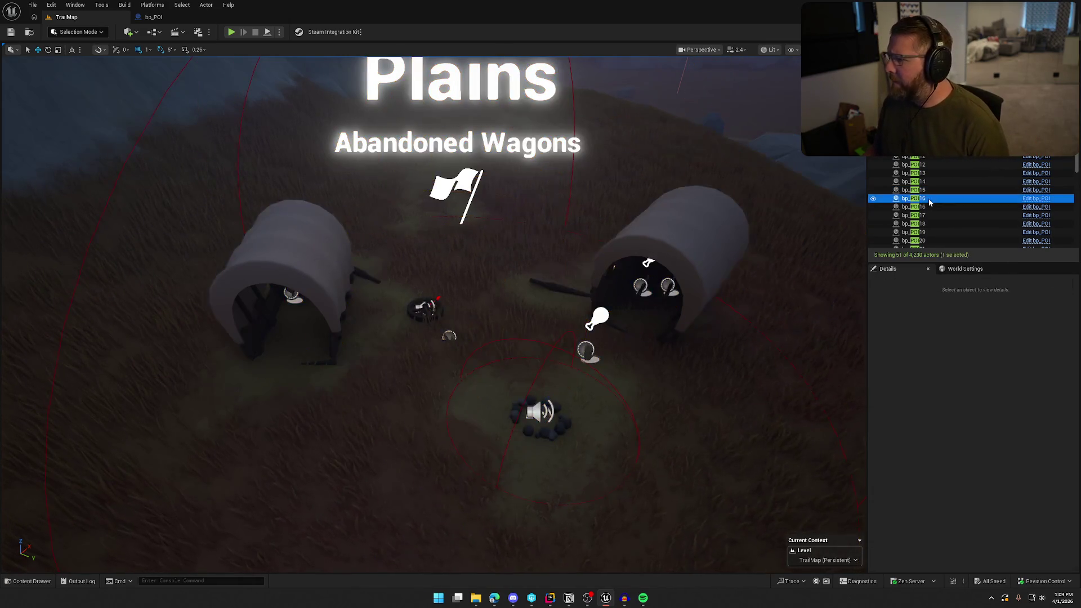
{"action": "key", "text": "f"}
{"action": "mouse_move", "coordinate": [552, 316]}
{"action": "left_mouse_down"}
{"action": "mouse_move", "coordinate": [513, 327]}
{"action": "mouse_move", "coordinate": [553, 316]}
{"action": "left_mouse_up"}
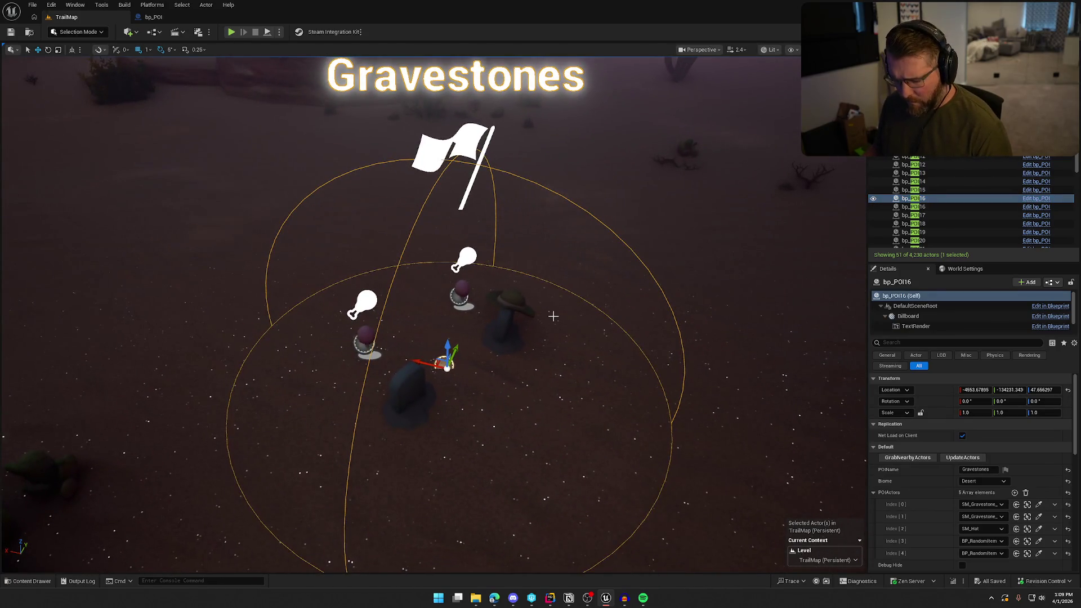
Step: Select all Gravestones actors, then frame Floating Treasure and select its barrel and planks
{"action": "key", "text": "ctrl+a"}
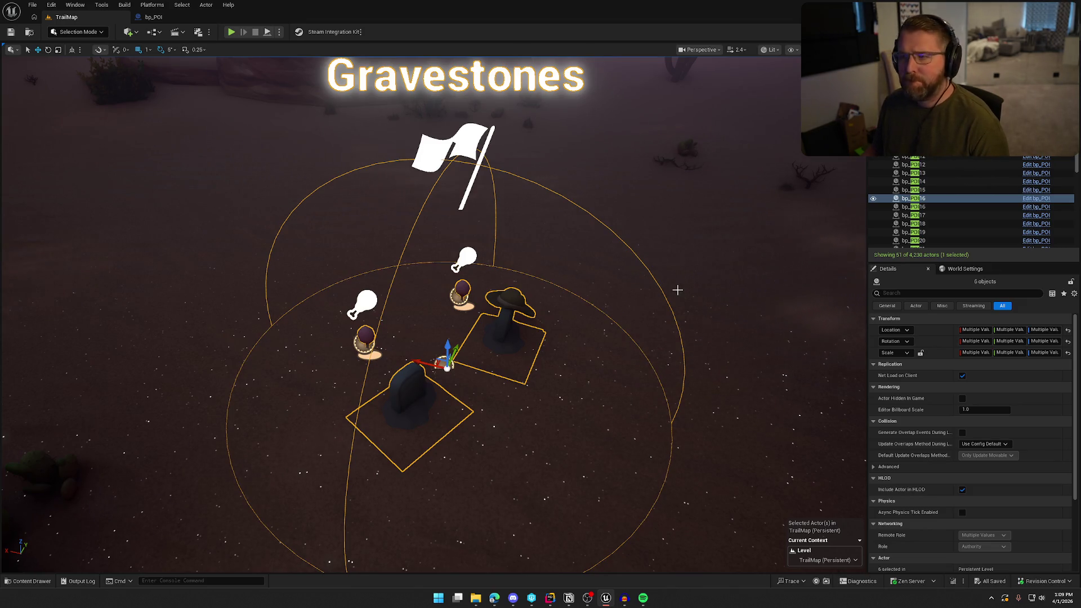
{"action": "left_click", "coordinate": [924, 208]}
{"action": "key", "text": "f"}
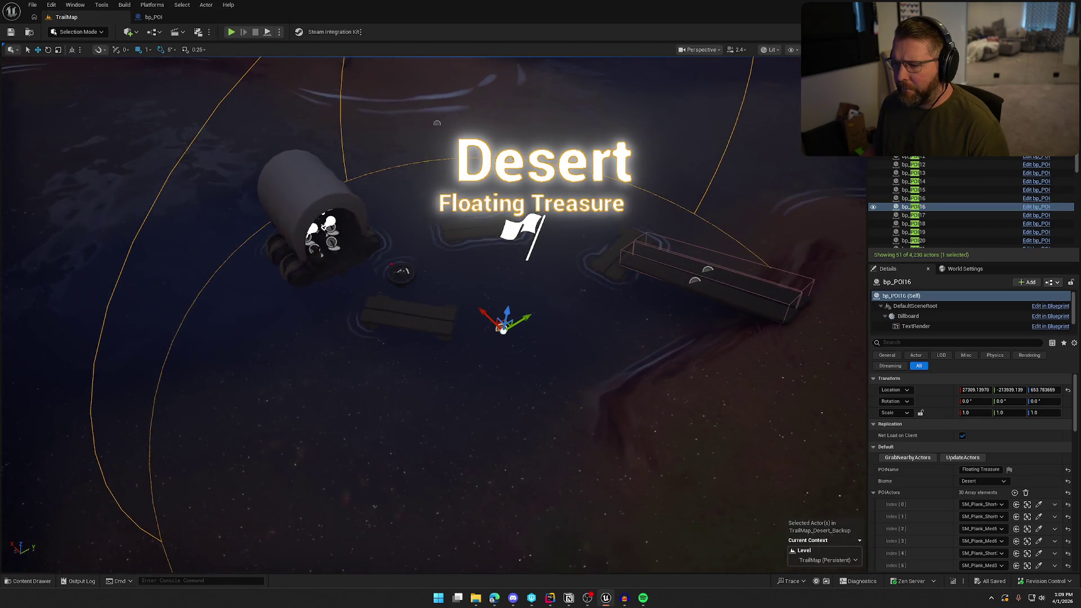
{"action": "scroll", "coordinate": [514, 344], "scroll_direction": "down", "scroll_amount": 5}
{"action": "key", "text": "shift+d"}
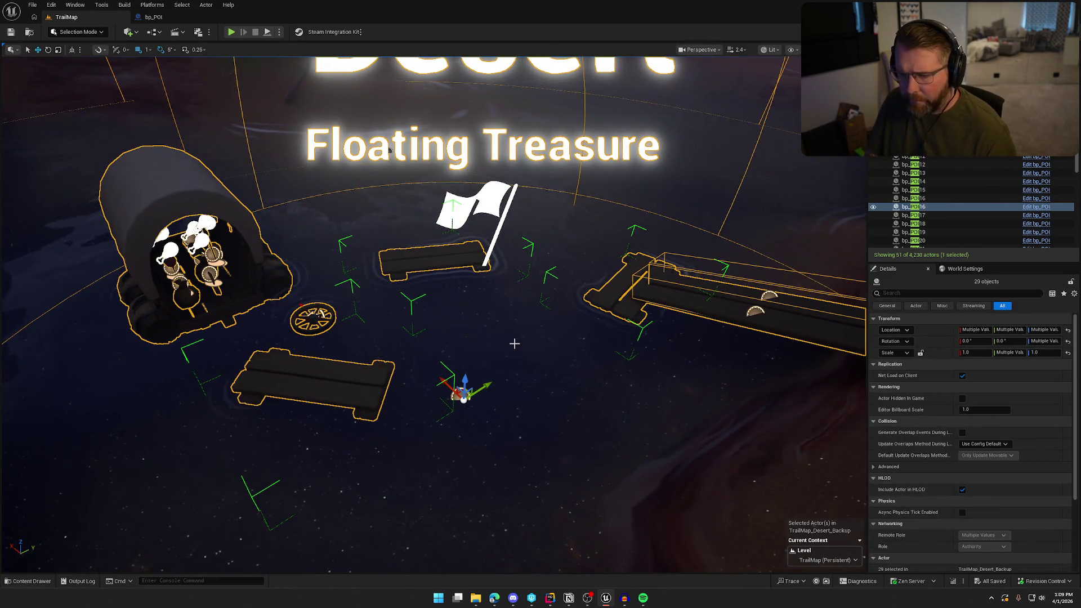
{"action": "left_click", "coordinate": [514, 344]}
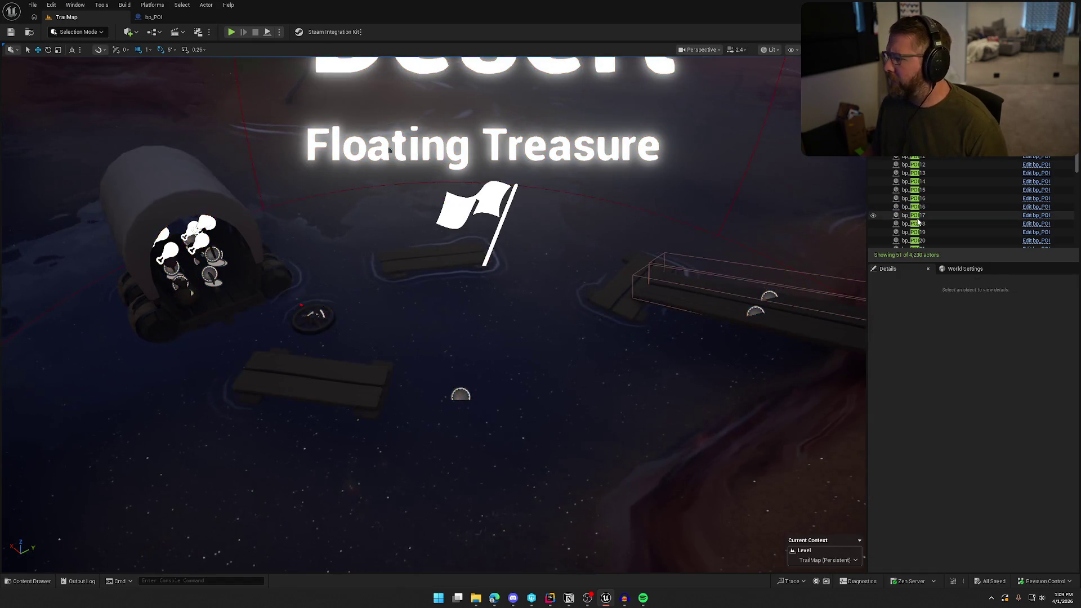
Step: Frame bp_POI17 Lost Settlers, select its actors, and list the female settler's Anim Class options
{"action": "key", "text": "f"}
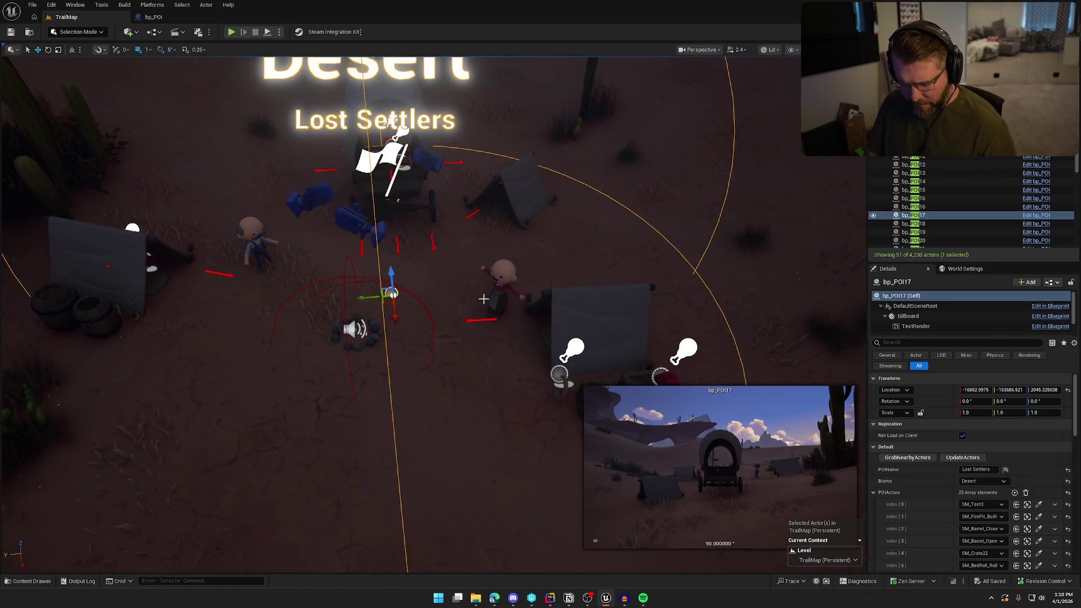
{"action": "key", "text": "ctrl+shift+d"}
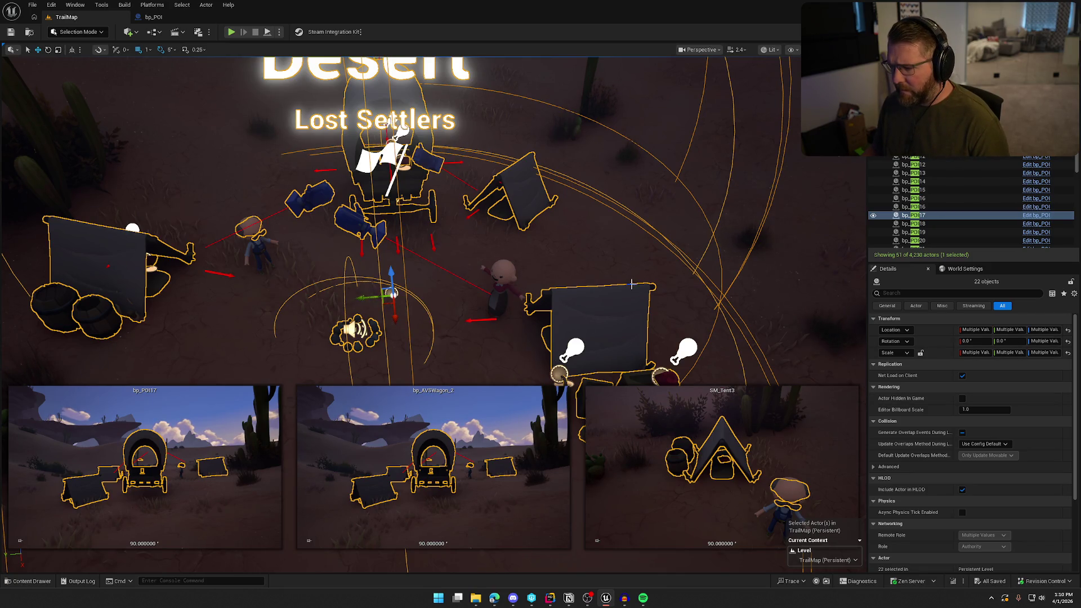
{"action": "key", "text": "w"}
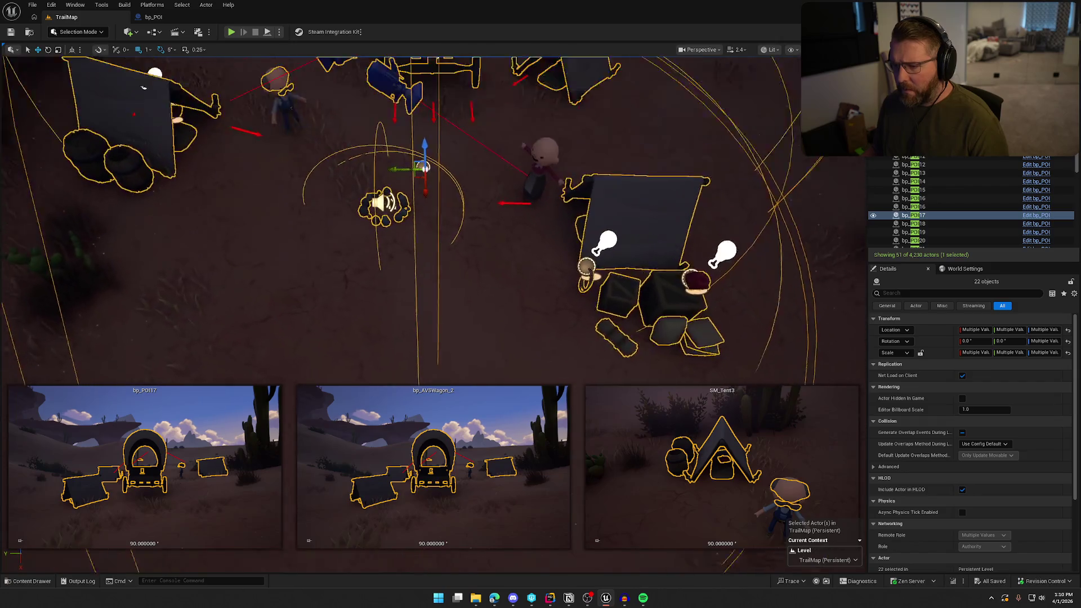
{"action": "left_click", "coordinate": [536, 227]}
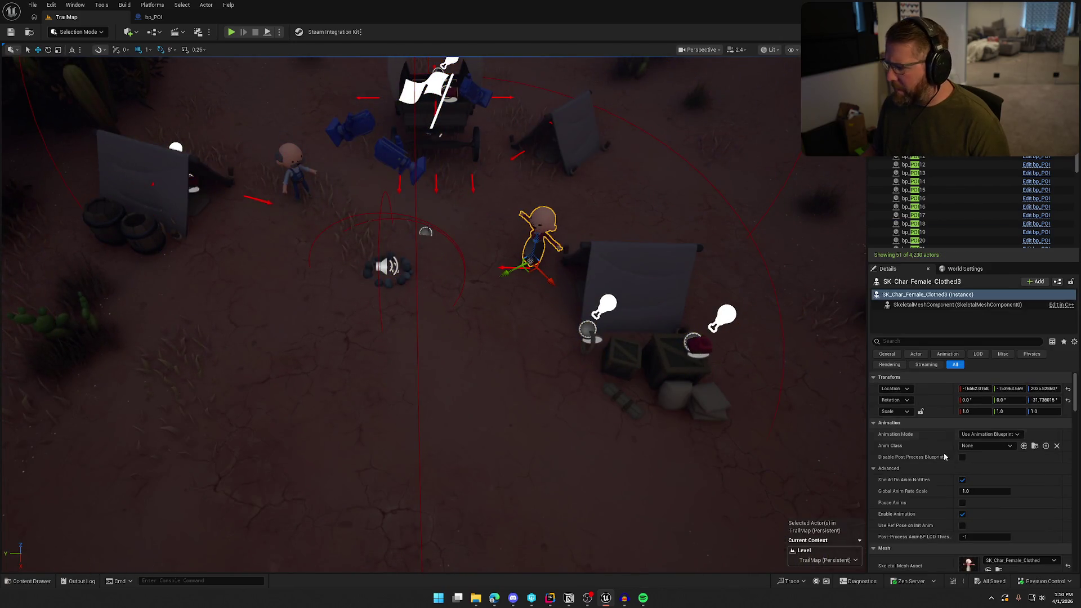
{"action": "left_click", "coordinate": [995, 444]}
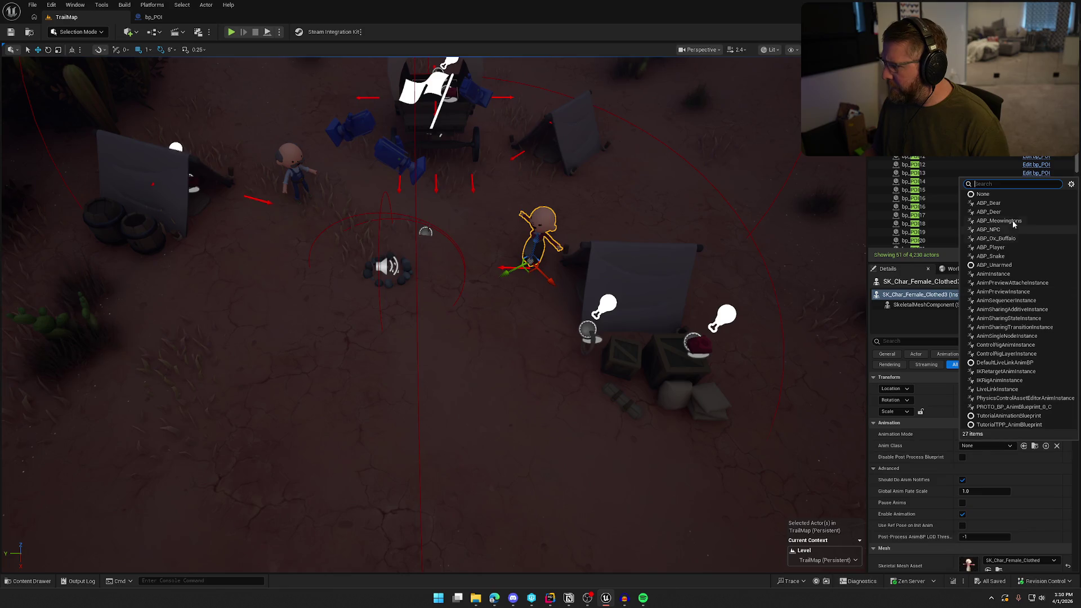
{"action": "left_click", "coordinate": [1018, 246]}
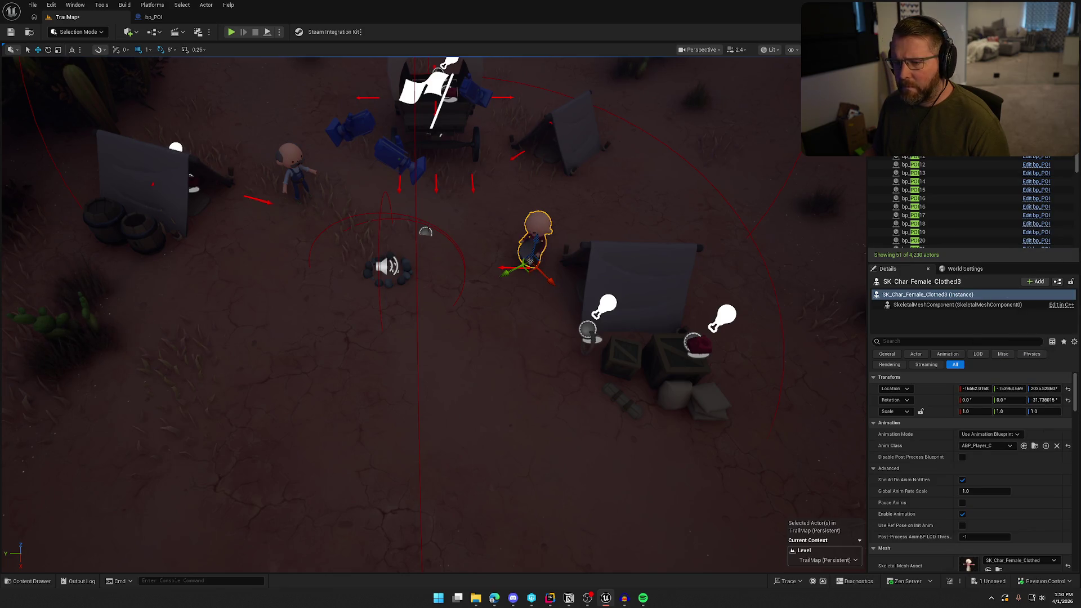
{"action": "left_click", "coordinate": [297, 171]}
{"action": "left_click", "coordinate": [994, 445]}
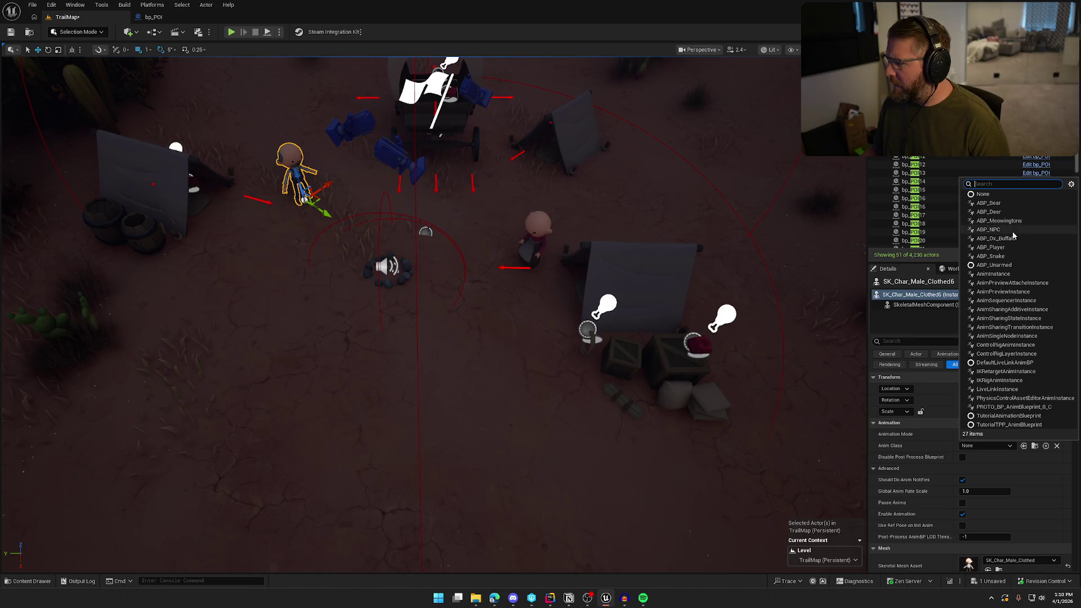
{"action": "left_click", "coordinate": [1013, 247]}
{"action": "left_click", "coordinate": [447, 239]}
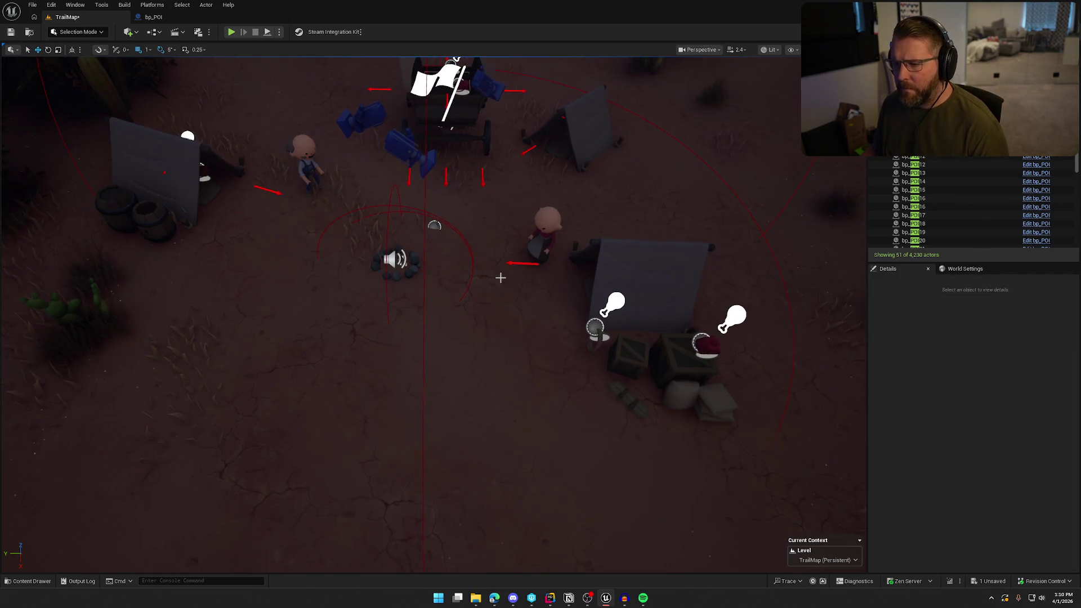
{"action": "left_click_drag", "start_coordinate": [439, 85], "coordinate": [517, 132]}
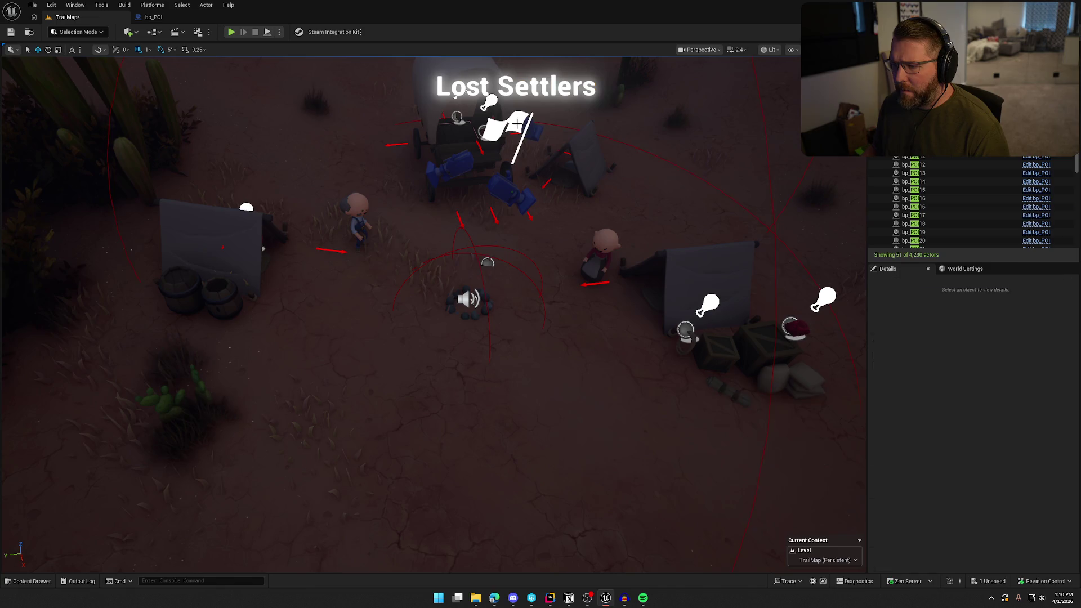
{"action": "left_click", "coordinate": [517, 124]}
{"action": "scroll", "coordinate": [910, 544], "scroll_direction": "down", "scroll_amount": 8}
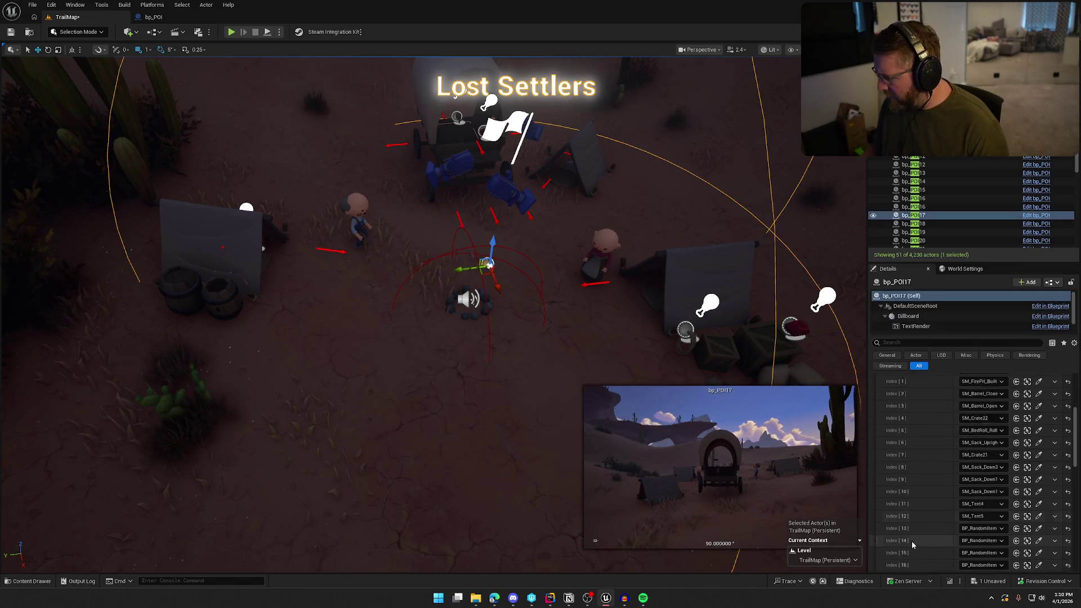
{"action": "scroll", "coordinate": [911, 542], "scroll_direction": "down", "scroll_amount": 1}
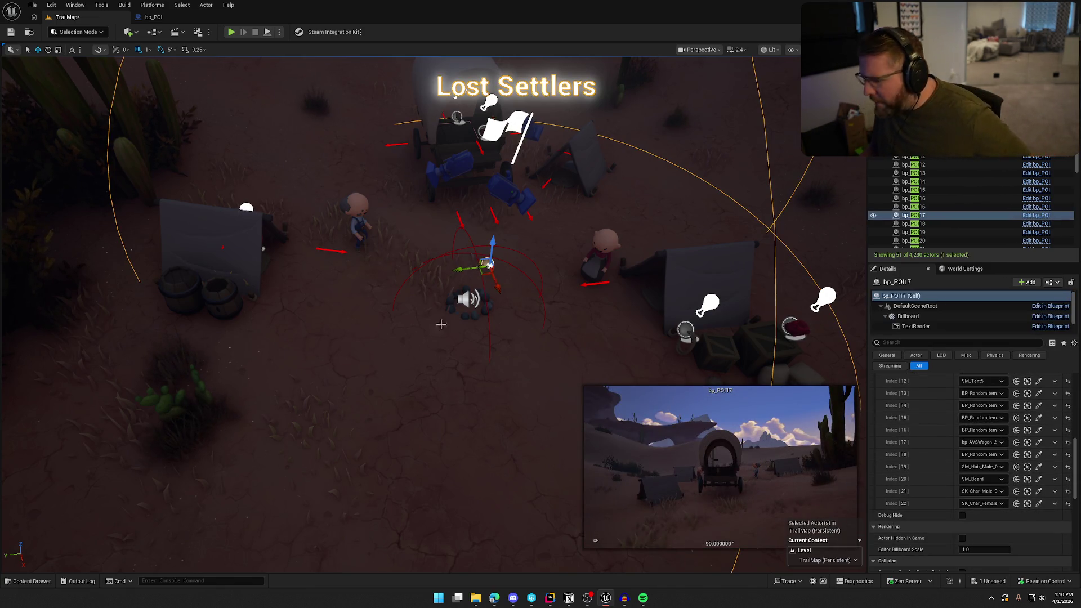
{"action": "mouse_move", "coordinate": [441, 325]}
{"action": "left_mouse_down"}
{"action": "mouse_move", "coordinate": [552, 315]}
{"action": "mouse_move", "coordinate": [502, 259]}
{"action": "mouse_move", "coordinate": [420, 355]}
{"action": "left_mouse_up"}
{"action": "left_click", "coordinate": [501, 259]}
{"action": "key", "text": "ctrl+space"}
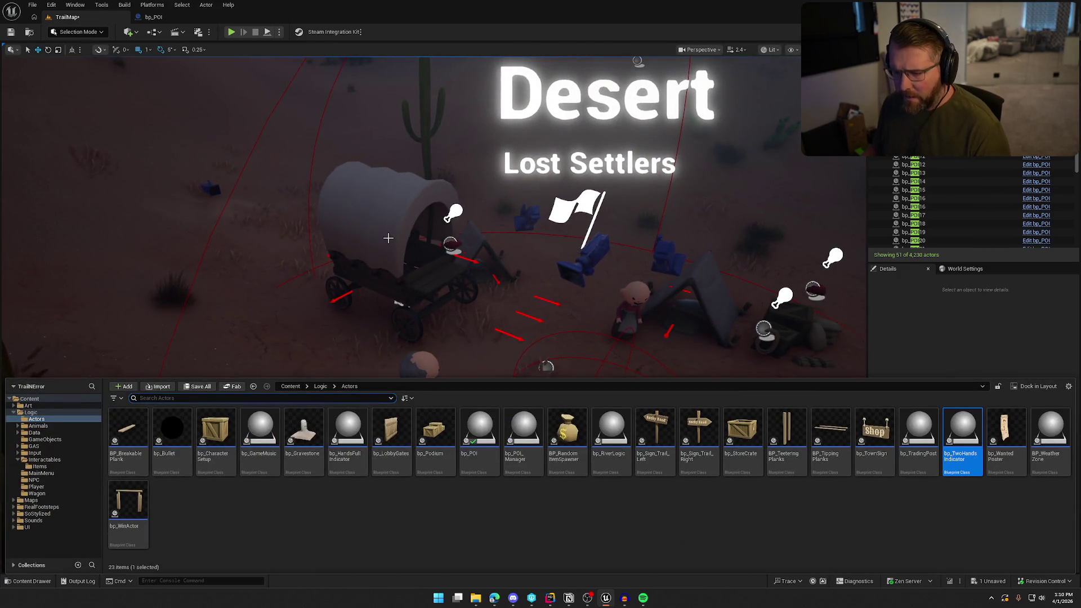
Step: Place a bp_AI_Ox from Logic/Animals beside the Lost Settlers covered wagon
{"action": "left_click", "coordinate": [393, 285]}
{"action": "key", "text": "ctrl+space"}
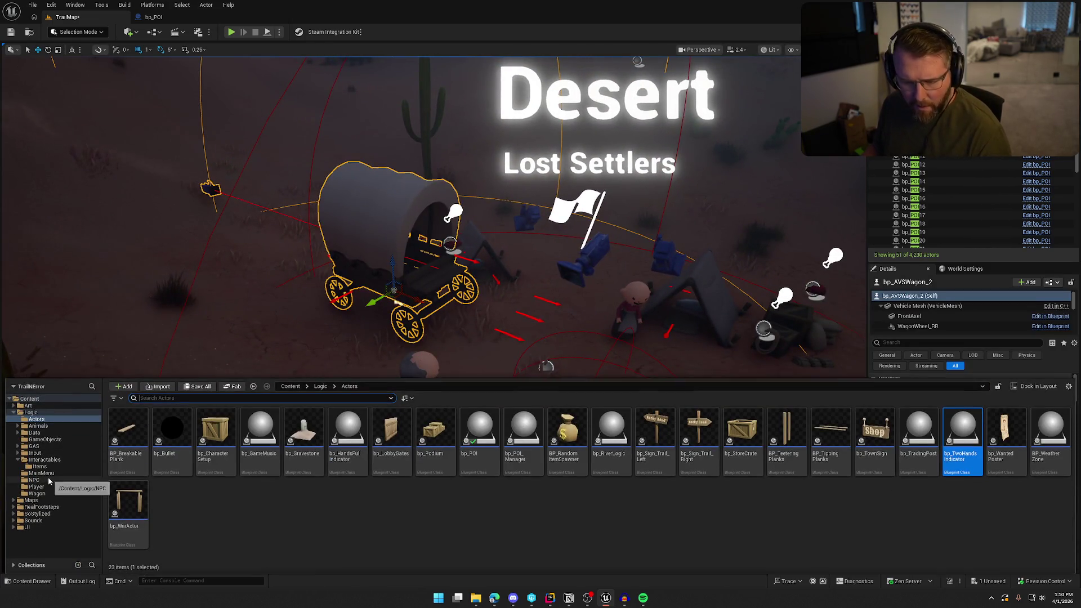
{"action": "left_click", "coordinate": [39, 426]}
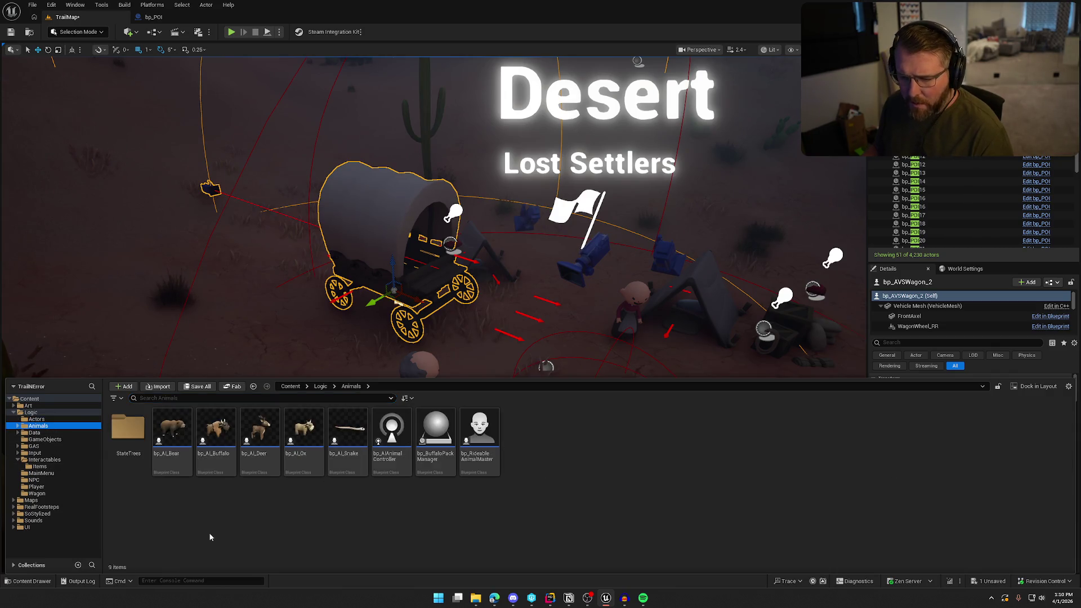
{"action": "left_click_drag", "start_coordinate": [303, 431], "coordinate": [313, 352]}
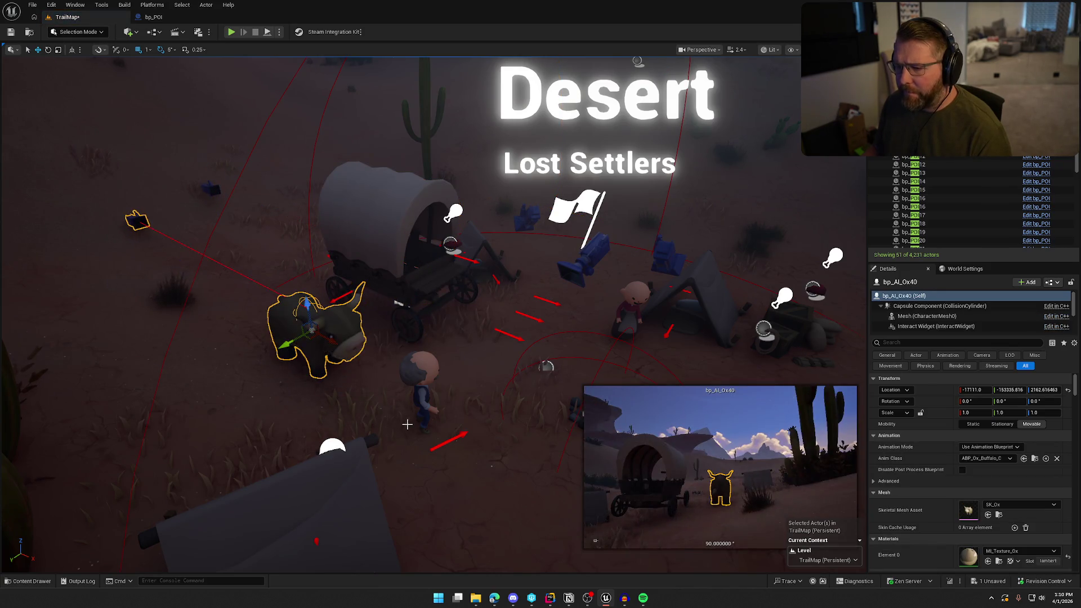
{"action": "left_click", "coordinate": [409, 424]}
Step: Reselect the Lost Settlers POI, then jump to bp_POI18, the Mountain Abandoned Wagon
{"action": "left_click", "coordinate": [584, 209]}
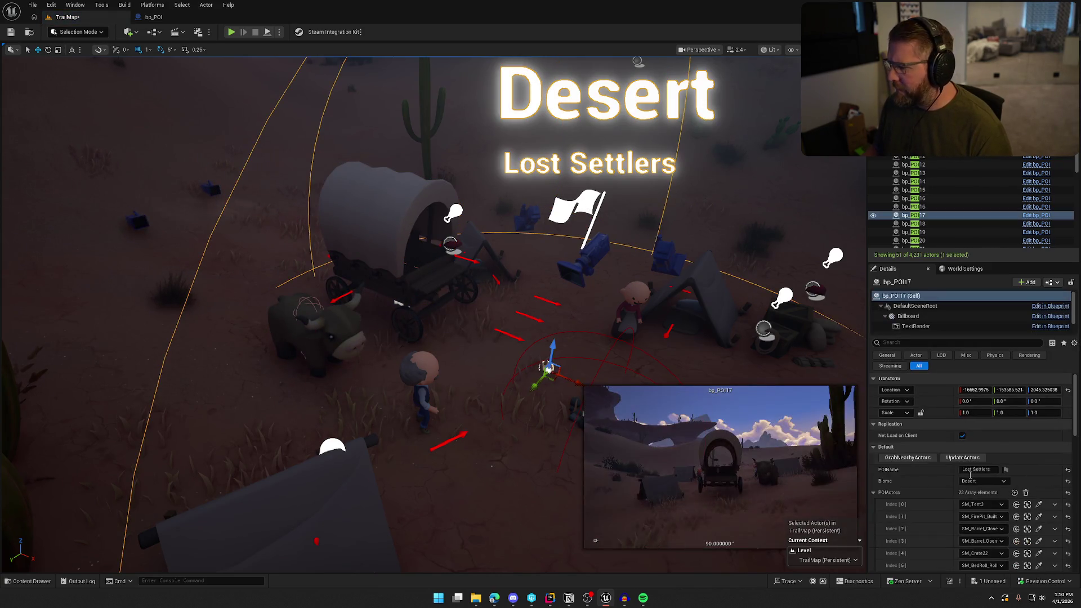
{"action": "left_click", "coordinate": [525, 308]}
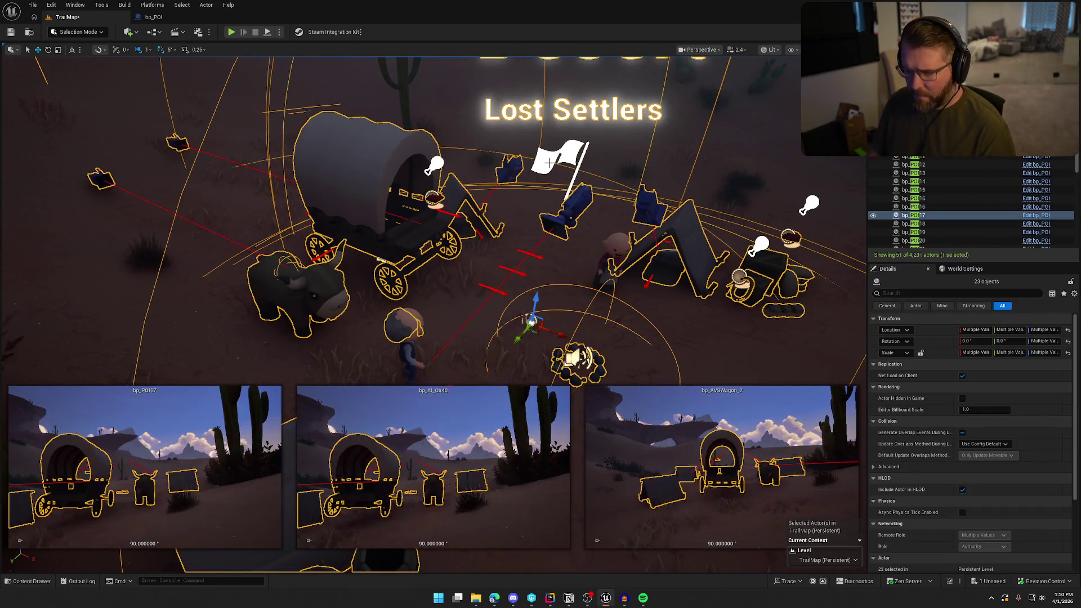
{"action": "scroll", "coordinate": [655, 311], "scroll_direction": "down", "scroll_amount": 5}
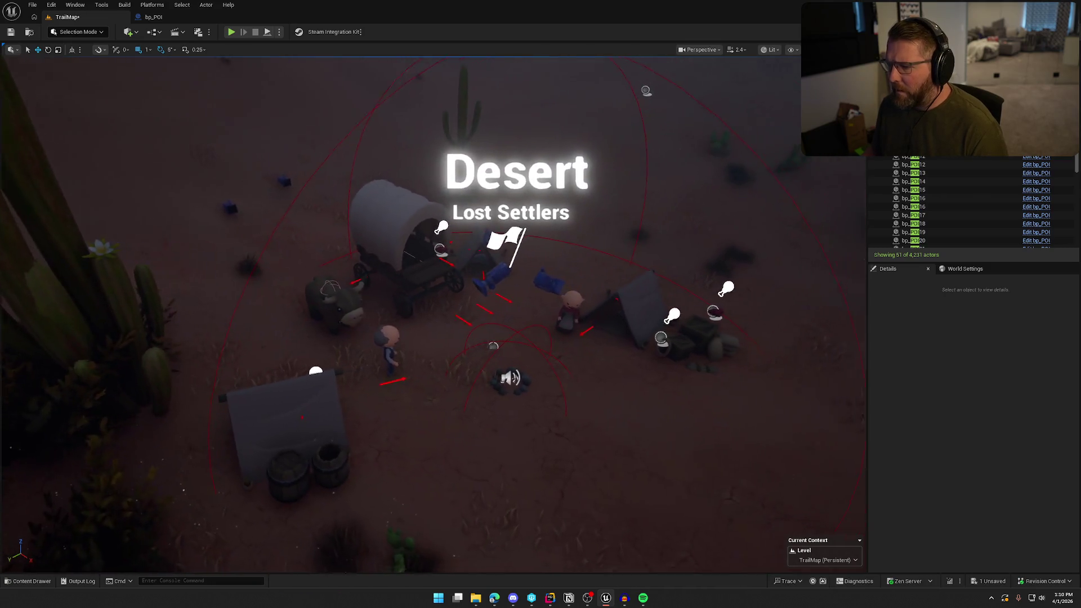
{"action": "left_click", "coordinate": [527, 149]}
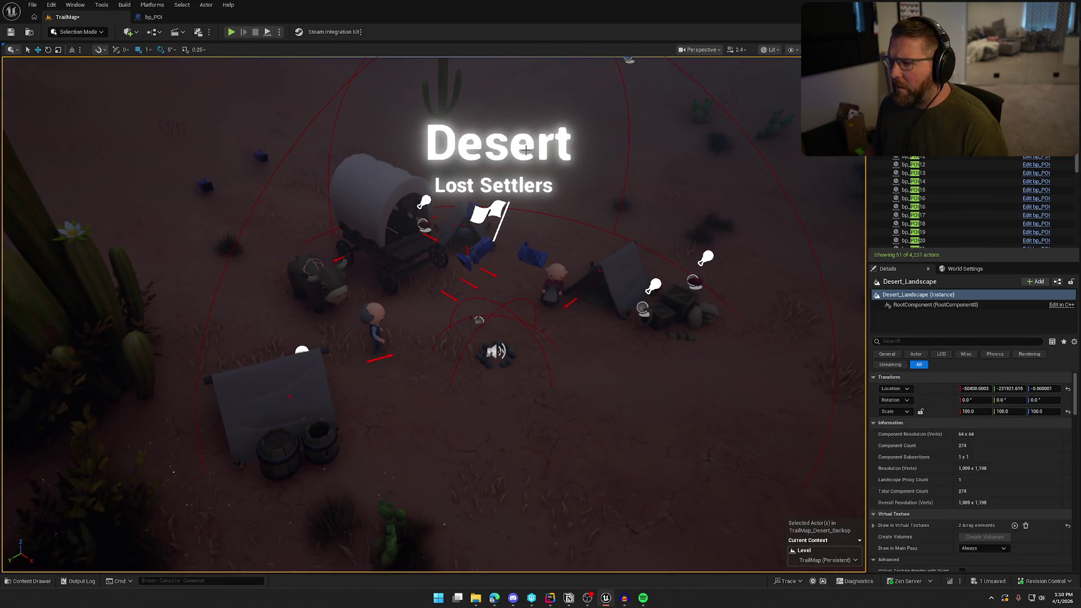
{"action": "double_click", "coordinate": [948, 223]}
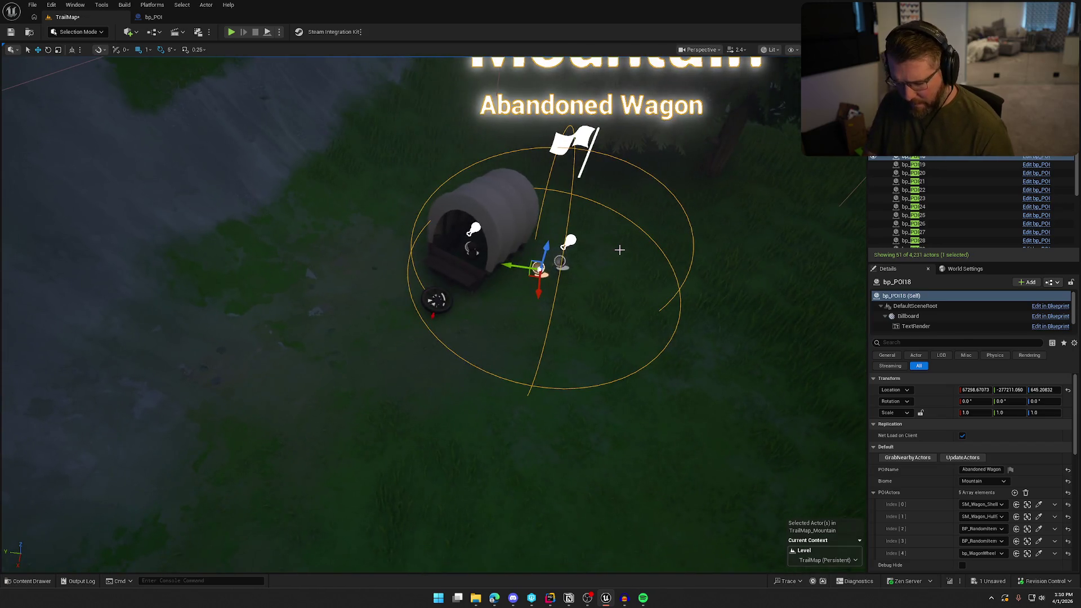
Step: Move on from the wagon to bp_POI19 and frame all its actors in the viewport
{"action": "left_click", "coordinate": [620, 249]}
{"action": "key", "text": "Escape"}
{"action": "left_click", "coordinate": [914, 165]}
{"action": "key", "text": "f"}
{"action": "mouse_move", "coordinate": [604, 319]}
{"action": "left_mouse_down"}
{"action": "mouse_move", "coordinate": [356, 566]}
{"action": "mouse_move", "coordinate": [360, 507]}
{"action": "mouse_move", "coordinate": [394, 496]}
{"action": "mouse_move", "coordinate": [399, 566]}
{"action": "mouse_move", "coordinate": [604, 319]}
{"action": "mouse_move", "coordinate": [603, 383]}
{"action": "mouse_move", "coordinate": [603, 315]}
{"action": "left_mouse_up"}
{"action": "scroll", "coordinate": [604, 319], "scroll_direction": "down", "scroll_amount": 2}
{"action": "key", "text": "ctrl+shift+d"}
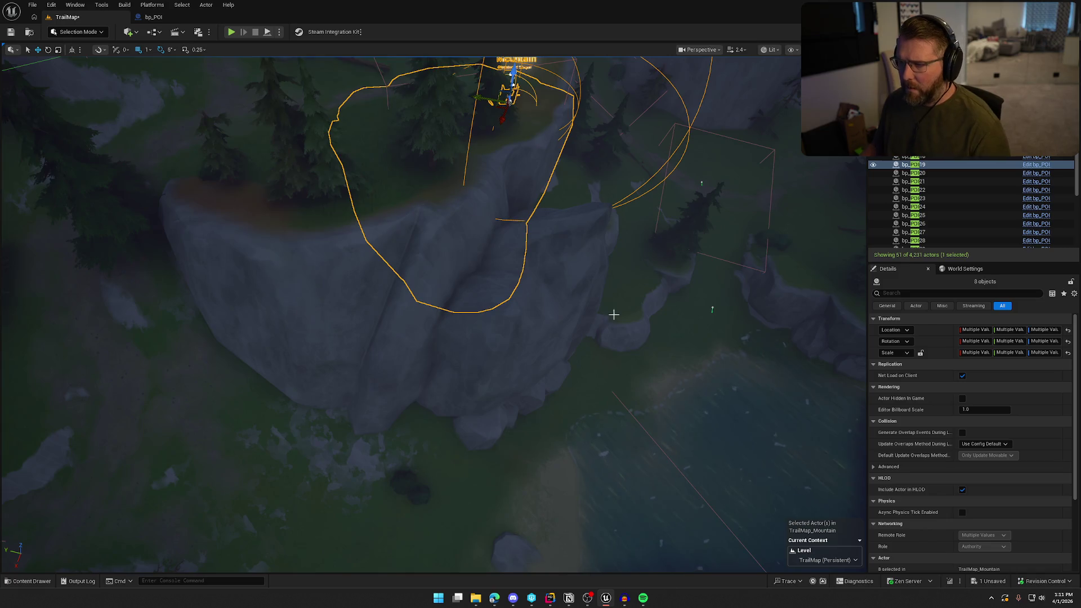
{"action": "key", "text": "f"}
Step: Check the large cliff mesh, then show the POI's seven POIActors ending with SM_CliffClassic
{"action": "scroll", "coordinate": [434, 316], "scroll_direction": "up", "scroll_amount": 6}
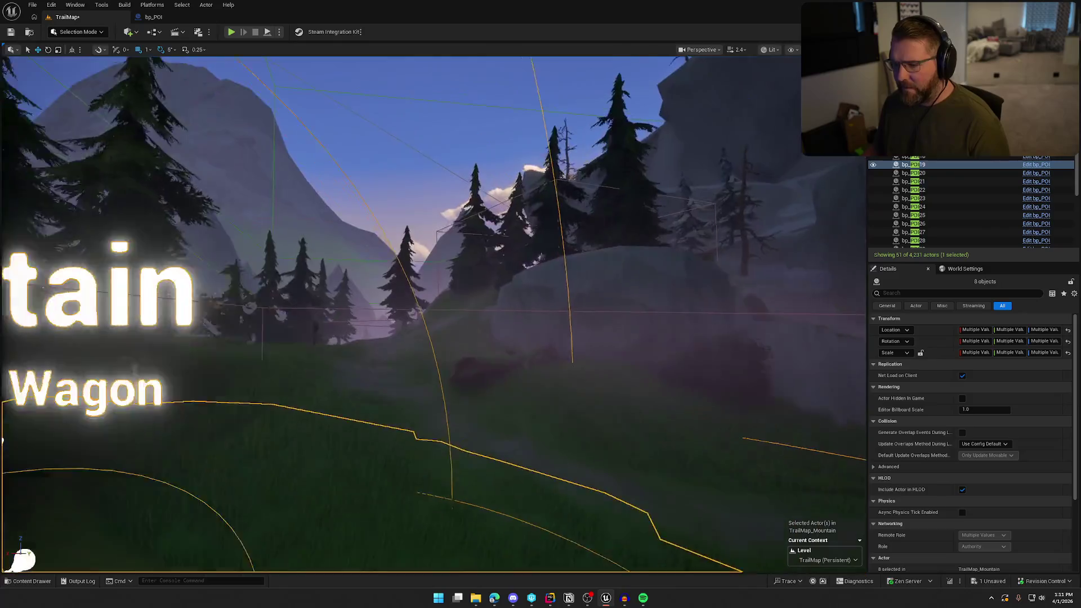
{"action": "key", "text": "f"}
{"action": "scroll", "coordinate": [634, 286], "scroll_direction": "up", "scroll_amount": 3}
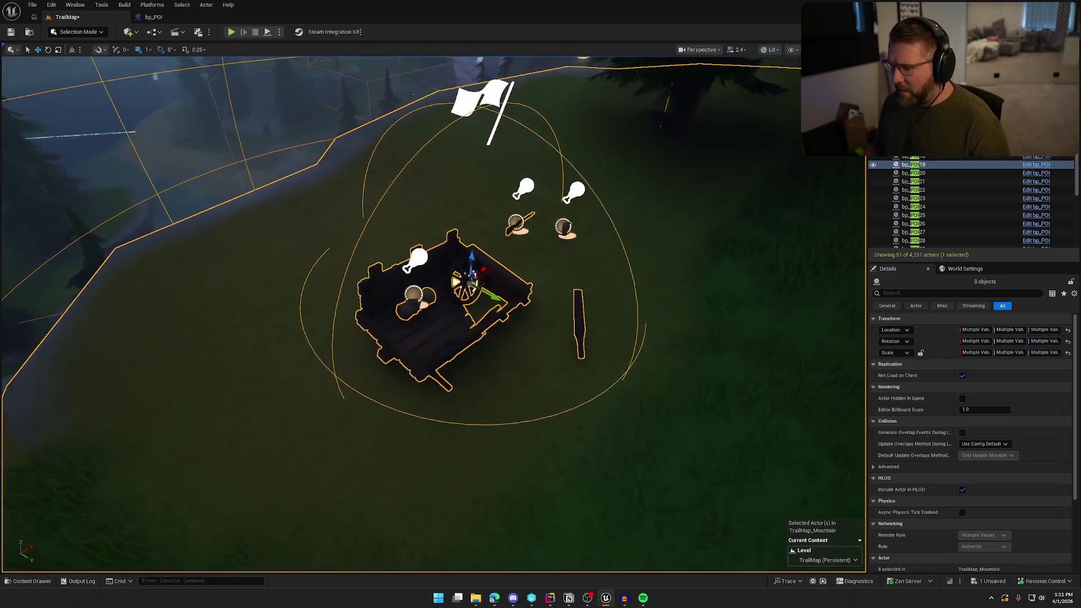
{"action": "scroll", "coordinate": [635, 286], "scroll_direction": "down", "scroll_amount": 5}
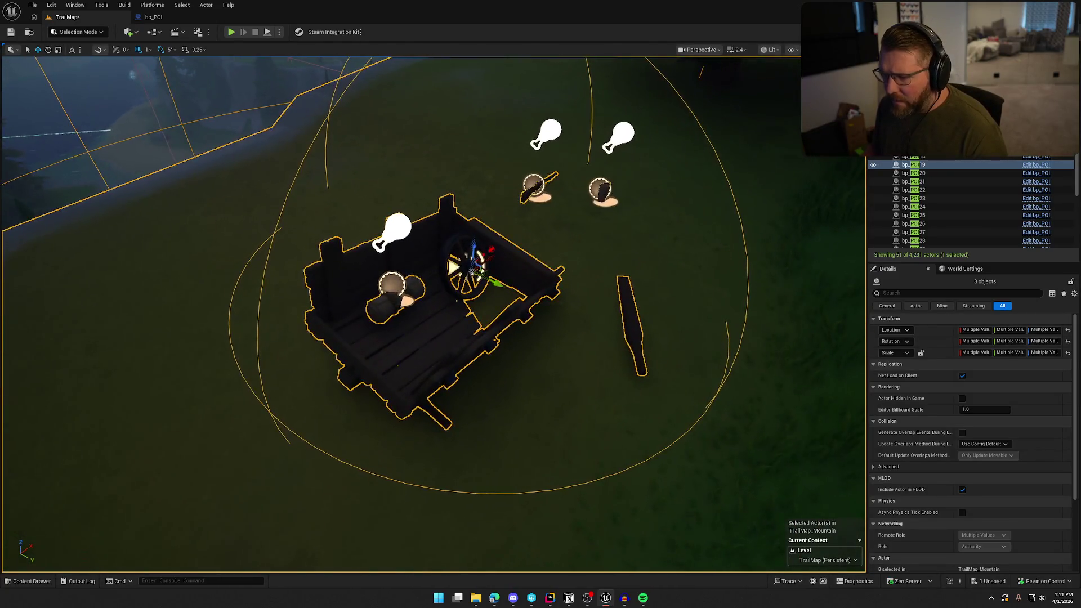
{"action": "left_click", "coordinate": [580, 225]}
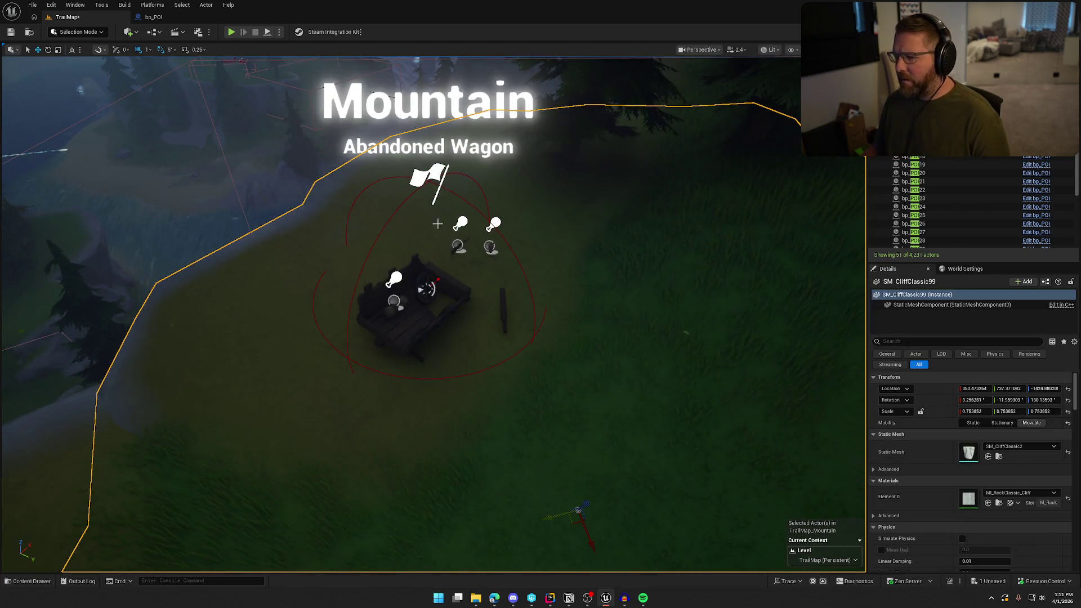
{"action": "left_click", "coordinate": [914, 165]}
{"action": "scroll", "coordinate": [931, 507], "scroll_direction": "down", "scroll_amount": 2}
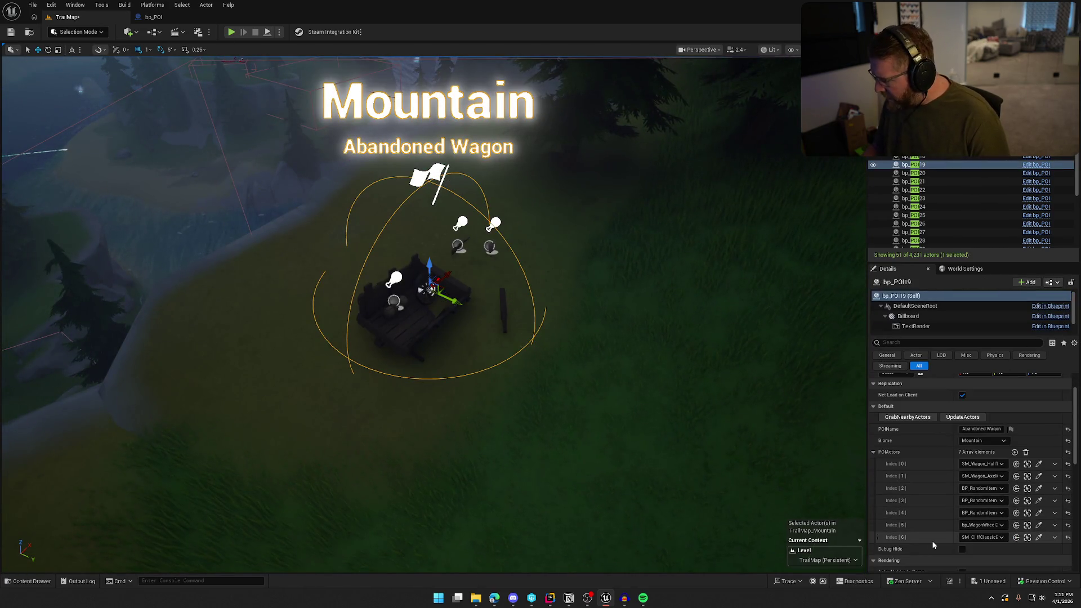
Step: Delete the last POIActors entry and regather nearby actors, twice over
{"action": "left_click", "coordinate": [1056, 539]}
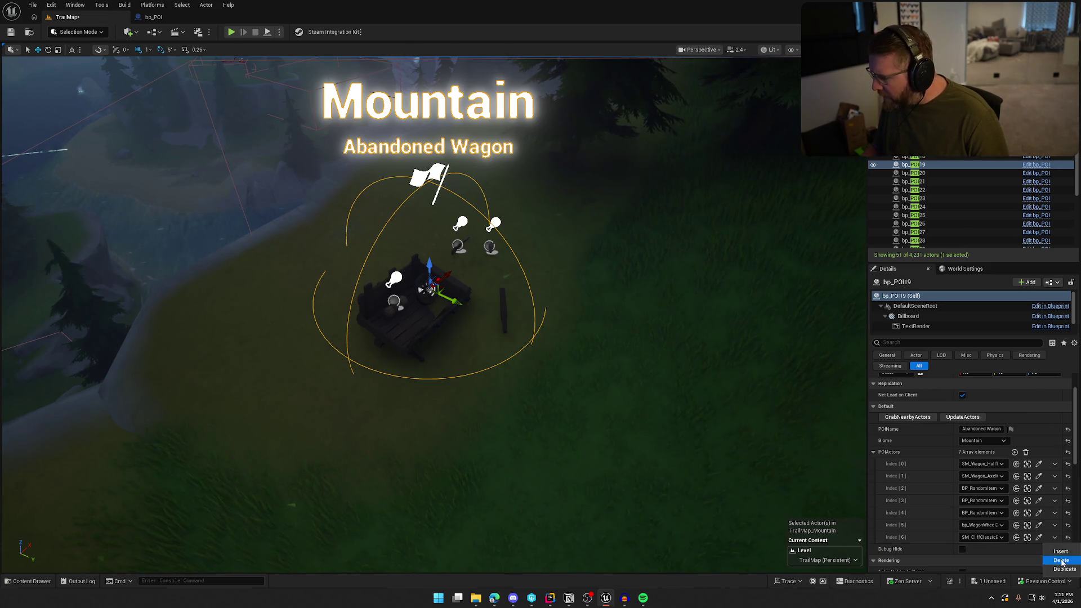
{"action": "left_click", "coordinate": [1061, 561]}
{"action": "left_click", "coordinate": [906, 417]}
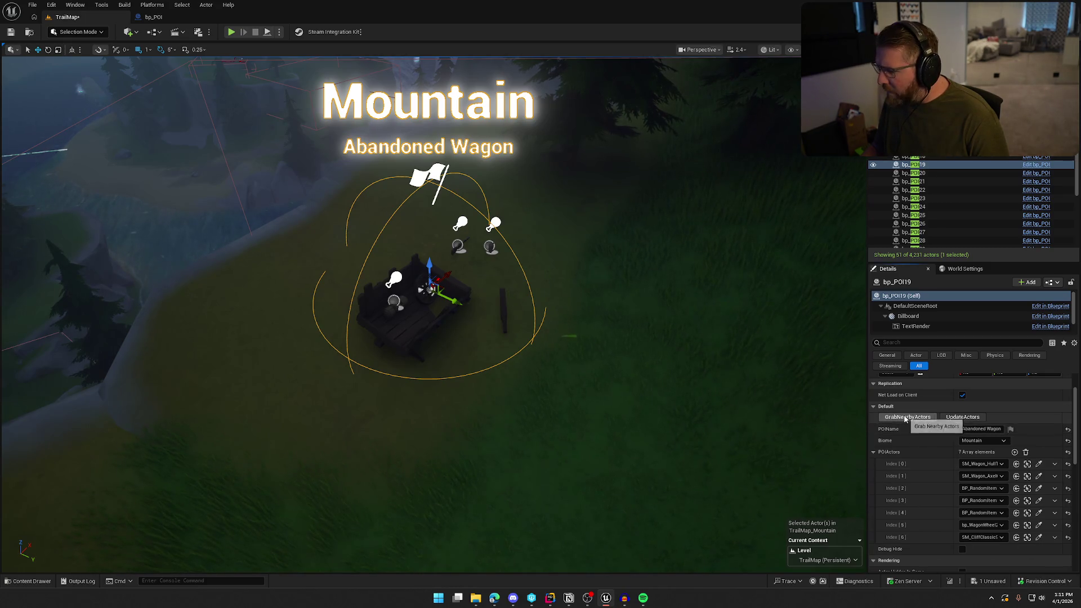
{"action": "left_click", "coordinate": [1055, 538]}
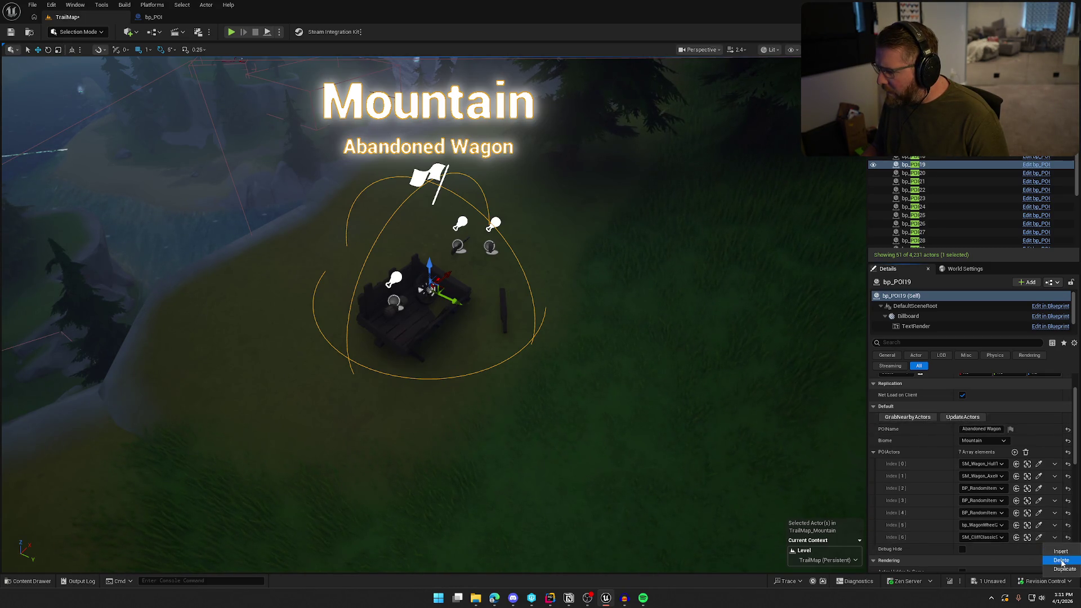
{"action": "left_click", "coordinate": [1061, 560]}
{"action": "left_click", "coordinate": [906, 418]}
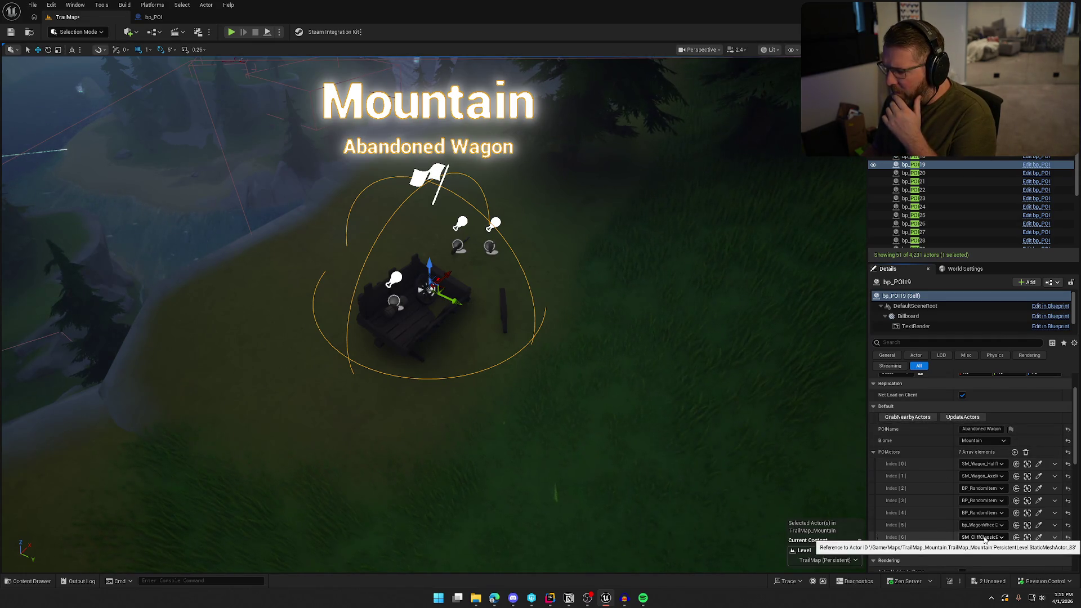
Step: Check the bp_POI blueprint whitelist, then reselect the cliff and the Abandoned Wagon POI
{"action": "left_click", "coordinate": [1036, 164]}
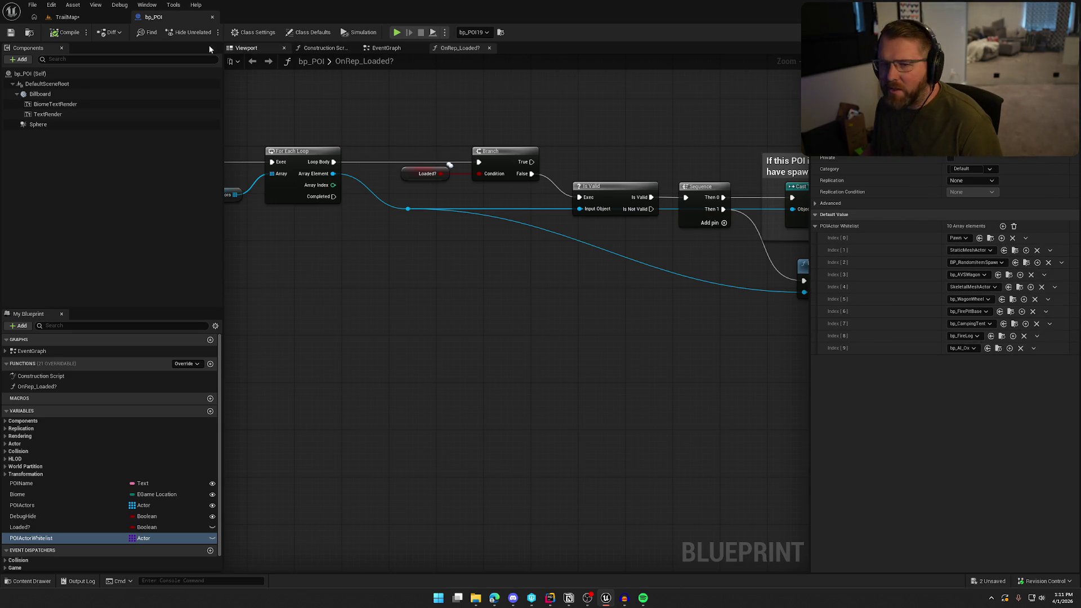
{"action": "left_click", "coordinate": [93, 19]}
{"action": "left_click", "coordinate": [539, 235]}
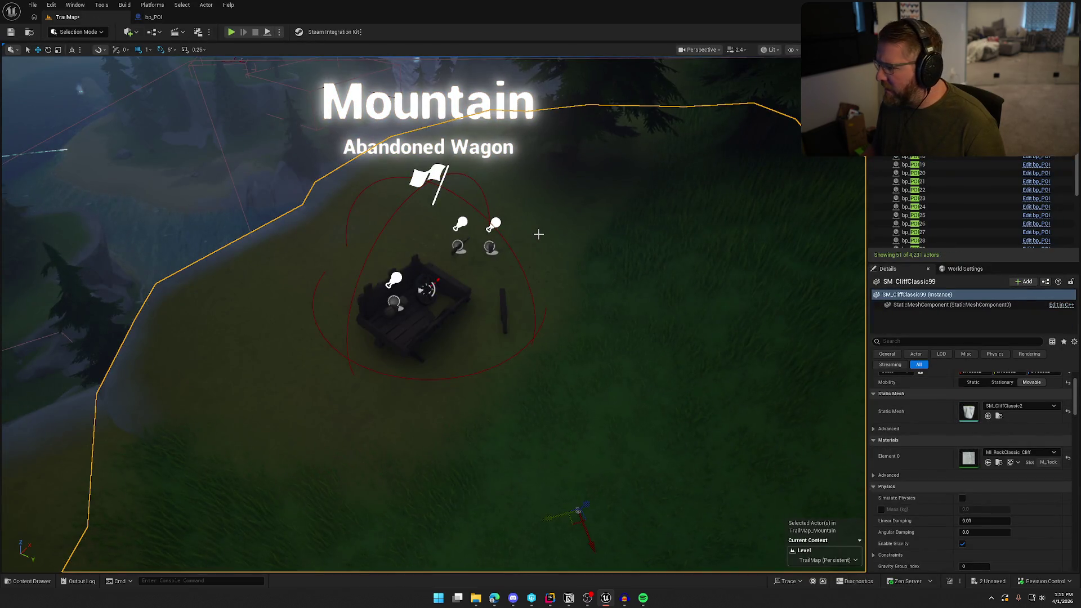
{"action": "scroll", "coordinate": [932, 485], "scroll_direction": "up", "scroll_amount": 2}
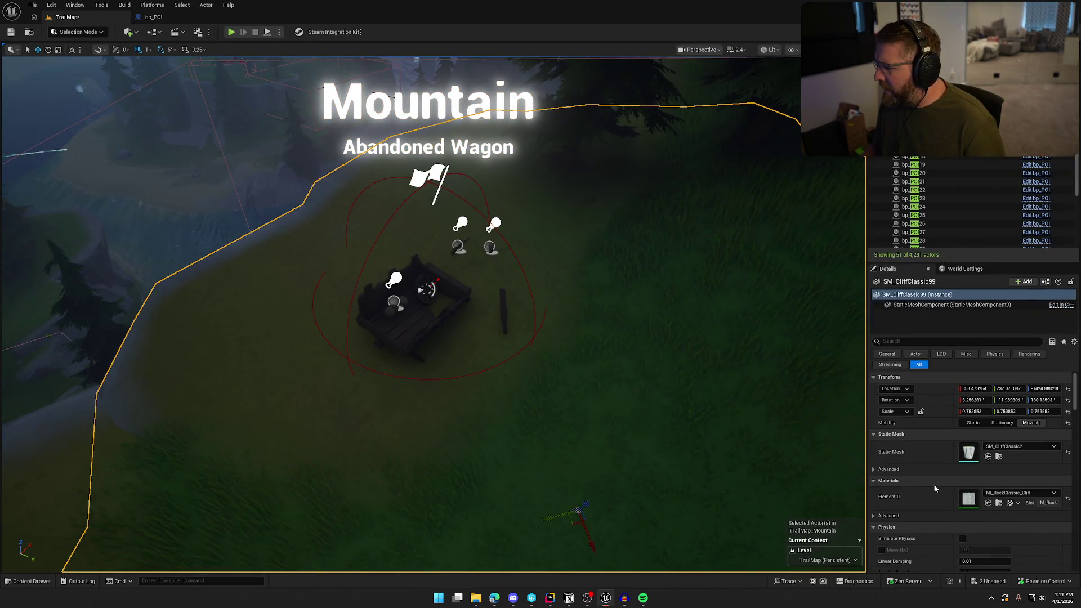
{"action": "left_click", "coordinate": [435, 167]}
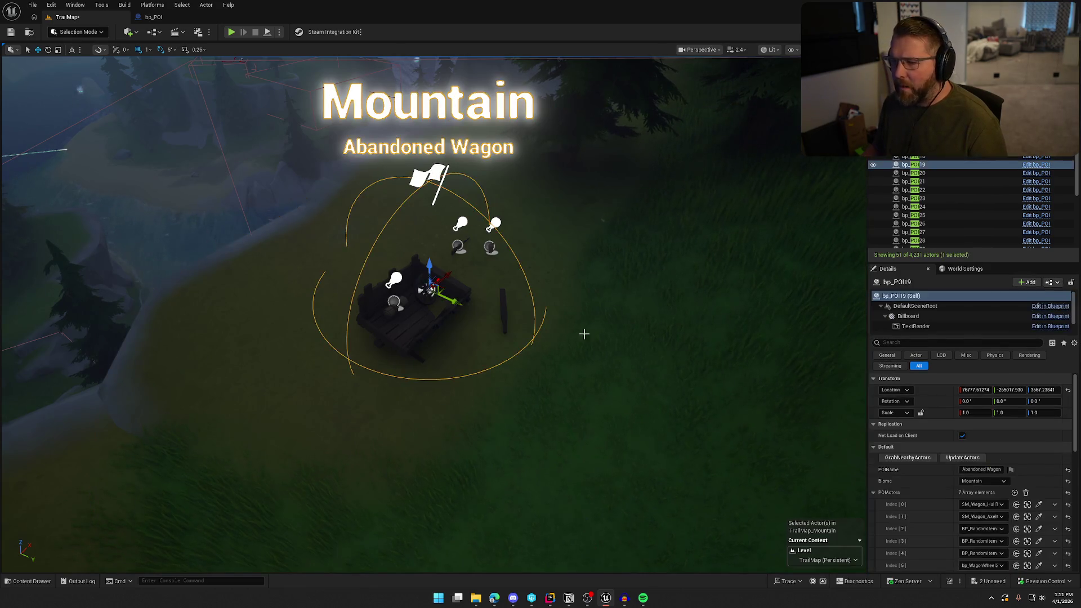
{"action": "scroll", "coordinate": [1054, 476], "scroll_direction": "down", "scroll_amount": 2}
Step: Remove the SM_CliffClassic entry from POIActors and select the wagon site's actors
{"action": "left_click", "coordinate": [1055, 472]}
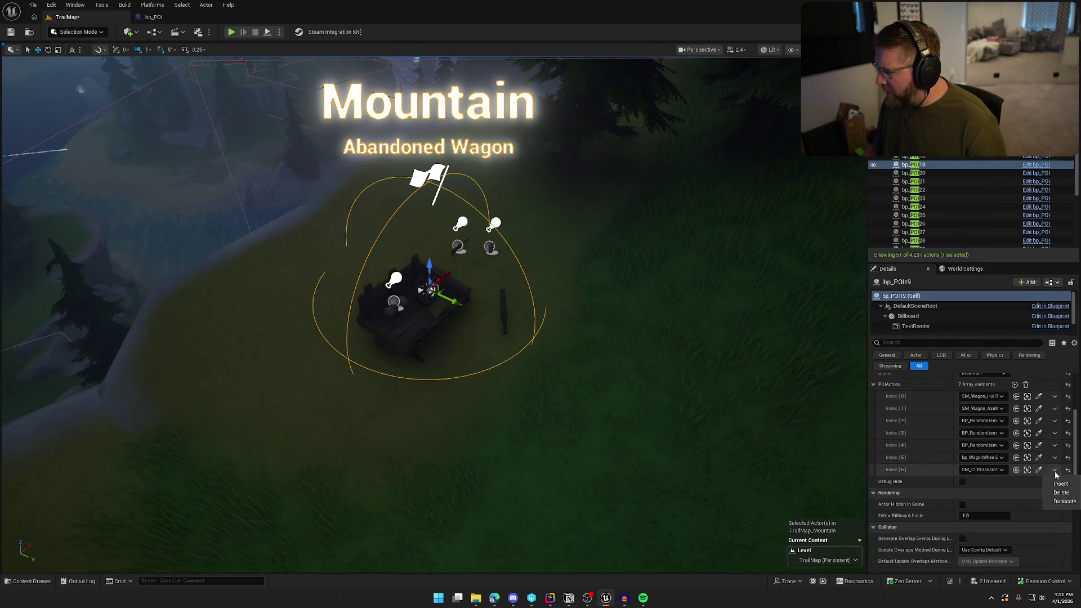
{"action": "left_click", "coordinate": [1062, 495]}
{"action": "scroll", "coordinate": [1023, 509], "scroll_direction": "up", "scroll_amount": 2}
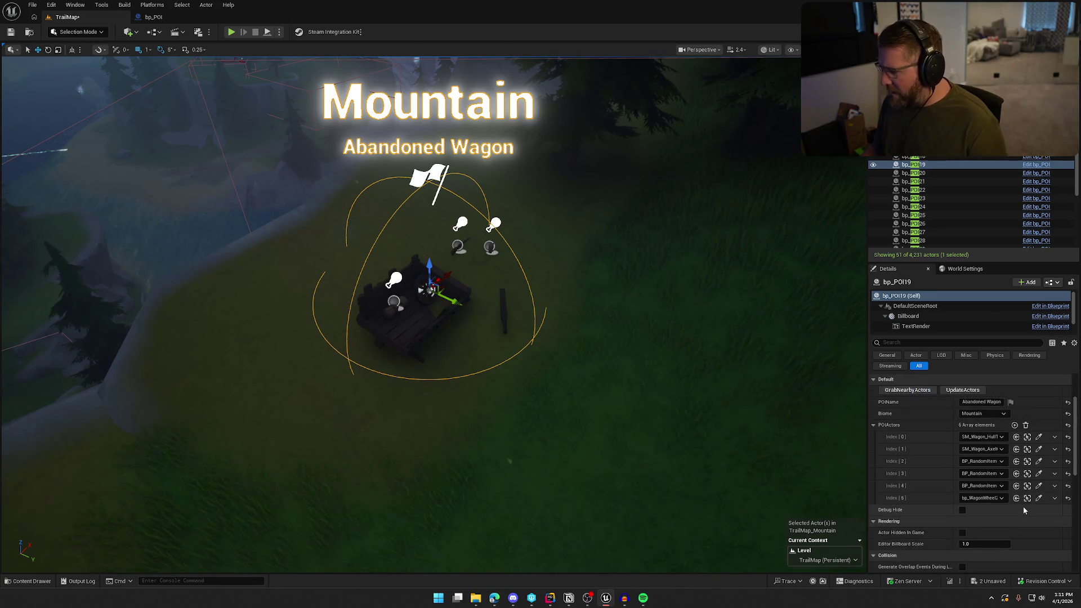
{"action": "scroll", "coordinate": [1024, 510], "scroll_direction": "up", "scroll_amount": 3}
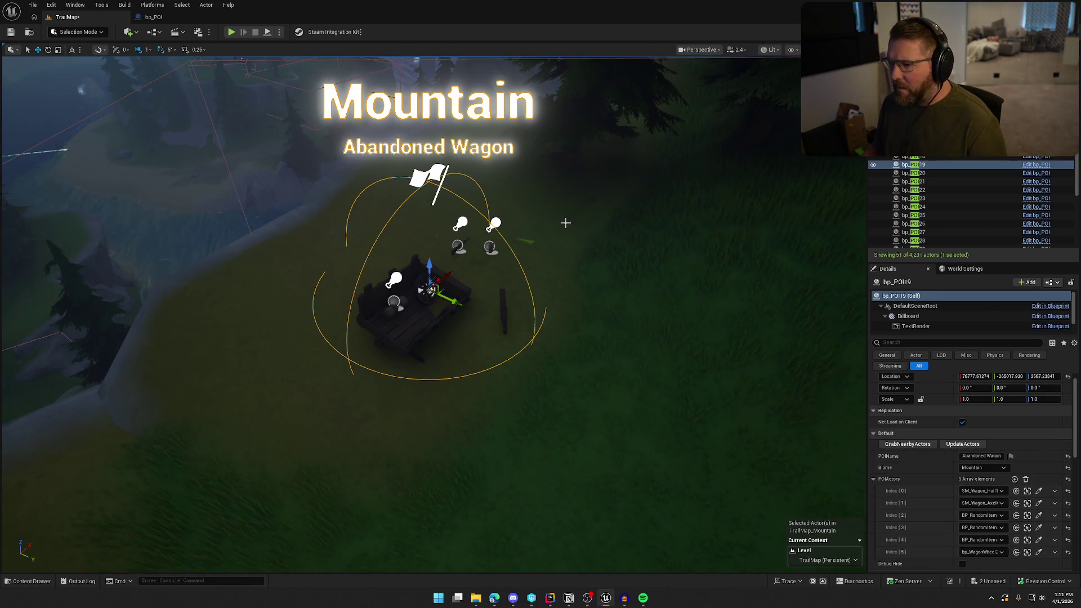
{"action": "left_click", "coordinate": [435, 174]}
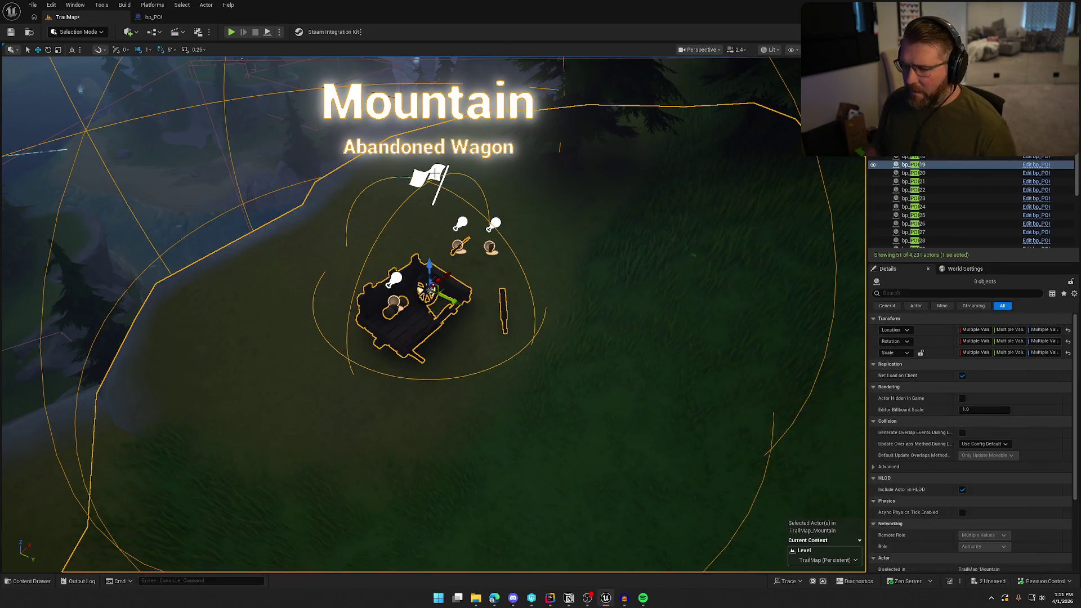
{"action": "right_click", "coordinate": [580, 225]}
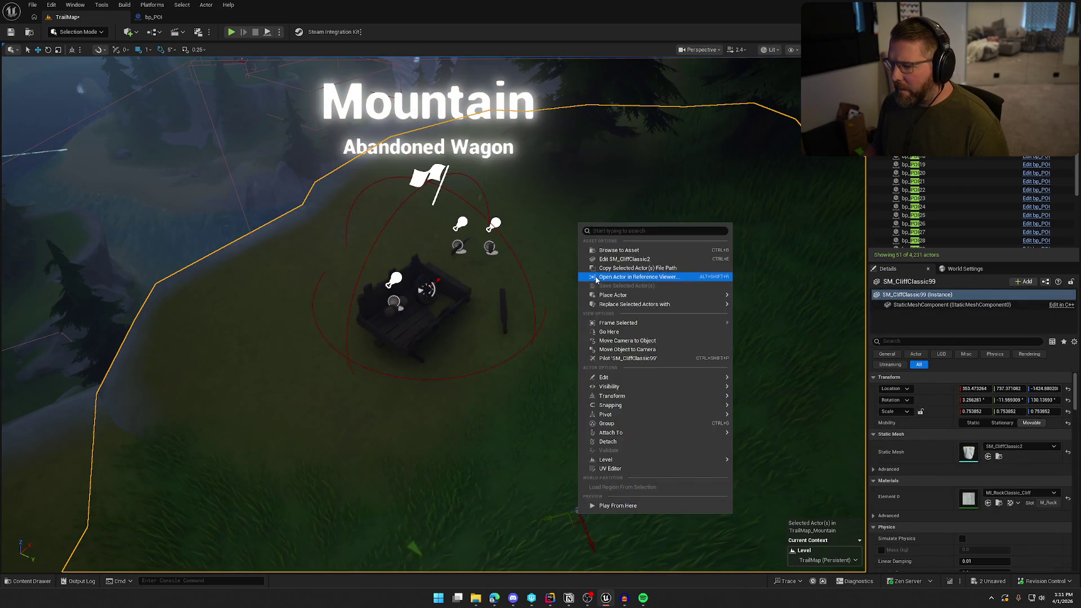
{"action": "mouse_move", "coordinate": [703, 436]}
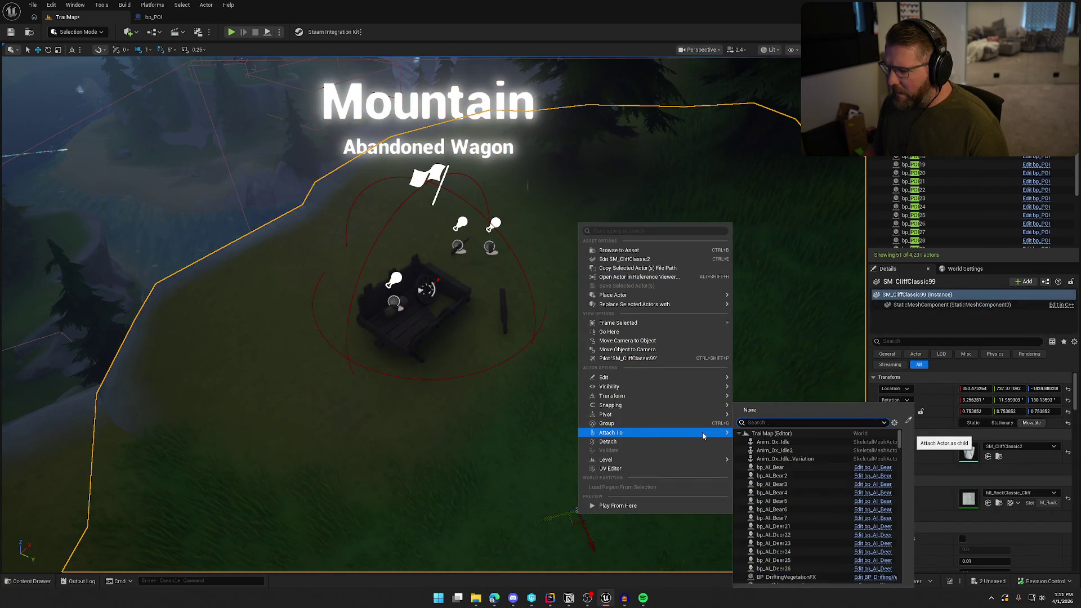
{"action": "left_click", "coordinate": [660, 443]}
{"action": "left_click", "coordinate": [437, 171]}
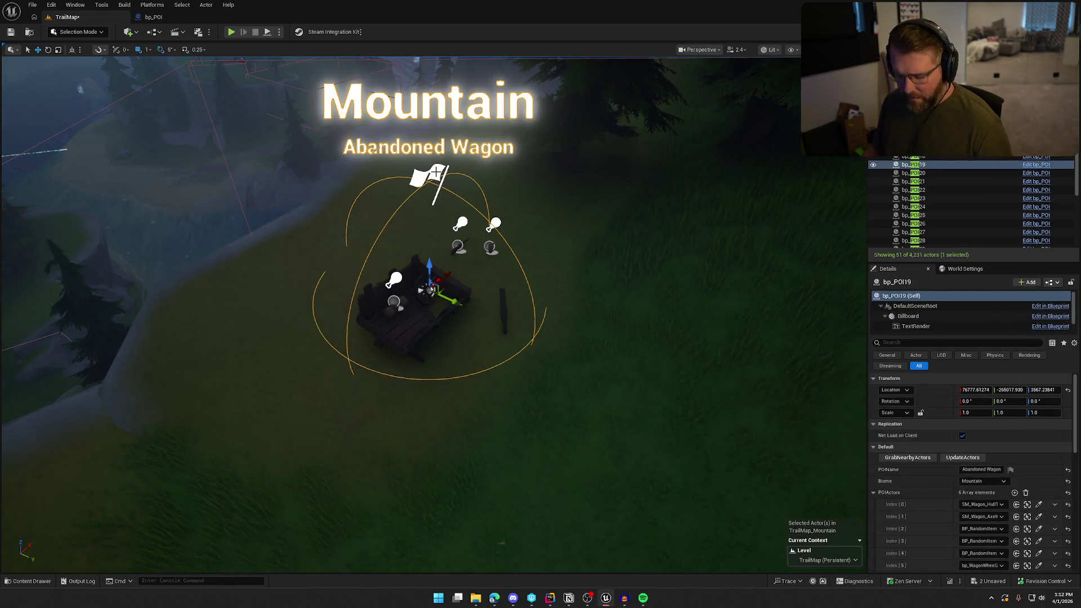
{"action": "scroll", "coordinate": [586, 272], "scroll_direction": "down", "scroll_amount": 8}
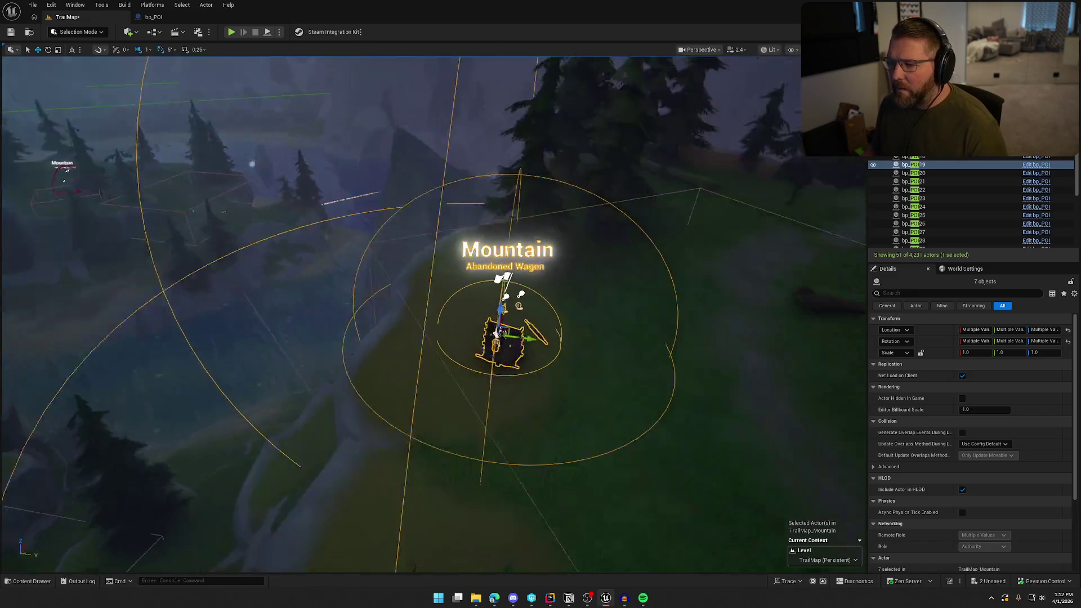
{"action": "scroll", "coordinate": [585, 271], "scroll_direction": "up", "scroll_amount": 10}
{"action": "key", "text": "f"}
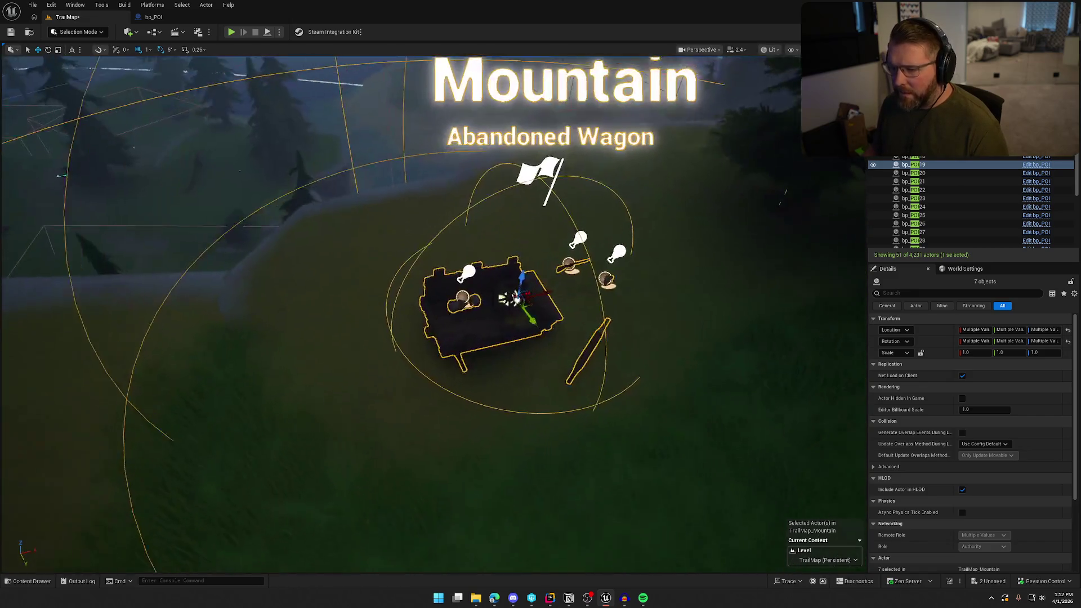
{"action": "scroll", "coordinate": [407, 290], "scroll_direction": "up", "scroll_amount": 5}
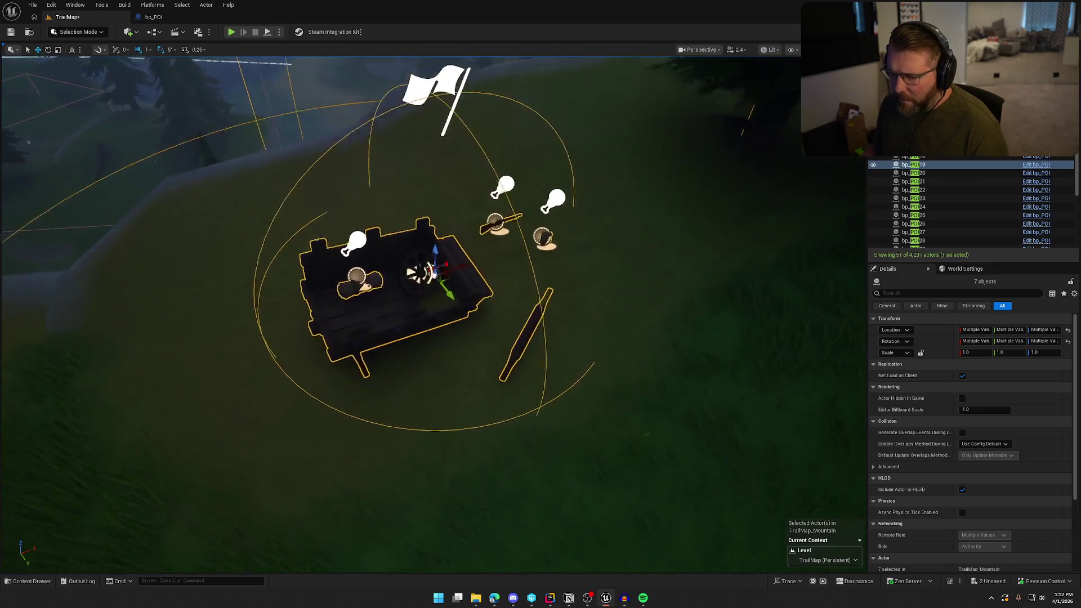
{"action": "left_click", "coordinate": [416, 251]}
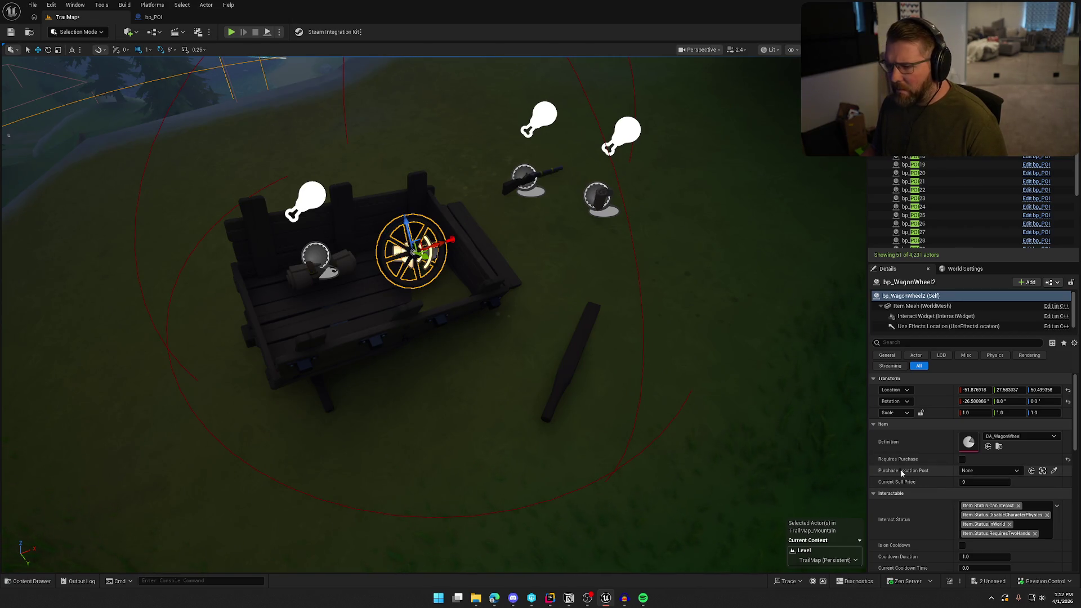
{"action": "scroll", "coordinate": [394, 254], "scroll_direction": "down", "scroll_amount": 3}
{"action": "scroll", "coordinate": [411, 270], "scroll_direction": "down", "scroll_amount": 2}
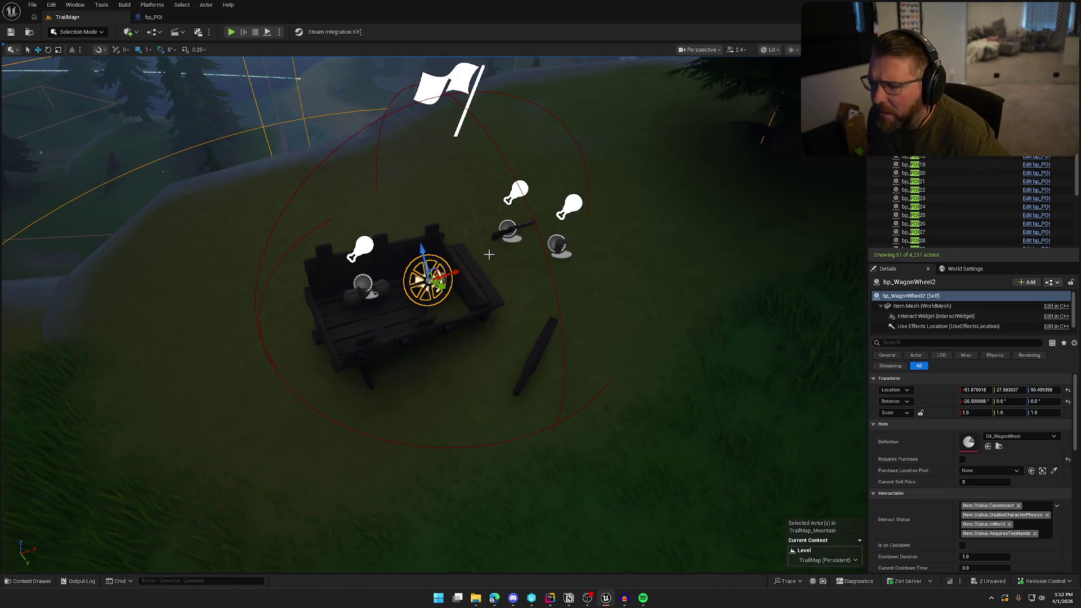
{"action": "left_click", "coordinate": [153, 17]}
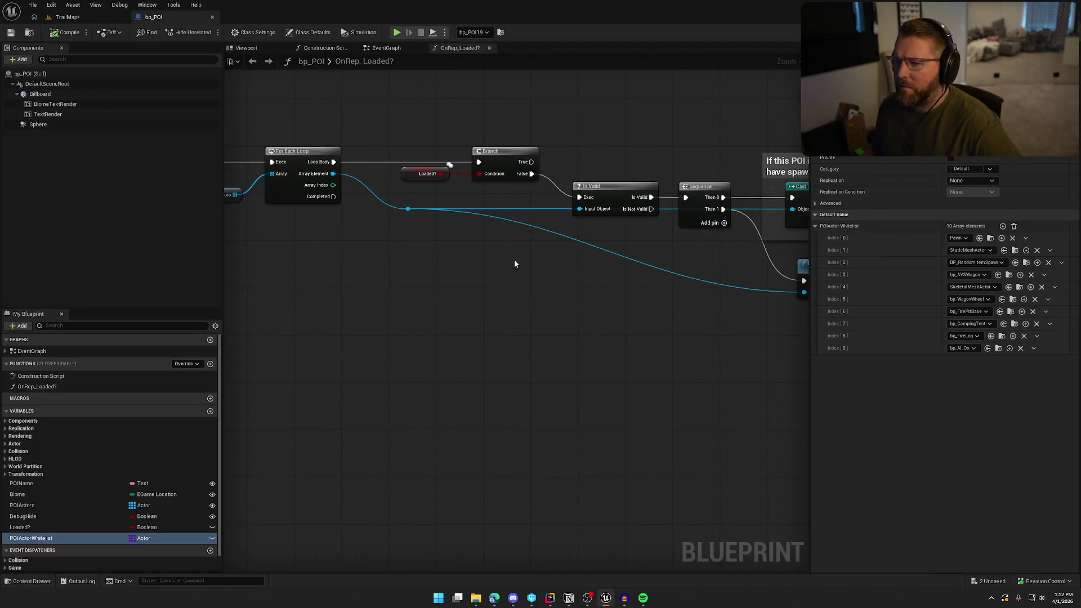
{"action": "left_click", "coordinate": [68, 6]}
{"action": "left_click", "coordinate": [66, 12]}
{"action": "left_click", "coordinate": [67, 17]}
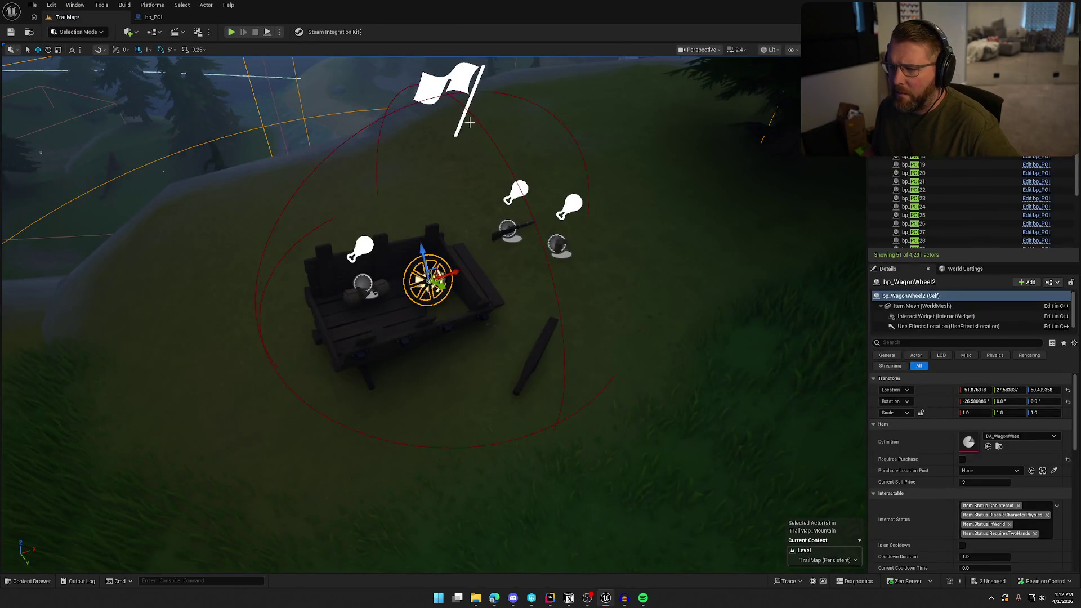
{"action": "left_click", "coordinate": [913, 164]}
{"action": "scroll", "coordinate": [924, 541], "scroll_direction": "down", "scroll_amount": 3}
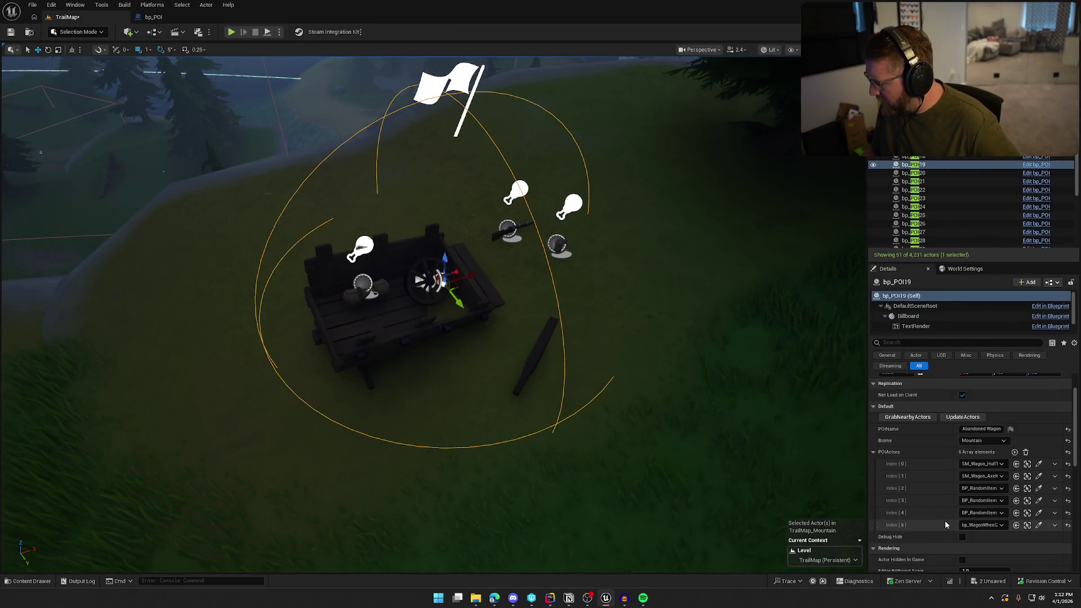
{"action": "left_click", "coordinate": [1028, 526]}
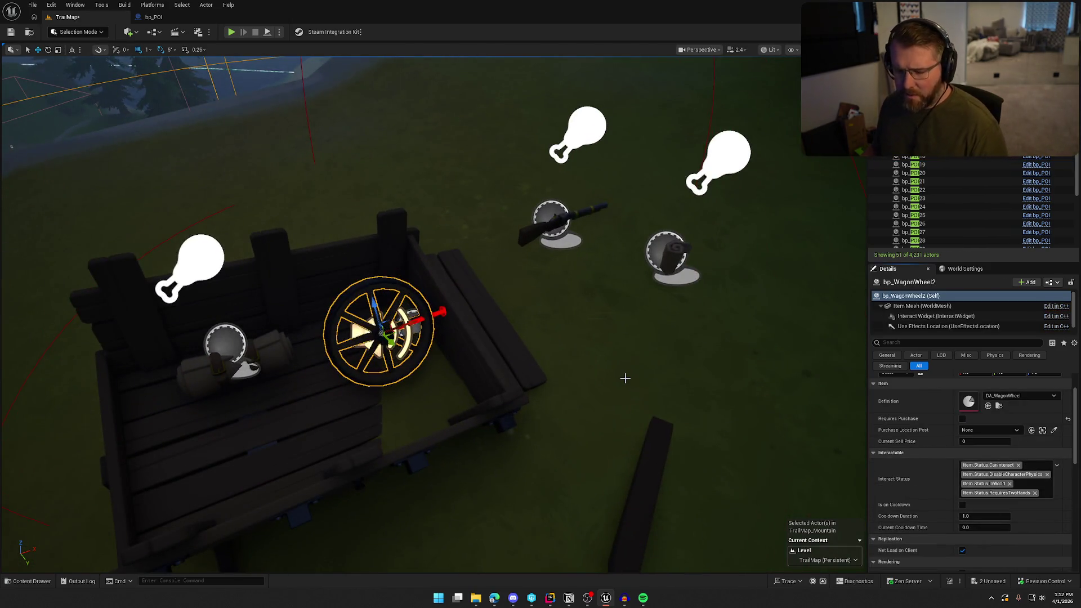
{"action": "key", "text": "ctrl+z"}
{"action": "key", "text": "f"}
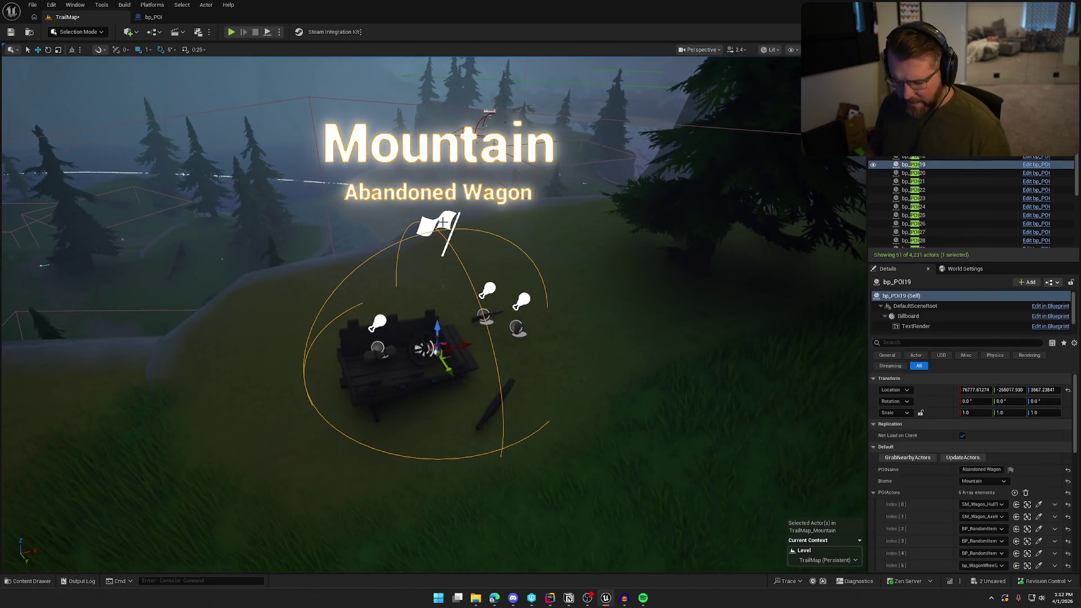
{"action": "key", "text": "ctrl+z"}
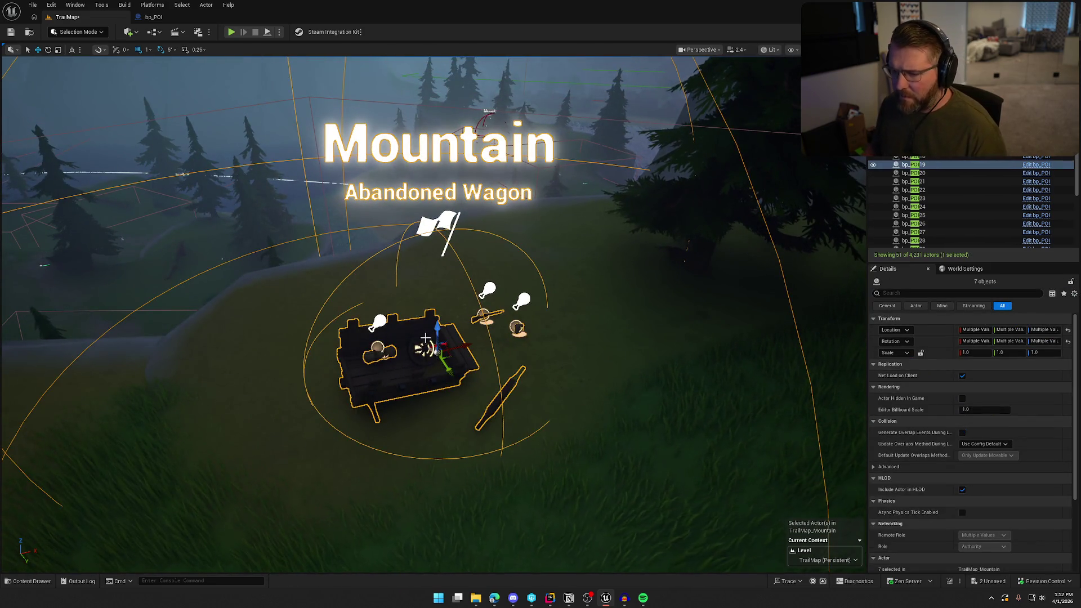
{"action": "left_click", "coordinate": [424, 349]}
{"action": "right_click", "coordinate": [424, 349]}
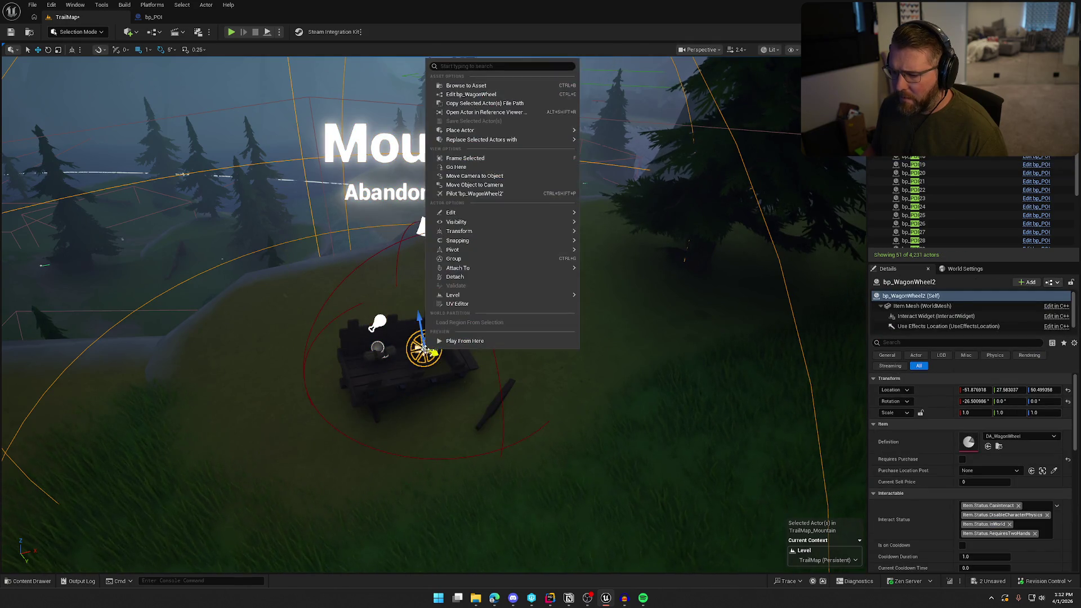
{"action": "mouse_move", "coordinate": [494, 269]}
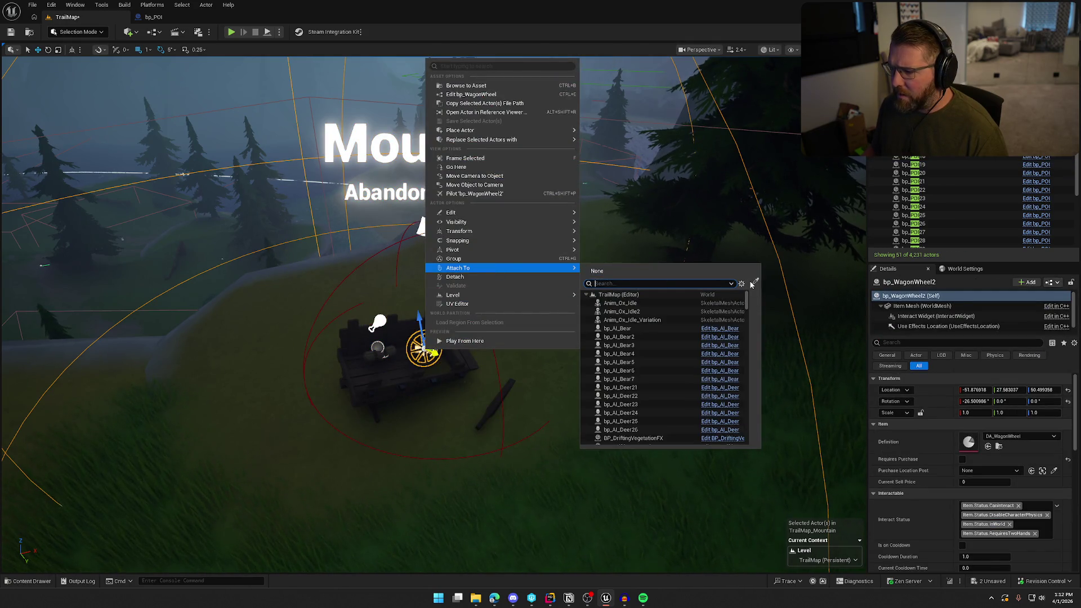
{"action": "left_click", "coordinate": [753, 275]}
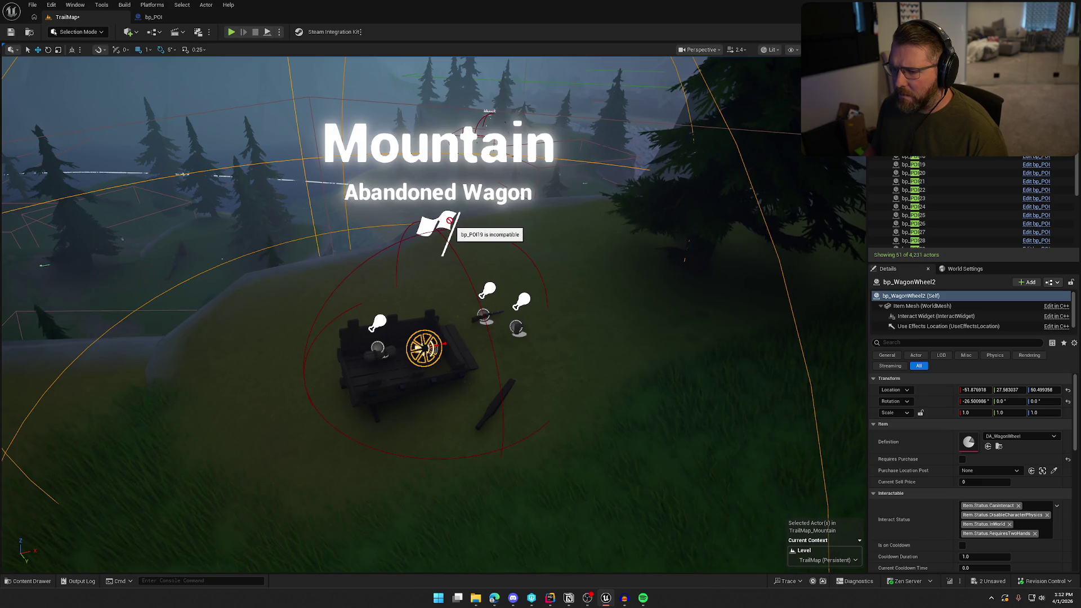
{"action": "key", "text": "Escape"}
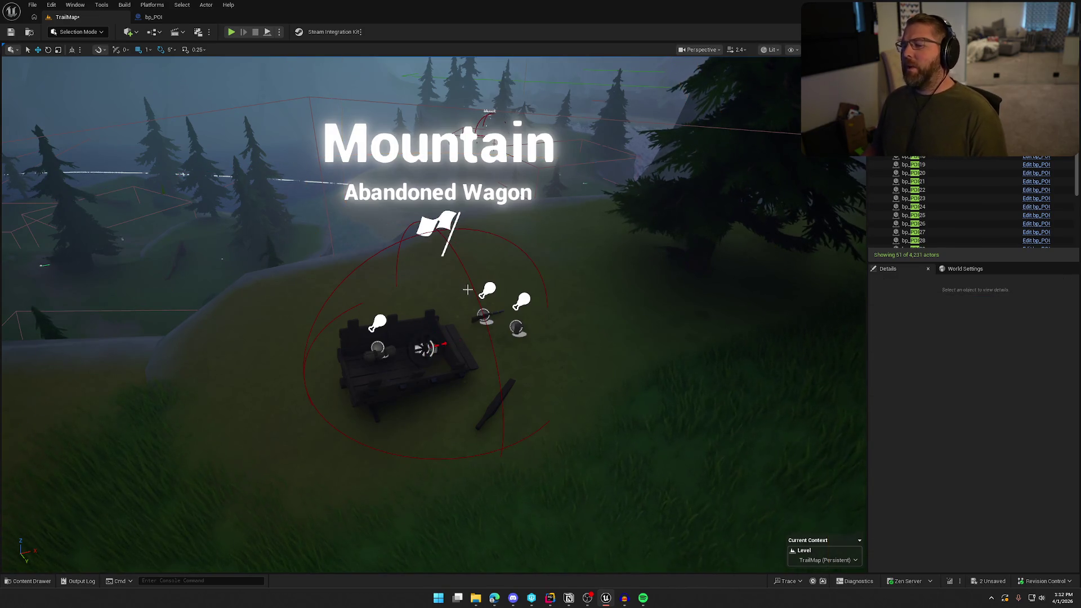
{"action": "left_click", "coordinate": [444, 219]}
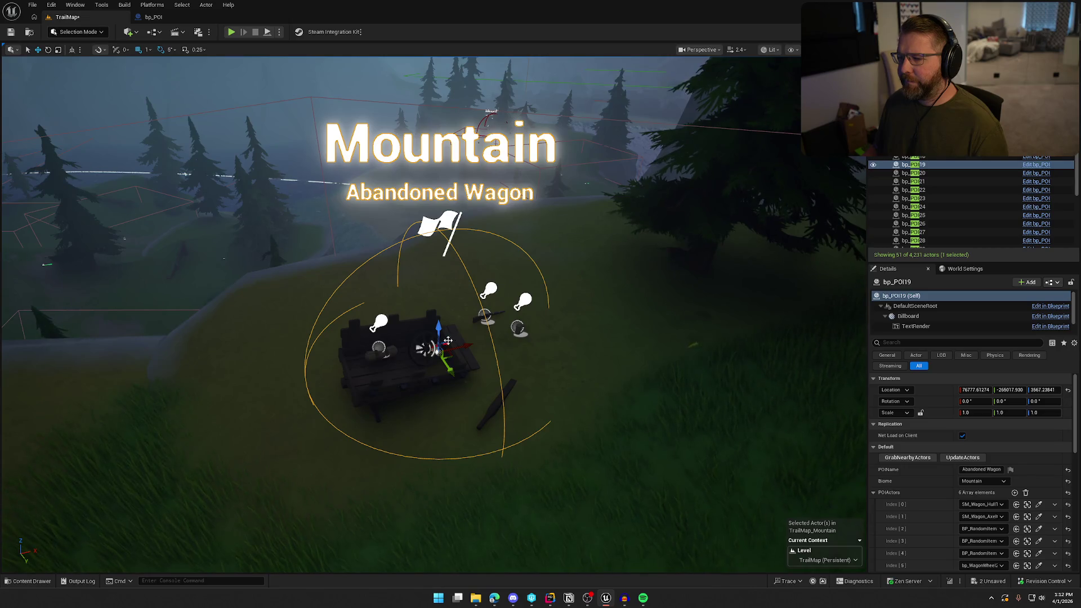
{"action": "left_click", "coordinate": [425, 350]}
{"action": "key", "text": "f"}
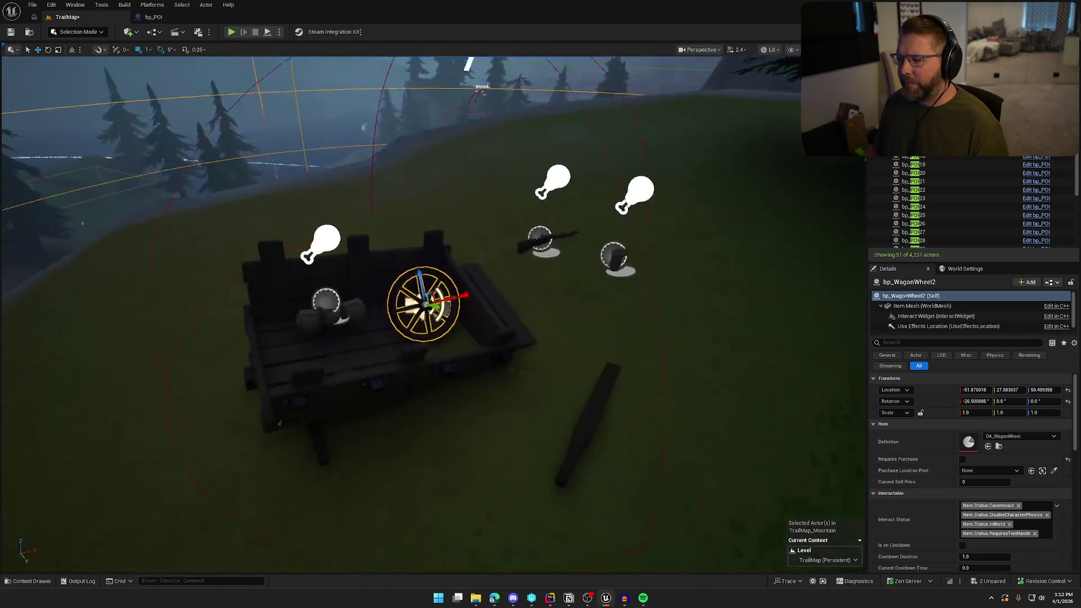
{"action": "left_click", "coordinate": [511, 366]}
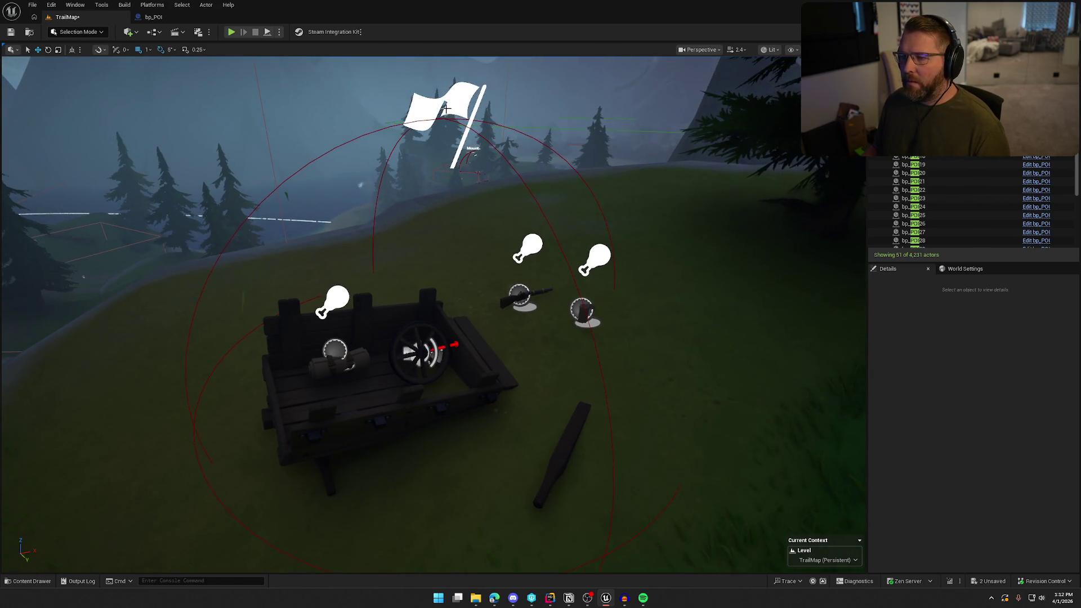
{"action": "left_click", "coordinate": [462, 104]}
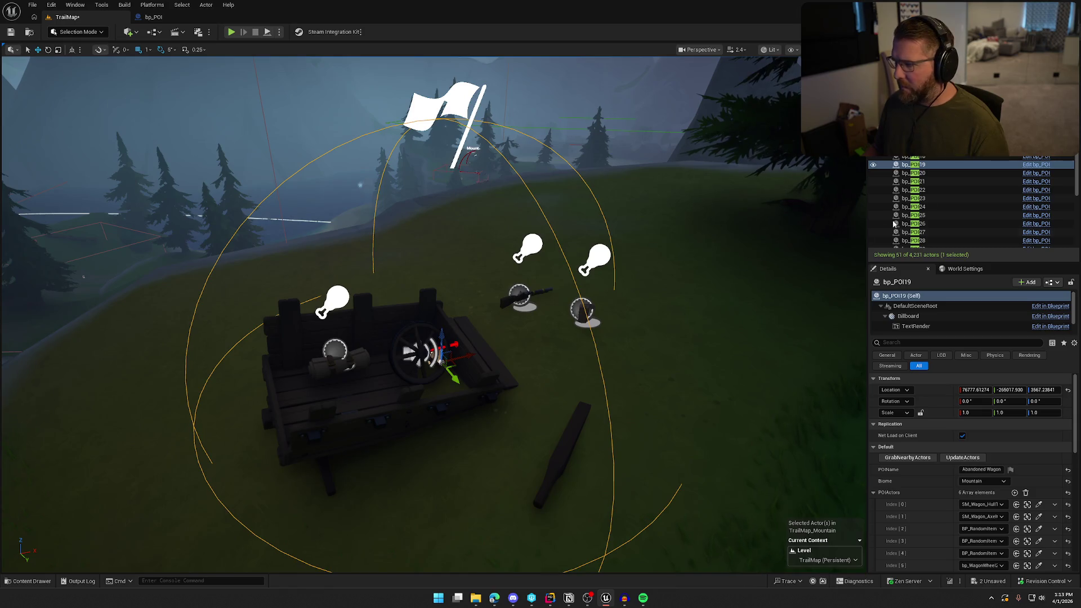
{"action": "left_click", "coordinate": [935, 174]}
{"action": "double_click", "coordinate": [935, 174]}
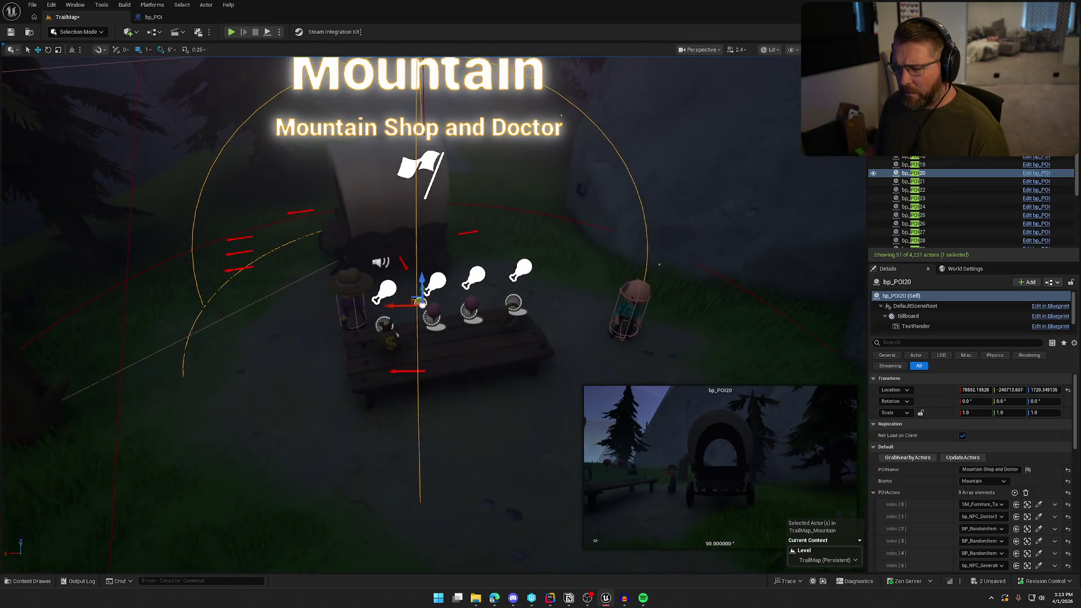
Step: Frame the bp_POI20 campsite from above and select the trading post on its table
{"action": "left_click_drag", "start_coordinate": [445, 341], "coordinate": [326, 380]}
{"action": "key", "text": "f"}
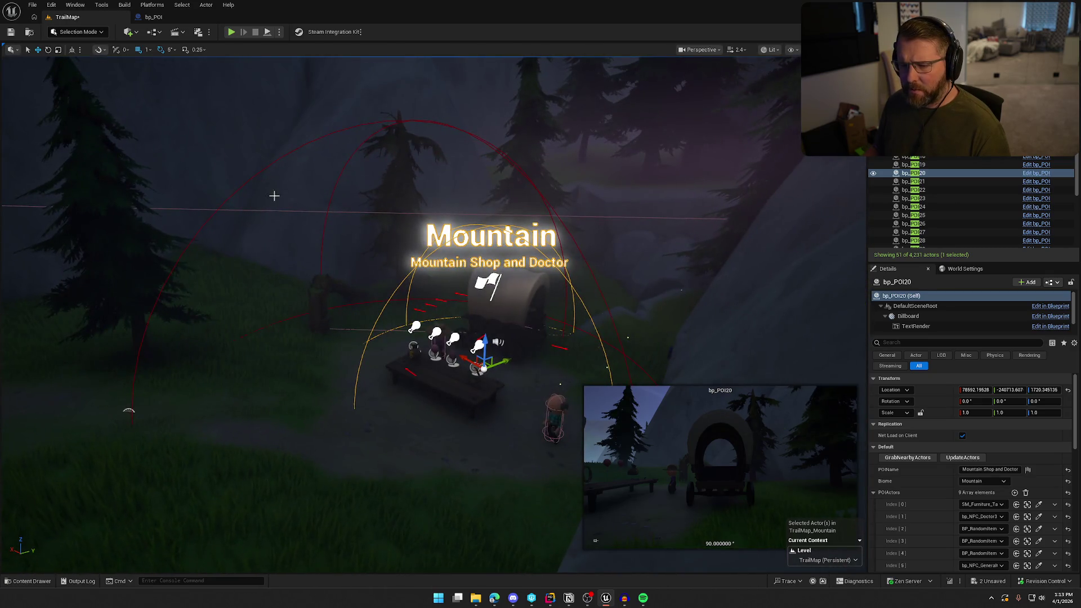
{"action": "left_click_drag", "start_coordinate": [508, 338], "coordinate": [508, 295]}
{"action": "scroll", "coordinate": [386, 115], "scroll_direction": "down", "scroll_amount": 5}
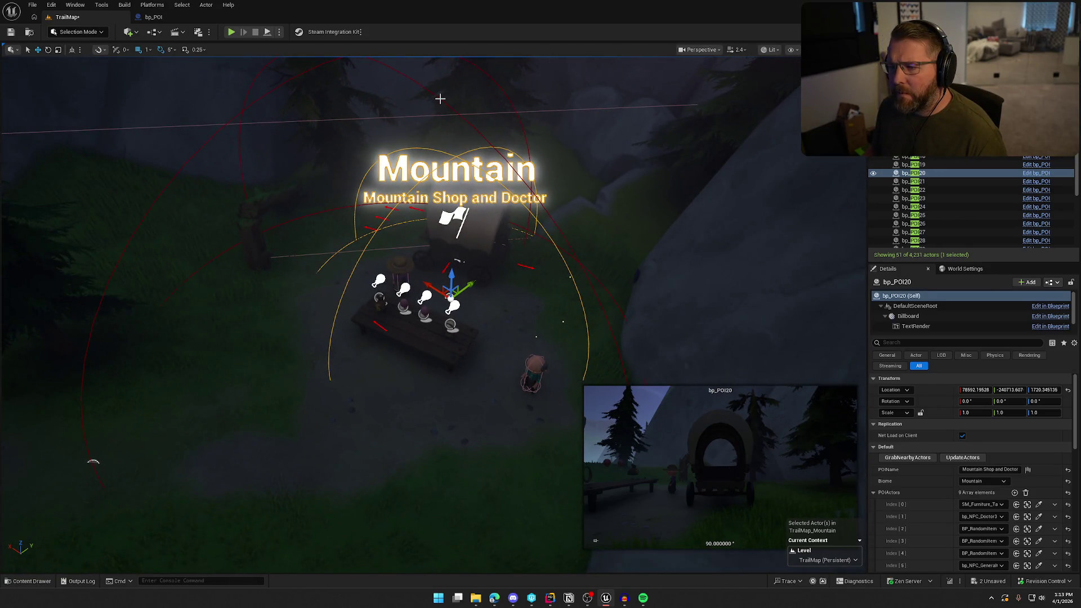
{"action": "left_click", "coordinate": [439, 99]}
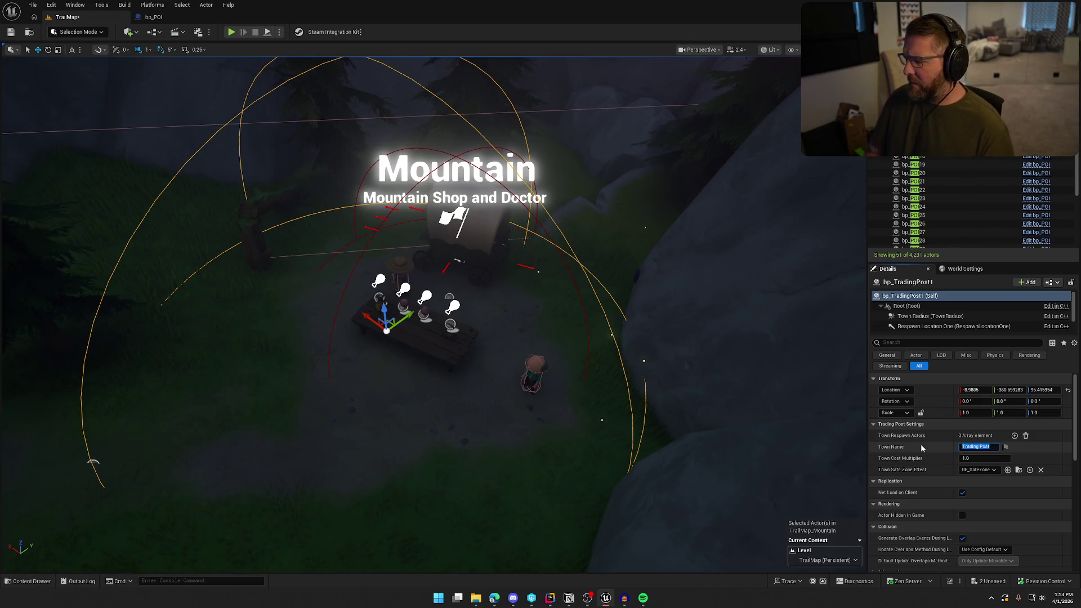
Step: Set the trading post's Town Name to 'Mountain Doc'
{"action": "type", "text": "Mountain Doc"}
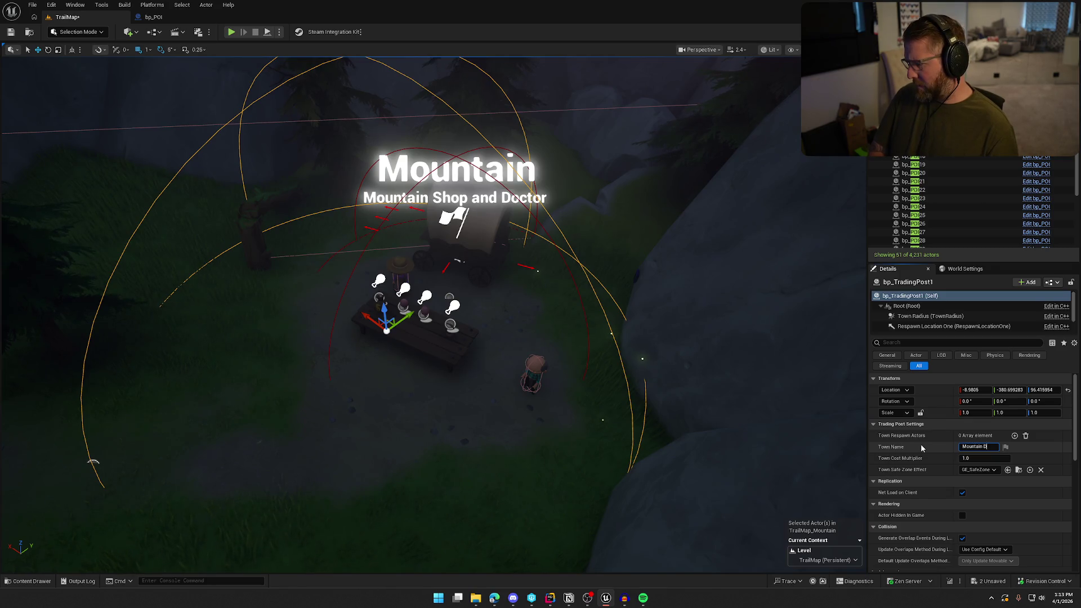
{"action": "key", "text": "Return"}
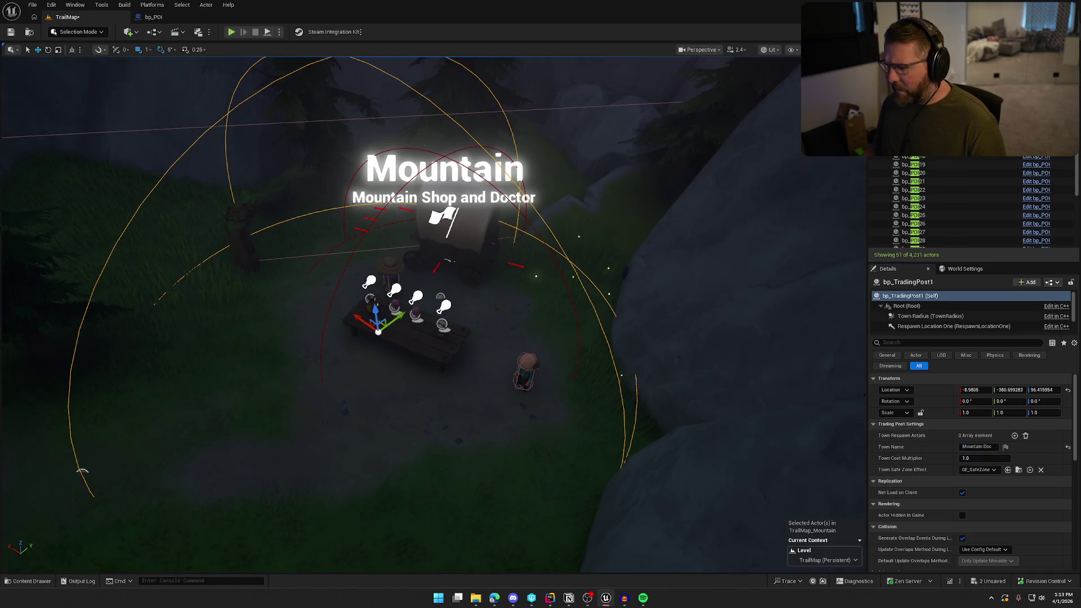
{"action": "left_click", "coordinate": [571, 317]}
{"action": "scroll", "coordinate": [585, 335], "scroll_direction": "up", "scroll_amount": 2}
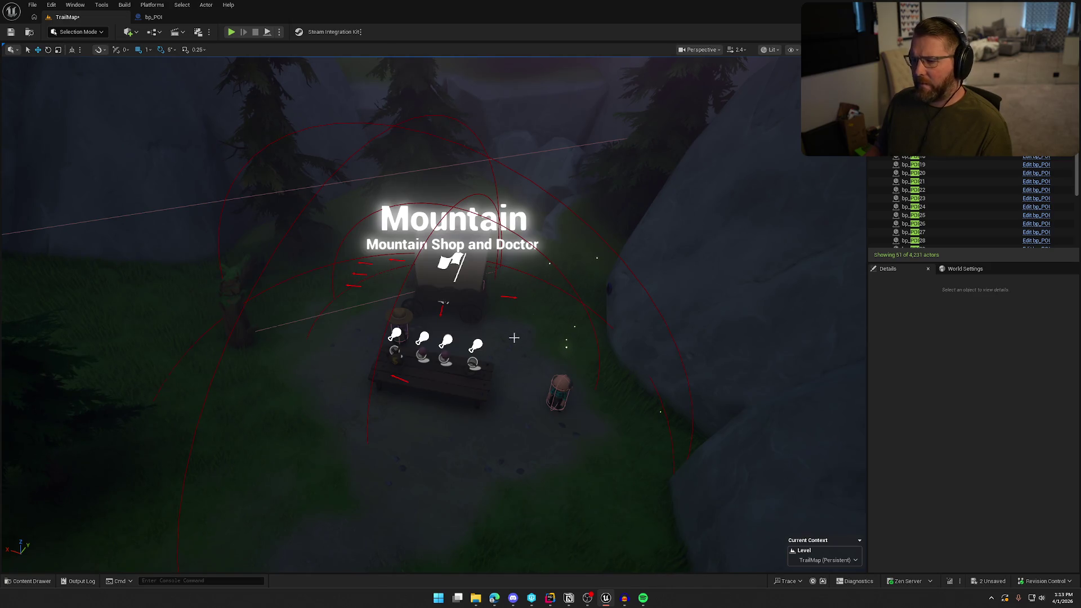
Step: Reselect the trading post and locate bp_TradingPost in Content/Logic/Actors
{"action": "left_click", "coordinate": [459, 257]}
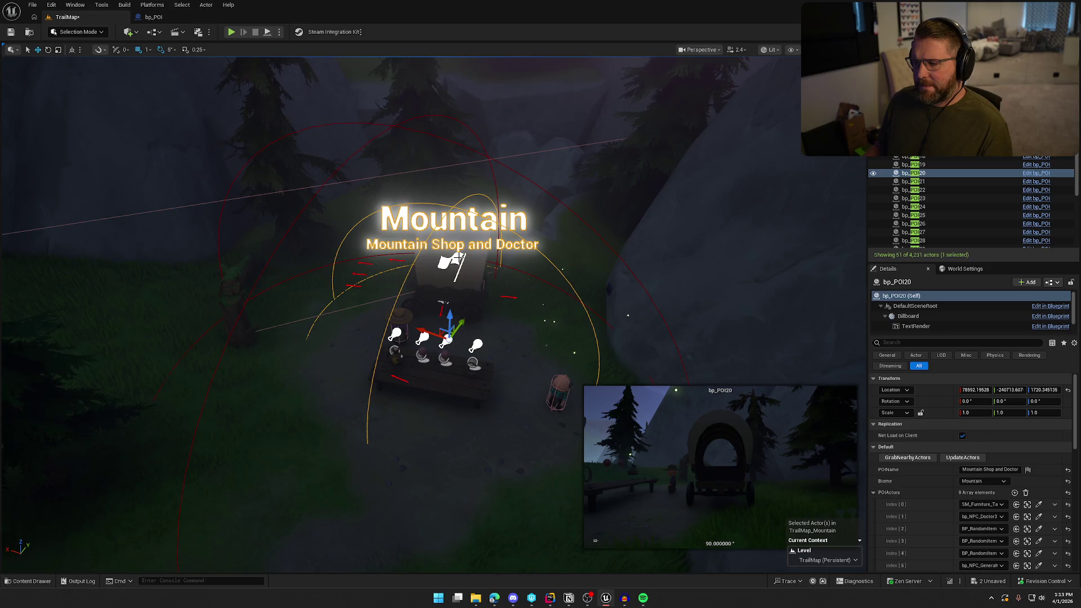
{"action": "left_click", "coordinate": [409, 381]}
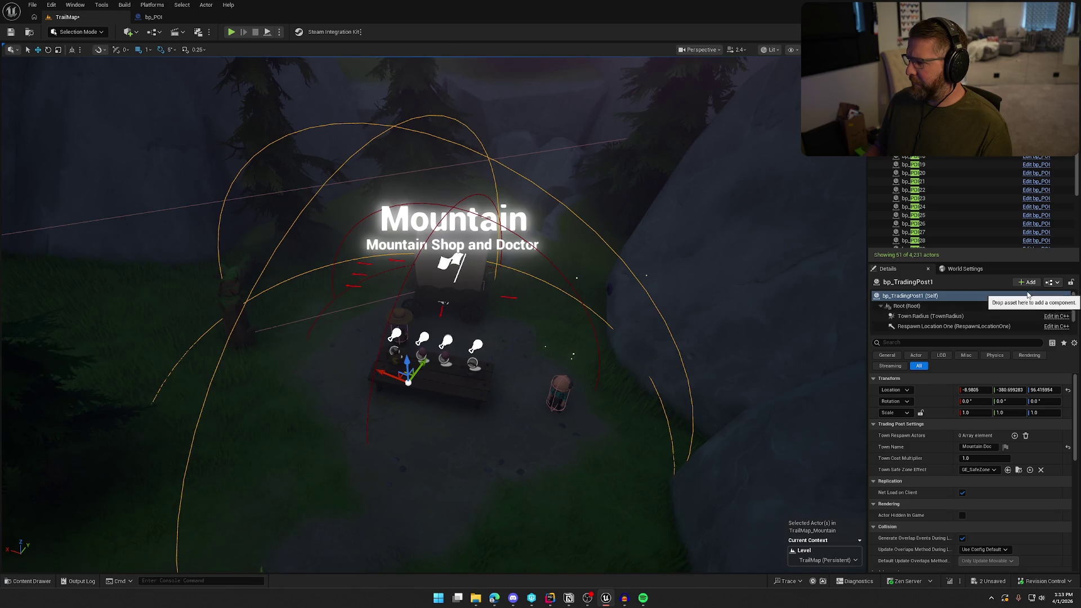
{"action": "key", "text": "f"}
{"action": "key", "text": "ctrl+b"}
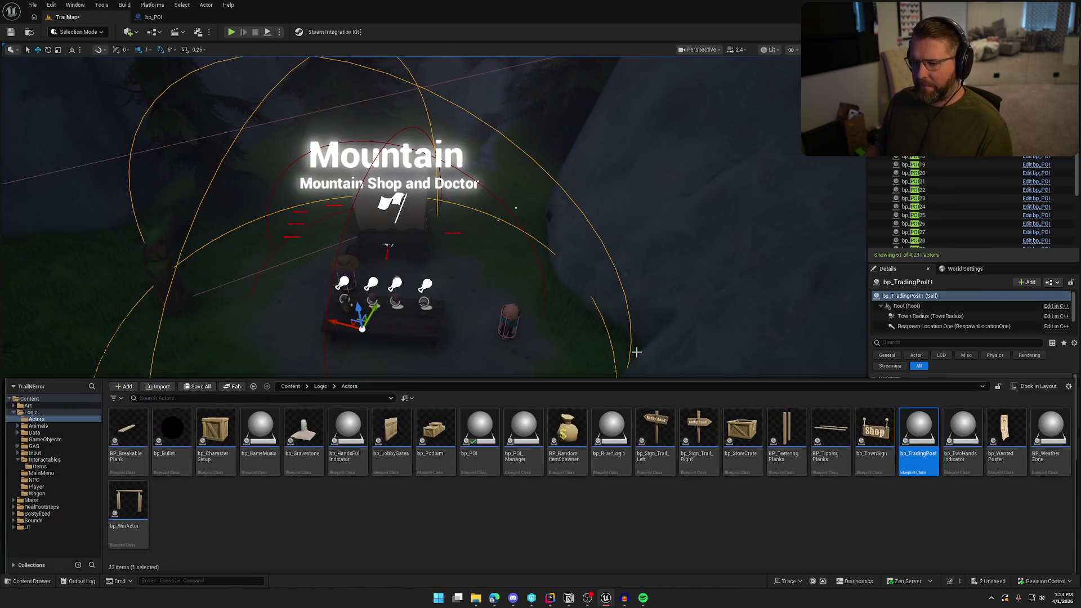
Step: Open bp_TradingPost and close the OnRep, SpendCashFrom, TogglePlayerCash and UpdateTradingPost tabs
{"action": "double_click", "coordinate": [919, 434]}
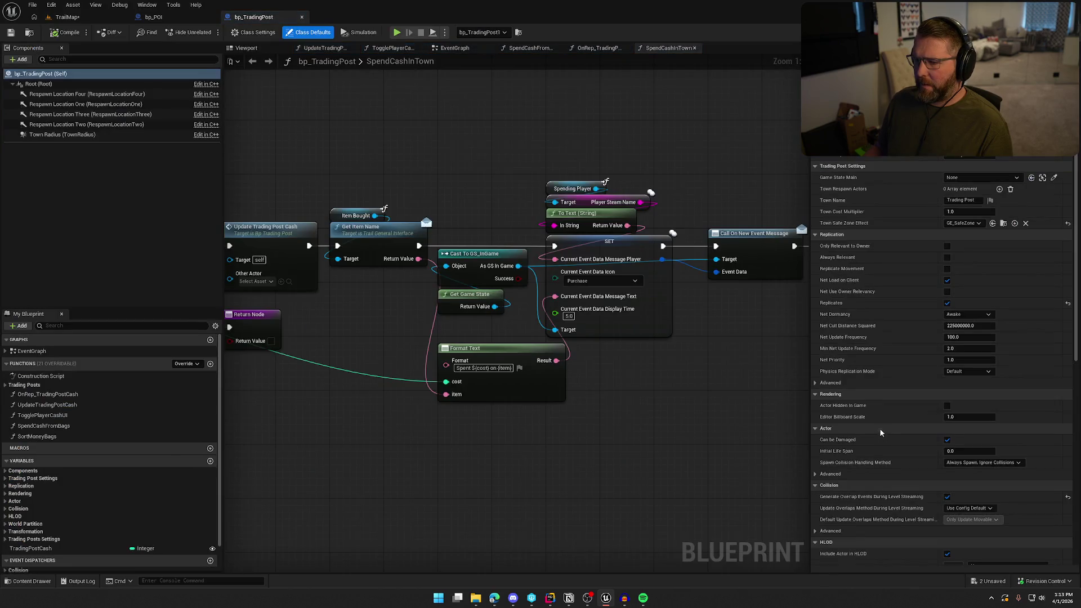
{"action": "mouse_move", "coordinate": [544, 455]}
{"action": "left_mouse_down"}
{"action": "mouse_move", "coordinate": [768, 388]}
{"action": "mouse_move", "coordinate": [764, 398]}
{"action": "left_mouse_up"}
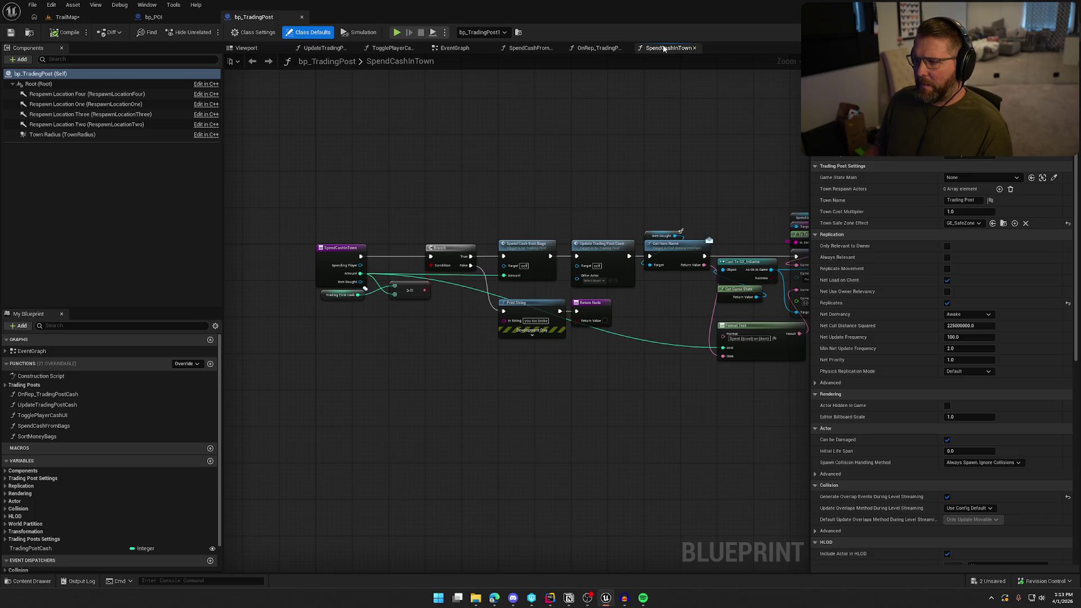
{"action": "left_click", "coordinate": [606, 49]}
{"action": "left_click", "coordinate": [626, 48]}
{"action": "left_click", "coordinate": [558, 48]}
{"action": "left_click", "coordinate": [422, 48]}
{"action": "left_click", "coordinate": [352, 48]}
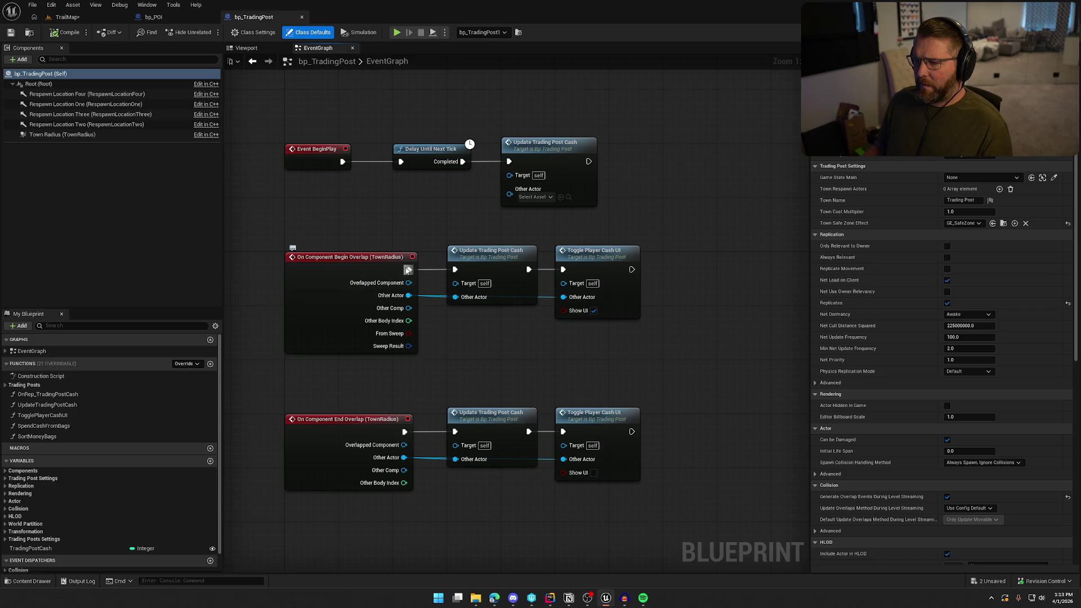
{"action": "scroll", "coordinate": [695, 459], "scroll_direction": "down", "scroll_amount": 3}
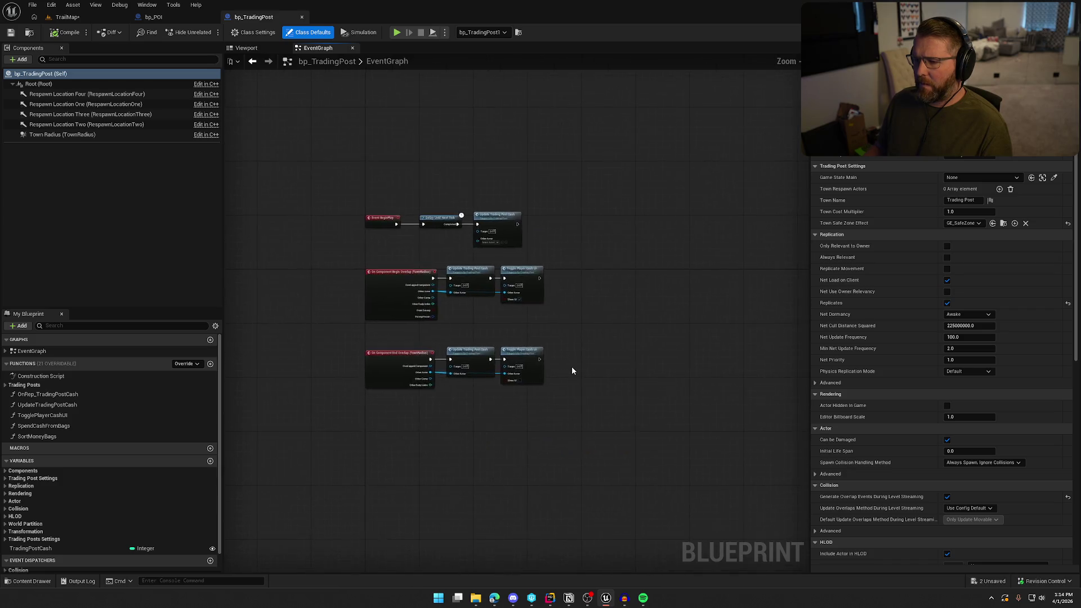
{"action": "scroll", "coordinate": [683, 386], "scroll_direction": "up", "scroll_amount": 2}
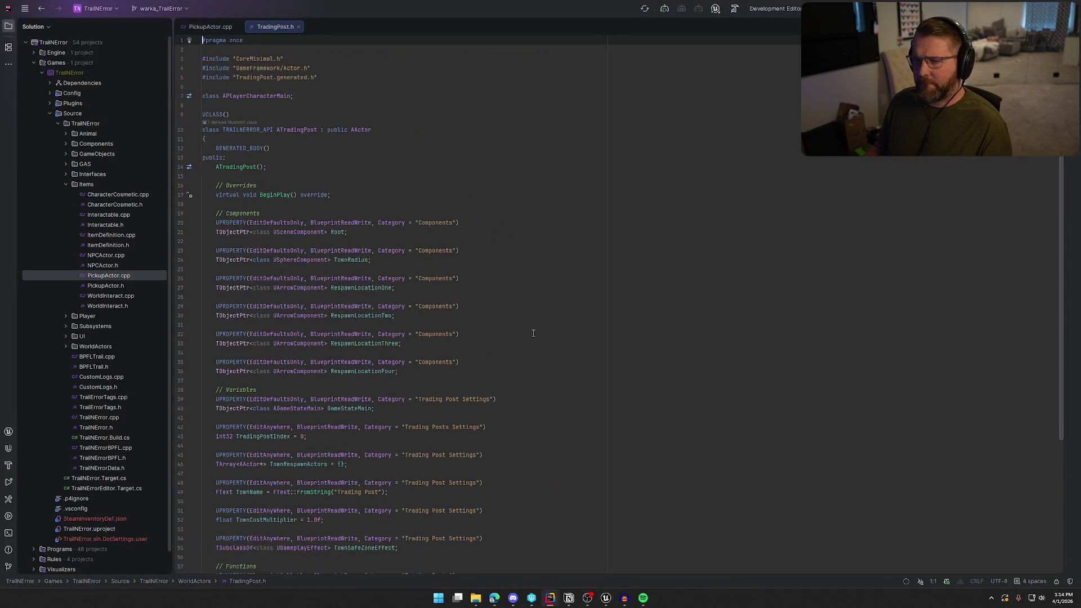
Step: Close PickupActor.cpp, collapse the Solution panel, and open TradingPost.cpp at BeginPlay
{"action": "left_click", "coordinate": [236, 27]}
{"action": "left_click", "coordinate": [9, 27]}
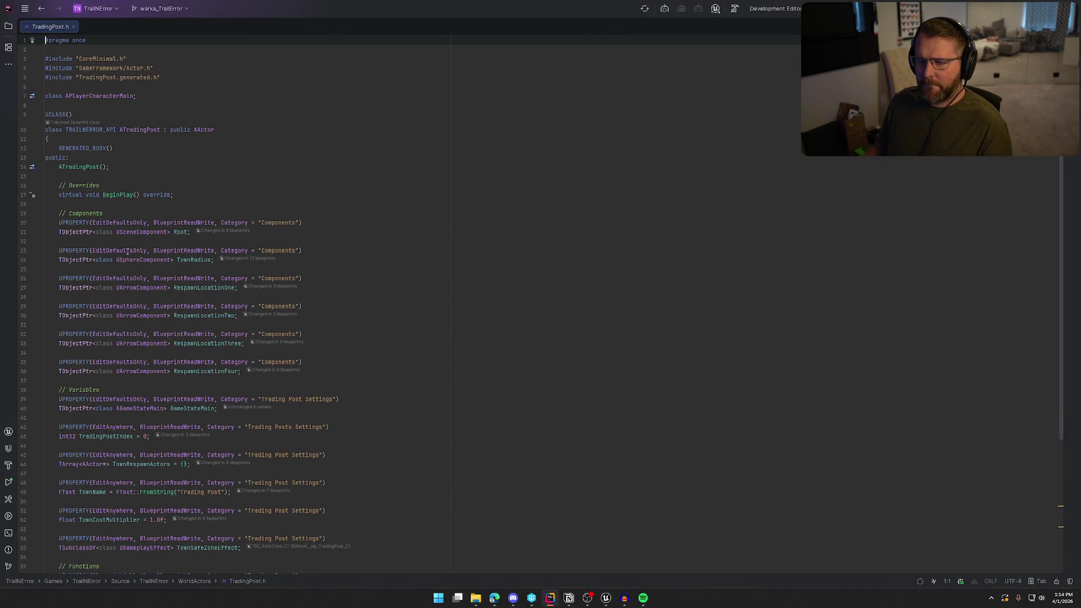
{"action": "left_click", "coordinate": [115, 193], "text": "ctrl"}
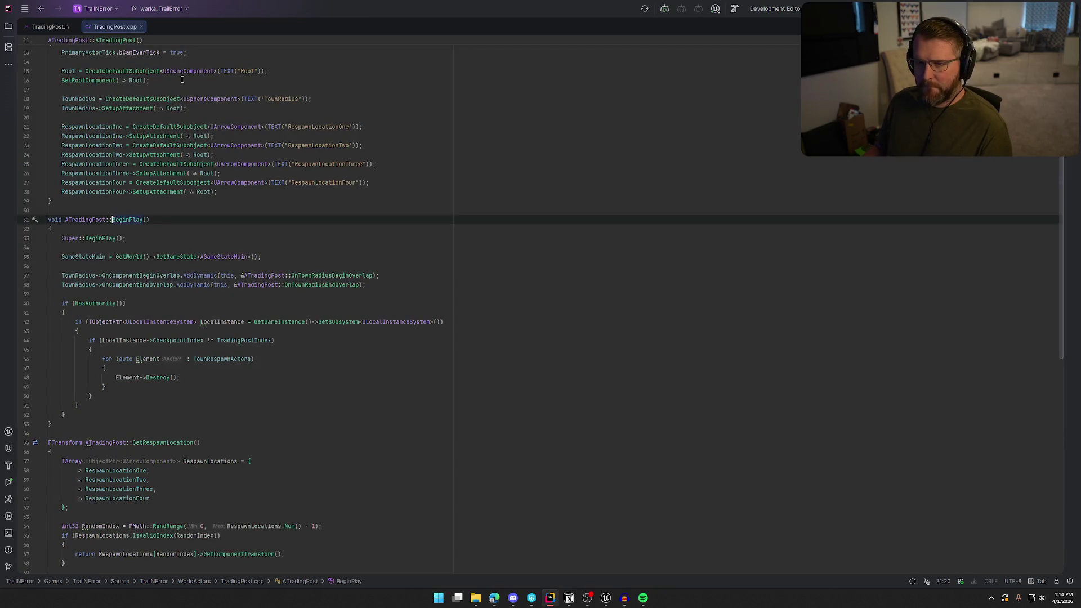
{"action": "scroll", "coordinate": [261, 265], "scroll_direction": "up", "scroll_amount": 2}
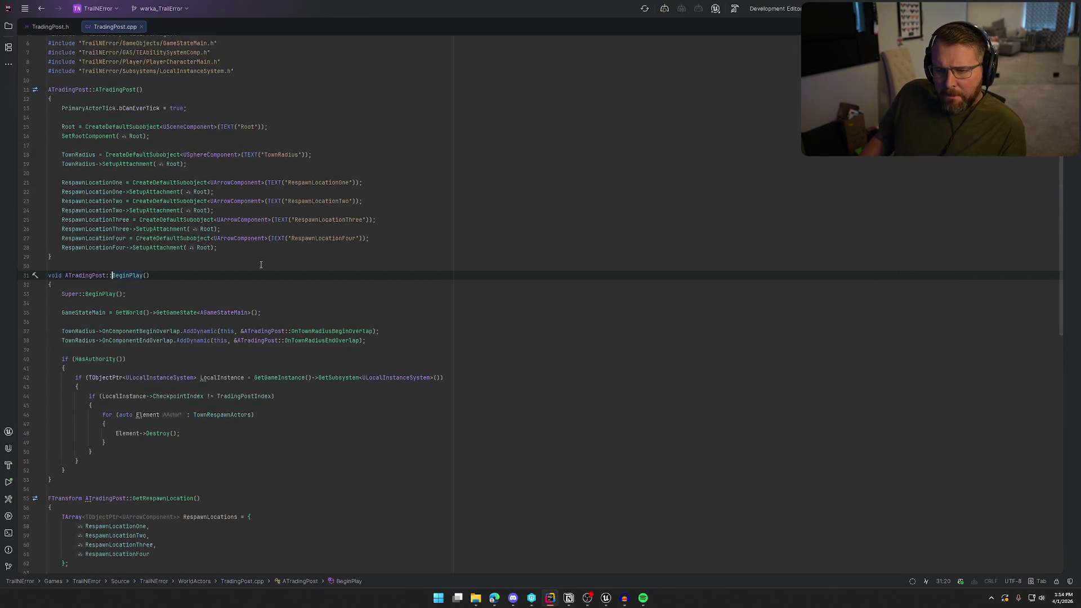
{"action": "scroll", "coordinate": [195, 276], "scroll_direction": "down", "scroll_amount": 3}
Step: Read the OnTownRadiusBeginOverlap definition in TradingPost.cpp, then switch back to Unreal
{"action": "left_click", "coordinate": [322, 248], "text": "ctrl"}
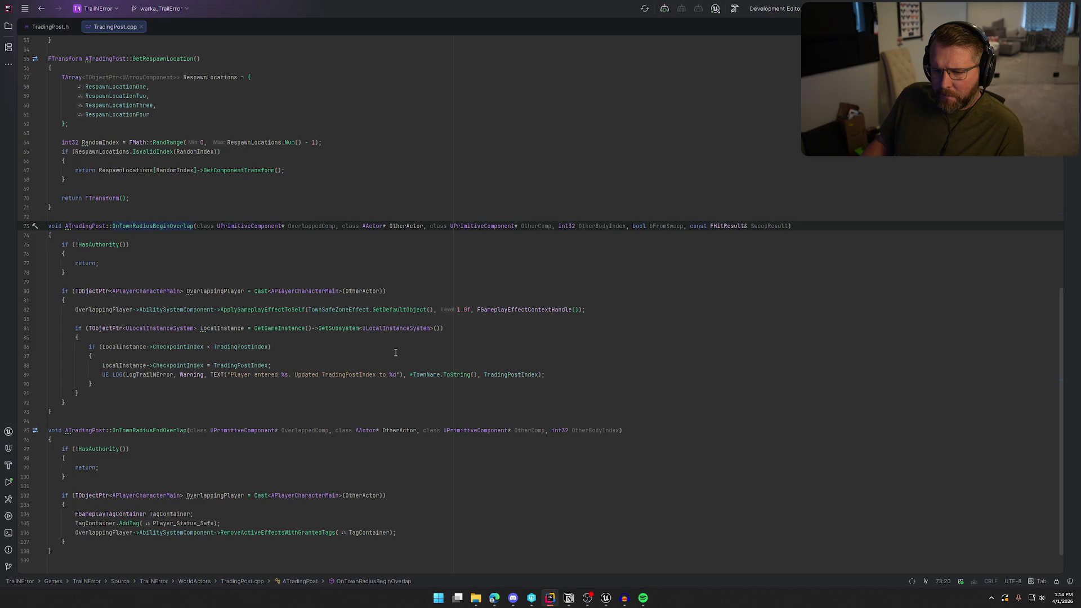
{"action": "scroll", "coordinate": [395, 353], "scroll_direction": "down", "scroll_amount": 2}
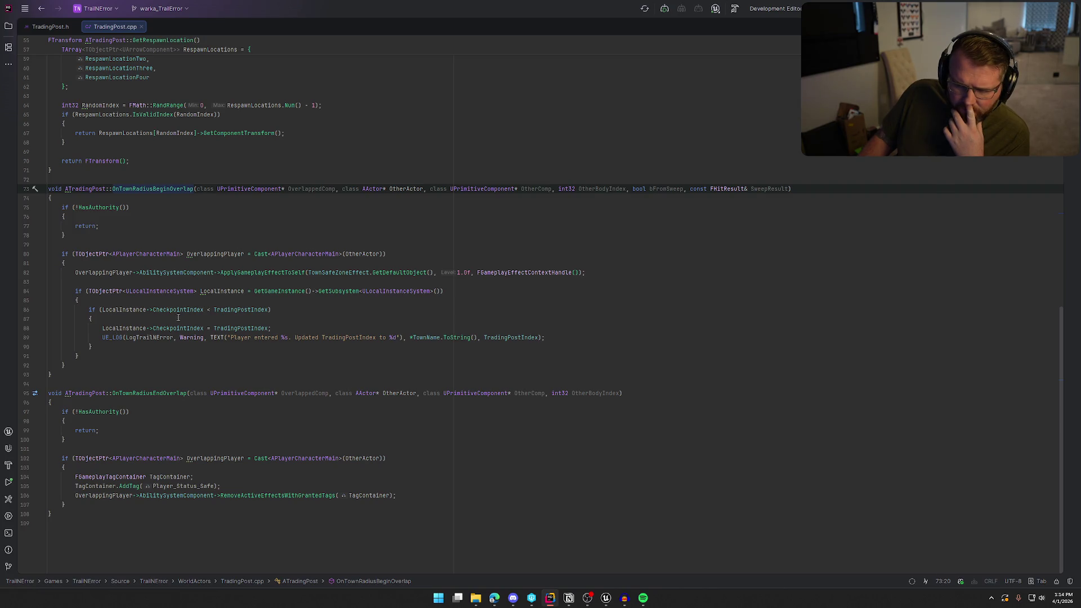
{"action": "mouse_move", "coordinate": [259, 311]}
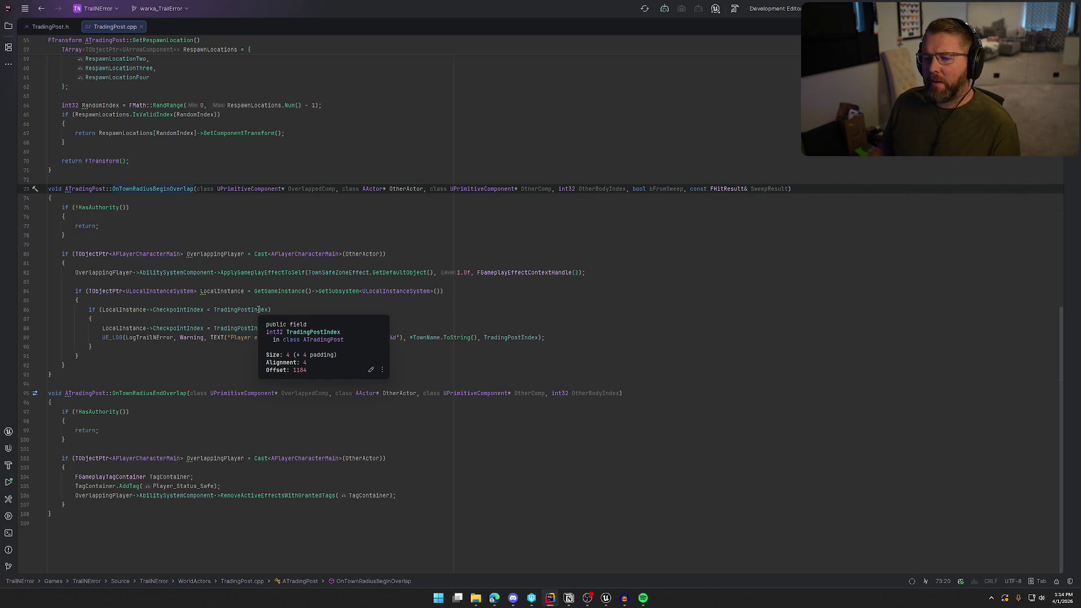
{"action": "left_click", "coordinate": [606, 599]}
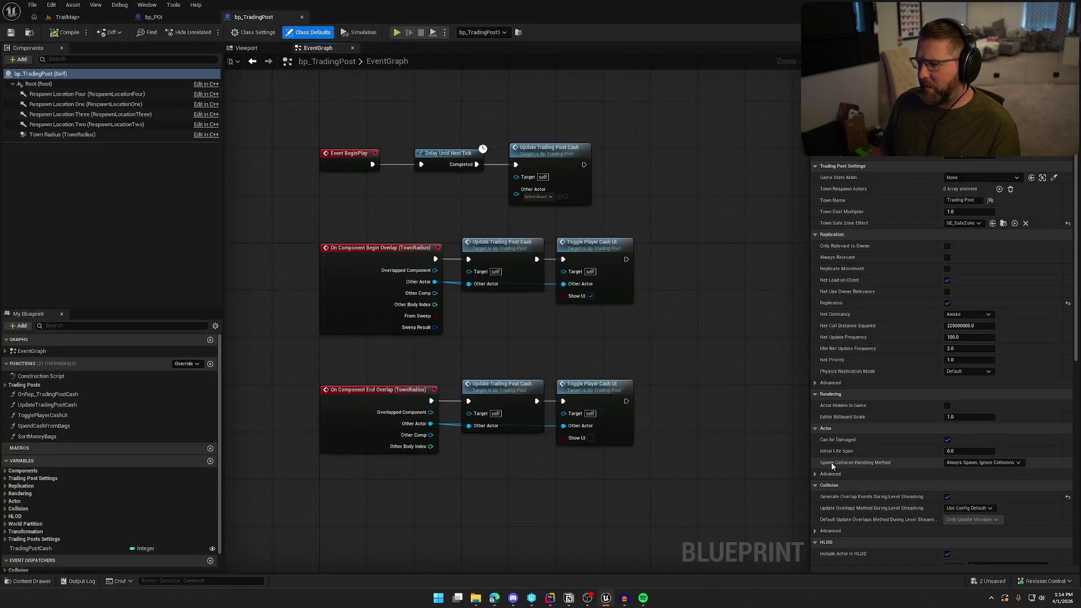
Step: Confirm bp_TradingPost1's Trading Post Index is 0 in the TrailMap level, then return to Rider
{"action": "left_click", "coordinate": [94, 22]}
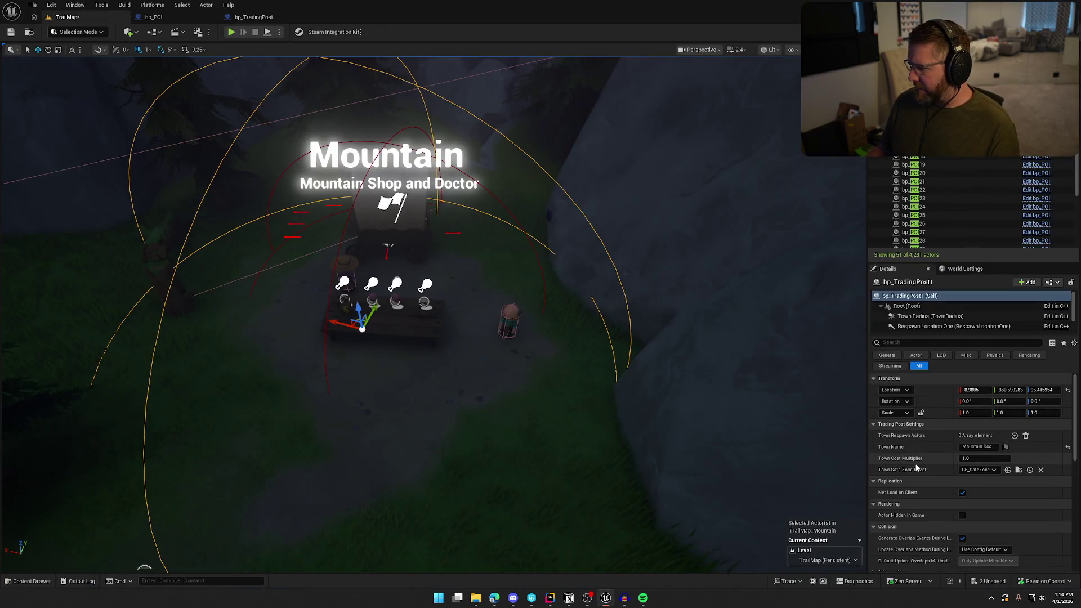
{"action": "scroll", "coordinate": [935, 485], "scroll_direction": "down", "scroll_amount": 6}
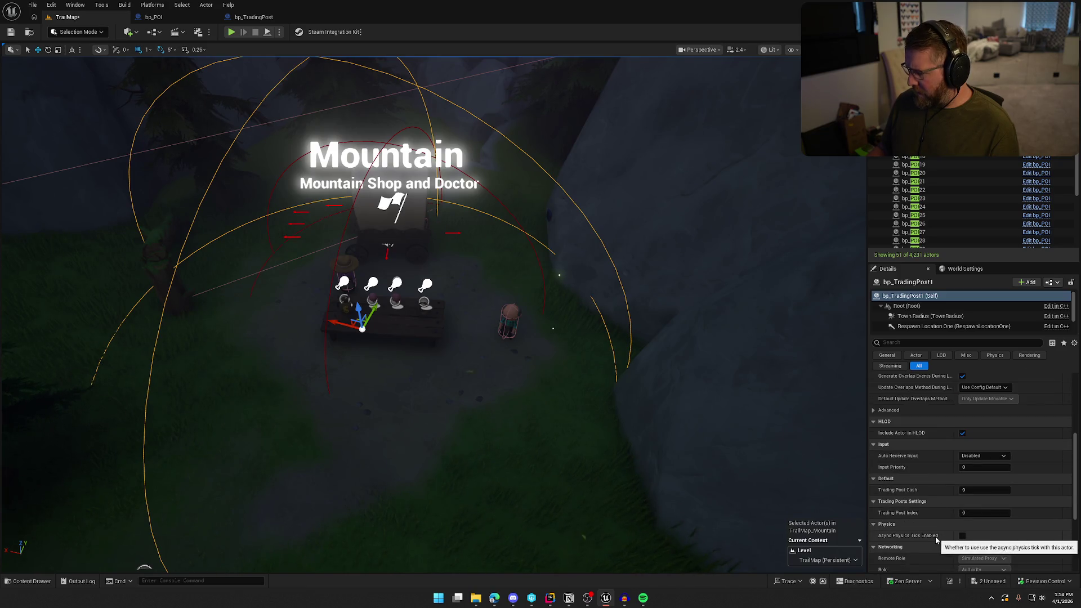
{"action": "key", "text": "alt+Tab"}
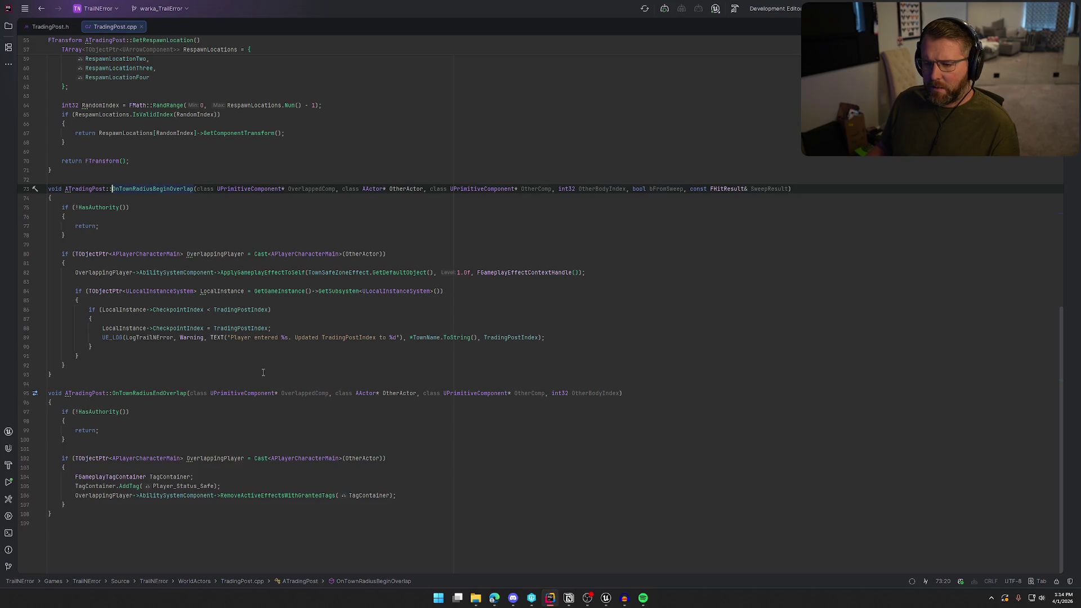
Step: Switch from Rider back to the Unreal Editor's Mountain camp view
{"action": "key", "text": "alt+Tab"}
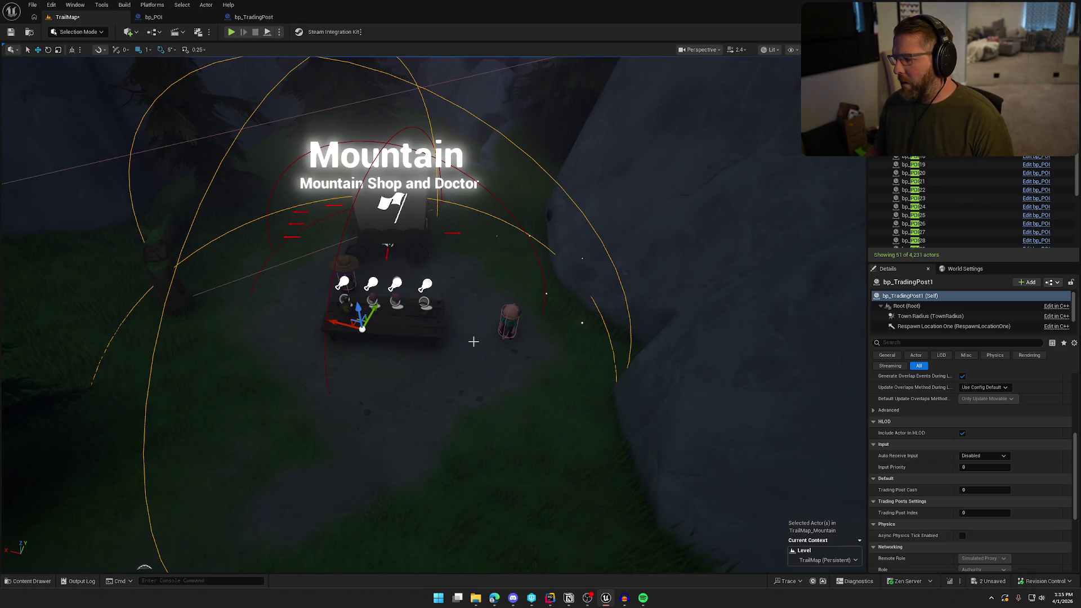
Step: Select bp_POI20 and focus the view on its General Goods NPC
{"action": "scroll", "coordinate": [969, 511], "scroll_direction": "up", "scroll_amount": 5}
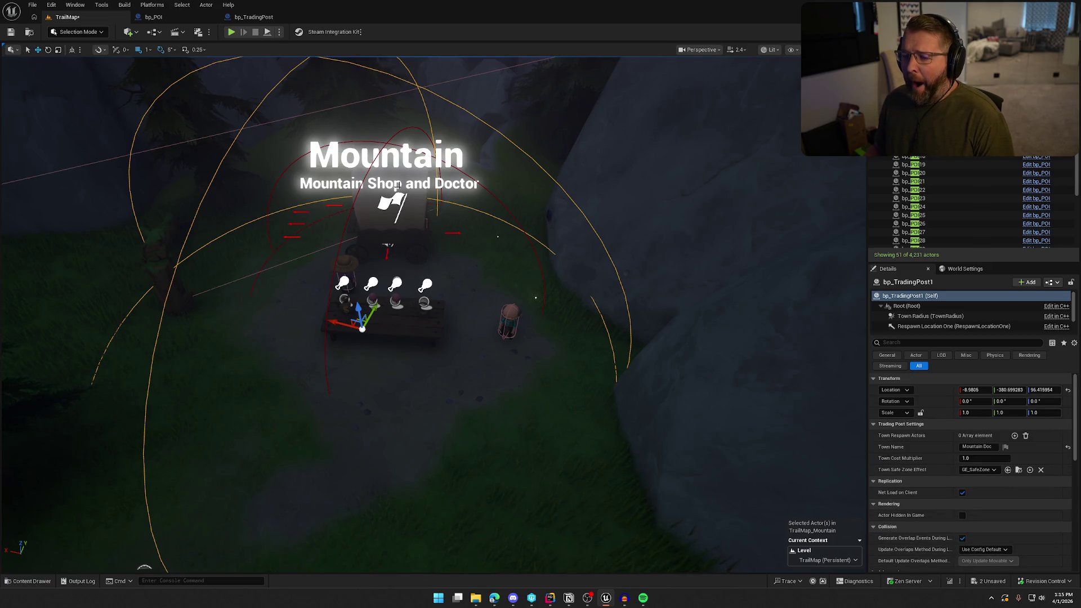
{"action": "left_click", "coordinate": [396, 204]}
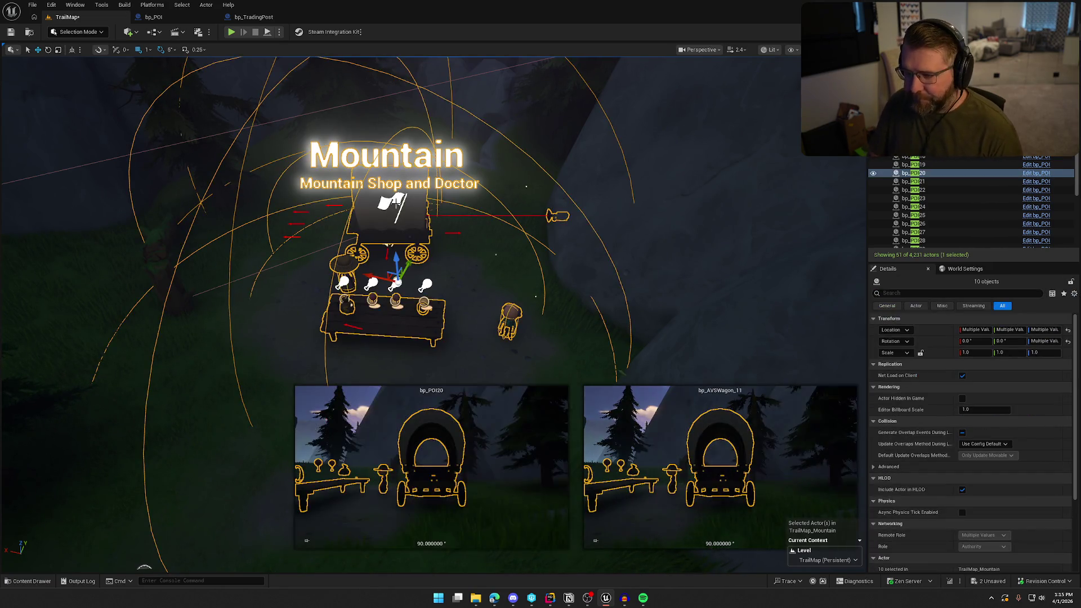
{"action": "scroll", "coordinate": [562, 185], "scroll_direction": "down", "scroll_amount": 4}
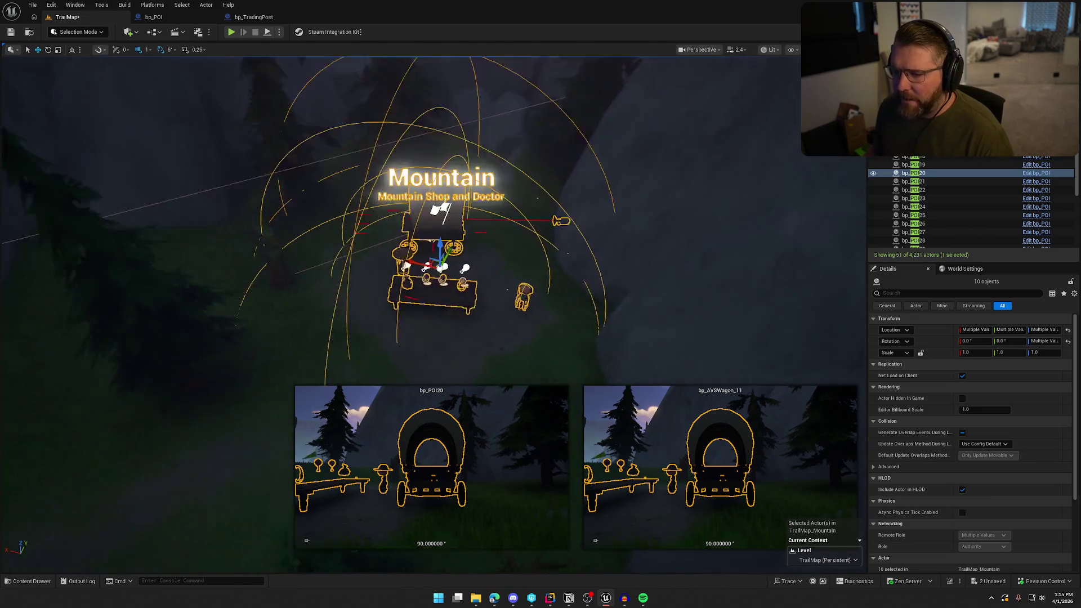
{"action": "scroll", "coordinate": [562, 184], "scroll_direction": "up", "scroll_amount": 6}
{"action": "scroll", "coordinate": [428, 225], "scroll_direction": "up", "scroll_amount": 5}
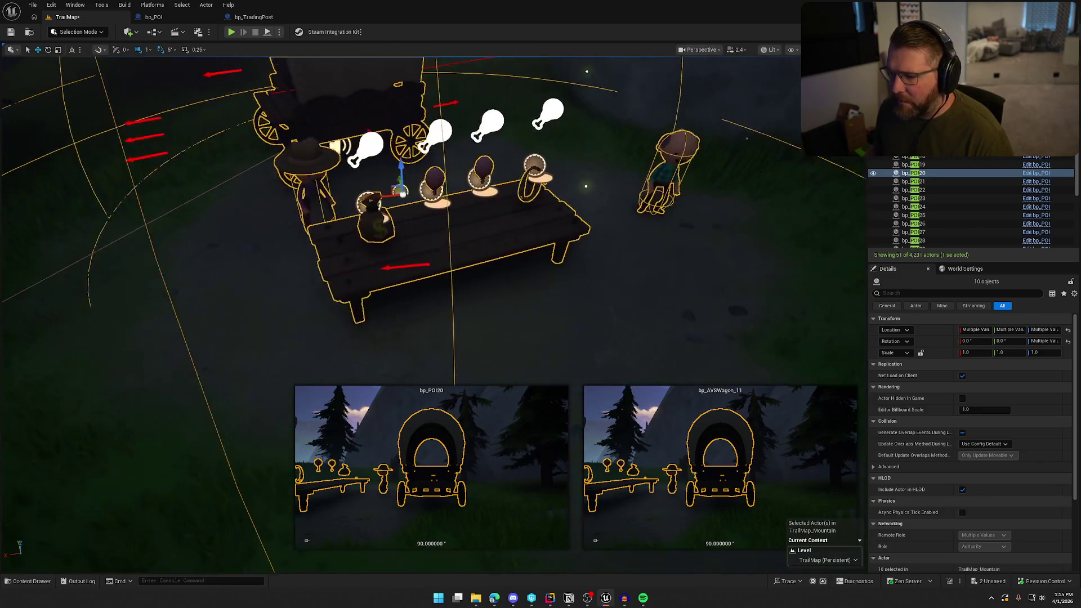
{"action": "left_click", "coordinate": [308, 162]}
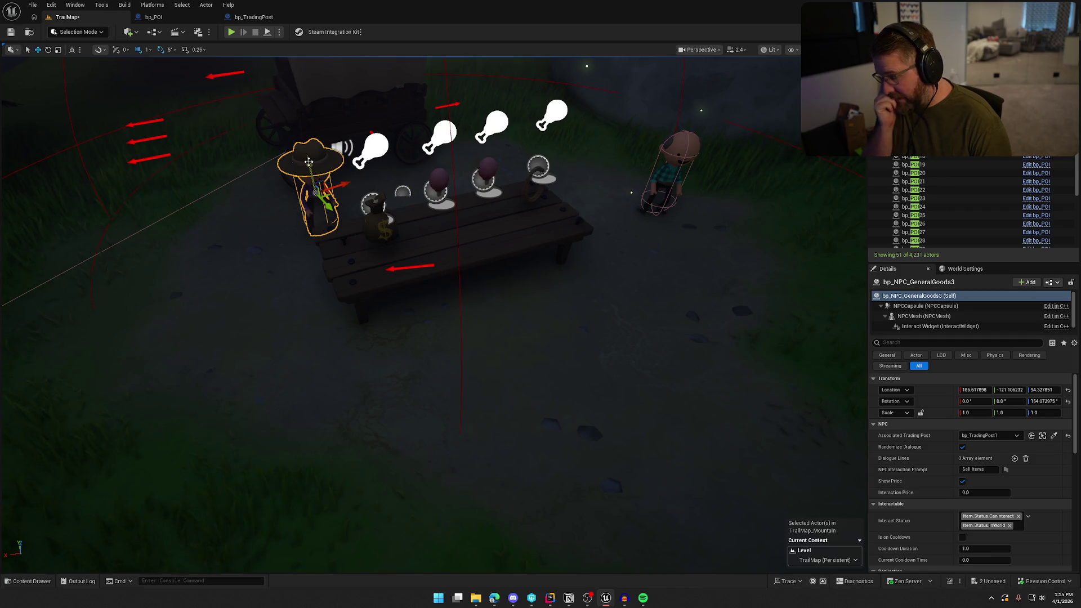
{"action": "key", "text": "f"}
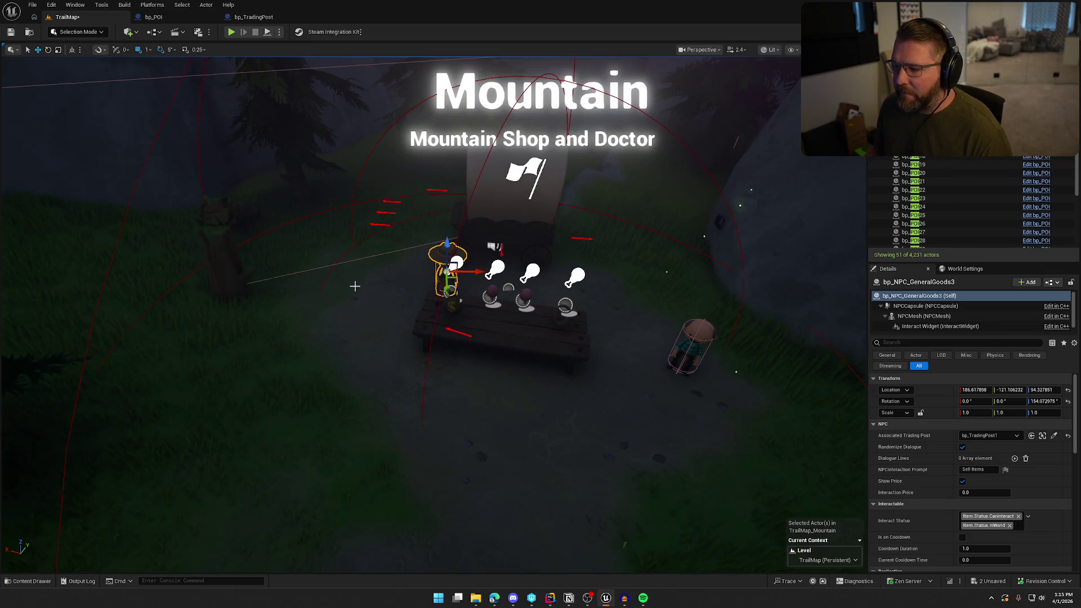
Step: Reselect the Mountain POI, clear the selection, and open the Content Drawer on Logic/Actors
{"action": "scroll", "coordinate": [437, 295], "scroll_direction": "up", "scroll_amount": 3}
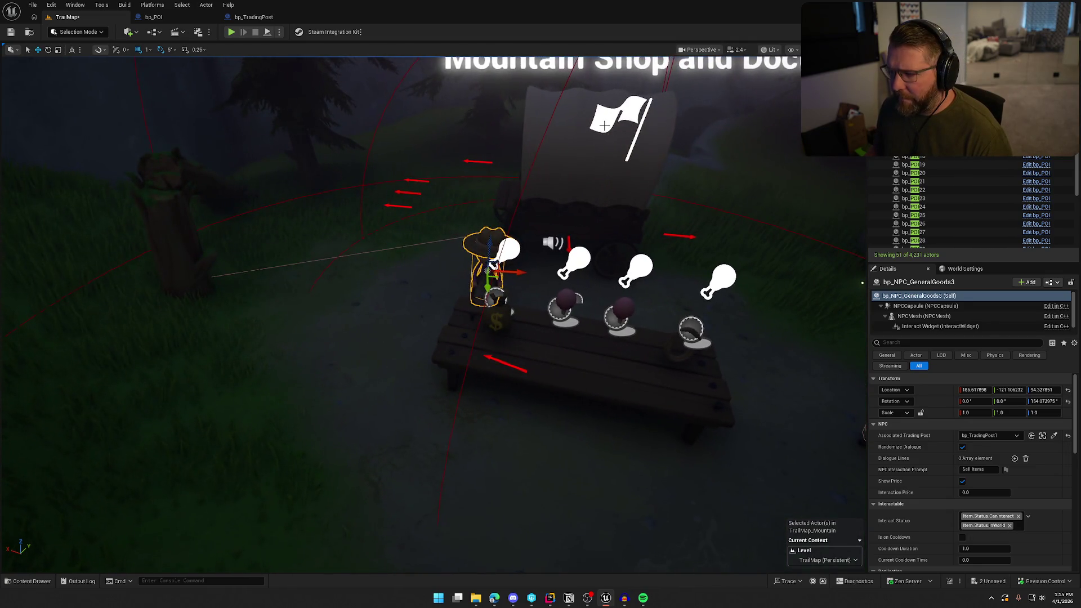
{"action": "left_click", "coordinate": [605, 125]}
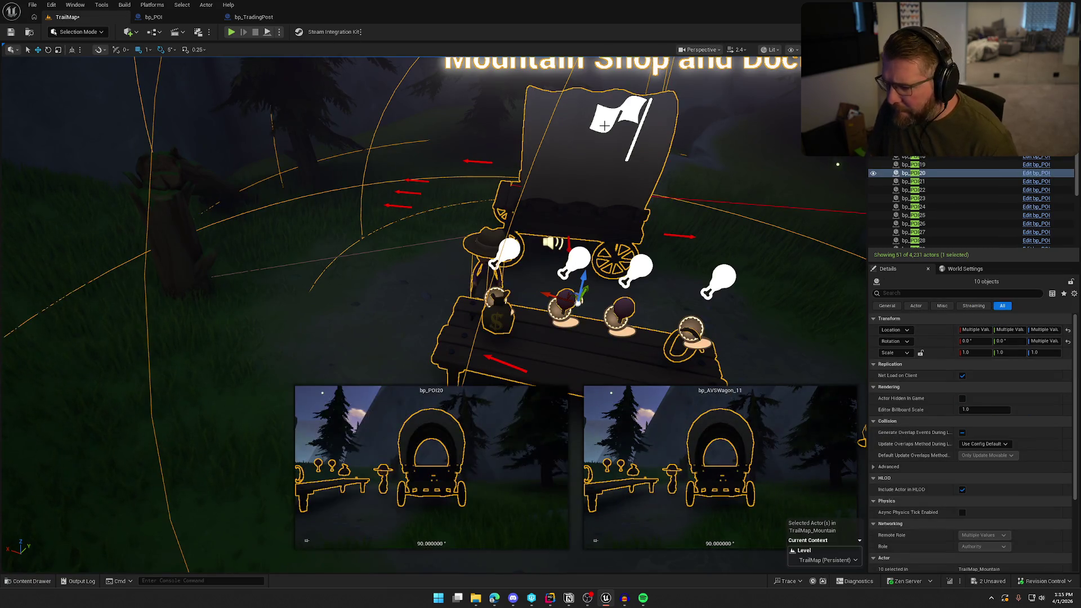
{"action": "key", "text": "Escape"}
{"action": "scroll", "coordinate": [604, 126], "scroll_direction": "down", "scroll_amount": 4}
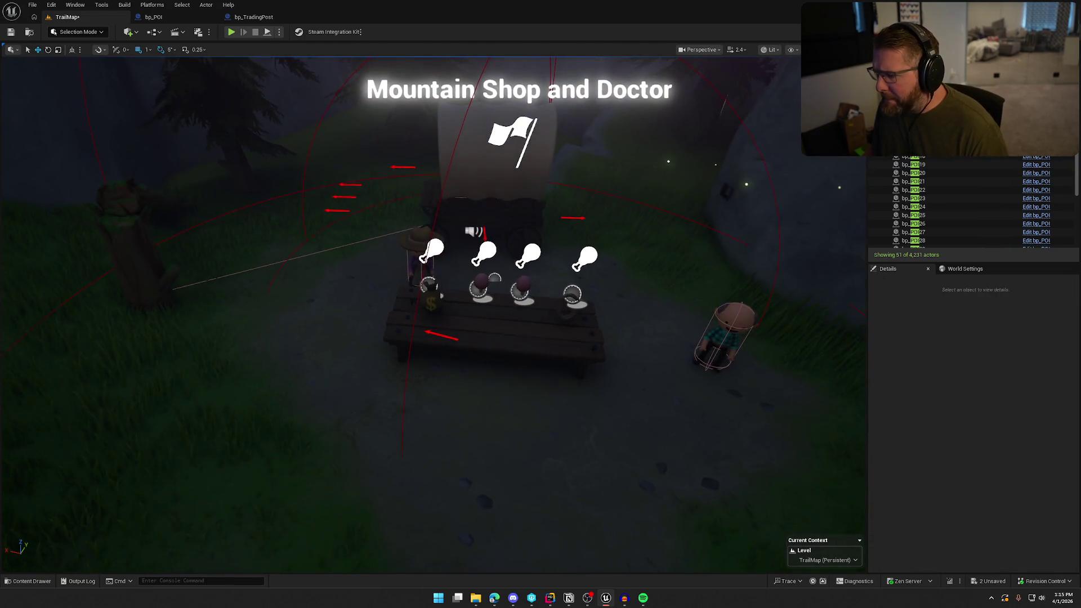
{"action": "key", "text": "ctrl+space"}
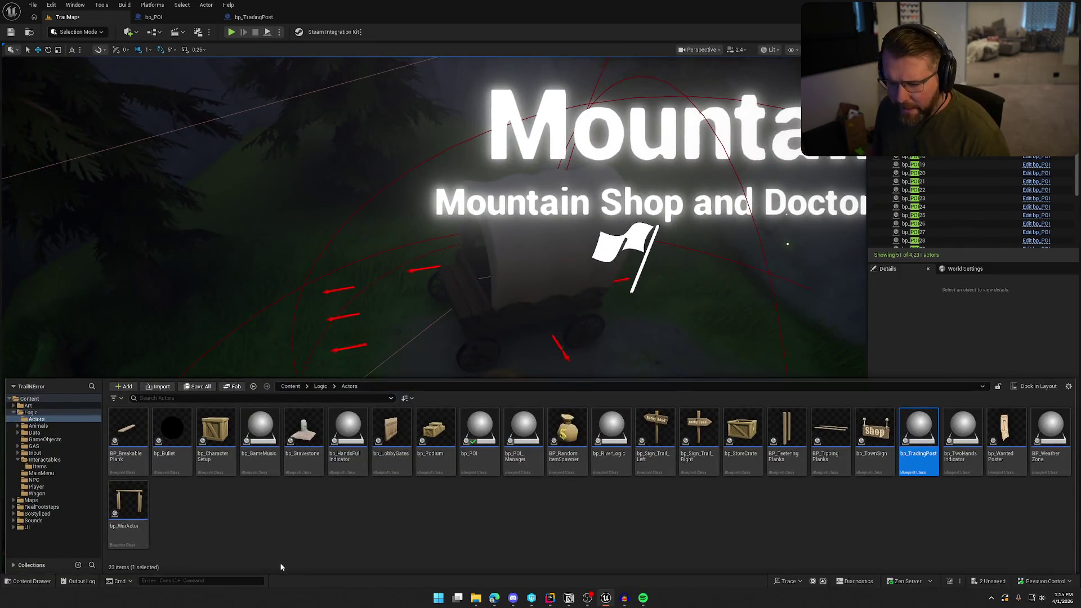
Step: Place a new ox, bp_AI_Ox41, from Logic/Animals beside the Mountain camp and rotate it
{"action": "left_click", "coordinate": [37, 425]}
{"action": "mouse_move", "coordinate": [287, 434]}
{"action": "left_mouse_down"}
{"action": "mouse_move", "coordinate": [305, 428]}
{"action": "mouse_move", "coordinate": [329, 366]}
{"action": "mouse_move", "coordinate": [290, 362]}
{"action": "mouse_move", "coordinate": [273, 389]}
{"action": "mouse_move", "coordinate": [293, 394]}
{"action": "left_mouse_up"}
{"action": "key", "text": "e"}
{"action": "key", "text": "Escape"}
{"action": "scroll", "coordinate": [471, 288], "scroll_direction": "down", "scroll_amount": 5}
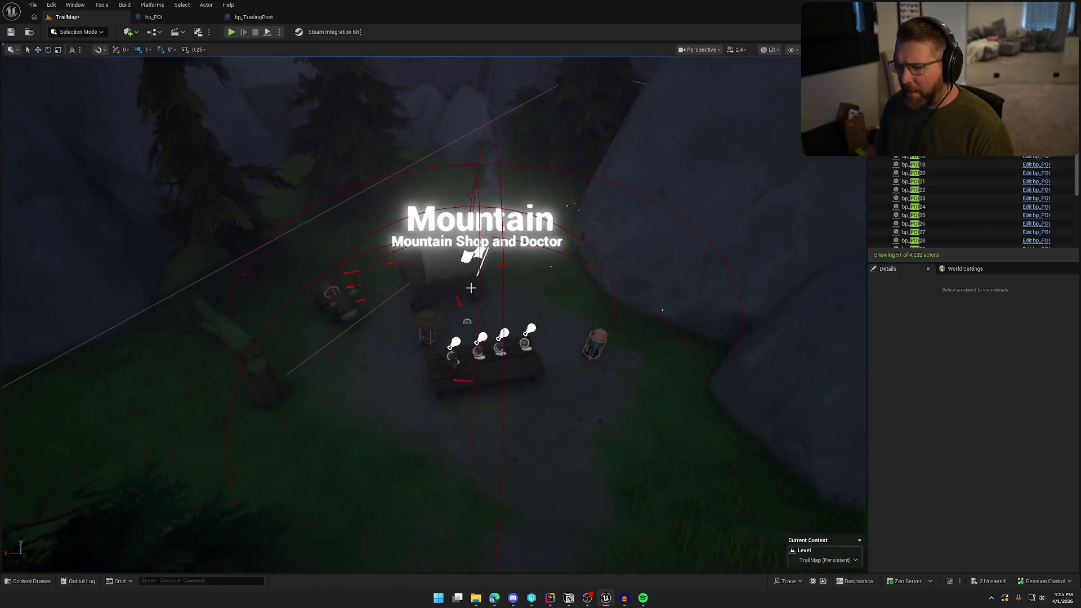
Step: Refresh bp_POI20's POIActors list with GrabNearbyActors and clear the selection
{"action": "left_click", "coordinate": [477, 254]}
{"action": "left_click", "coordinate": [916, 459]}
{"action": "key", "text": "Escape"}
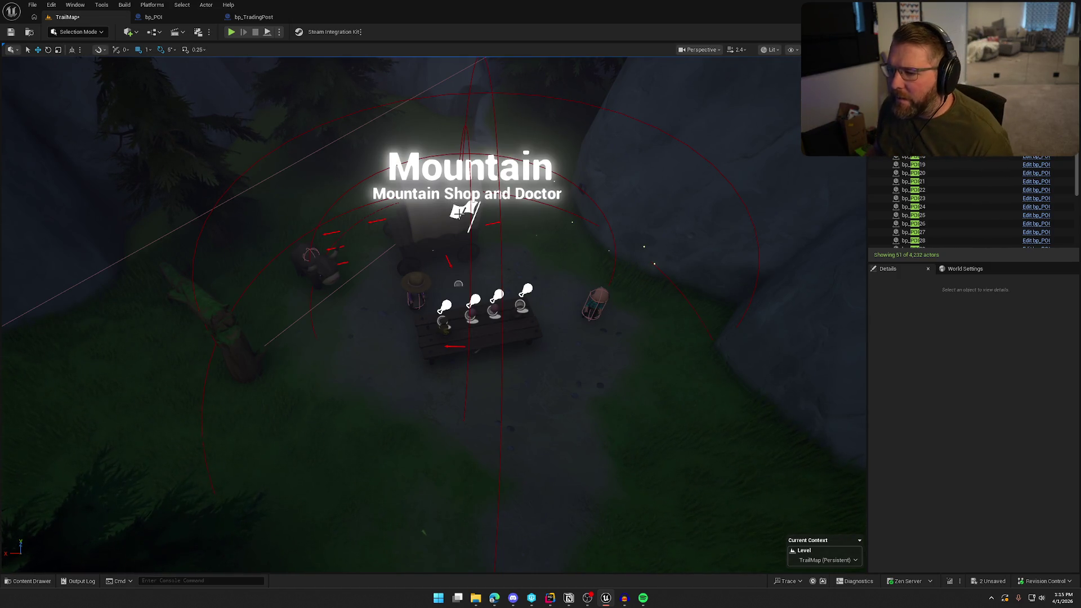
Step: Select the Mountain POI and pan the view around the Mountain camp
{"action": "left_click", "coordinate": [461, 213]}
{"action": "scroll", "coordinate": [908, 532], "scroll_direction": "down", "scroll_amount": 5}
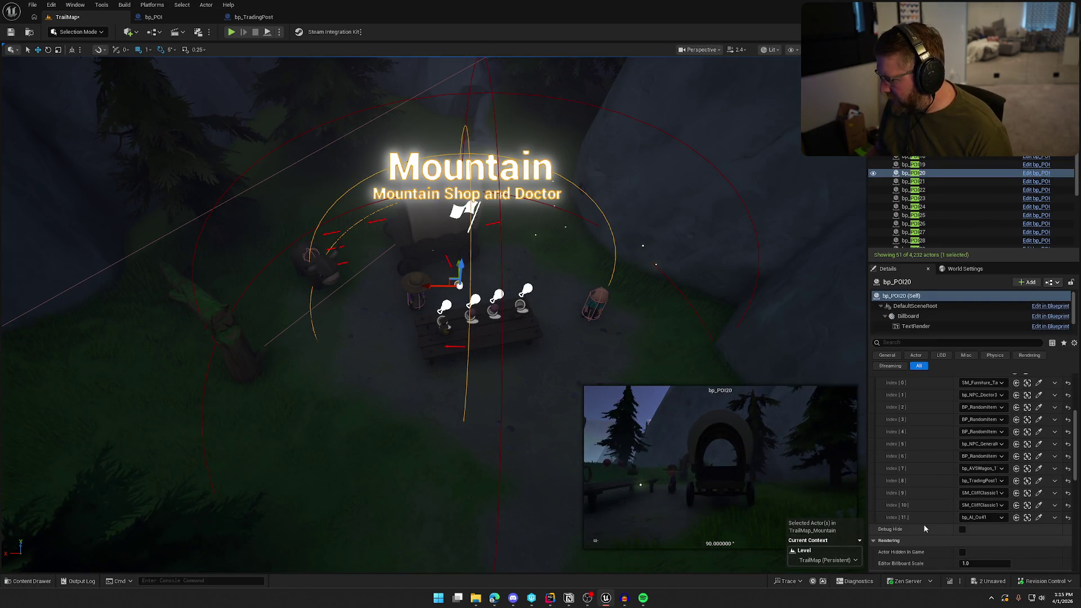
{"action": "scroll", "coordinate": [924, 529], "scroll_direction": "up", "scroll_amount": 1}
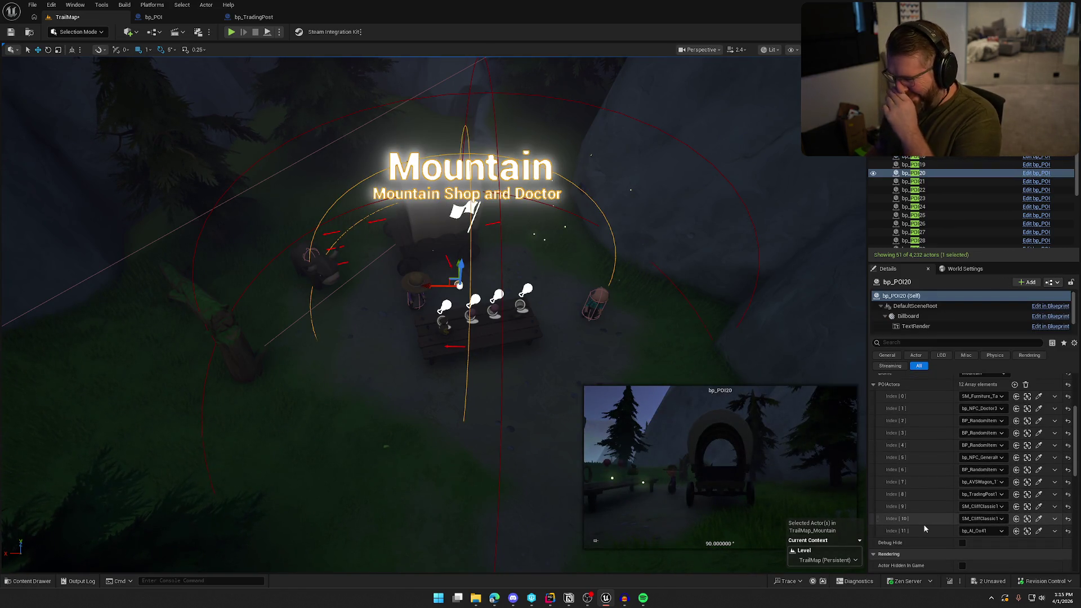
{"action": "left_click_drag", "start_coordinate": [428, 315], "coordinate": [406, 289]}
{"action": "key", "text": "Escape"}
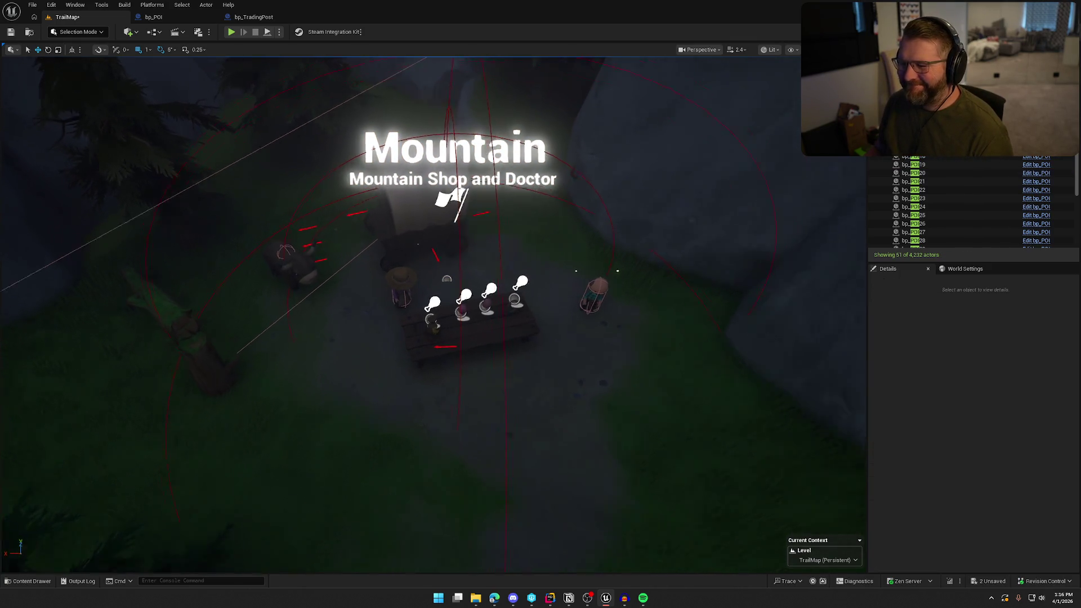
Step: Select the shopkeeper bp_NPC_GeneralGoods3 and open its bp_NPC_GeneralGoods Blueprint
{"action": "scroll", "coordinate": [541, 279], "scroll_direction": "up", "scroll_amount": 10}
{"action": "scroll", "coordinate": [541, 279], "scroll_direction": "down", "scroll_amount": 3}
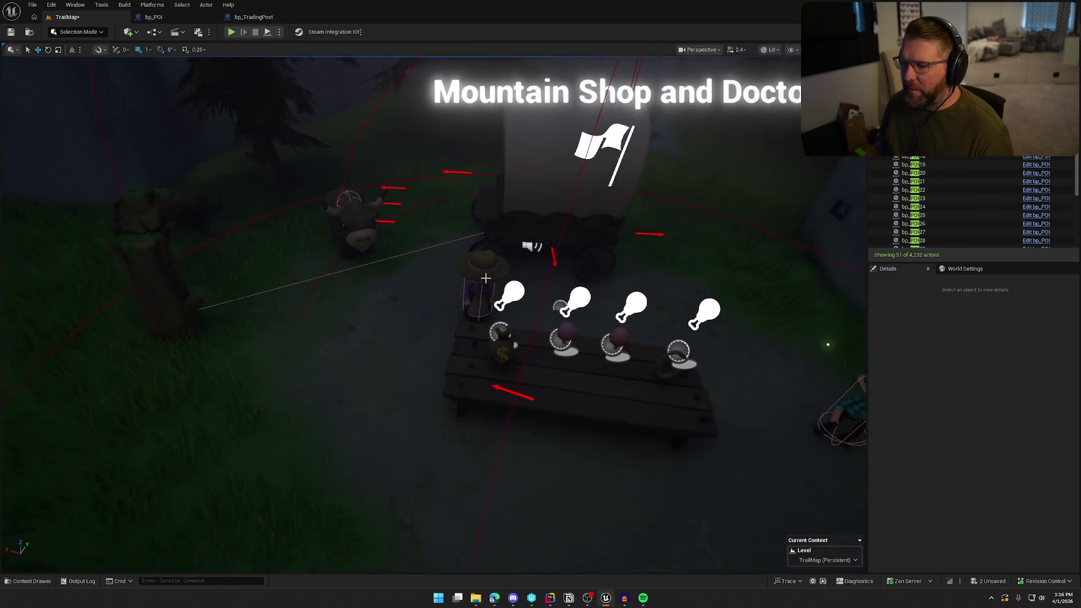
{"action": "left_click", "coordinate": [489, 270]}
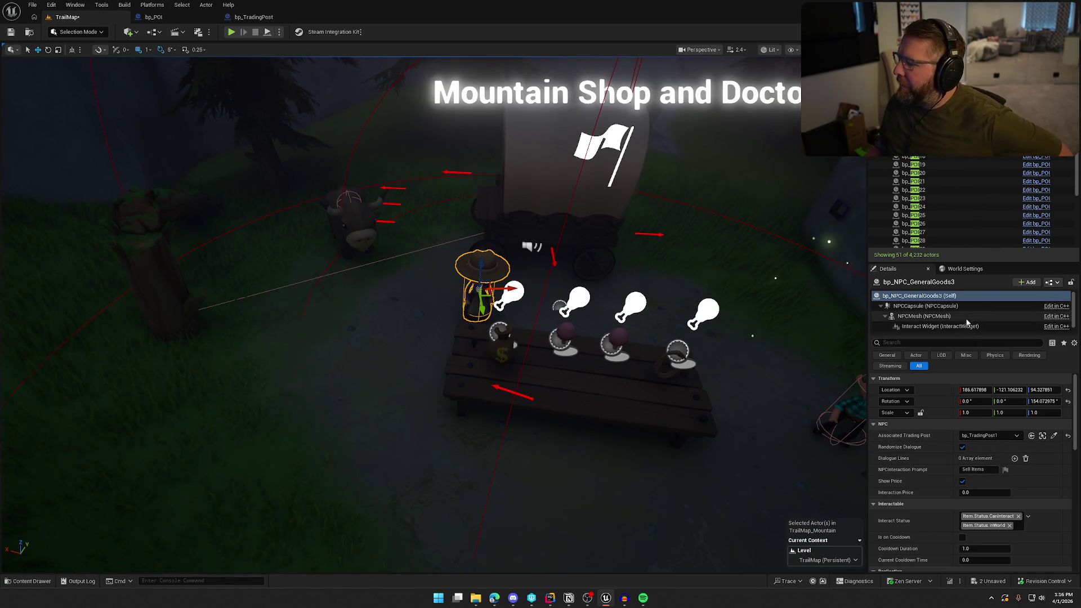
{"action": "key", "text": "ctrl+space"}
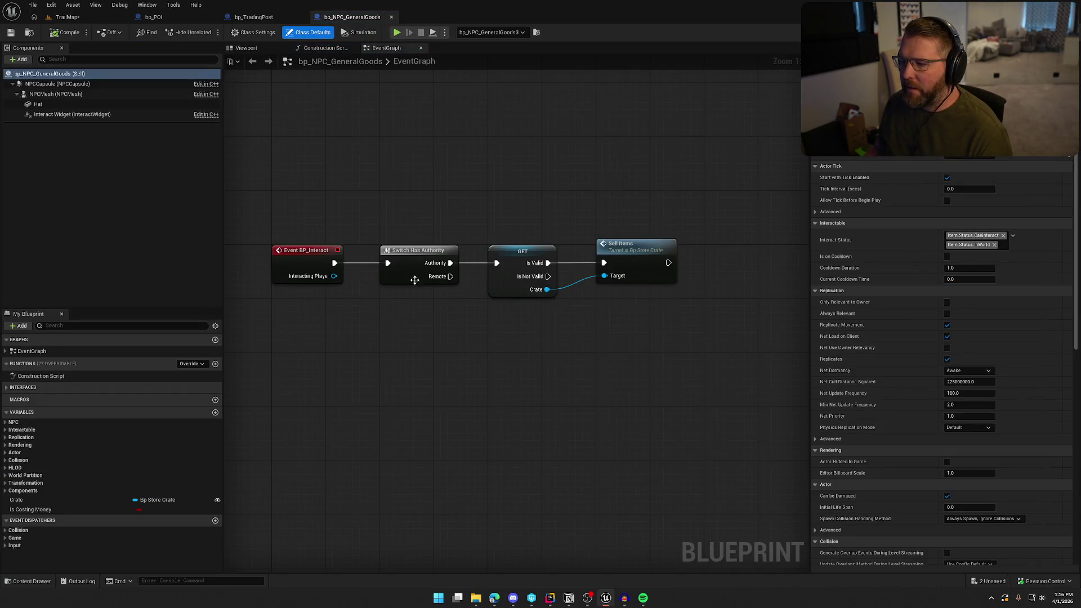
Step: Check the Sell Items nodes in the EventGraph, then change the shopkeeper's NPCInteraction Prompt to Talk
{"action": "left_click_drag", "start_coordinate": [664, 304], "coordinate": [483, 201]}
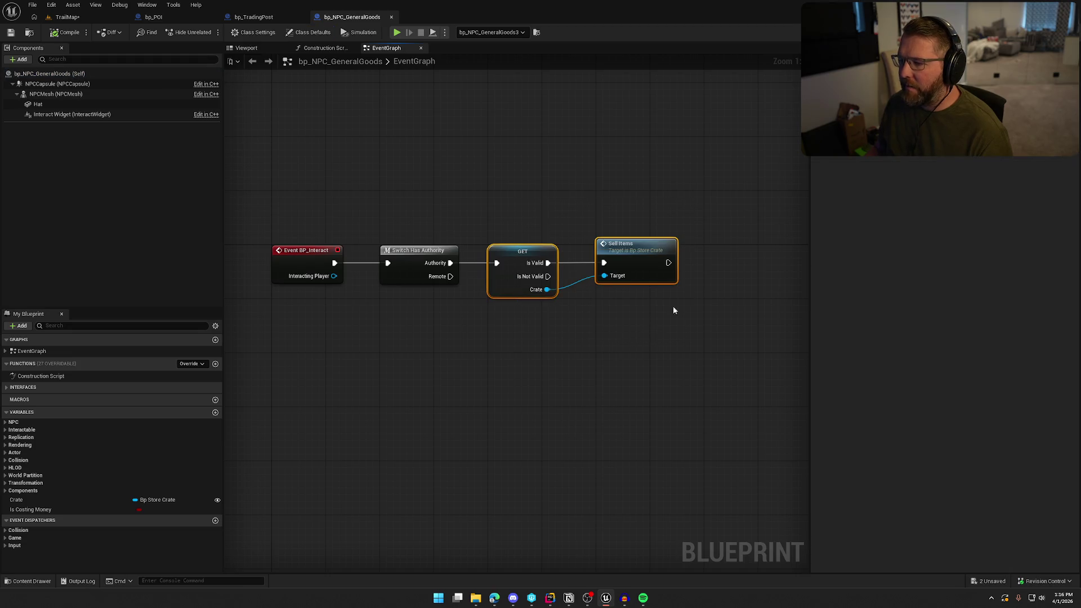
{"action": "left_click", "coordinate": [501, 165]}
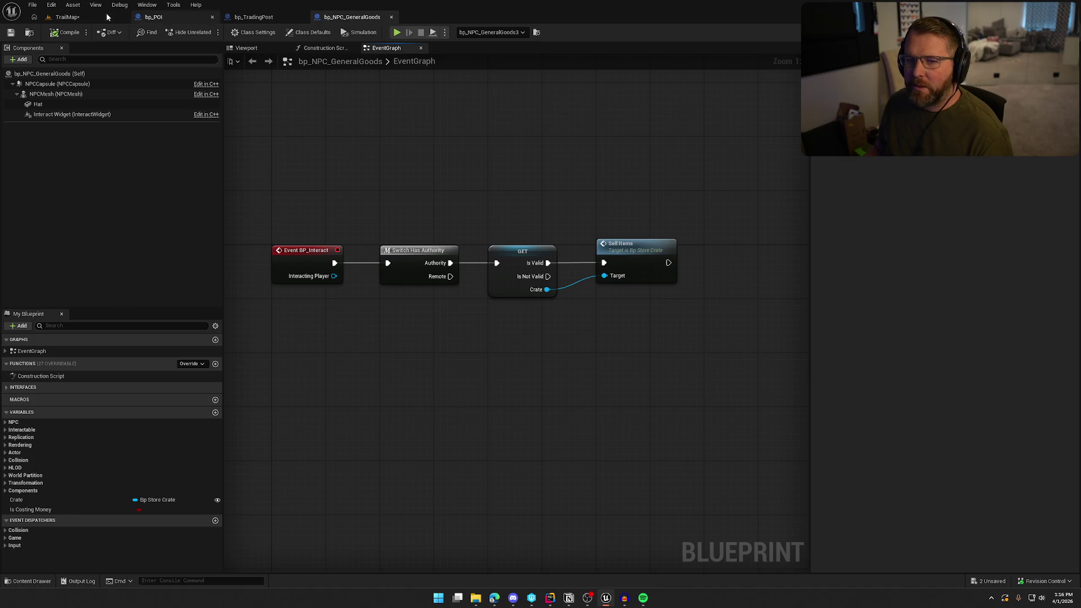
{"action": "left_click", "coordinate": [70, 17]}
{"action": "left_click", "coordinate": [974, 469]}
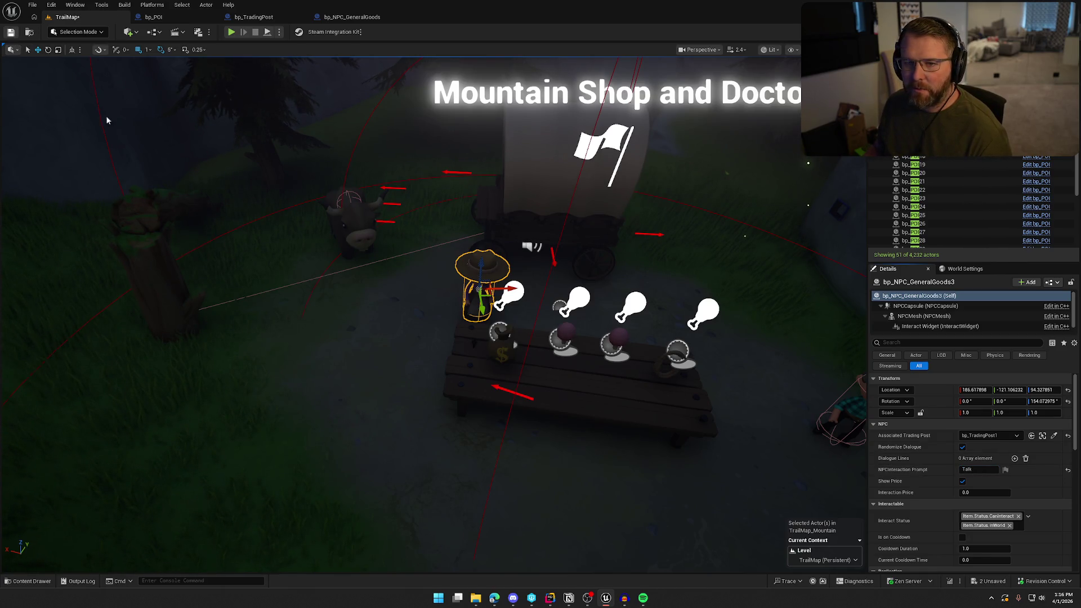
Step: Save the TrailMap level with the Talk prompt and deselect the shopkeeper
{"action": "key", "text": "ctrl+s"}
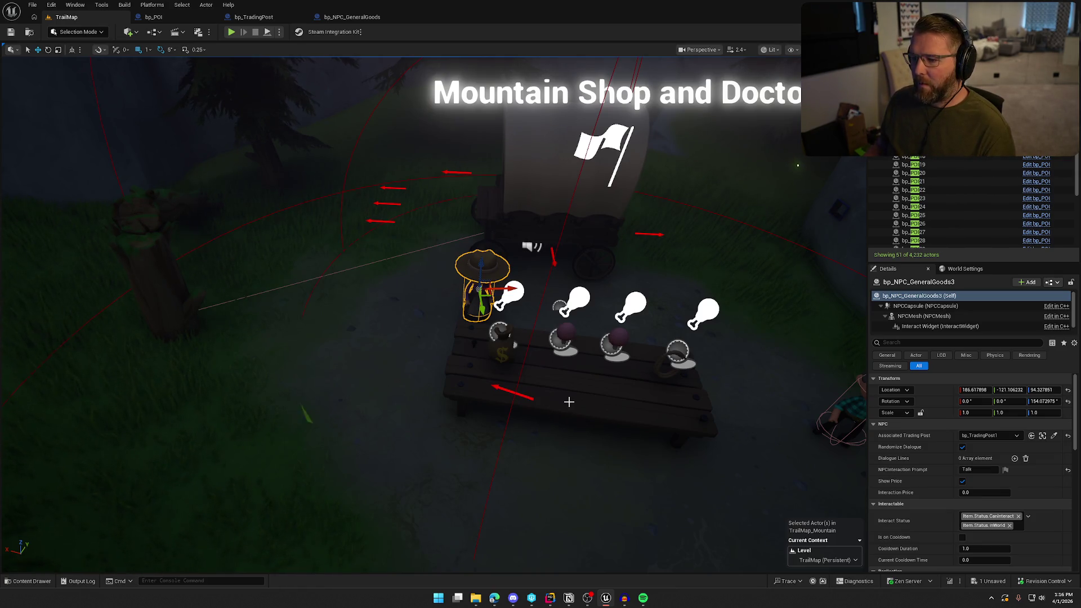
{"action": "scroll", "coordinate": [446, 243], "scroll_direction": "down", "scroll_amount": 2}
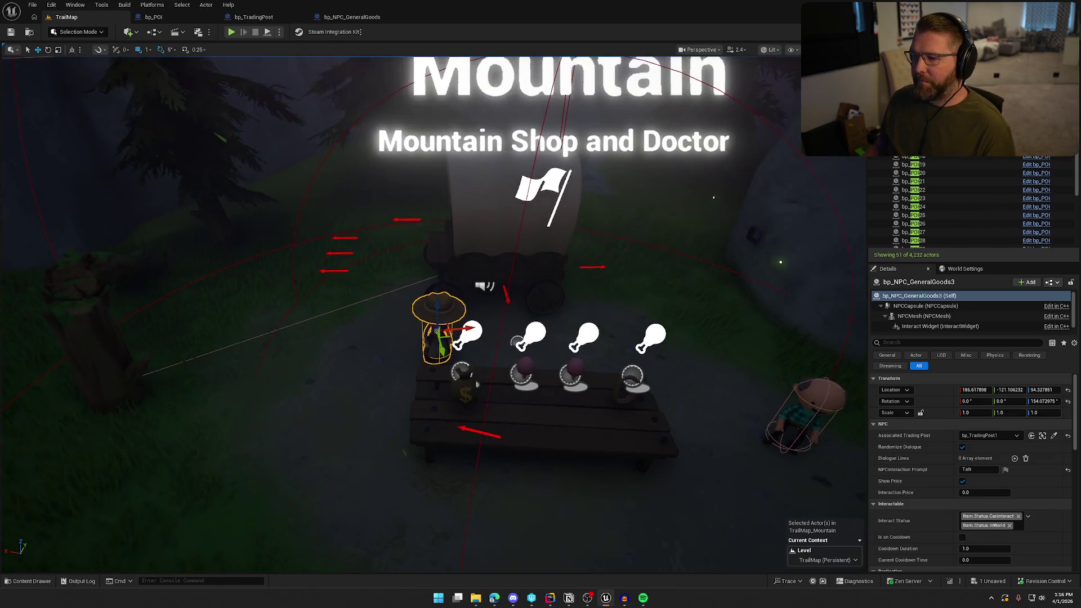
{"action": "key", "text": "Escape"}
{"action": "scroll", "coordinate": [529, 242], "scroll_direction": "down", "scroll_amount": 3}
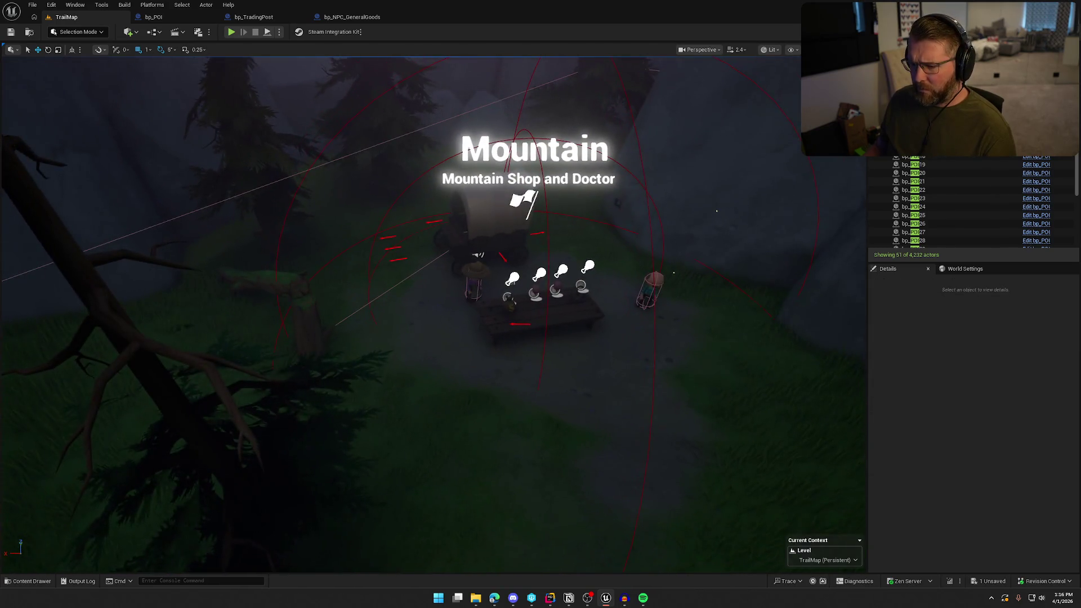
{"action": "scroll", "coordinate": [454, 242], "scroll_direction": "up", "scroll_amount": 4}
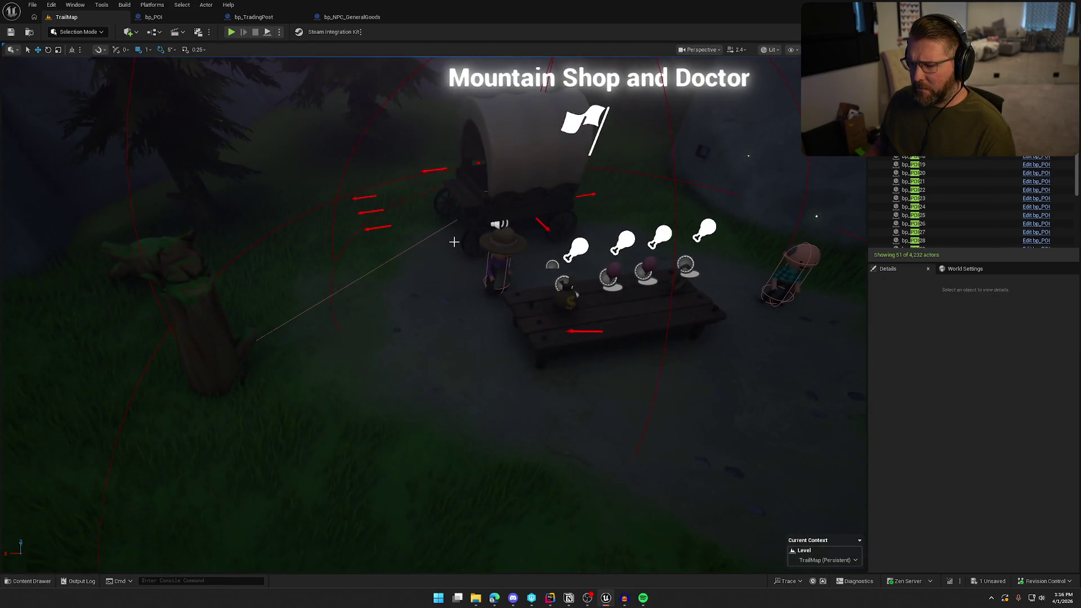
{"action": "scroll", "coordinate": [451, 267], "scroll_direction": "down", "scroll_amount": 2}
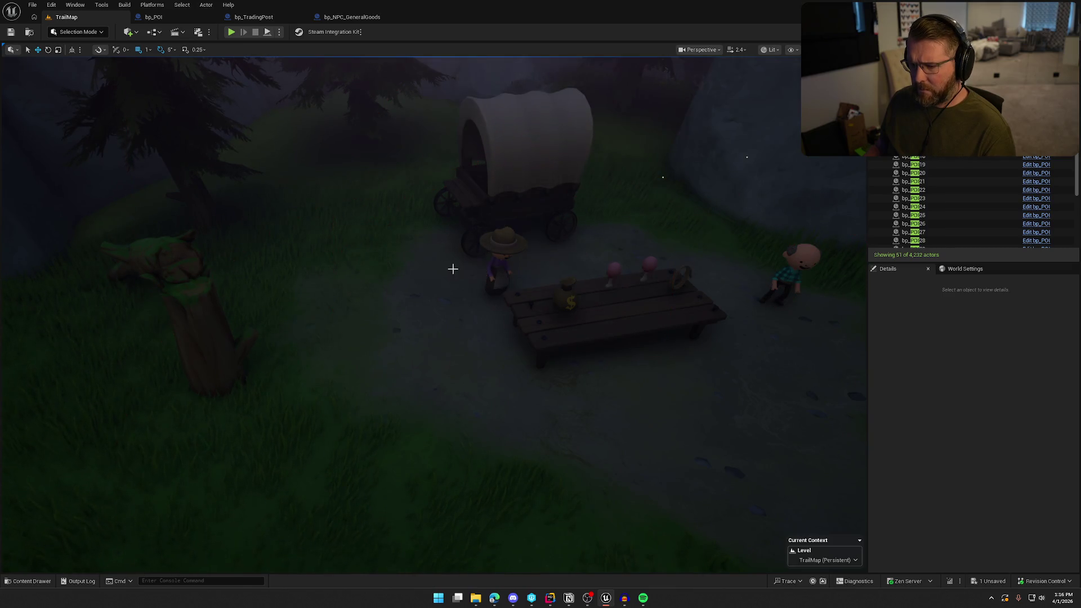
{"action": "scroll", "coordinate": [451, 267], "scroll_direction": "up", "scroll_amount": 6}
Step: Switch the viewport to Unlit and frame the Mountain shop
{"action": "key", "text": "alt+3"}
{"action": "scroll", "coordinate": [454, 270], "scroll_direction": "up", "scroll_amount": 6}
{"action": "scroll", "coordinate": [454, 270], "scroll_direction": "up", "scroll_amount": 8}
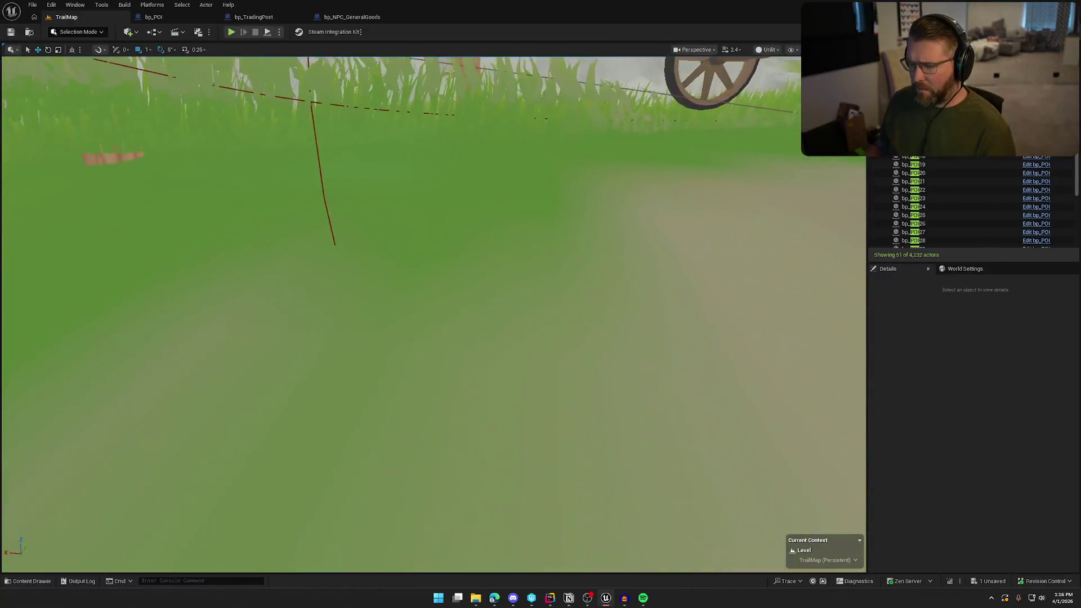
{"action": "scroll", "coordinate": [454, 270], "scroll_direction": "down", "scroll_amount": 8}
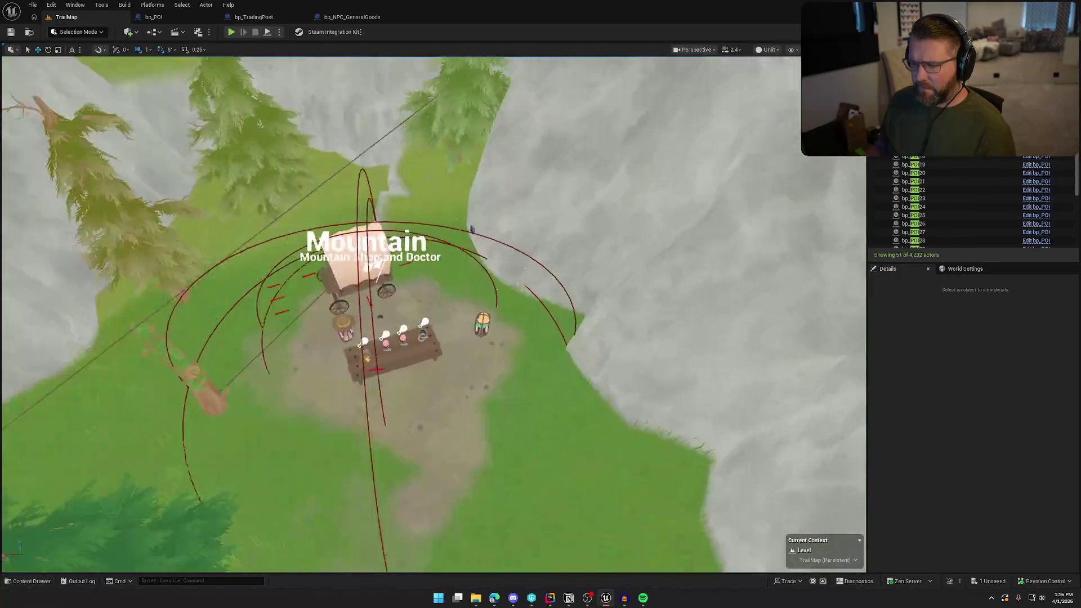
{"action": "left_click_drag", "start_coordinate": [454, 270], "coordinate": [406, 270]}
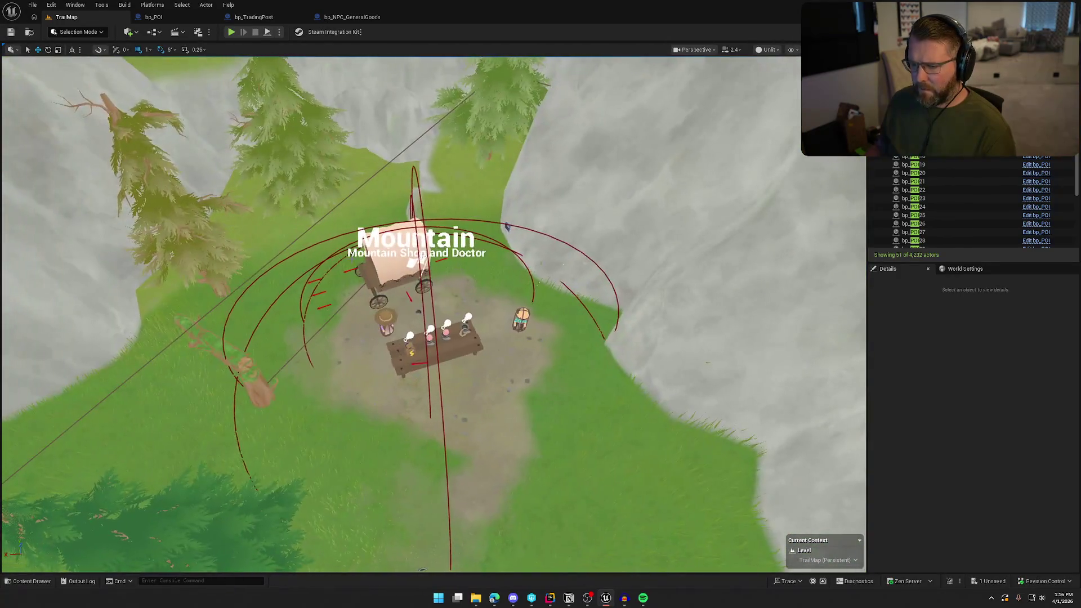
Step: Select the Mountain POI marker and its 12 actors, then restore Lit rendering
{"action": "left_click", "coordinate": [410, 238]}
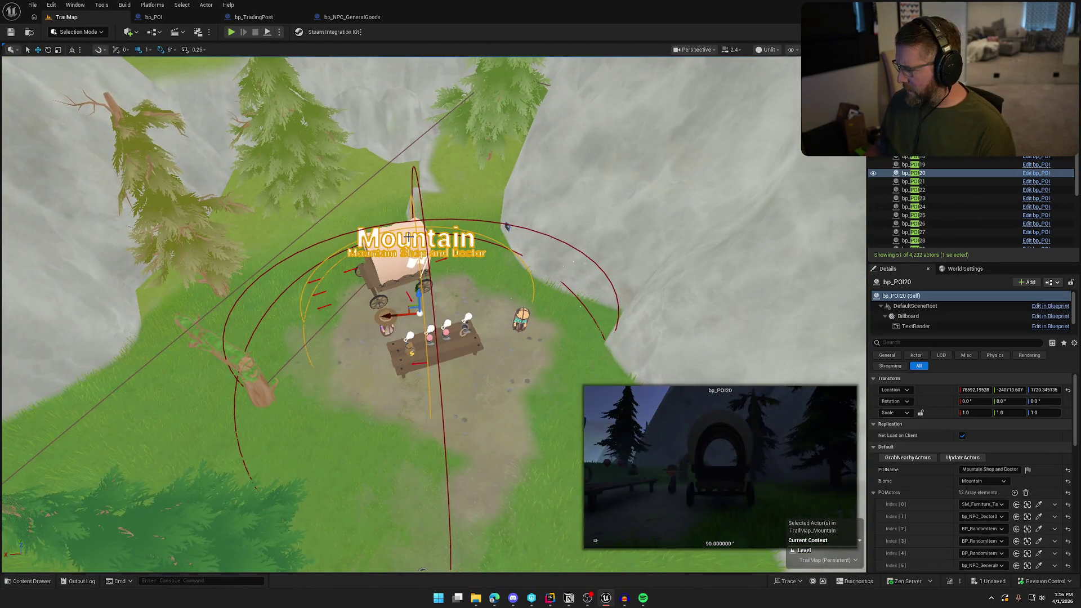
{"action": "left_click", "coordinate": [408, 237]}
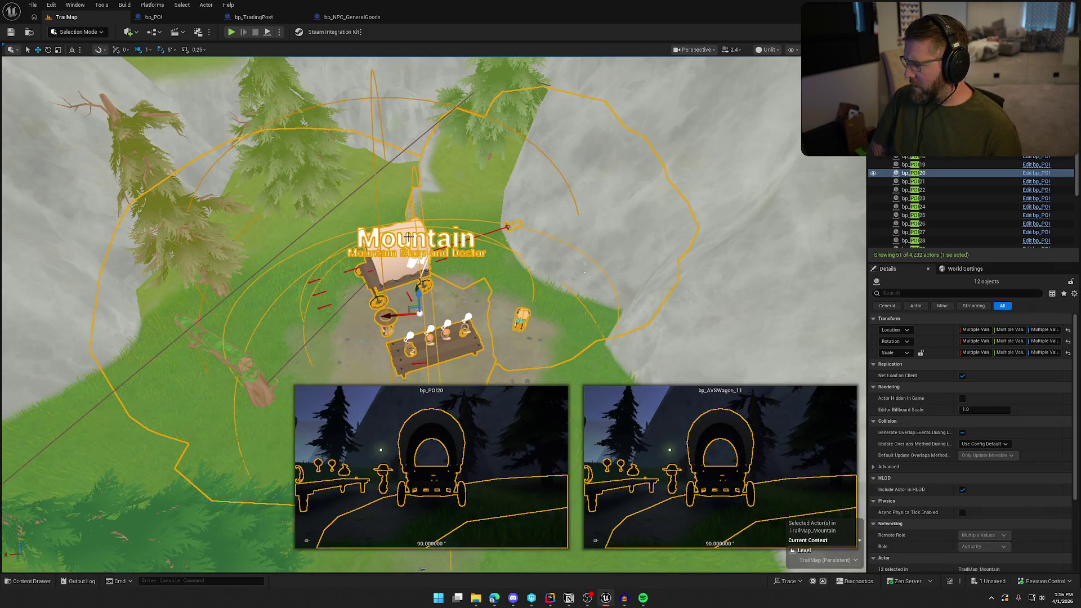
{"action": "key", "text": "Escape"}
{"action": "key", "text": "alt+4"}
{"action": "scroll", "coordinate": [428, 270], "scroll_direction": "up", "scroll_amount": 3}
{"action": "scroll", "coordinate": [436, 294], "scroll_direction": "down", "scroll_amount": 2}
Step: Select the ox bp_AI_Ox41 via bp_POI20's POIActors entry and delete it after confirming
{"action": "left_click", "coordinate": [437, 293]}
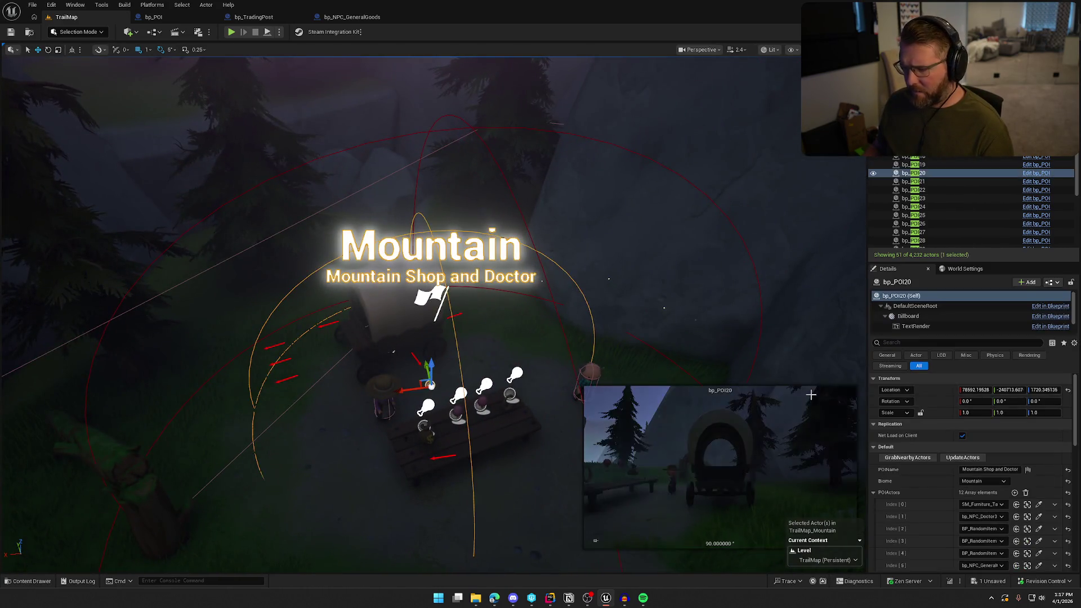
{"action": "scroll", "coordinate": [948, 522], "scroll_direction": "down", "scroll_amount": 5}
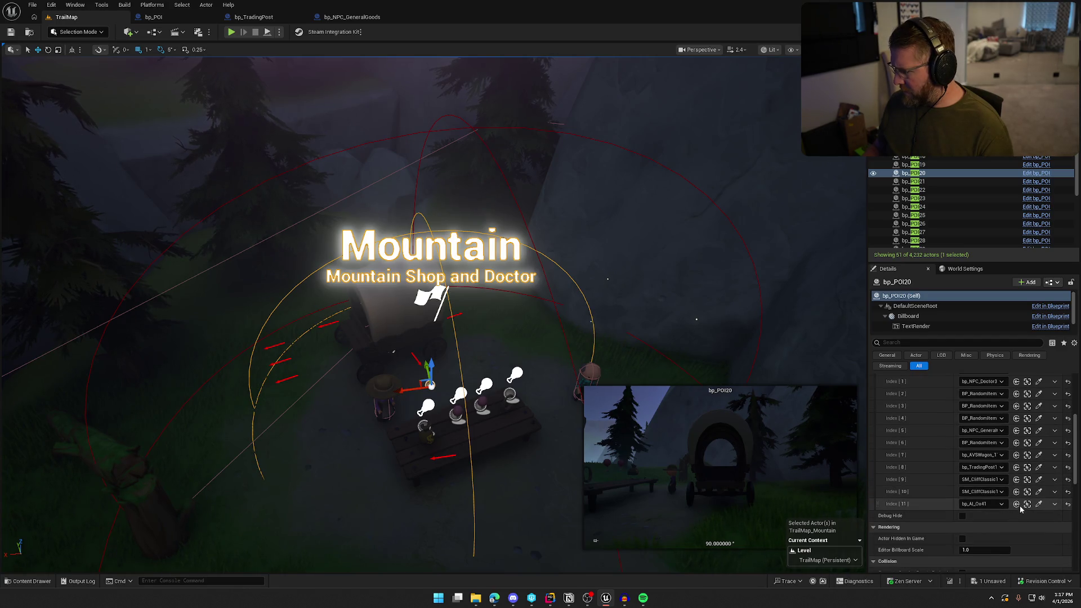
{"action": "left_click", "coordinate": [1027, 506]}
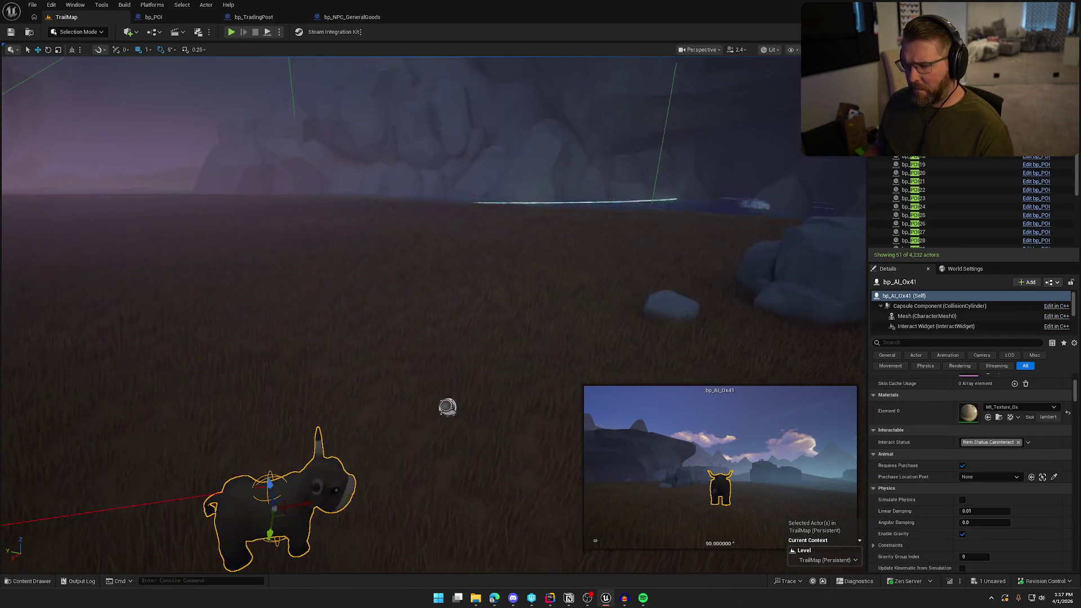
{"action": "scroll", "coordinate": [628, 310], "scroll_direction": "down", "scroll_amount": 5}
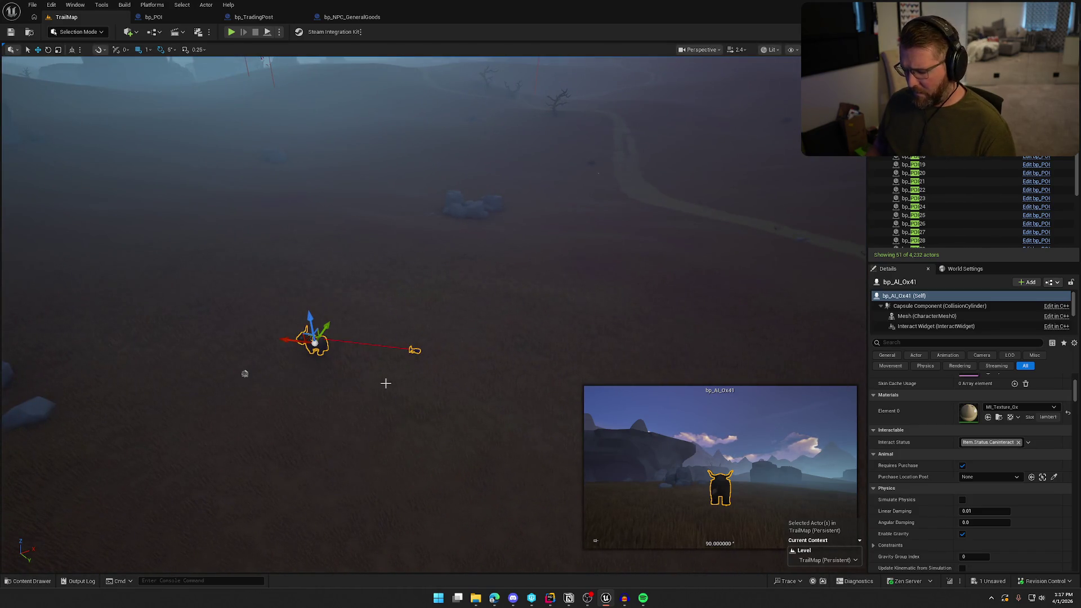
{"action": "key", "text": "Delete"}
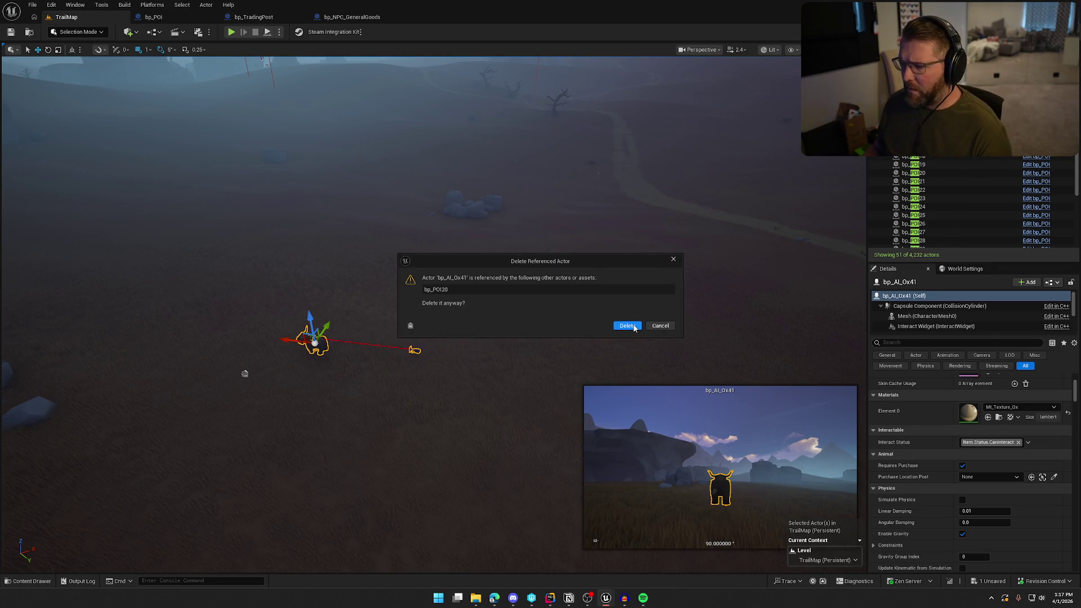
{"action": "left_click", "coordinate": [634, 326]}
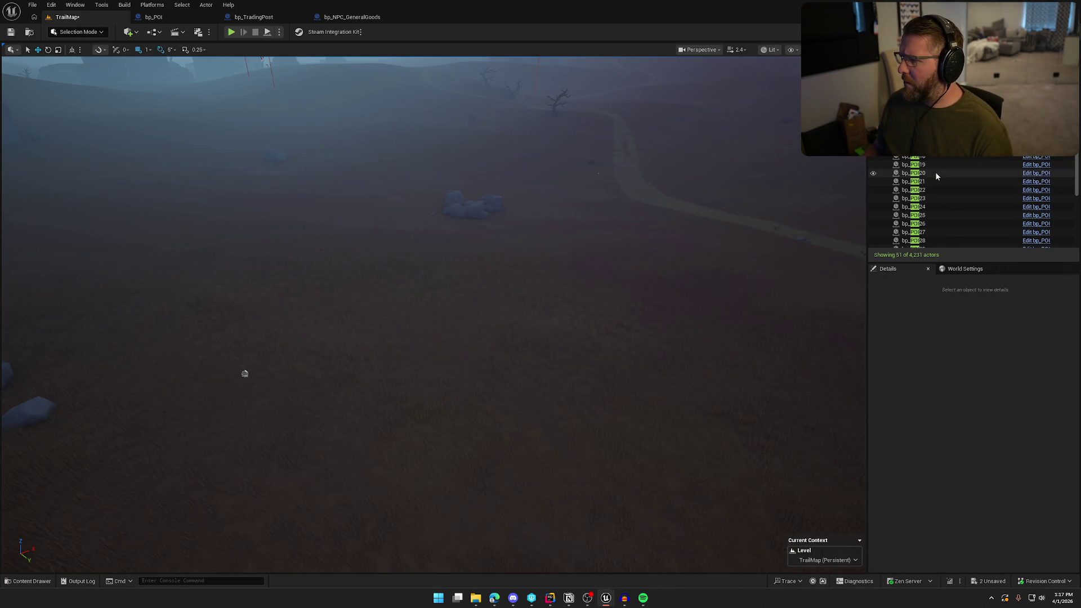
Step: Remove both SM_CliffClassic1 entries from the Mountain POI's POIActors array
{"action": "double_click", "coordinate": [915, 172]}
{"action": "left_click_drag", "start_coordinate": [586, 280], "coordinate": [585, 281]}
{"action": "scroll", "coordinate": [507, 262], "scroll_direction": "up", "scroll_amount": 5}
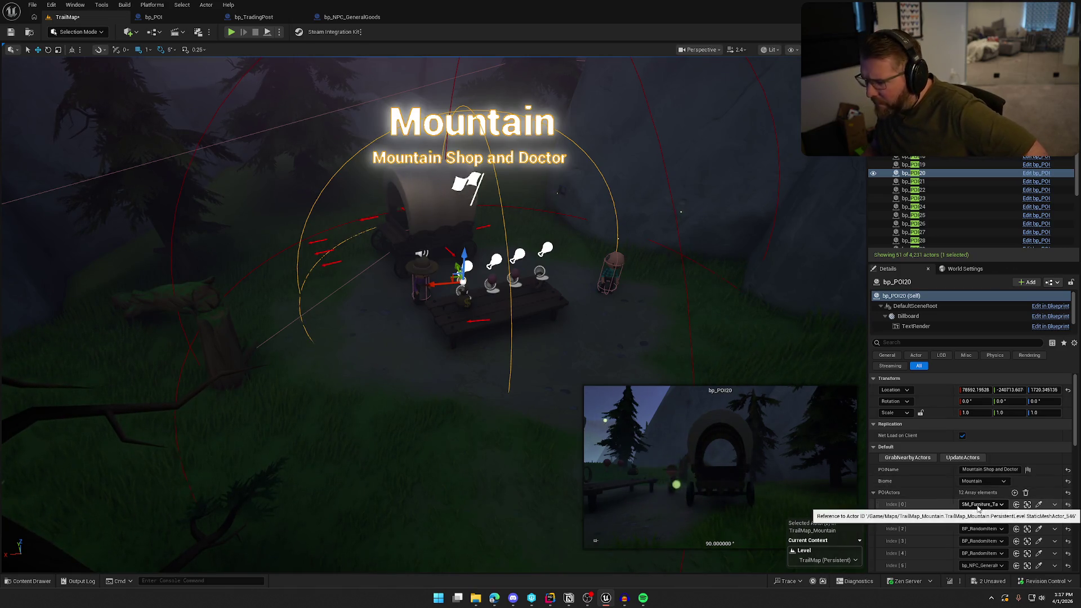
{"action": "scroll", "coordinate": [1020, 513], "scroll_direction": "down", "scroll_amount": 3}
{"action": "scroll", "coordinate": [950, 493], "scroll_direction": "down", "scroll_amount": 3}
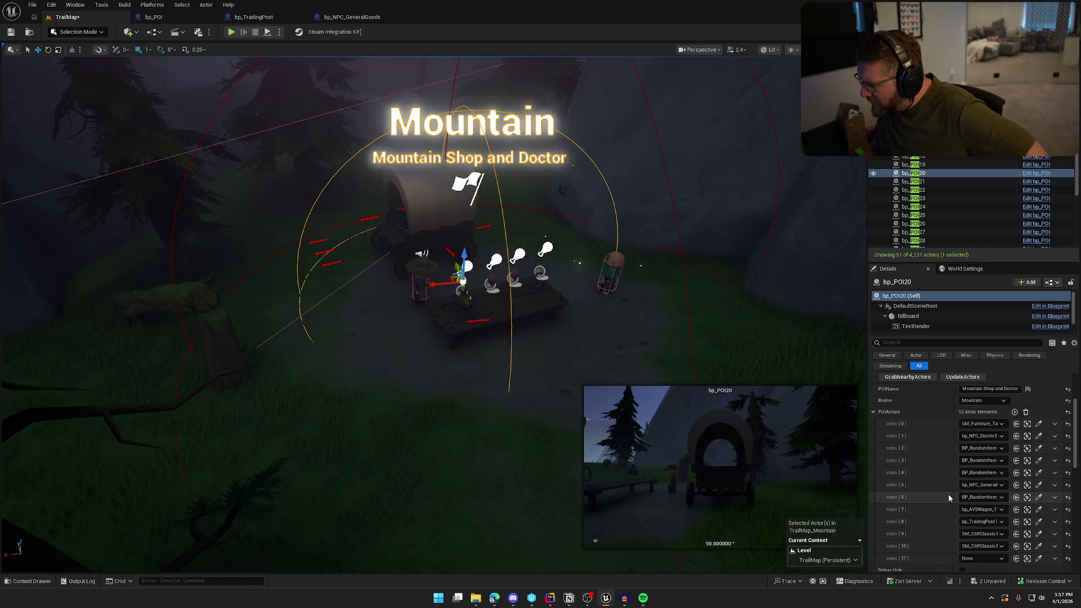
{"action": "scroll", "coordinate": [948, 497], "scroll_direction": "down", "scroll_amount": 1}
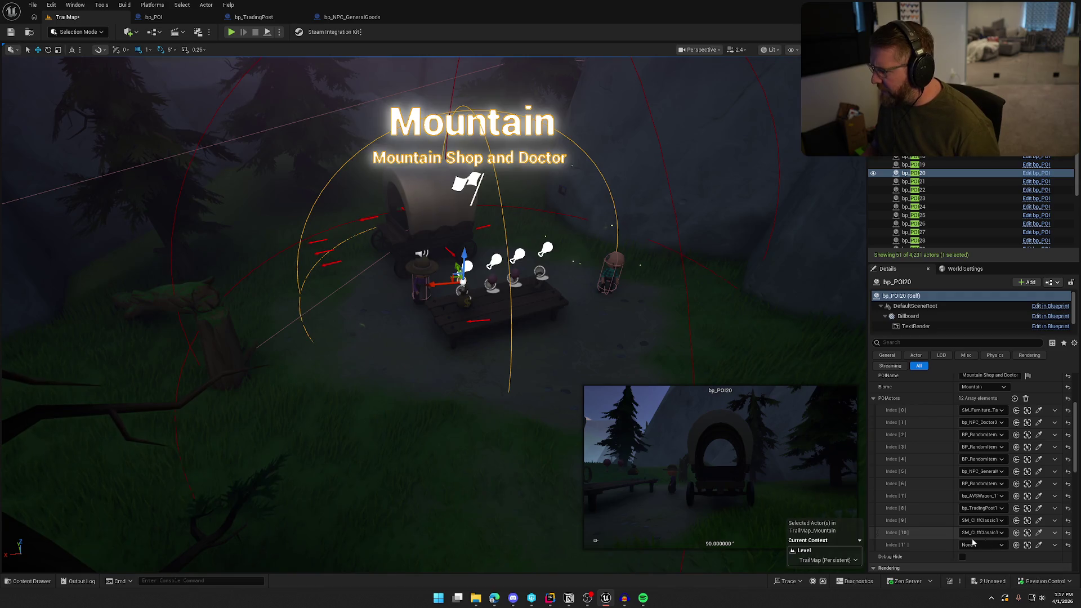
{"action": "left_click", "coordinate": [1056, 527]}
{"action": "left_click", "coordinate": [1062, 539]}
{"action": "left_click", "coordinate": [1057, 531]}
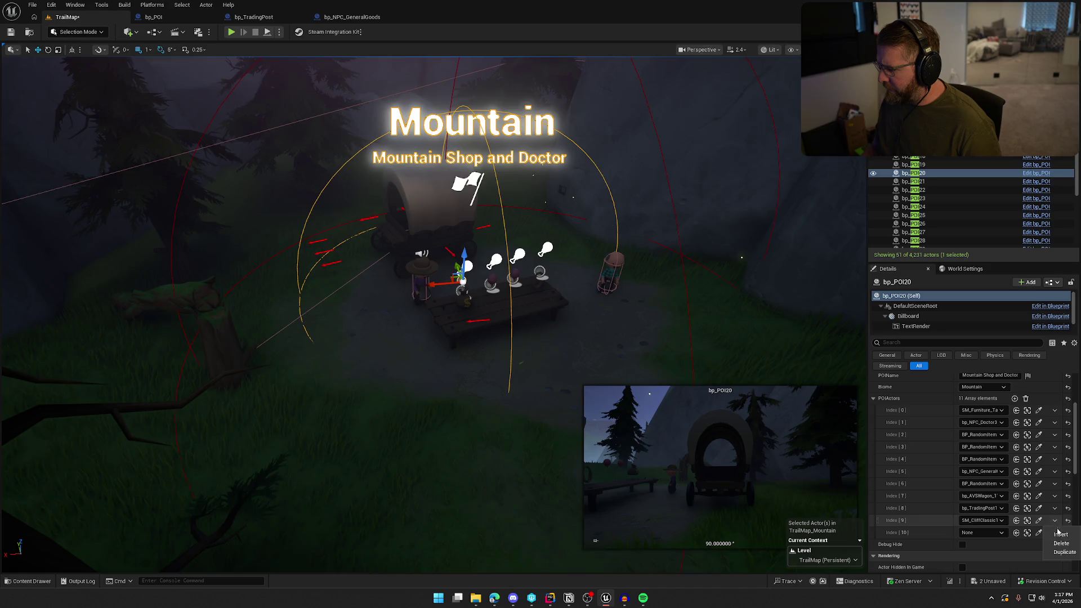
{"action": "left_click", "coordinate": [1062, 543]}
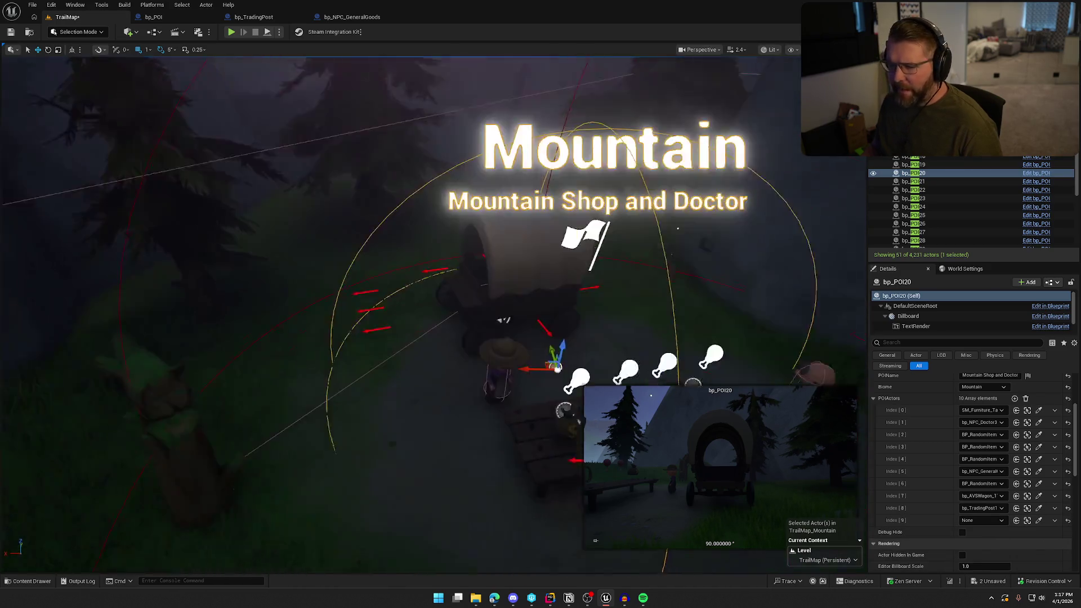
Step: Place a new bp_AI_Ox from the Animals folder beside the shop wagon
{"action": "key", "text": "ctrl+space"}
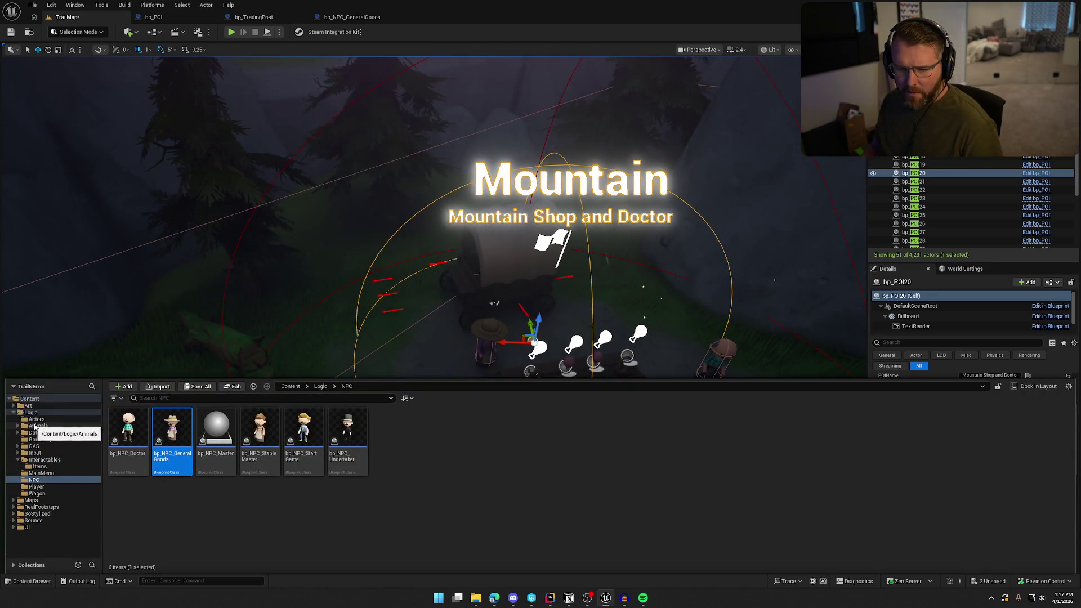
{"action": "left_click", "coordinate": [34, 427]}
{"action": "left_click", "coordinate": [303, 427]}
{"action": "left_click_drag", "start_coordinate": [303, 427], "coordinate": [361, 307]}
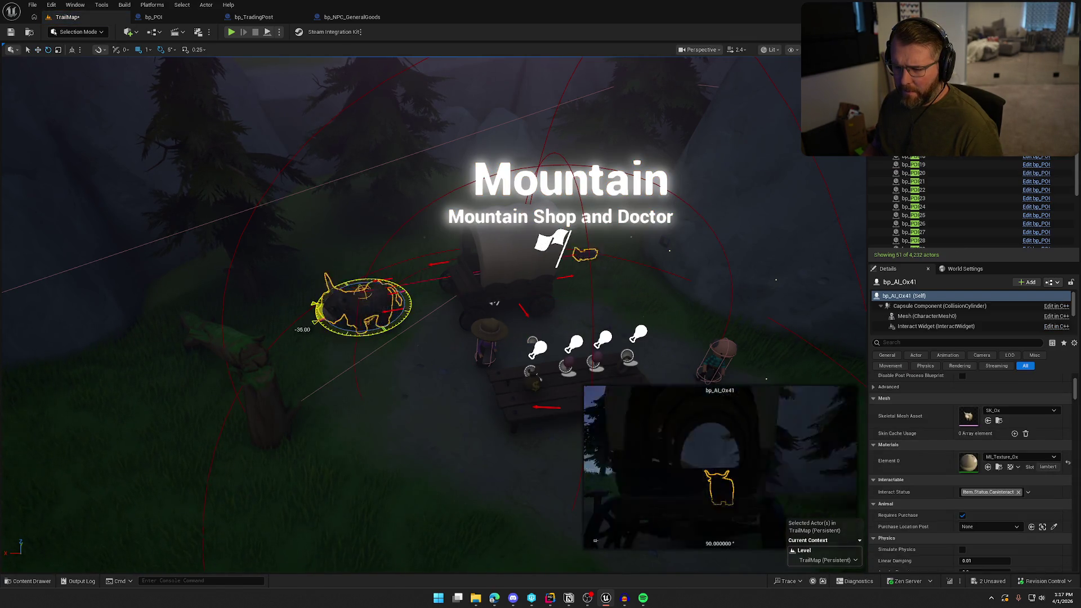